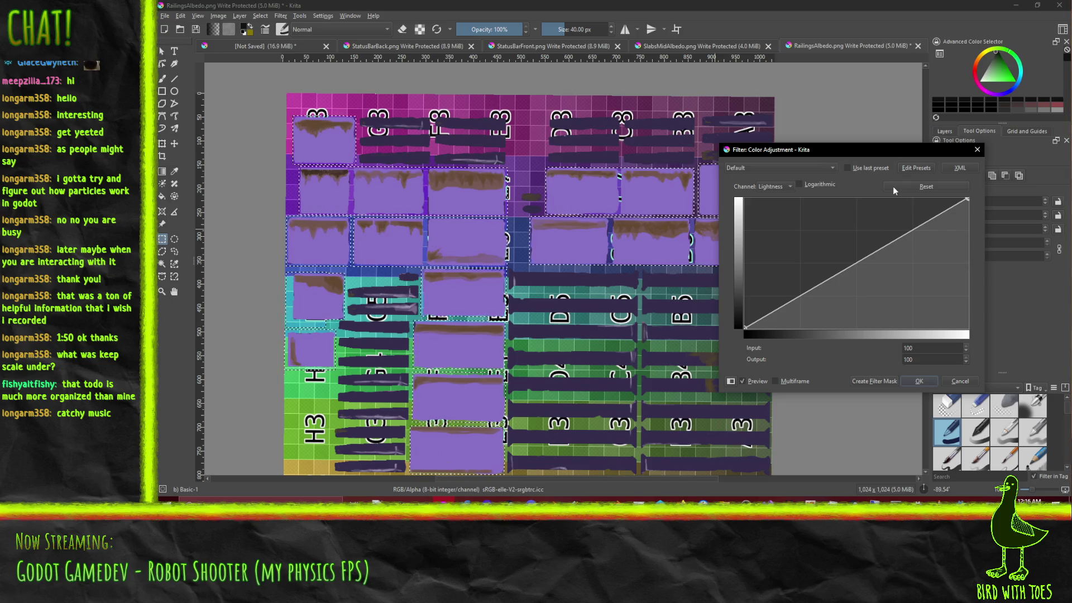
Step: Apply the colour curves filter and open the HSV/HSL Adjustment filter for RailingsAlbedo.png
click(912, 379)
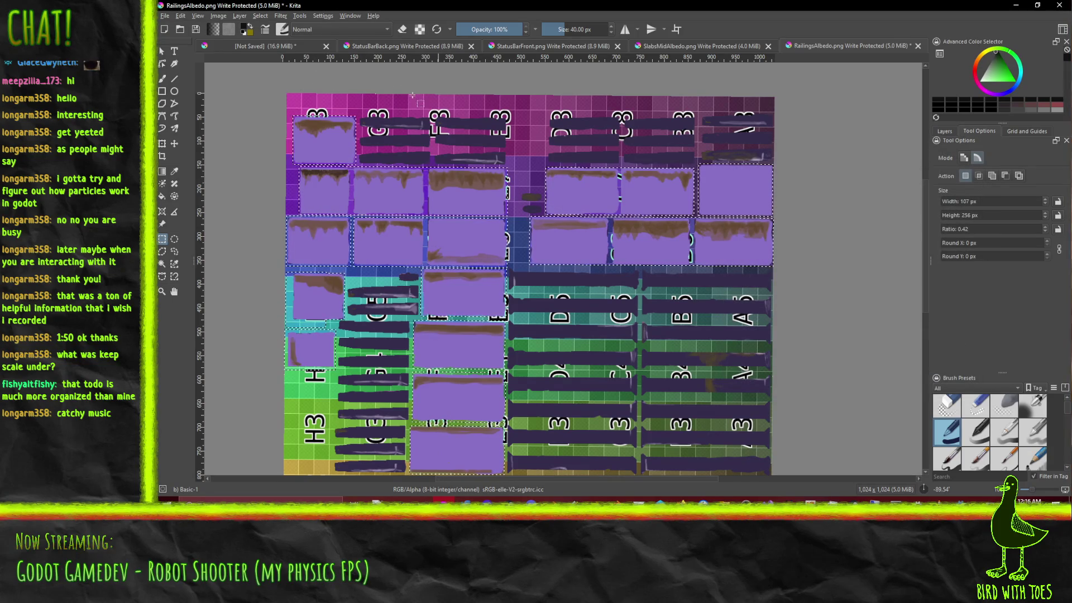
click(281, 15)
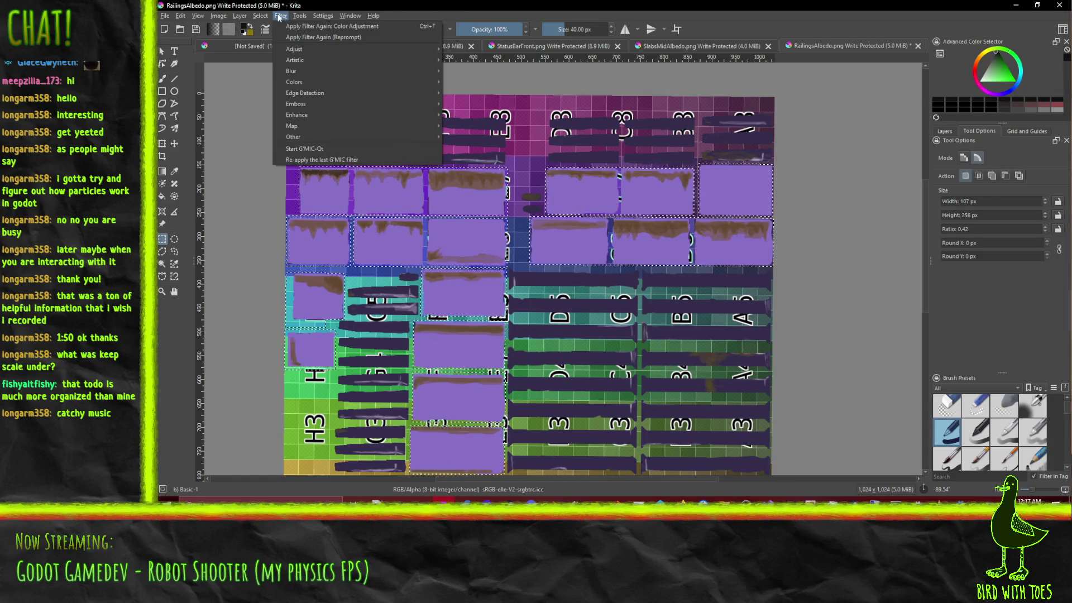
mouse_move(322, 49)
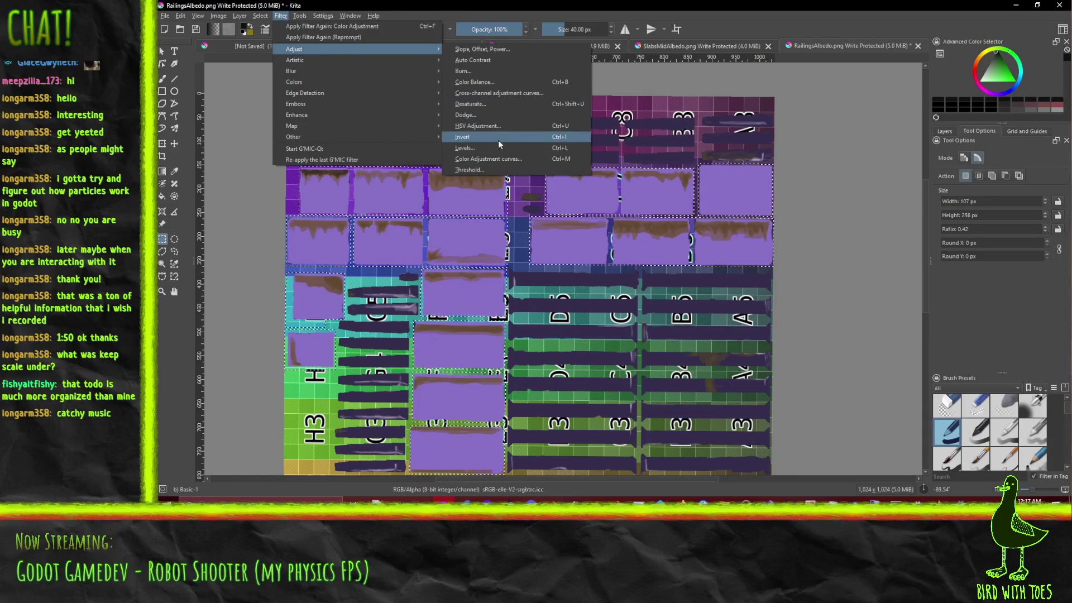
click(484, 126)
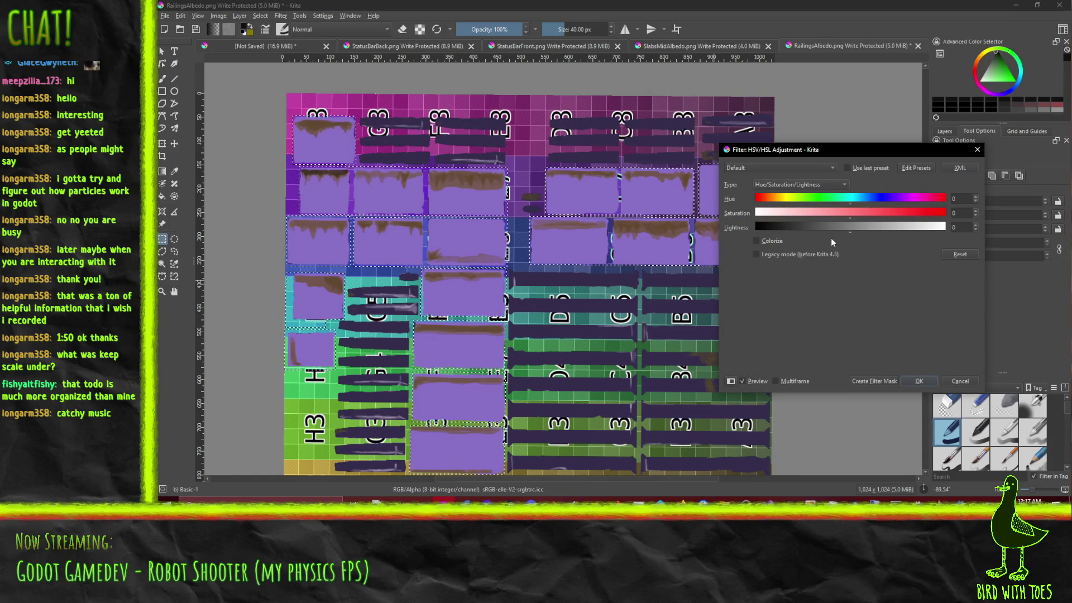
click(843, 229)
mouse_move(843, 229)
mouse_down()
mouse_move(818, 232)
mouse_move(827, 233)
mouse_up()
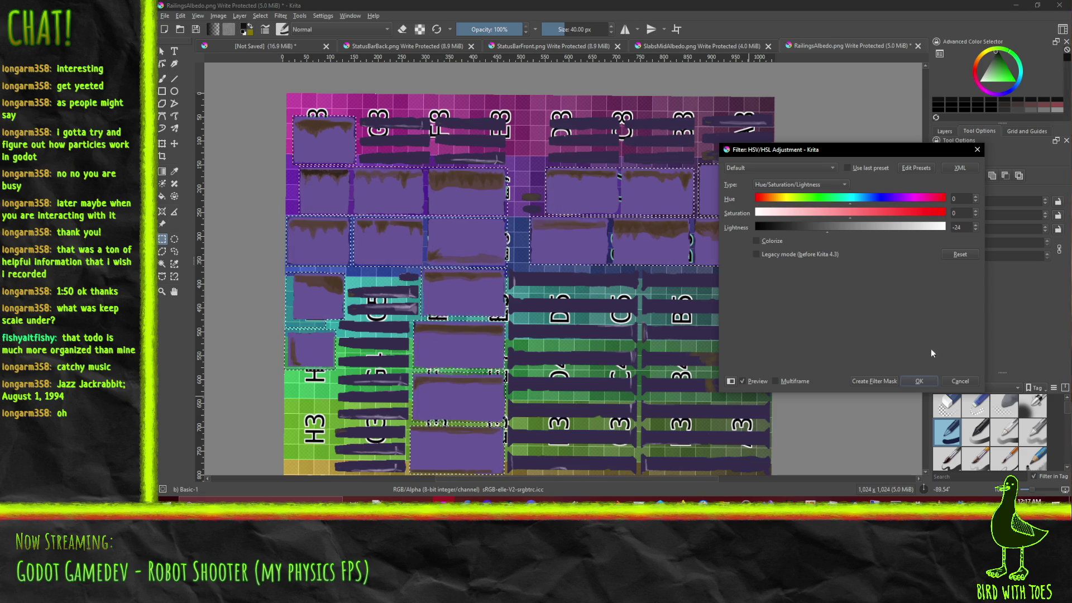
click(955, 382)
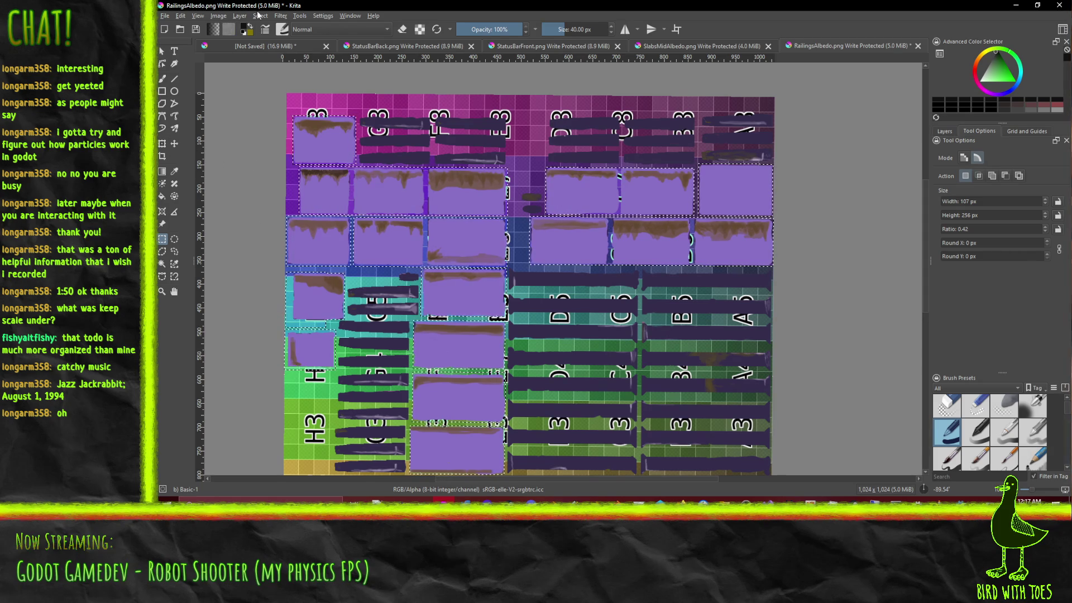
Step: Open the Color Adjustment curves filter on RailingsAlbedo.png
click(280, 16)
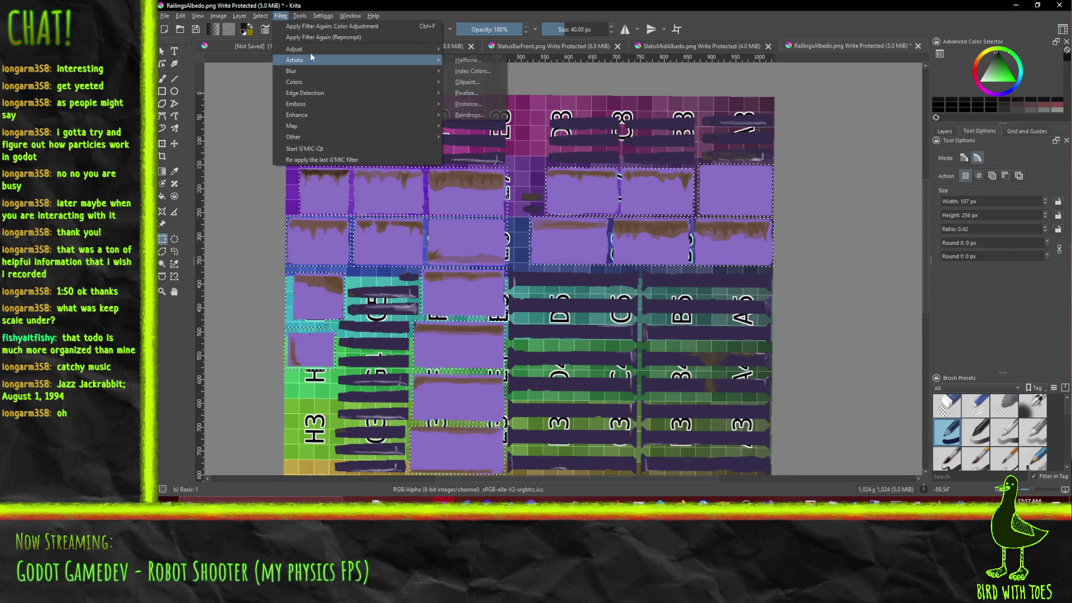
mouse_move(311, 49)
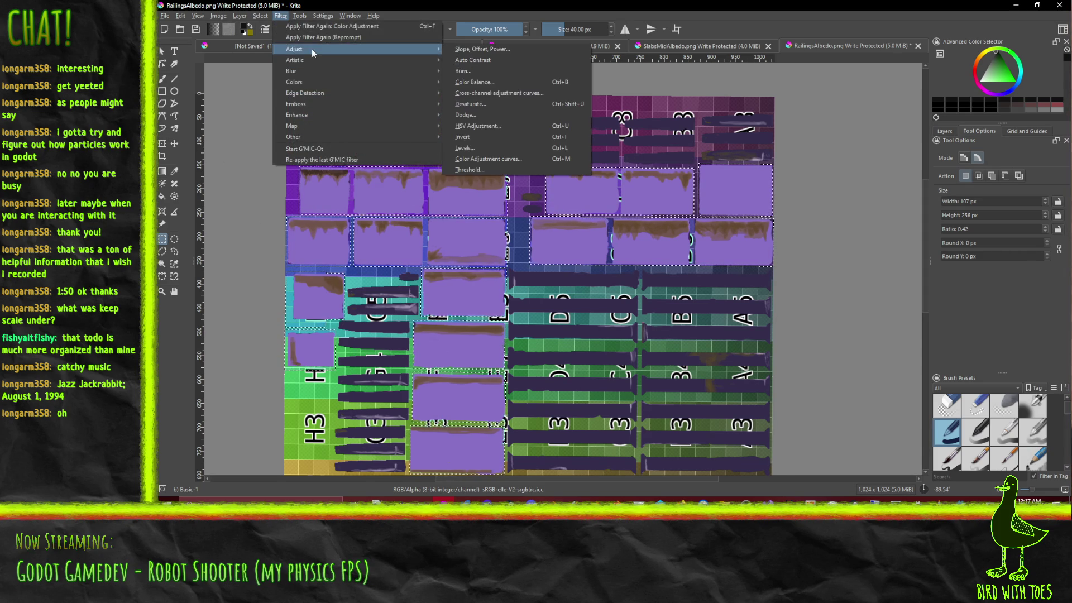
click(527, 160)
Step: Reshape the RGBA curve, lifting the black point so input 0 outputs 67
drag(842, 275, 834, 251)
mouse_move(968, 199)
mouse_down()
mouse_move(981, 226)
mouse_move(970, 225)
mouse_up()
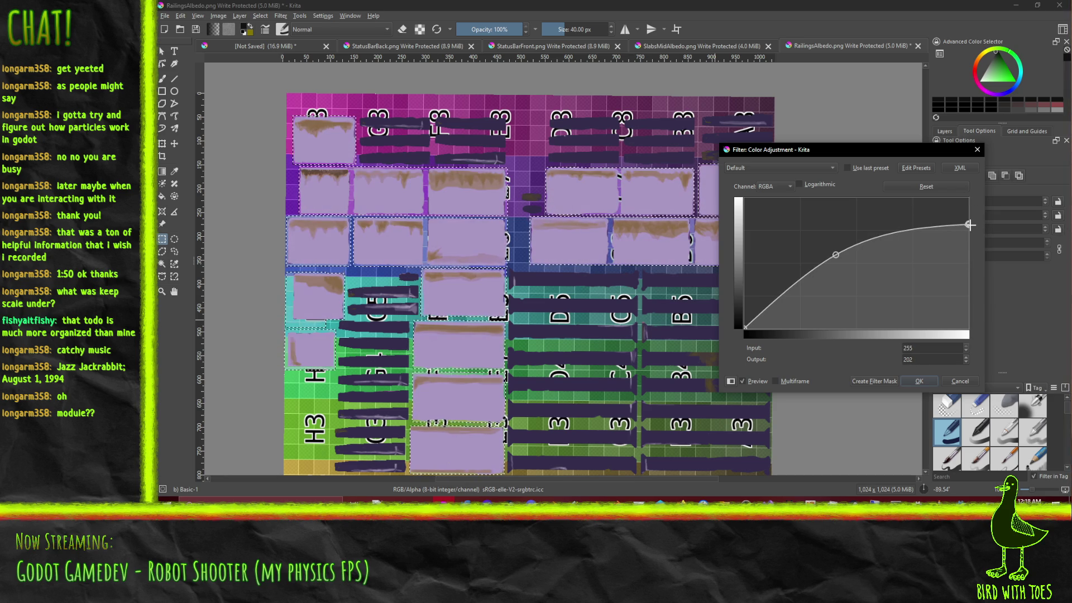
mouse_move(835, 254)
mouse_down()
mouse_move(904, 249)
mouse_move(894, 251)
mouse_up()
mouse_move(967, 222)
mouse_down()
mouse_move(970, 202)
mouse_move(970, 216)
mouse_up()
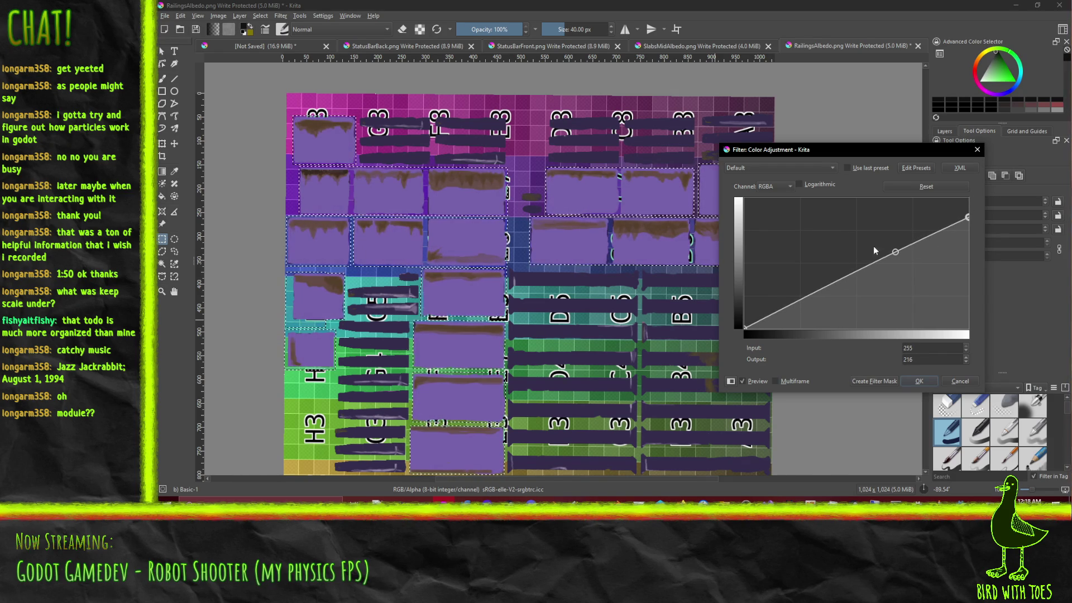
drag(745, 327, 742, 303)
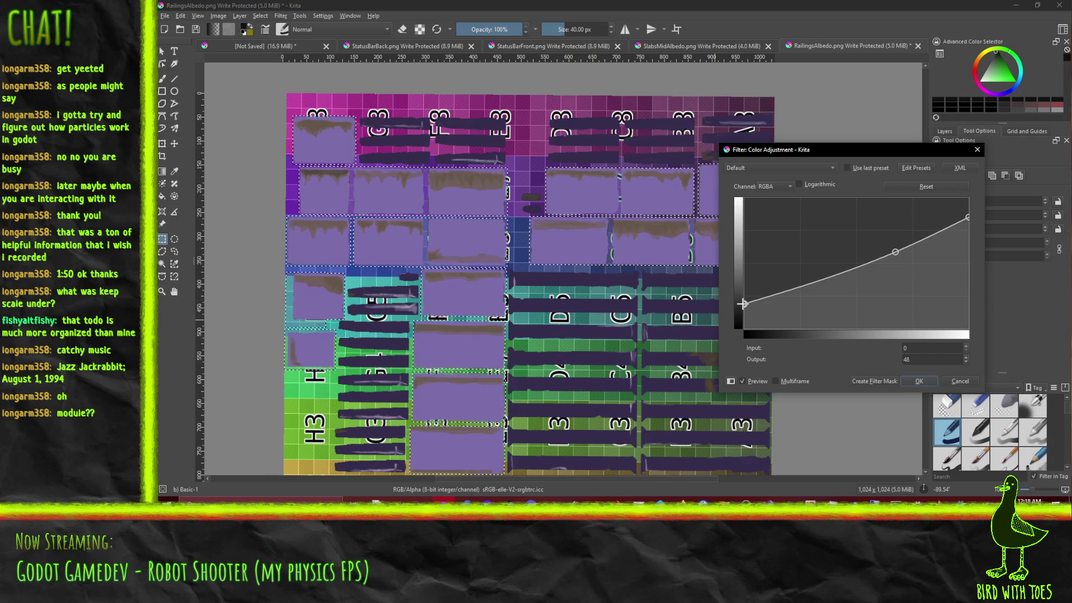
mouse_move(895, 252)
mouse_down()
mouse_move(870, 246)
mouse_move(863, 270)
mouse_move(857, 262)
mouse_up()
mouse_move(968, 218)
mouse_down()
mouse_move(968, 262)
mouse_move(969, 197)
mouse_up()
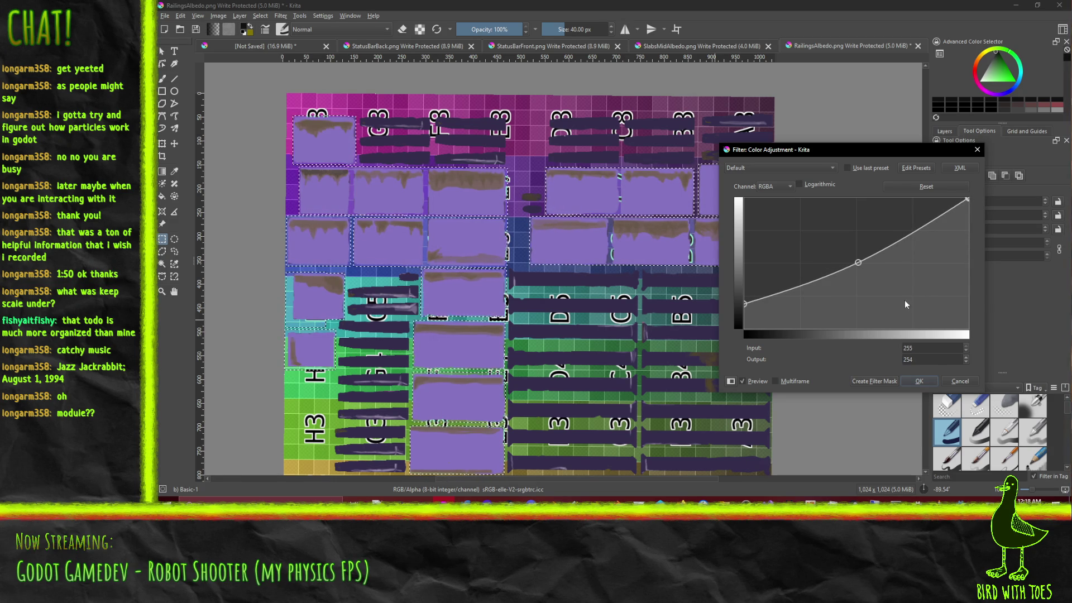
drag(743, 302, 739, 294)
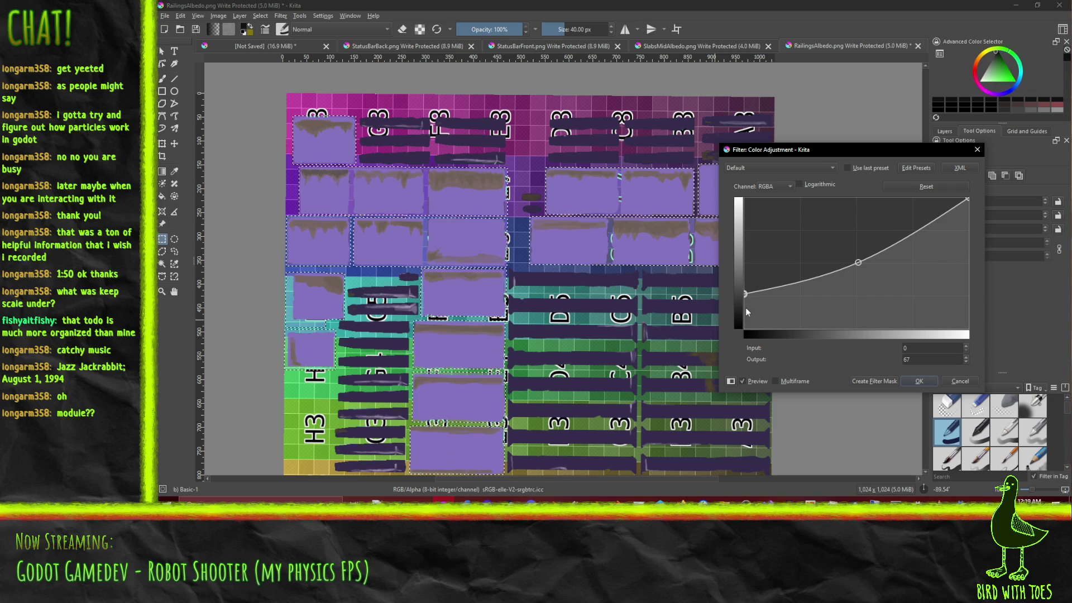
Step: Reset the curve to the Default preset and slightly lift its black point
click(792, 169)
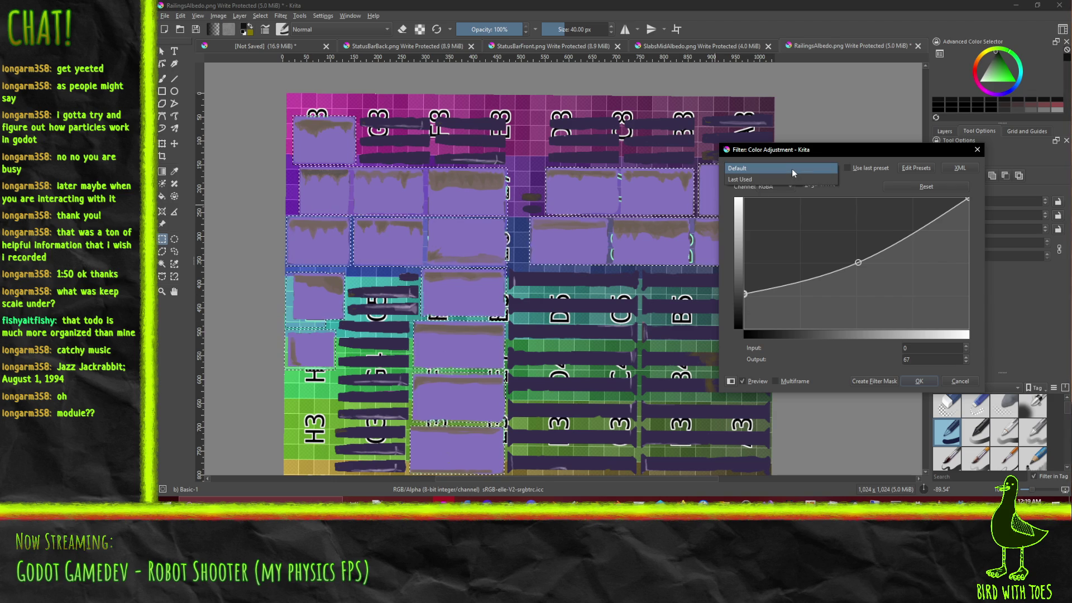
click(791, 169)
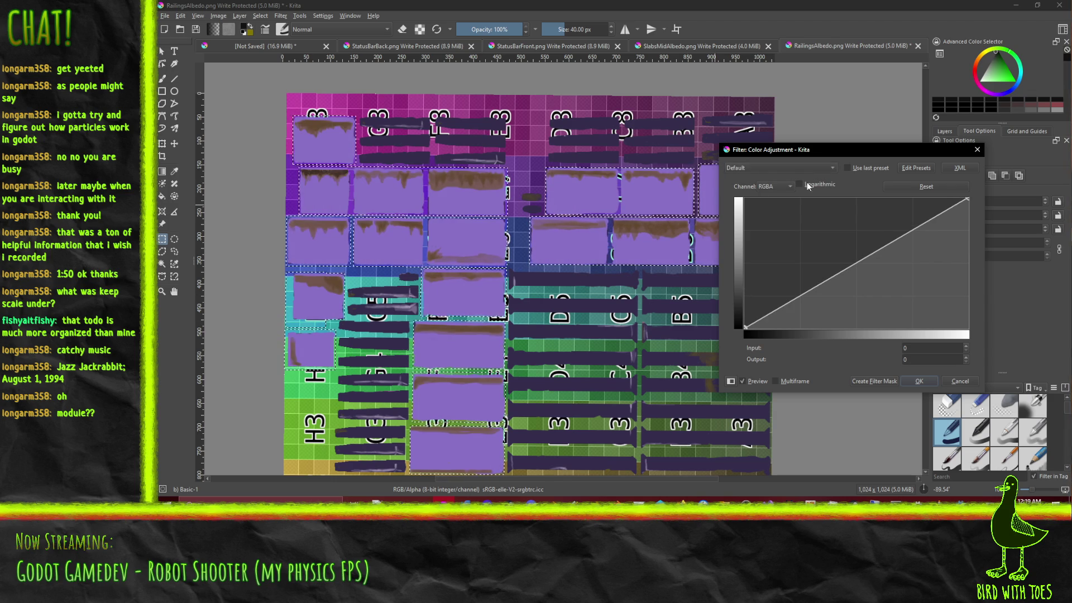
drag(745, 326, 745, 310)
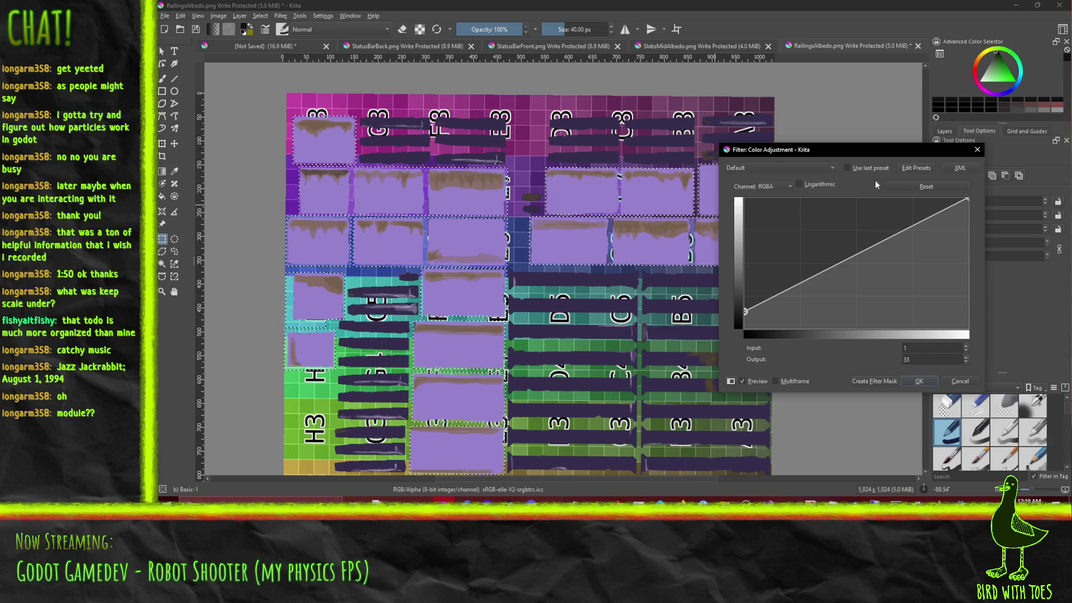
Step: Bend the Blue channel curve into an S-shape, mapping input 96 to output 41
click(768, 186)
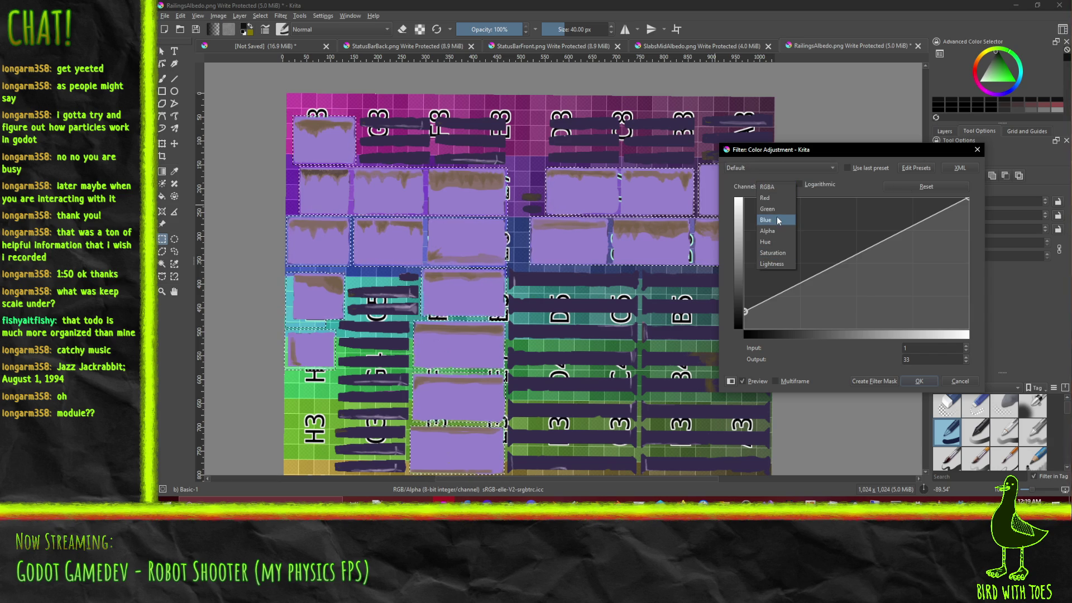
click(777, 219)
mouse_move(749, 326)
mouse_down()
mouse_move(742, 262)
mouse_move(744, 303)
mouse_up()
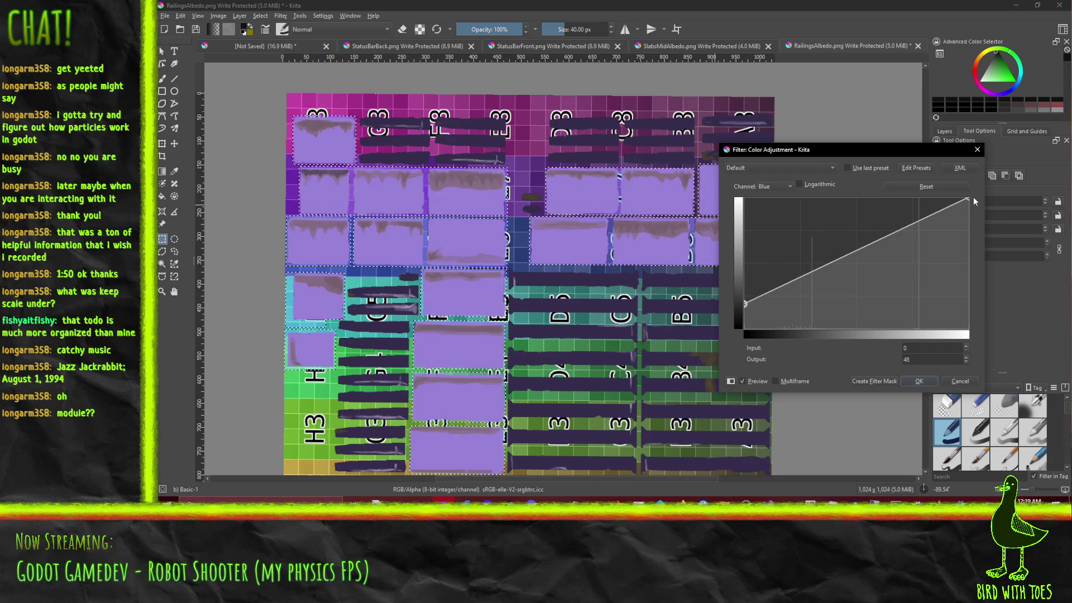
mouse_move(973, 198)
mouse_down()
mouse_move(978, 252)
mouse_move(977, 222)
mouse_up()
mouse_move(869, 259)
mouse_down()
mouse_move(884, 275)
mouse_move(828, 295)
mouse_up()
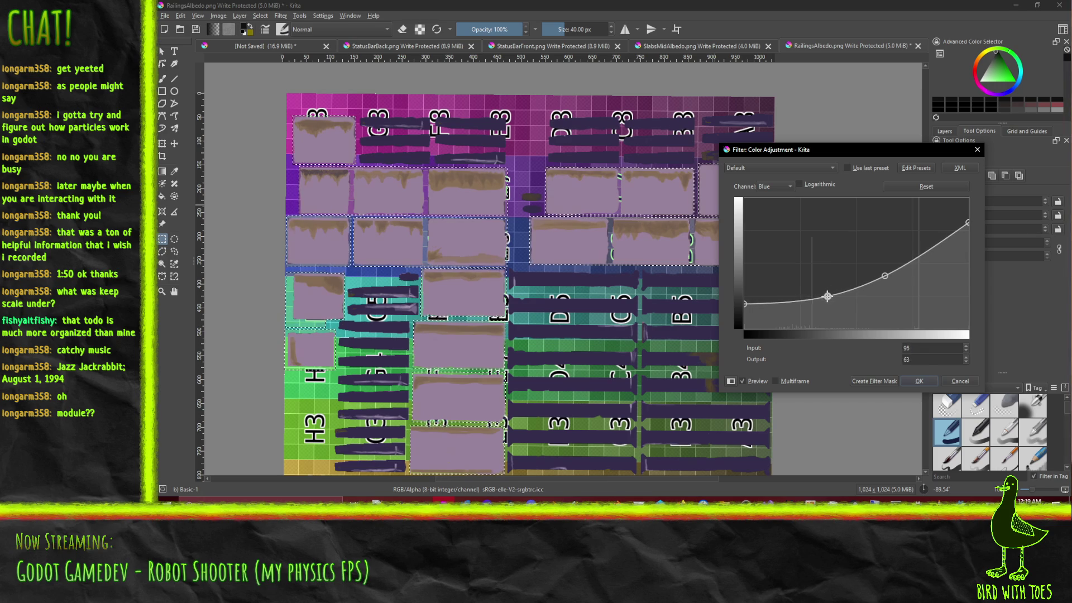
drag(885, 275, 885, 258)
drag(968, 224, 971, 233)
drag(745, 304, 744, 320)
drag(827, 296, 828, 307)
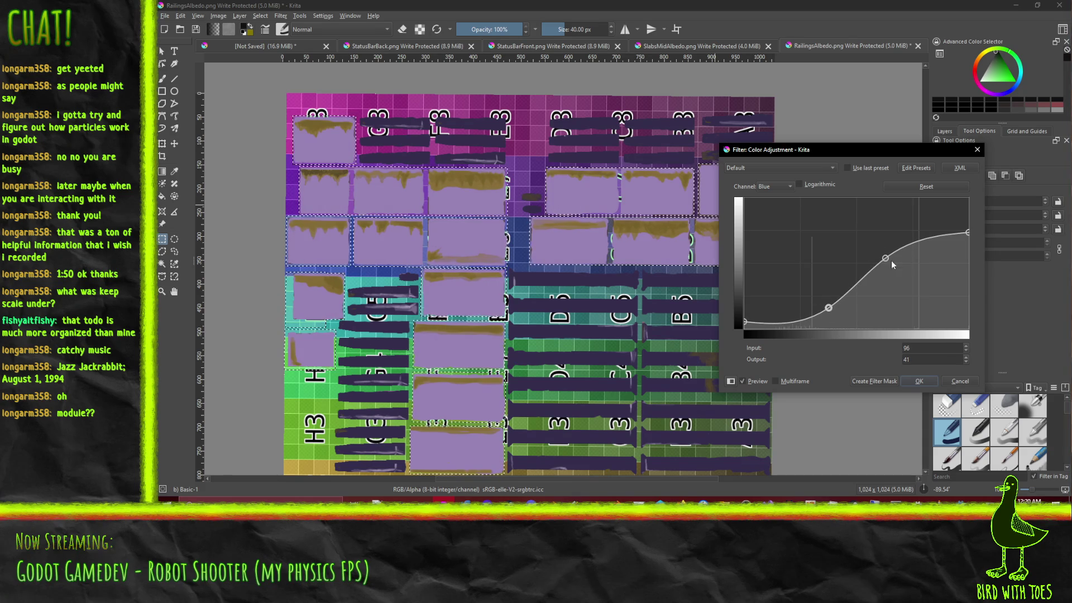
click(781, 187)
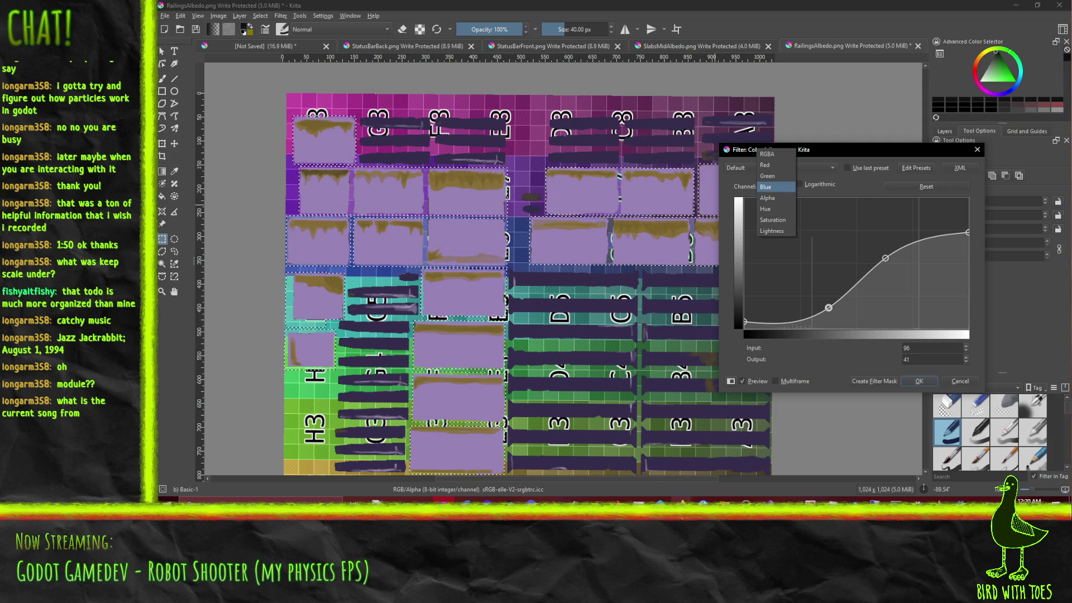
Step: Search DuckDuckGo images for 'jazz jackrabbit 2' in a new Firefox tab
click(681, 499)
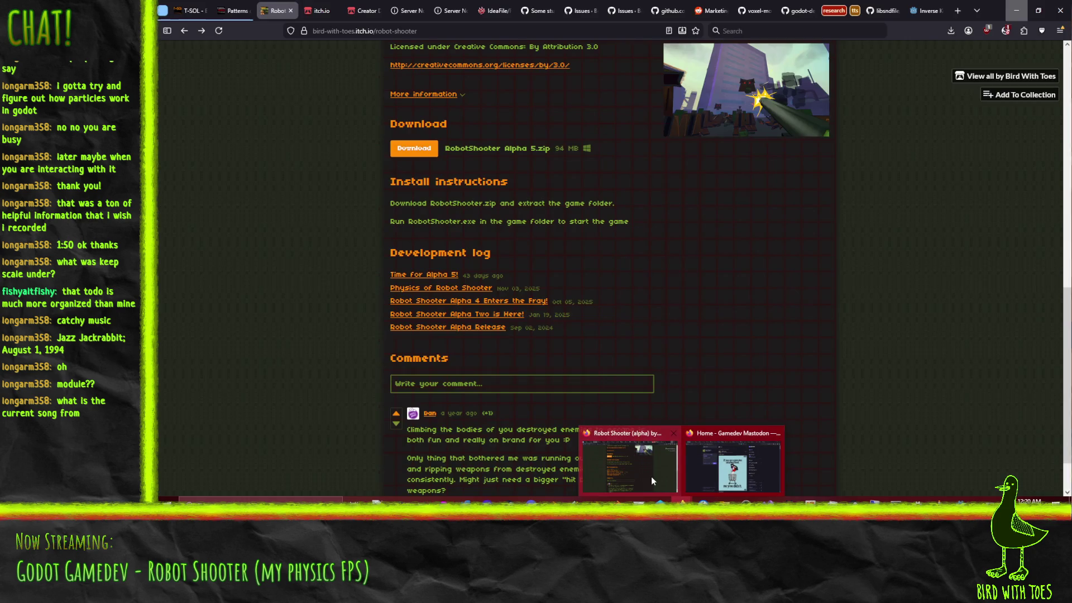
click(650, 476)
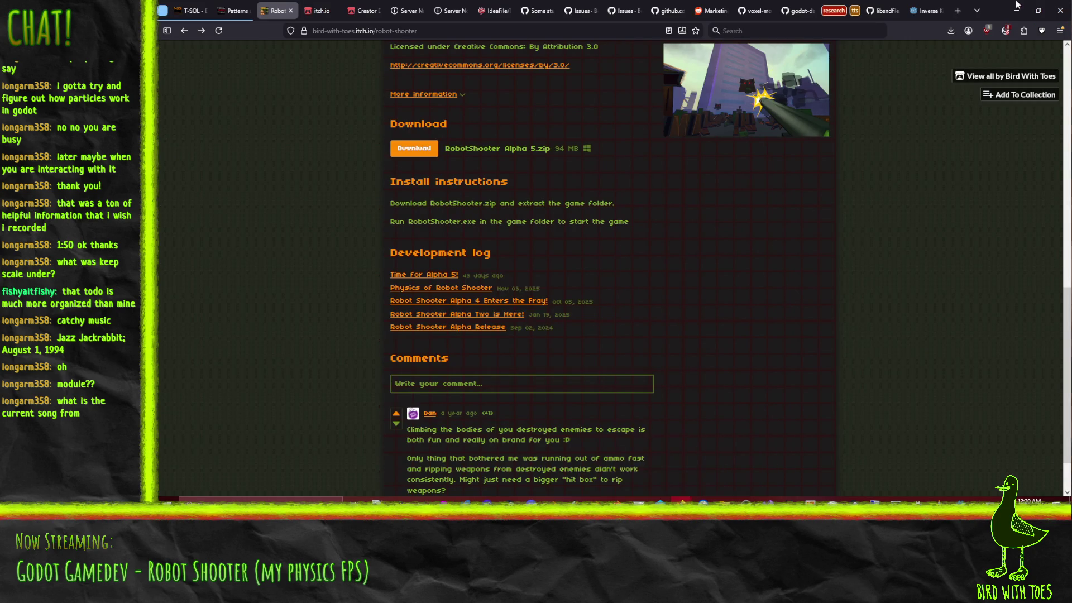
click(960, 12)
text(jazz)
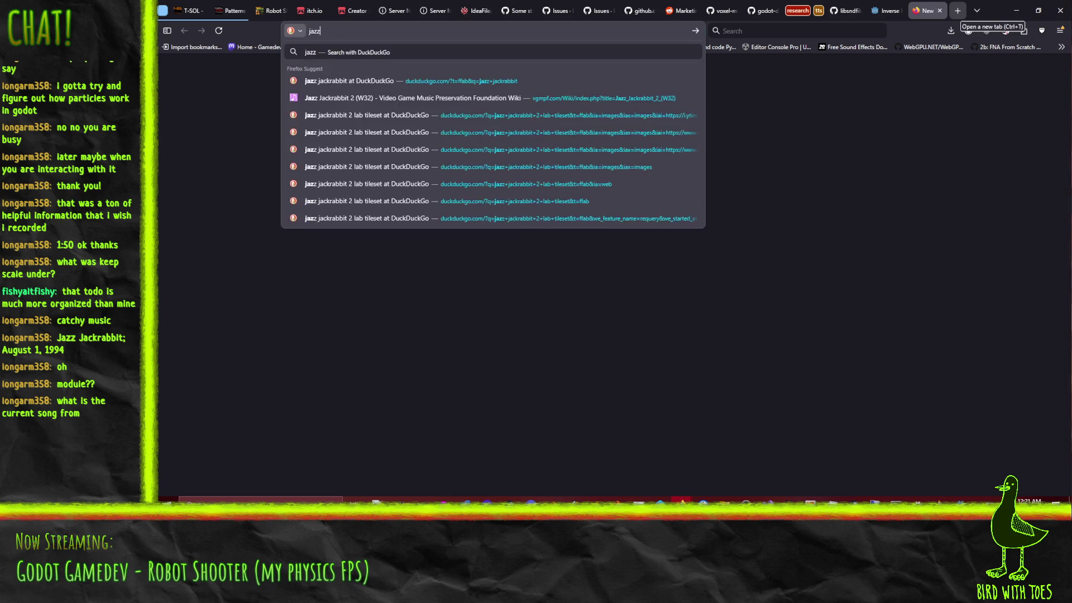
text( jackrabbit 2)
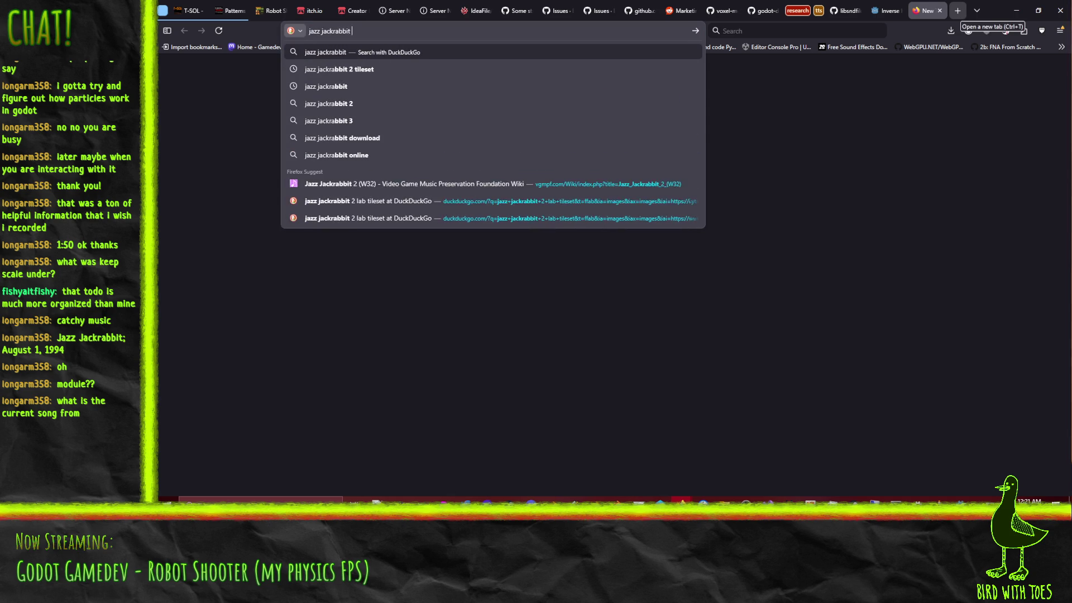
key(Return)
click(295, 91)
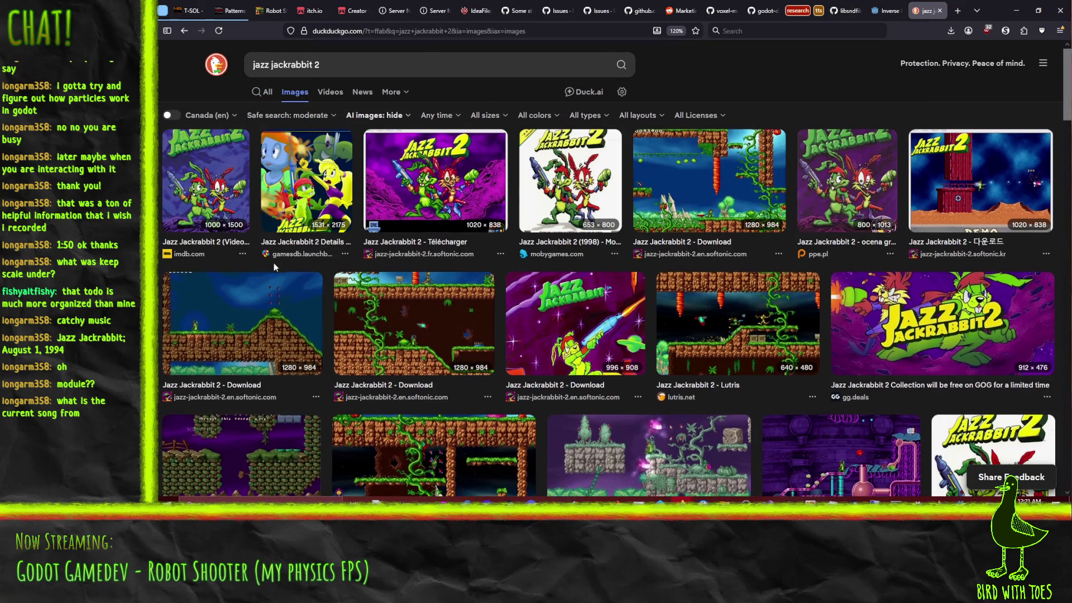
Step: Browse the image results and enlarge the Jazz Jackrabbit 2 GOG screenshot
scroll(277, 260, down, 3)
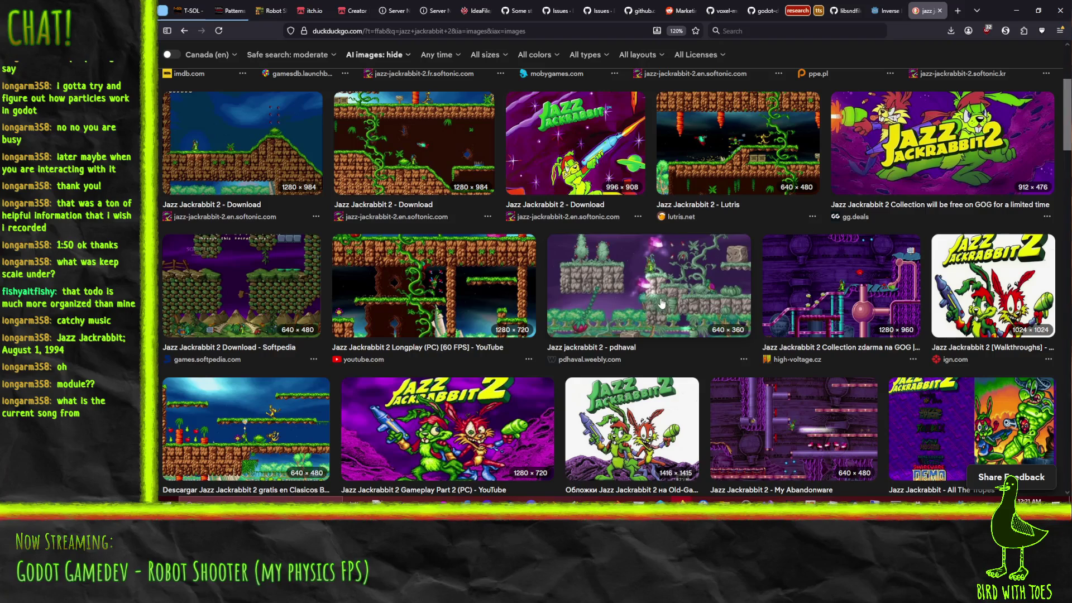
scroll(655, 302, down, 2)
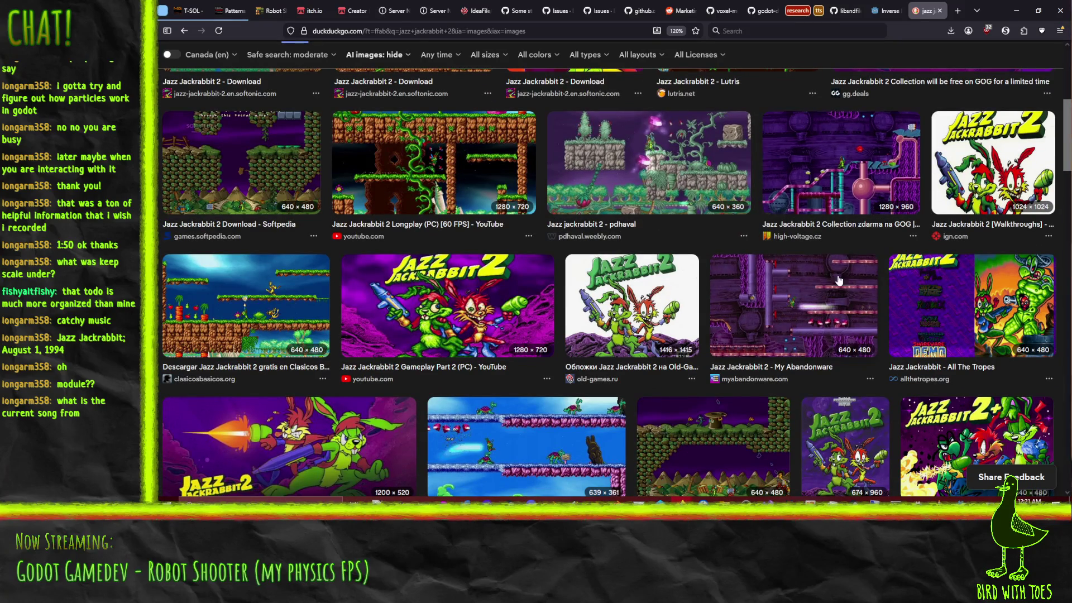
click(848, 168)
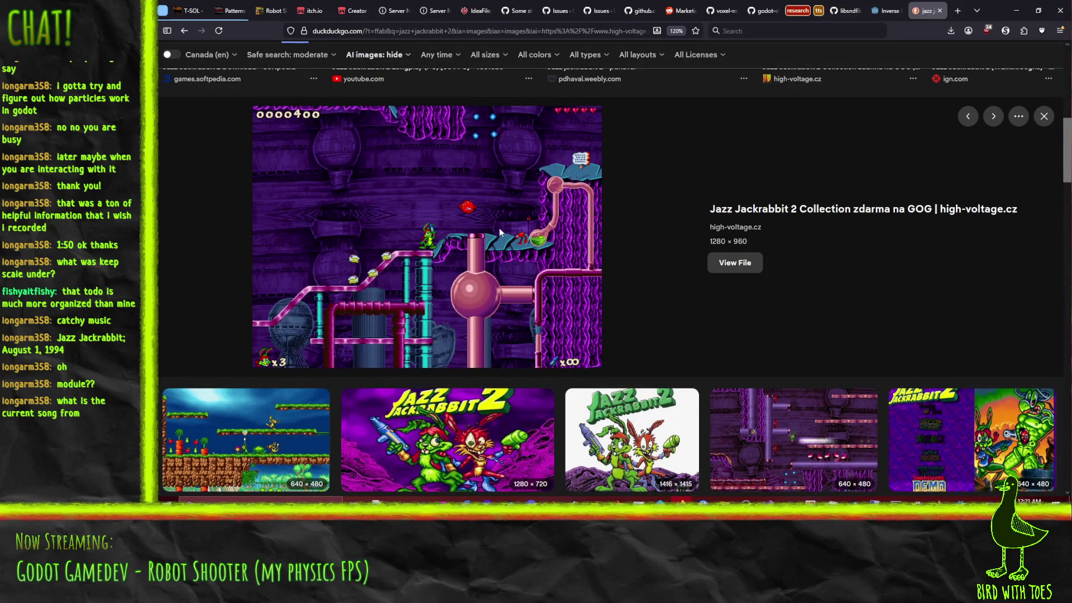
scroll(499, 228, down, 4)
scroll(477, 304, down, 4)
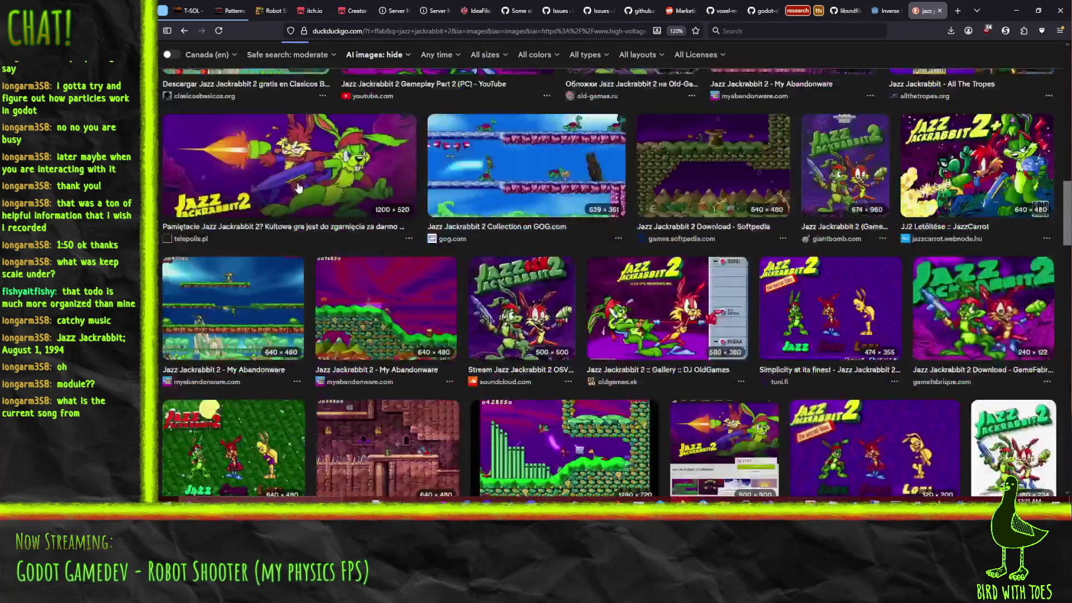
scroll(240, 106, up, 2)
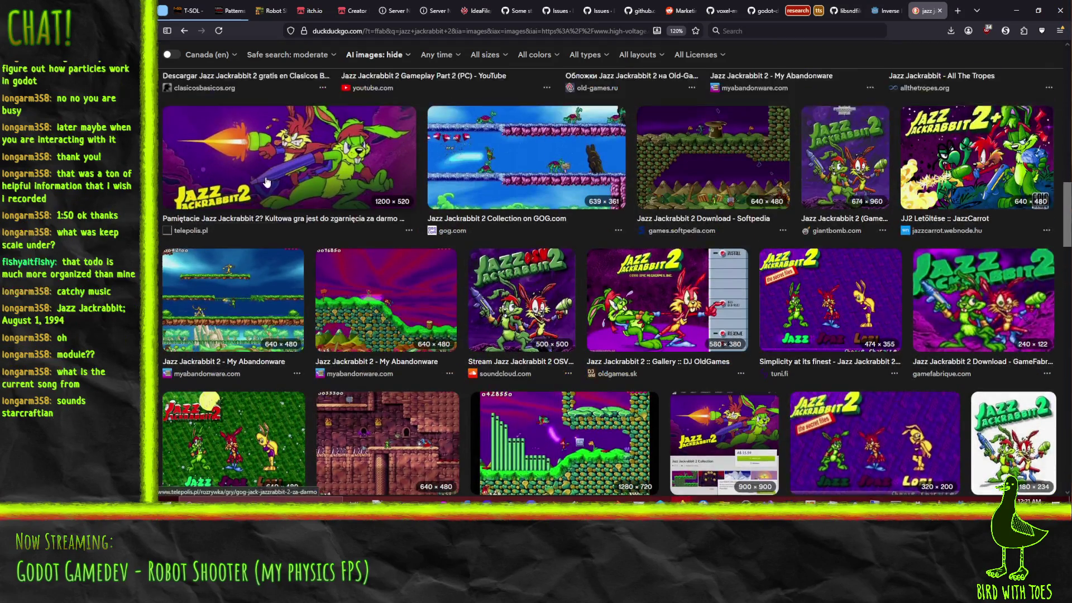
scroll(240, 106, down, 3)
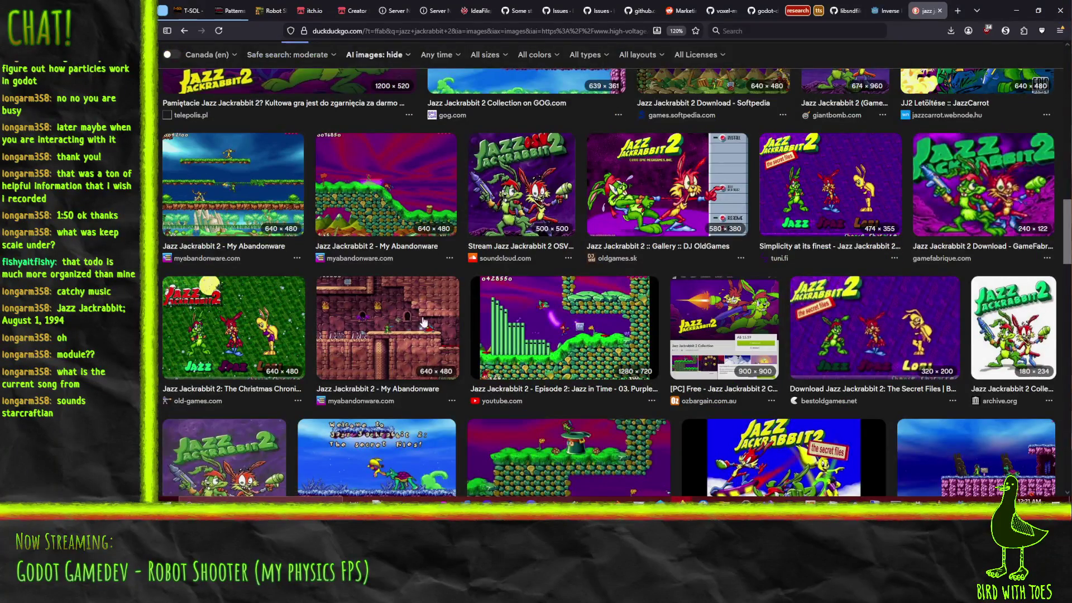
scroll(391, 266, down, 1)
scroll(390, 267, down, 3)
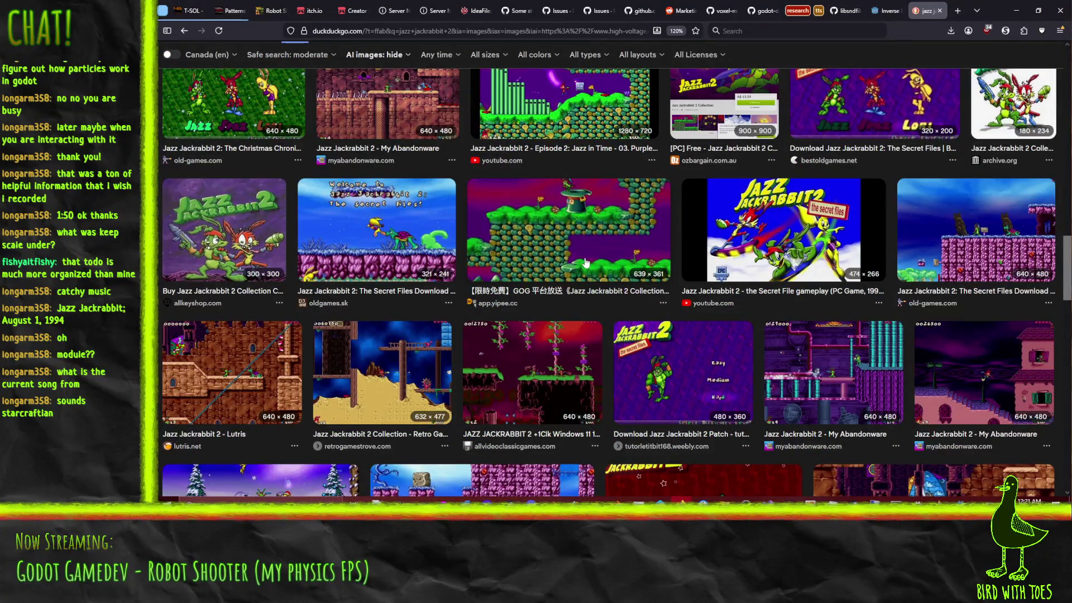
scroll(554, 350, down, 7)
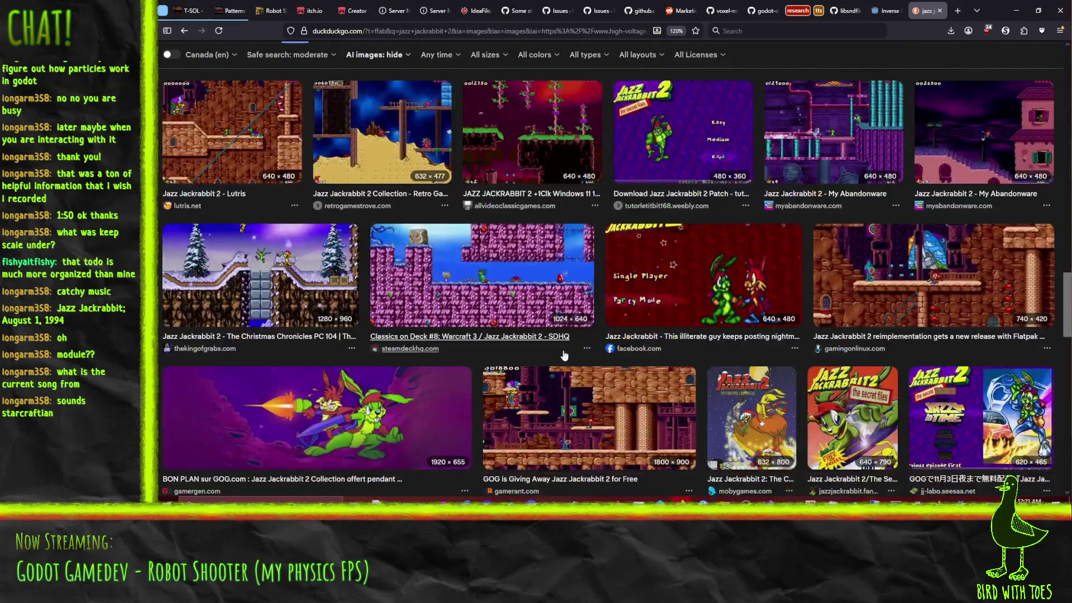
scroll(616, 265, down, 2)
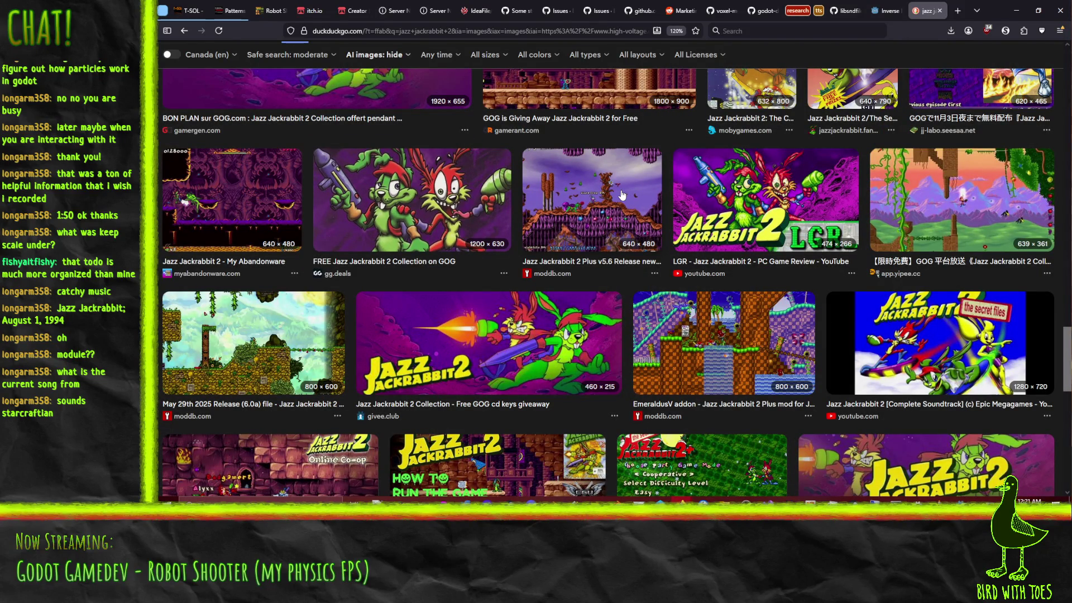
Step: Preview the My Abandonware screenshot, then close the image search tab
click(267, 207)
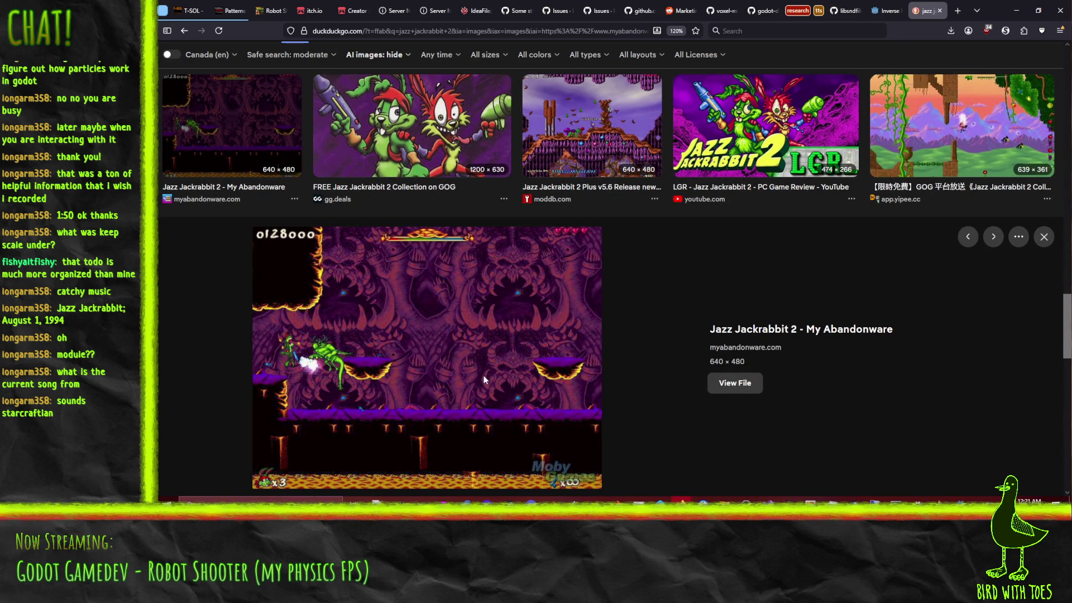
scroll(513, 322, down, 5)
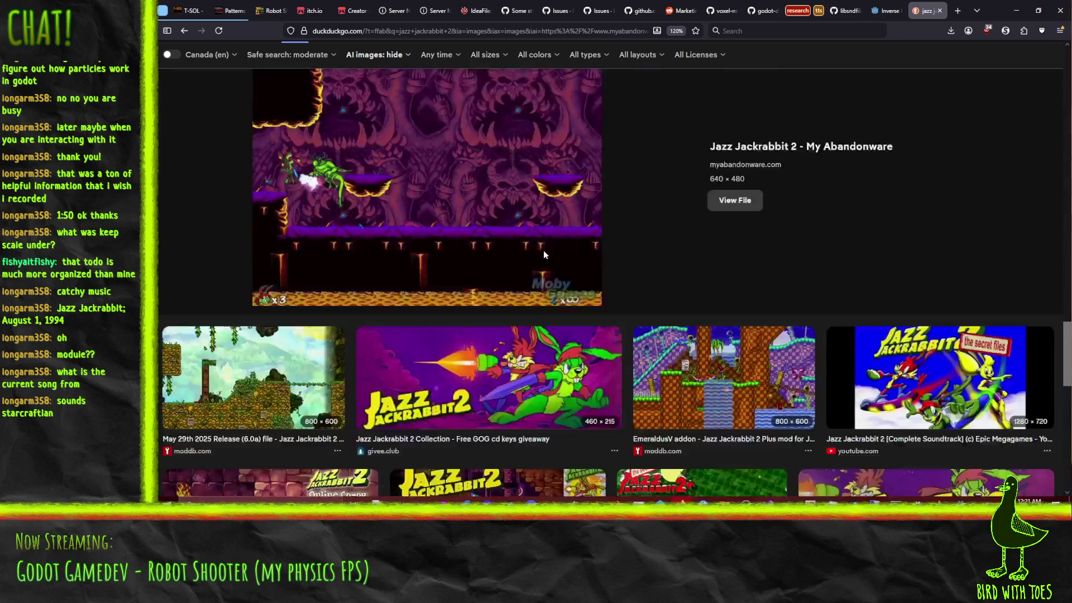
scroll(544, 220, up, 5)
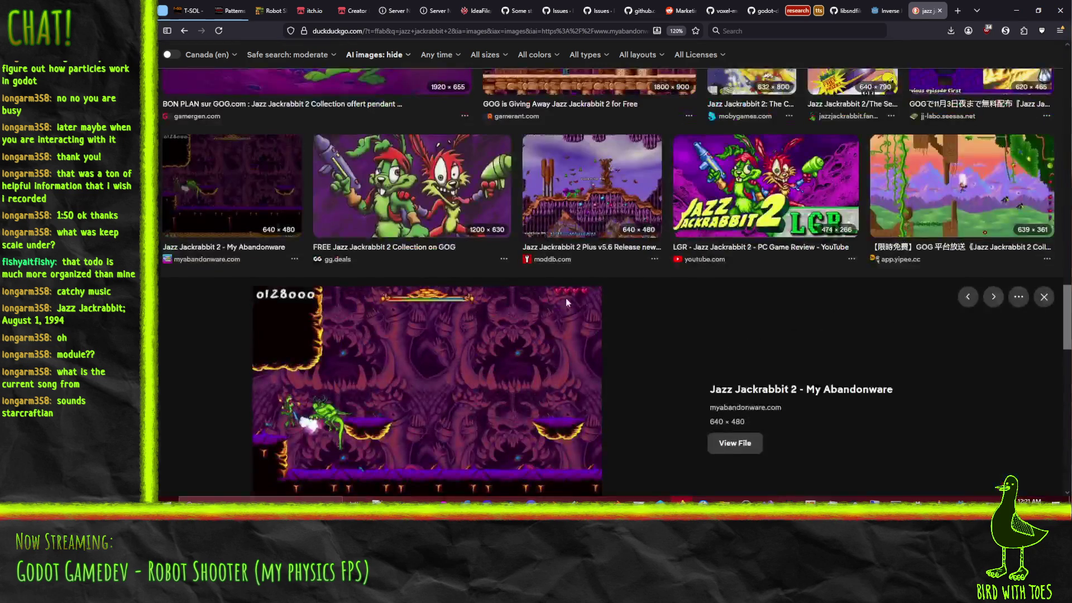
click(939, 10)
scroll(589, 383, up, 8)
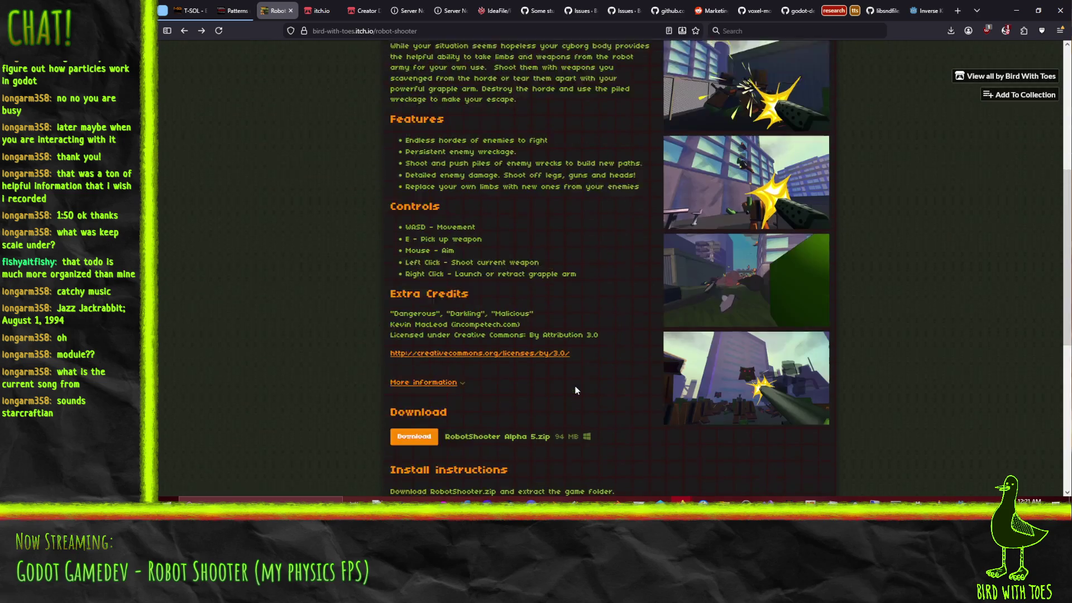
Step: Back in Krita, pull the Green channel curve down through the midtones
click(1016, 10)
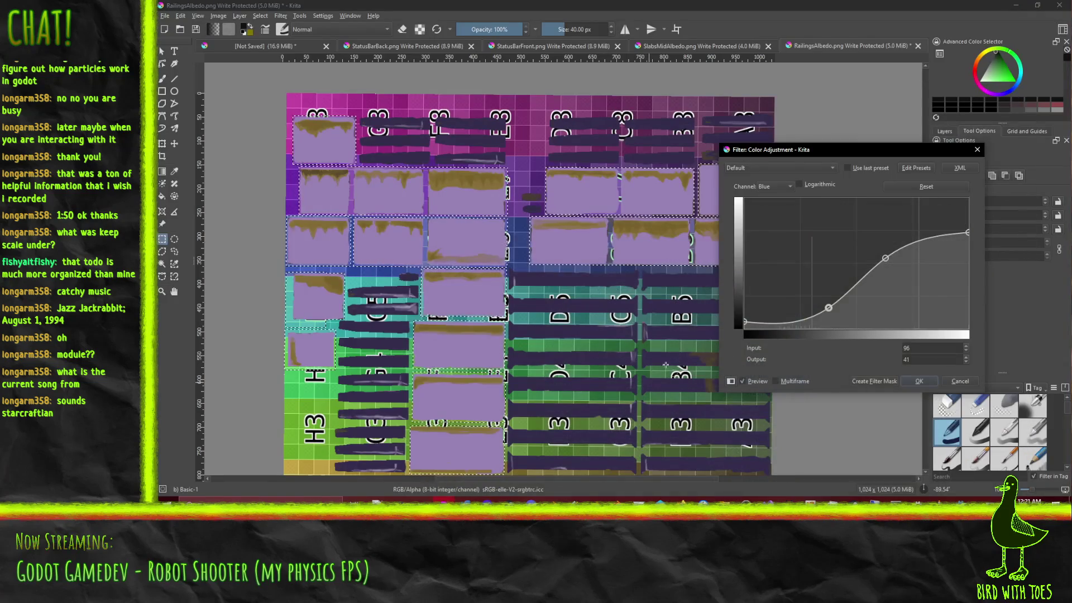
click(778, 164)
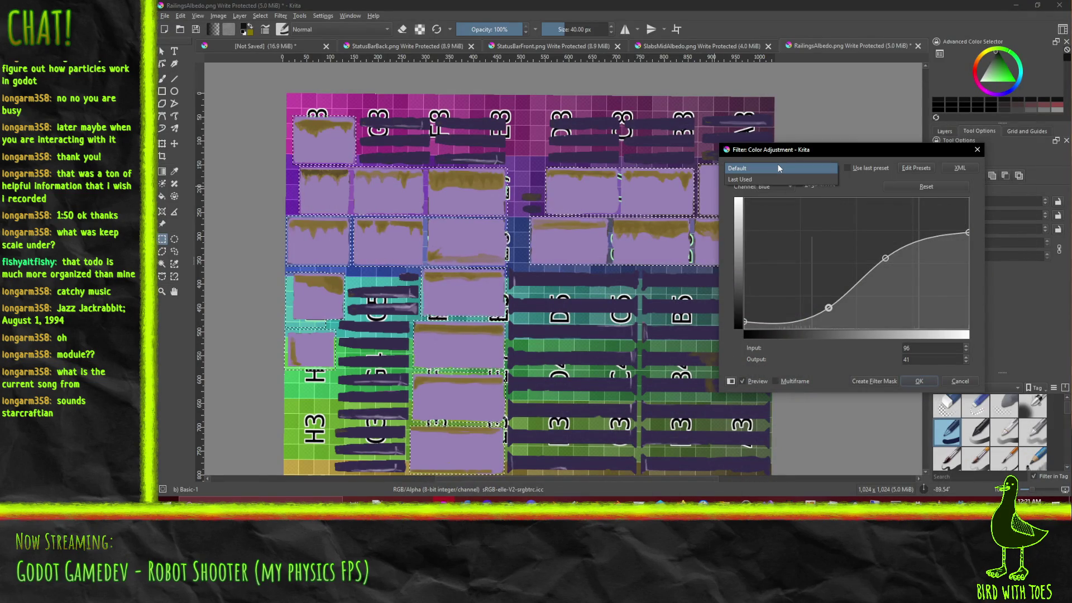
click(808, 155)
click(776, 182)
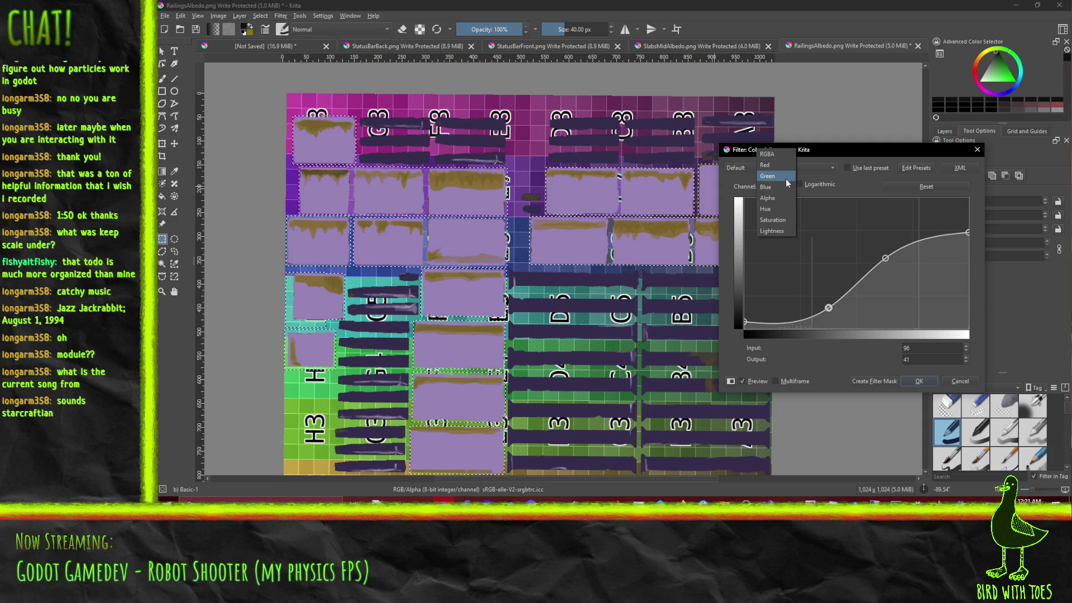
click(785, 178)
click(822, 282)
mouse_move(848, 267)
mouse_down()
mouse_move(849, 283)
mouse_move(849, 270)
mouse_move(943, 321)
mouse_move(893, 302)
mouse_move(841, 187)
mouse_move(898, 223)
mouse_move(842, 301)
mouse_move(854, 268)
mouse_move(796, 282)
mouse_move(833, 275)
mouse_move(837, 292)
mouse_move(839, 281)
mouse_up()
click(812, 288)
mouse_move(967, 200)
mouse_down()
mouse_move(977, 229)
mouse_move(961, 267)
mouse_move(981, 270)
mouse_move(959, 268)
mouse_move(968, 260)
mouse_up()
drag(836, 283, 853, 273)
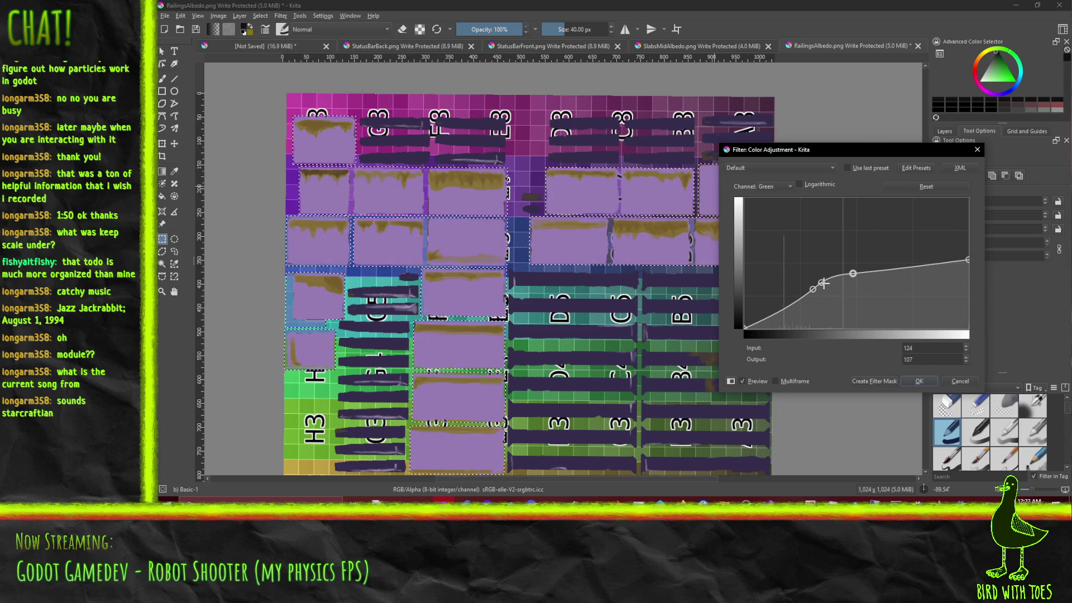
Step: Lower the Red curve to a 111/94 midpoint, apply the adjustment, then undo it
click(783, 186)
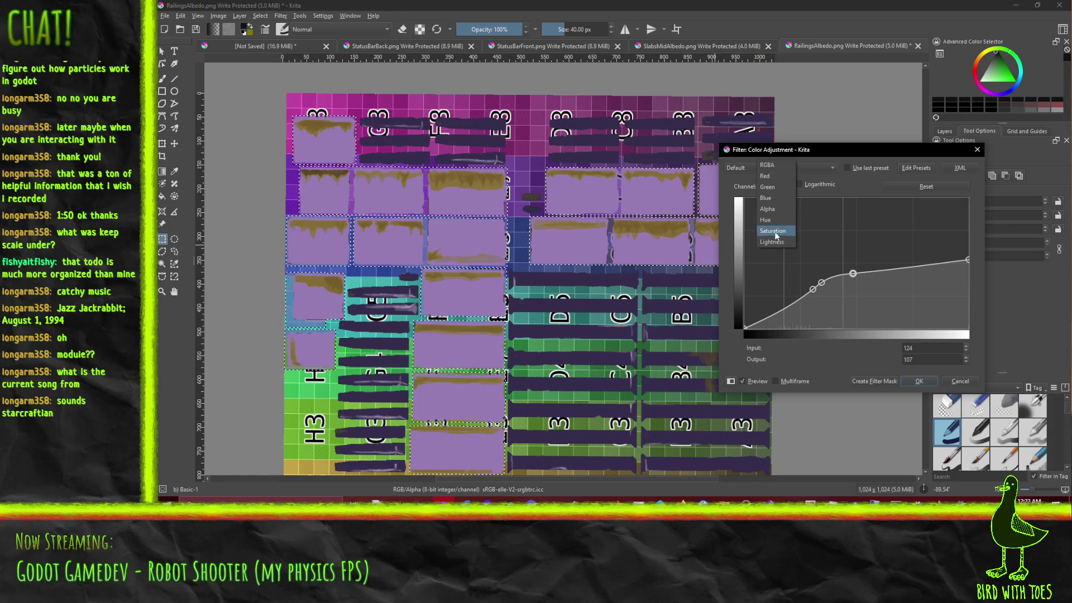
click(776, 177)
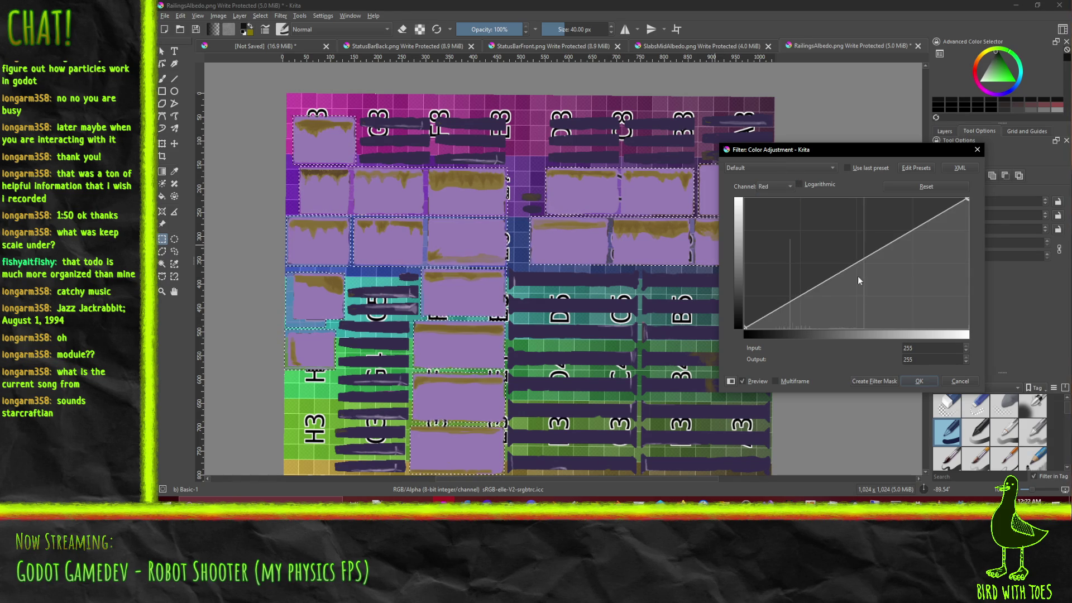
mouse_move(964, 200)
mouse_down()
mouse_move(987, 255)
mouse_move(988, 232)
mouse_move(987, 269)
mouse_move(989, 229)
mouse_up()
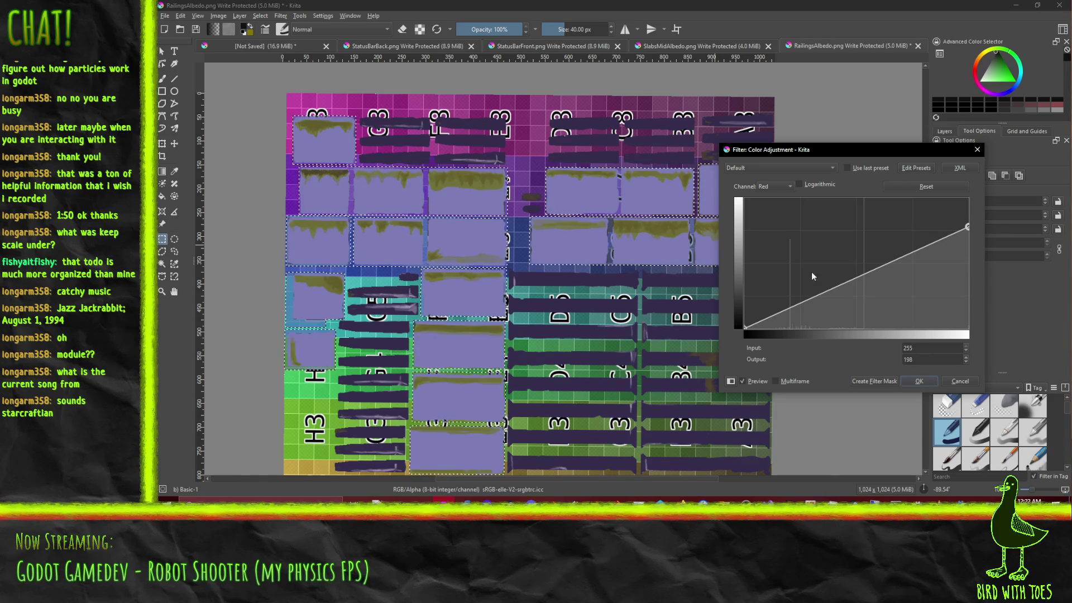
drag(836, 286, 802, 287)
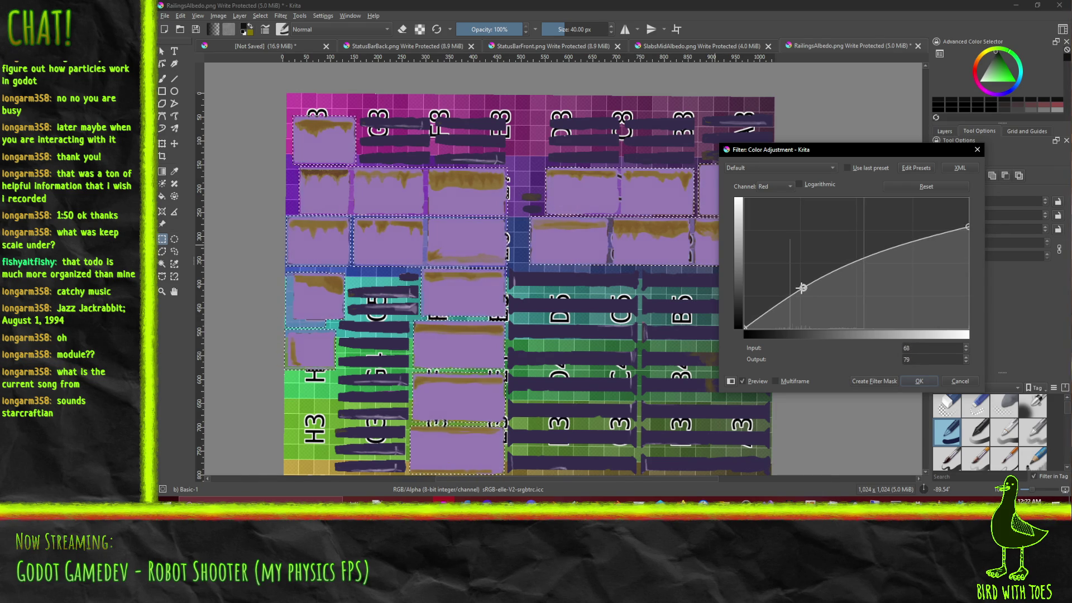
click(838, 268)
drag(967, 228, 971, 256)
mouse_move(838, 265)
mouse_down()
mouse_move(844, 283)
mouse_move(845, 273)
mouse_up()
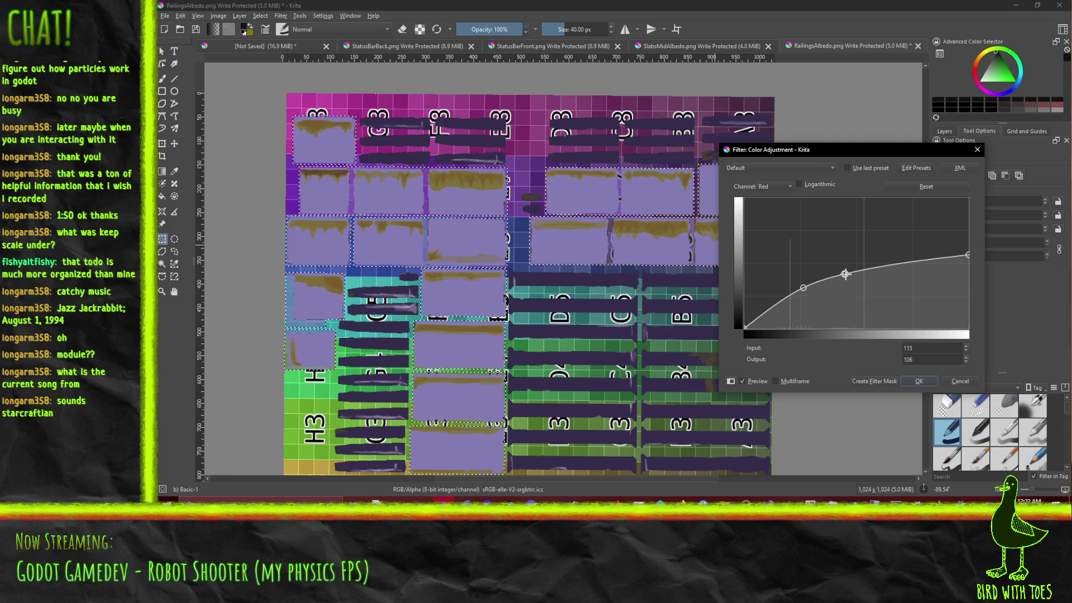
mouse_move(969, 256)
mouse_down()
mouse_move(966, 304)
mouse_move(967, 267)
mouse_up()
drag(846, 272, 845, 280)
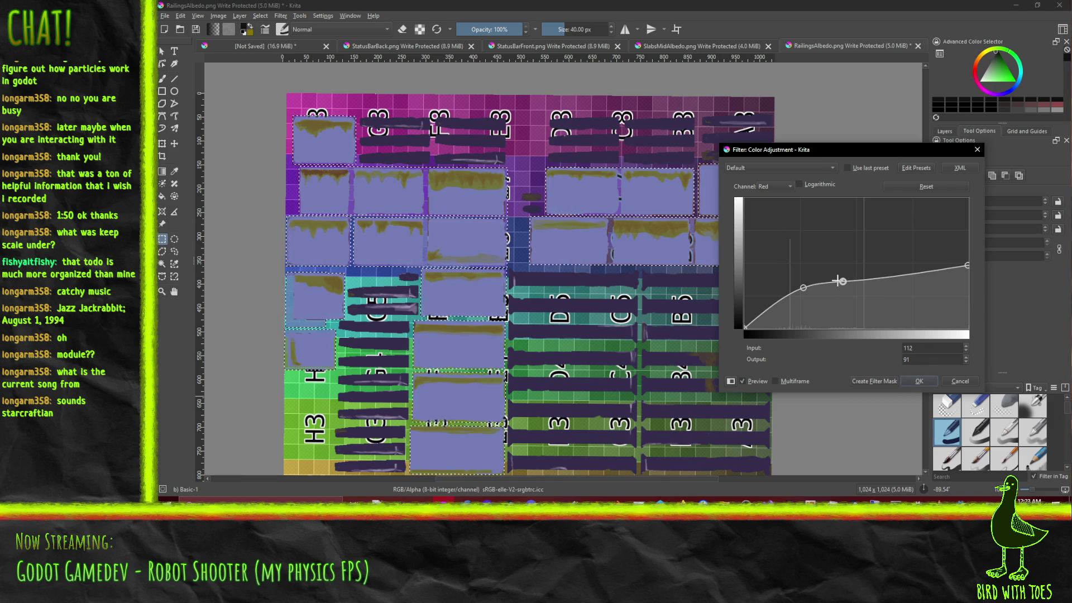
drag(844, 282, 842, 280)
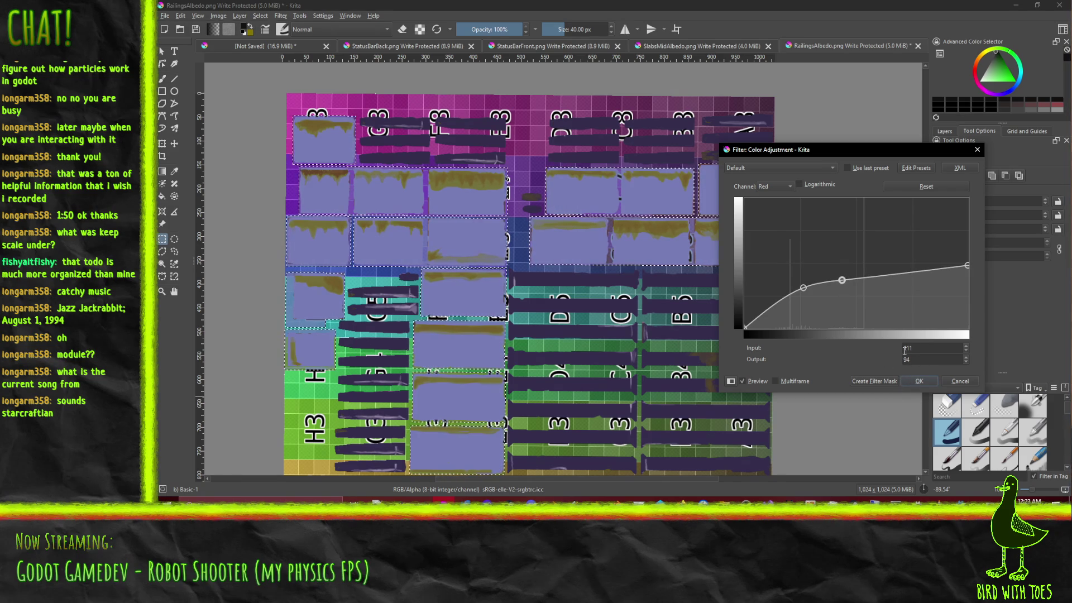
click(915, 381)
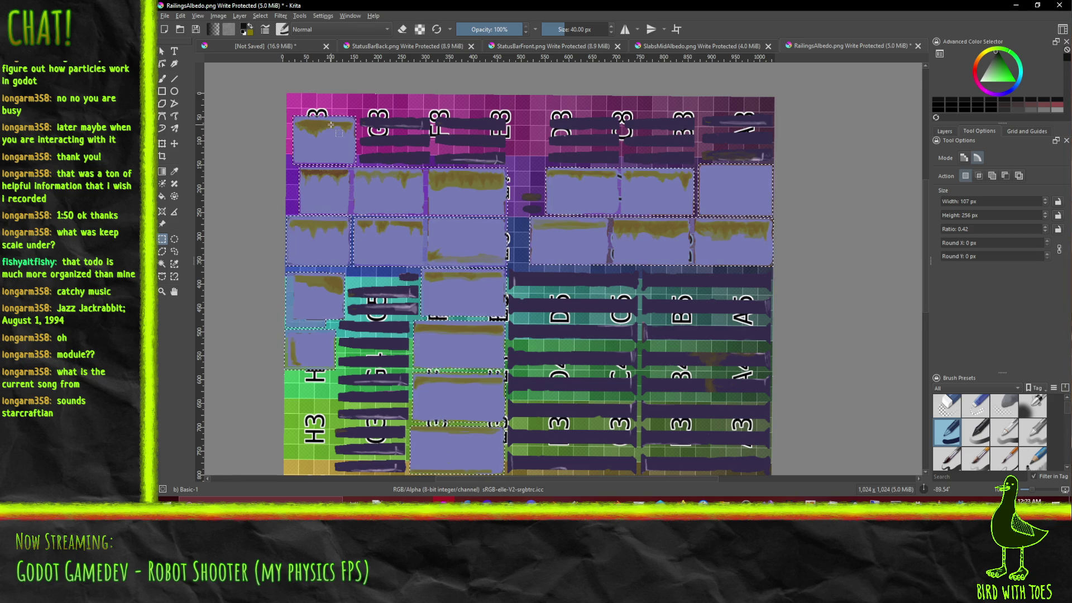
key(ctrl+z)
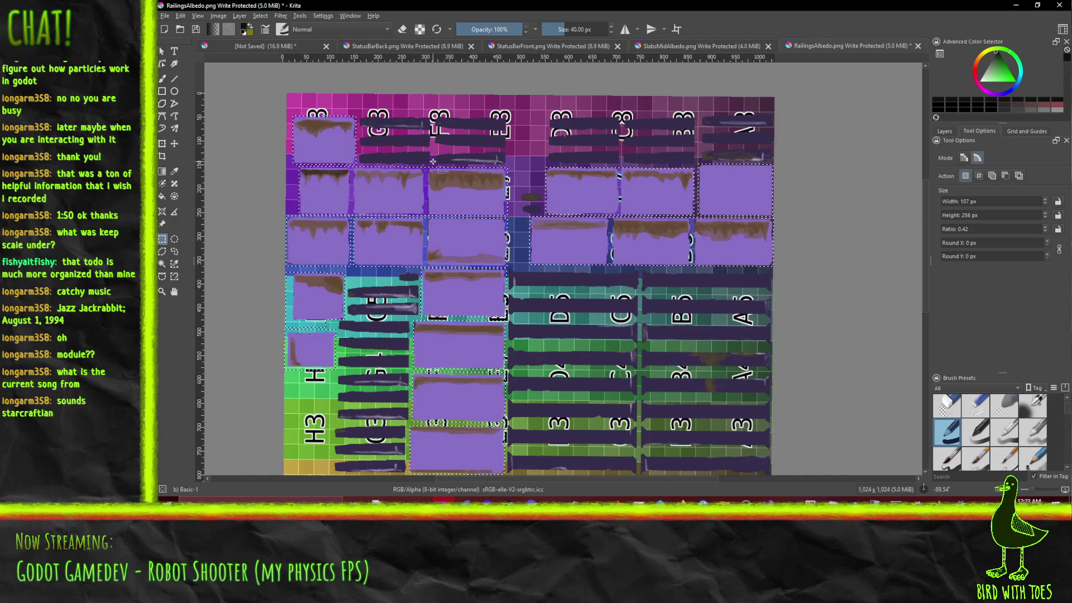
Step: Toggle soft proofing with Ctrl+Y to compare the adjusted colours
key(ctrl+y)
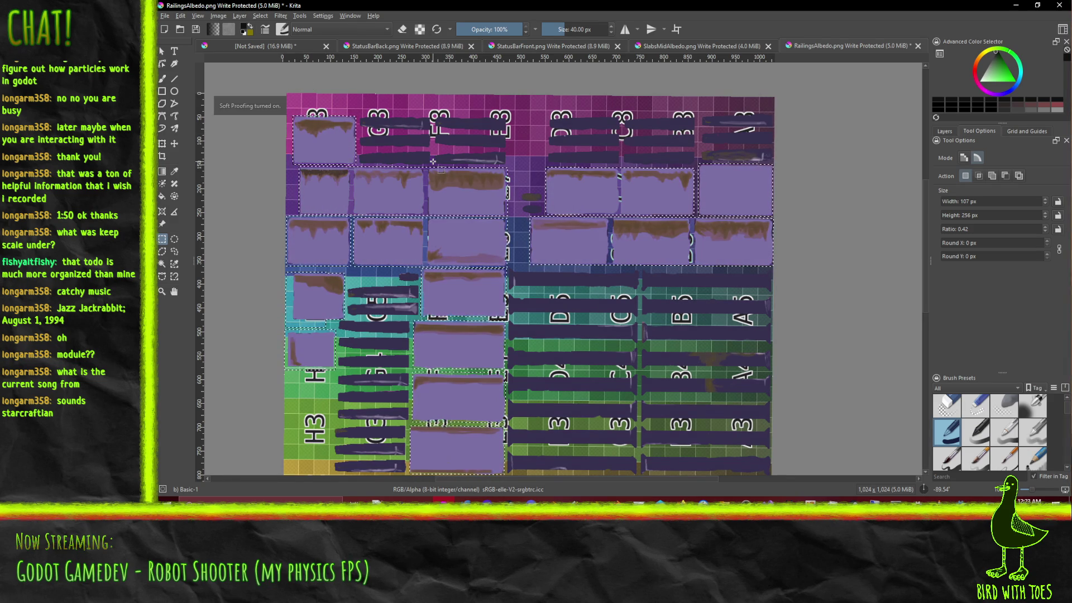
key(ctrl+y)
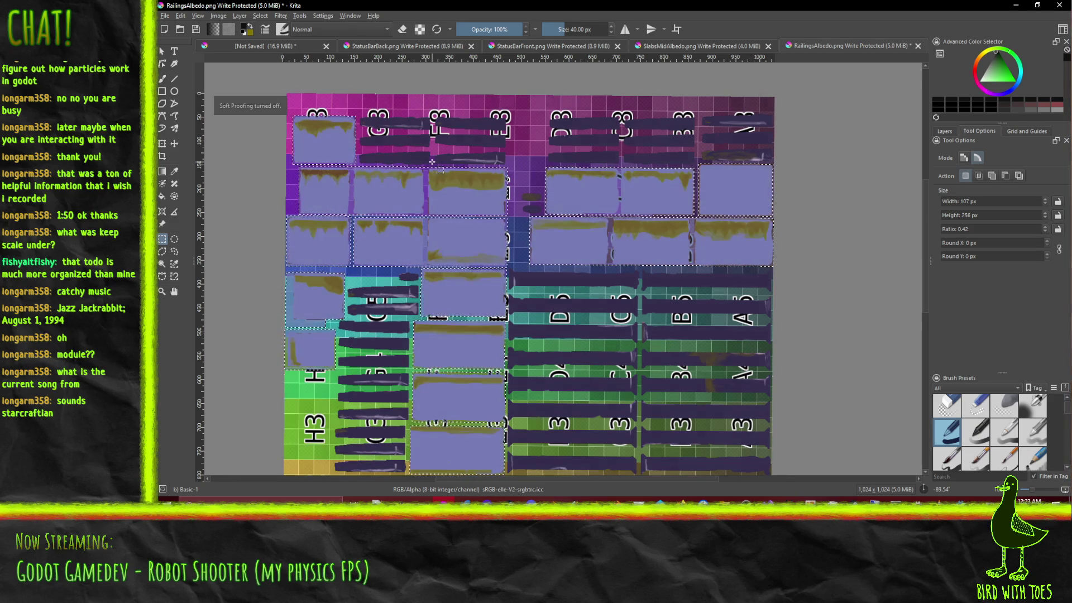
key(ctrl+y)
key(ctrl+y)
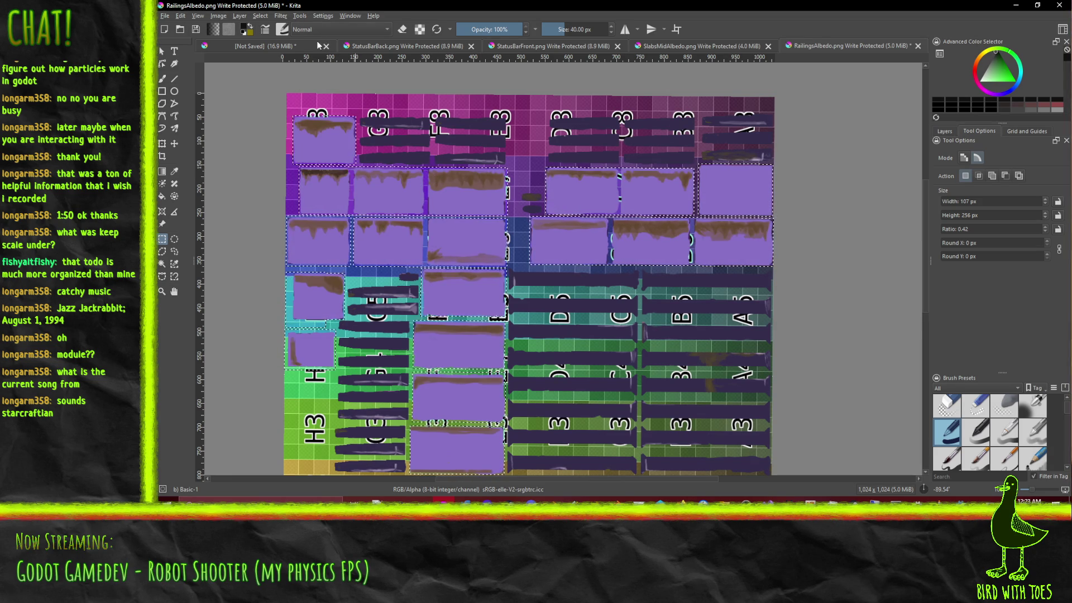
Step: Bring up the Filter > Adjust list at HSV/HSL Adjustment
click(280, 16)
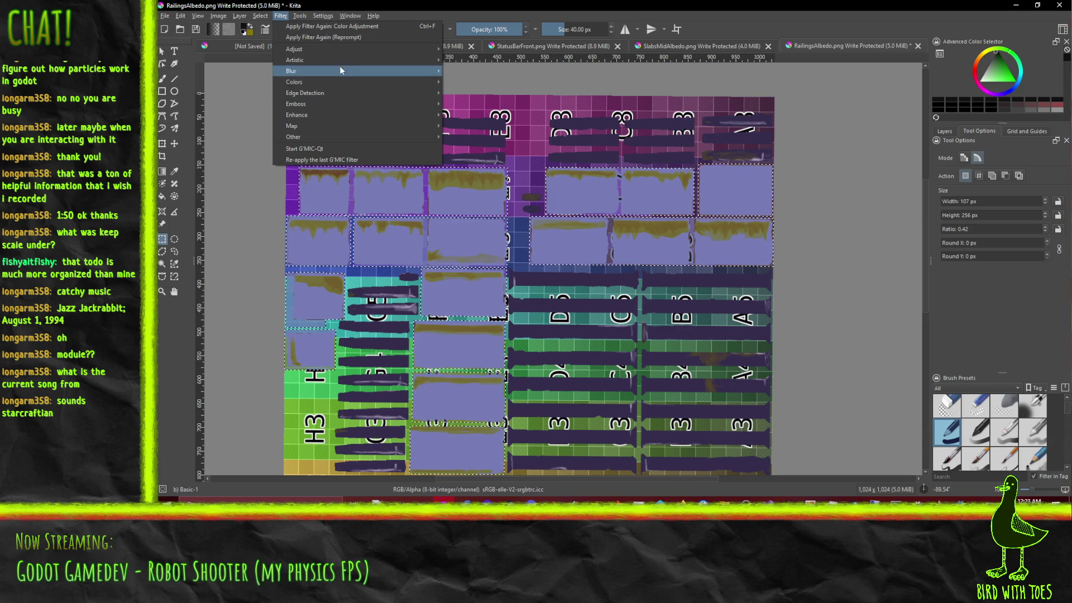
mouse_move(336, 82)
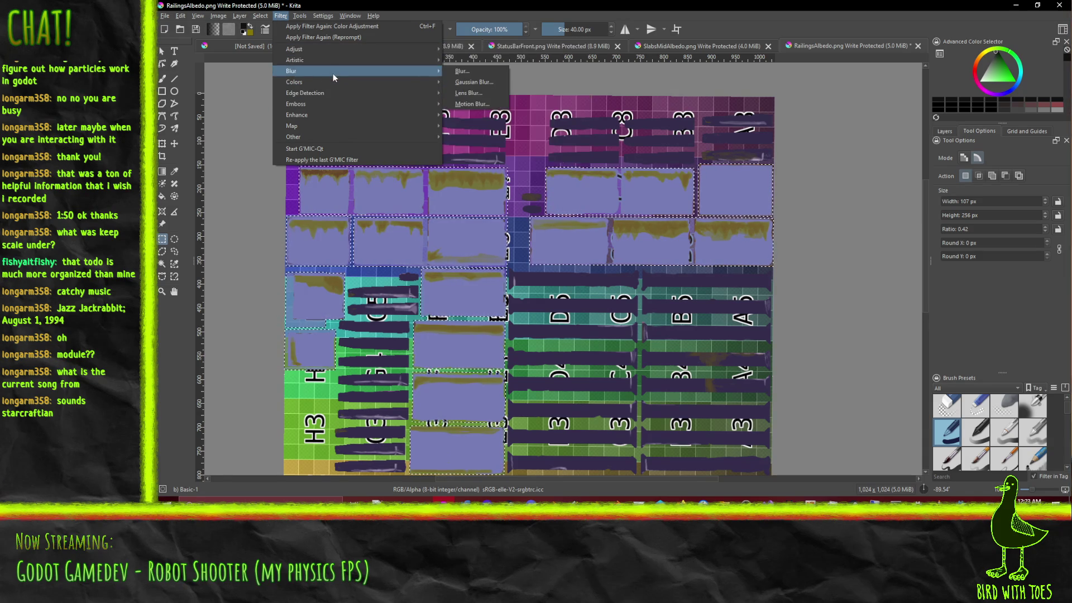
mouse_move(333, 49)
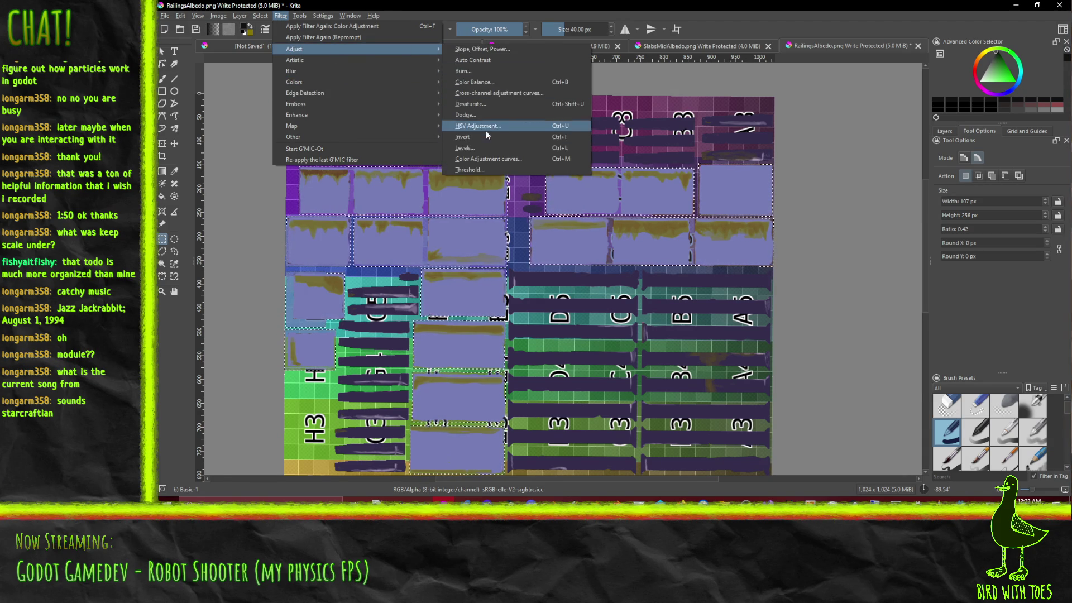
click(485, 131)
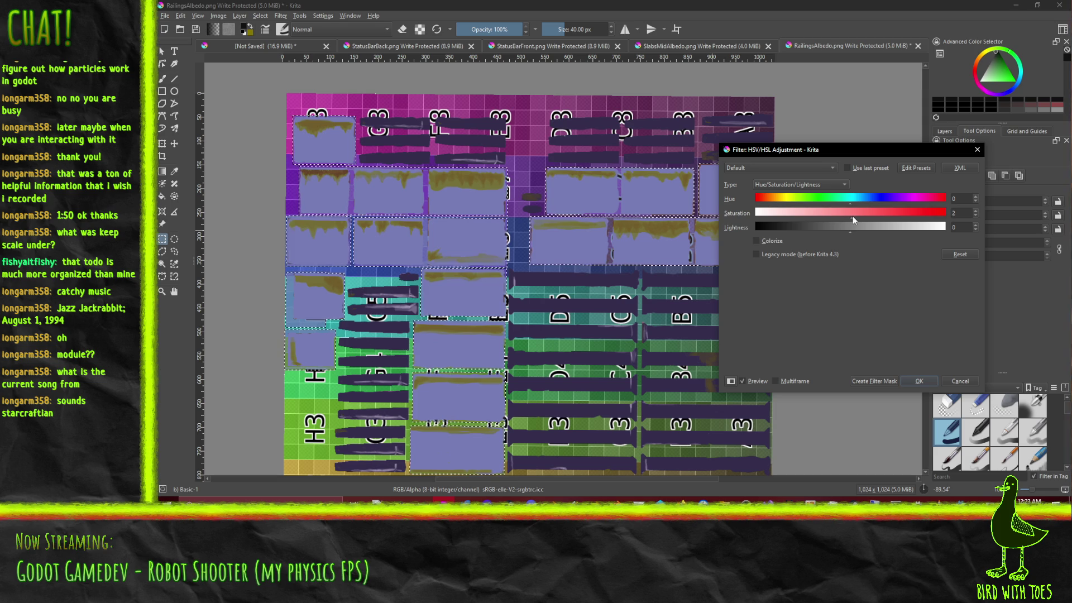
click(850, 219)
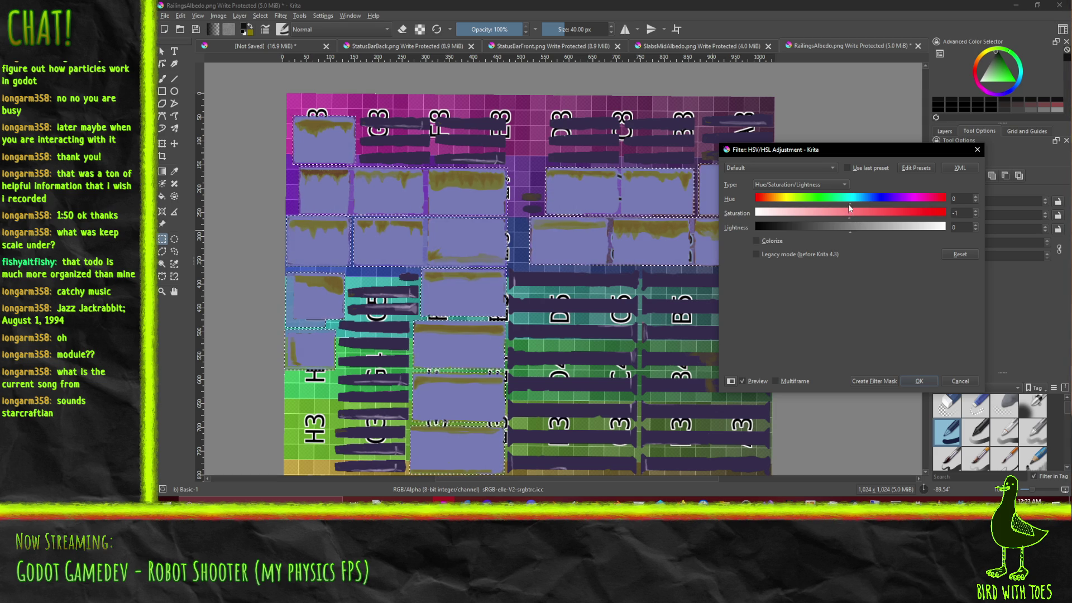
mouse_move(852, 201)
mouse_down()
mouse_move(871, 203)
mouse_move(853, 206)
mouse_up()
click(831, 185)
click(825, 196)
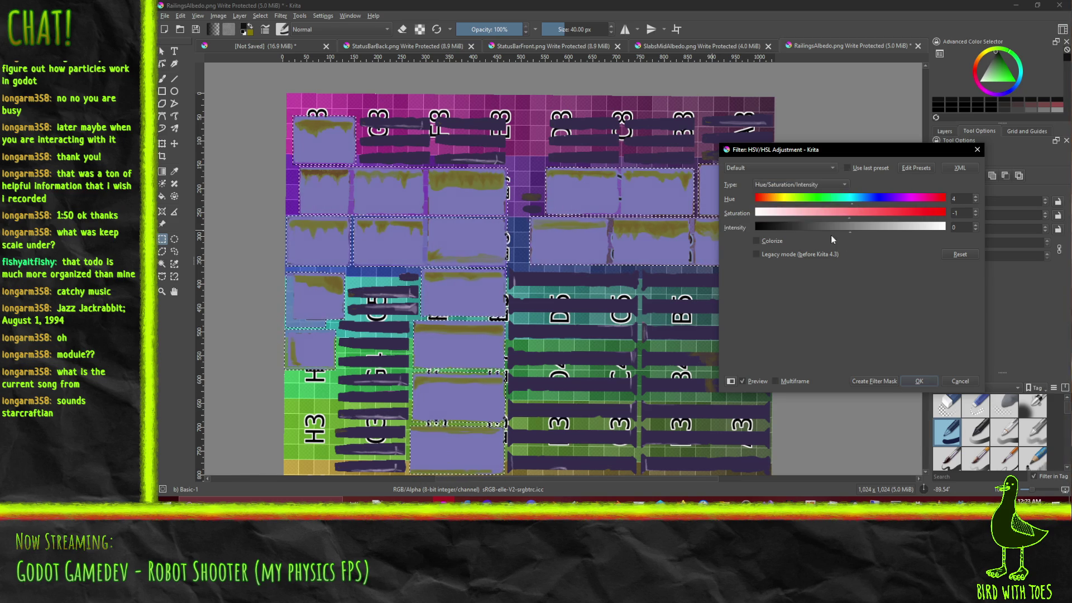
mouse_move(854, 204)
mouse_down()
mouse_move(835, 201)
mouse_move(847, 202)
mouse_move(854, 228)
mouse_move(823, 225)
mouse_move(869, 222)
mouse_move(840, 226)
mouse_up()
scroll(811, 179, down, 1)
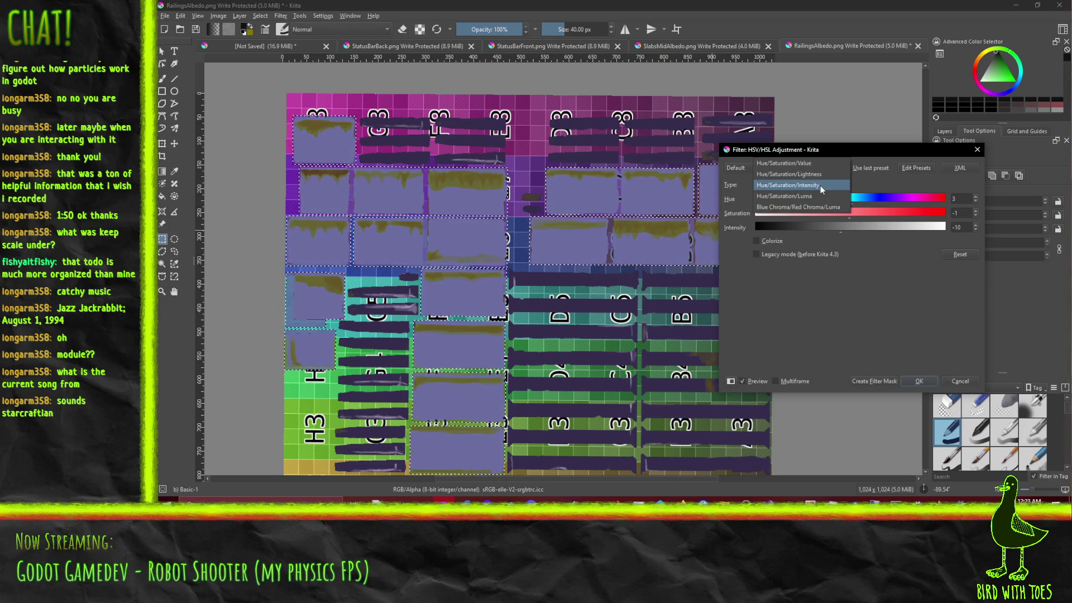
click(813, 185)
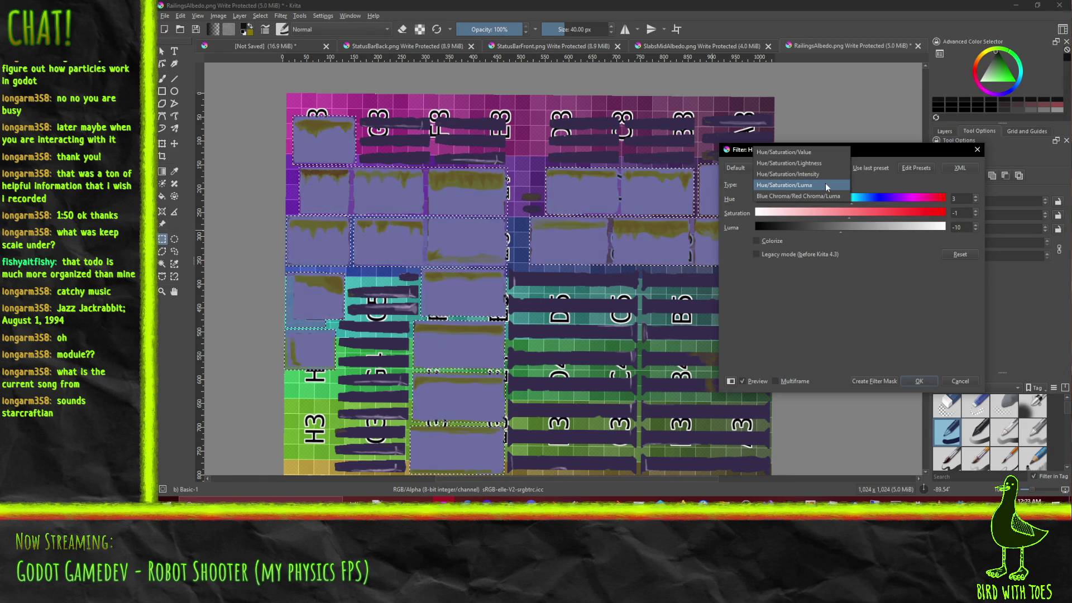
click(802, 153)
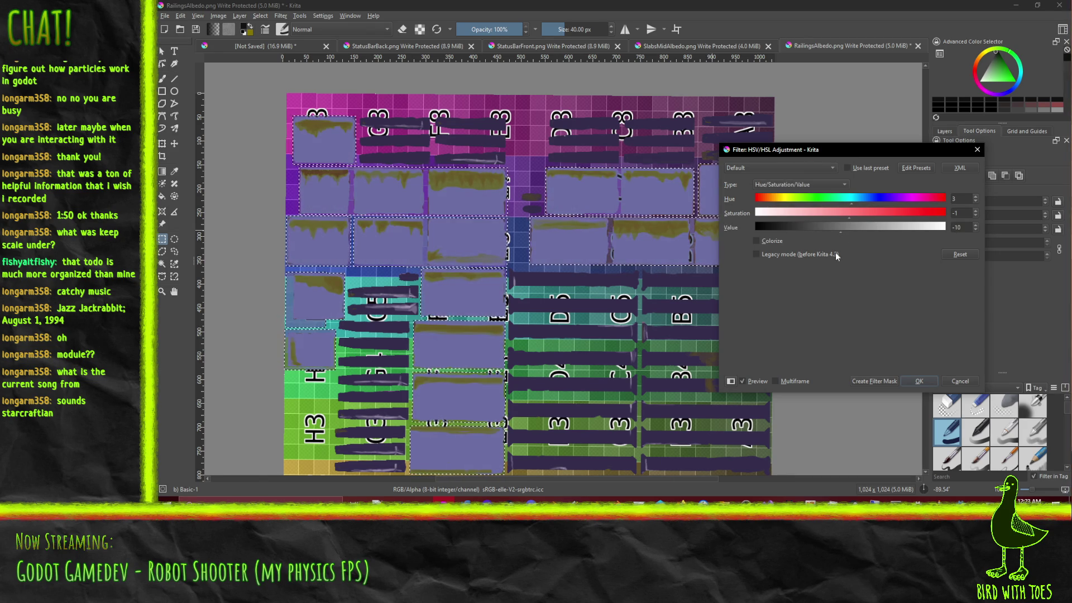
click(951, 382)
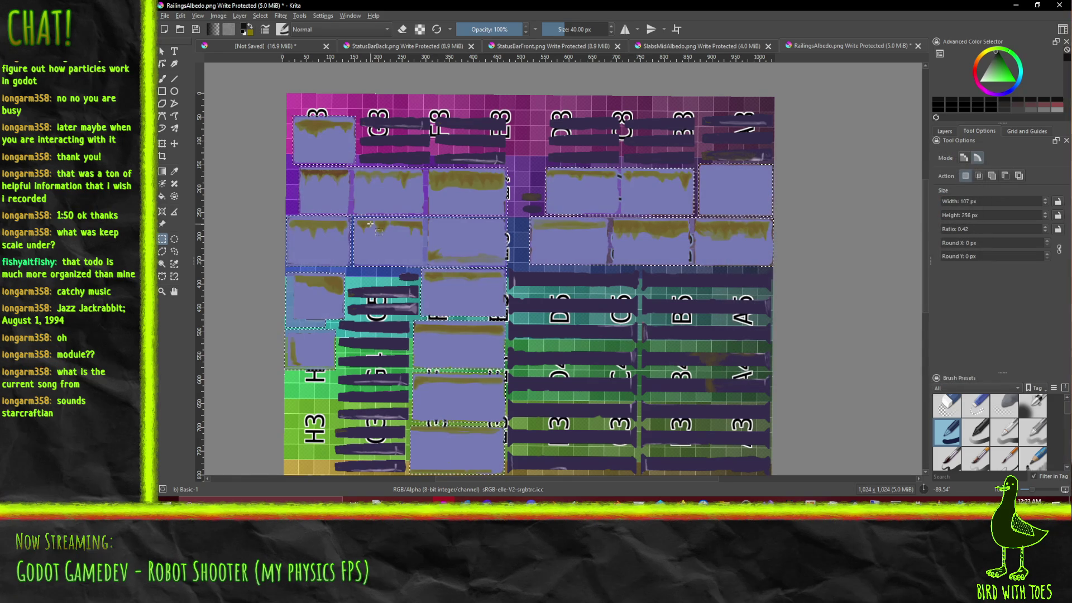
Step: Try the HSV/HSL Adjustment filter, close it unchanged, and reopen the Filter > Adjust list
click(280, 15)
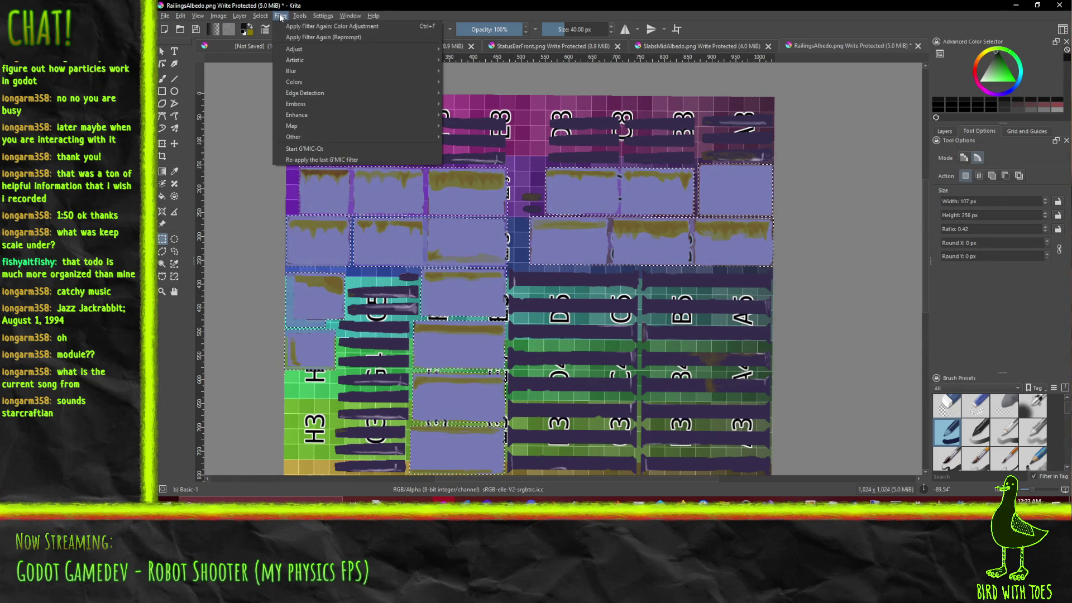
mouse_move(320, 48)
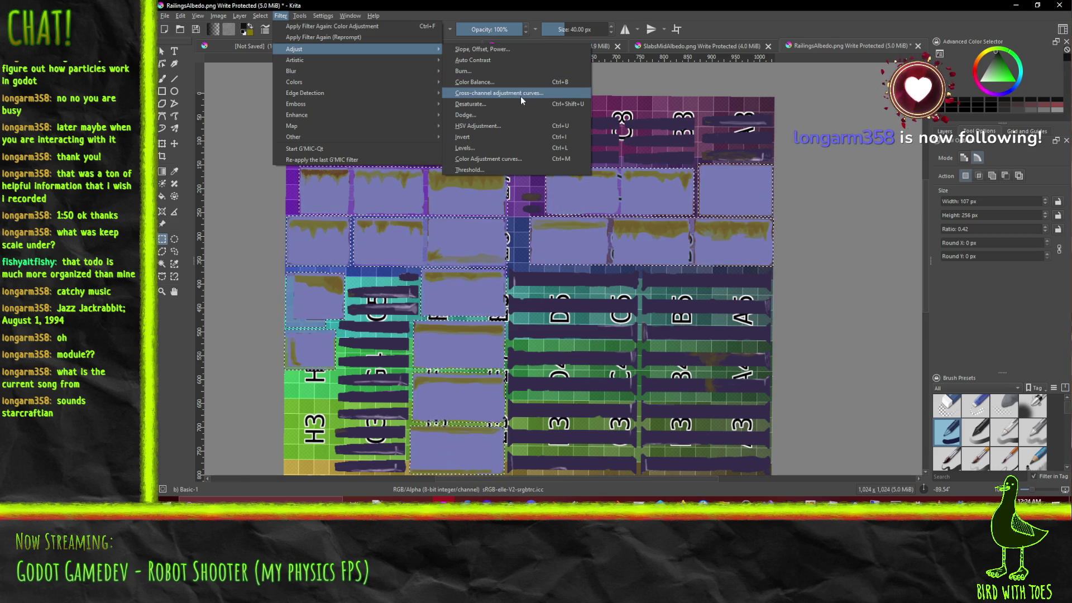
click(527, 125)
click(959, 381)
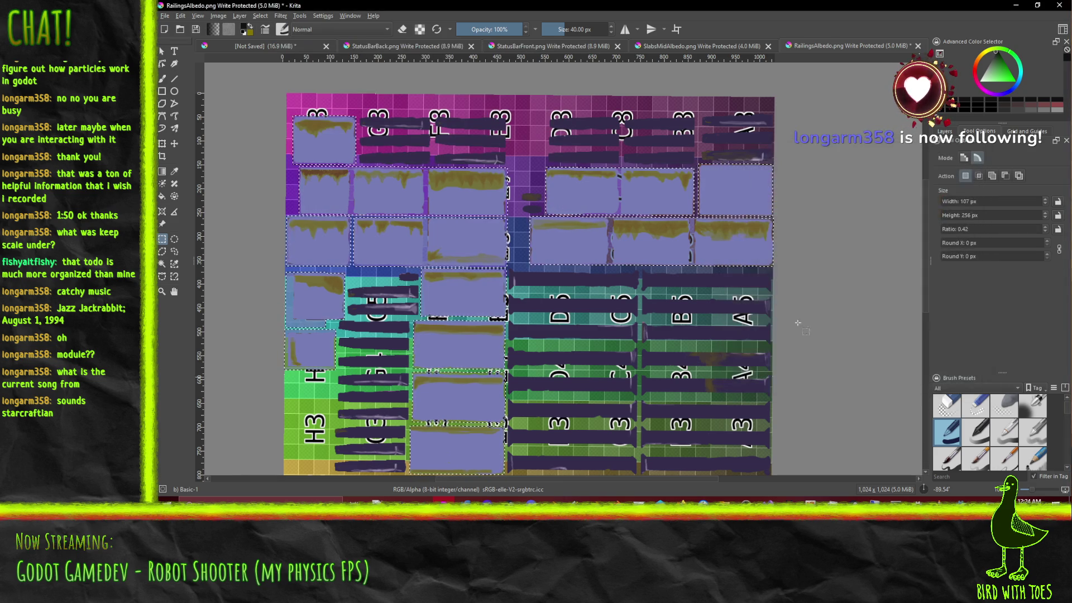
click(298, 16)
mouse_move(280, 15)
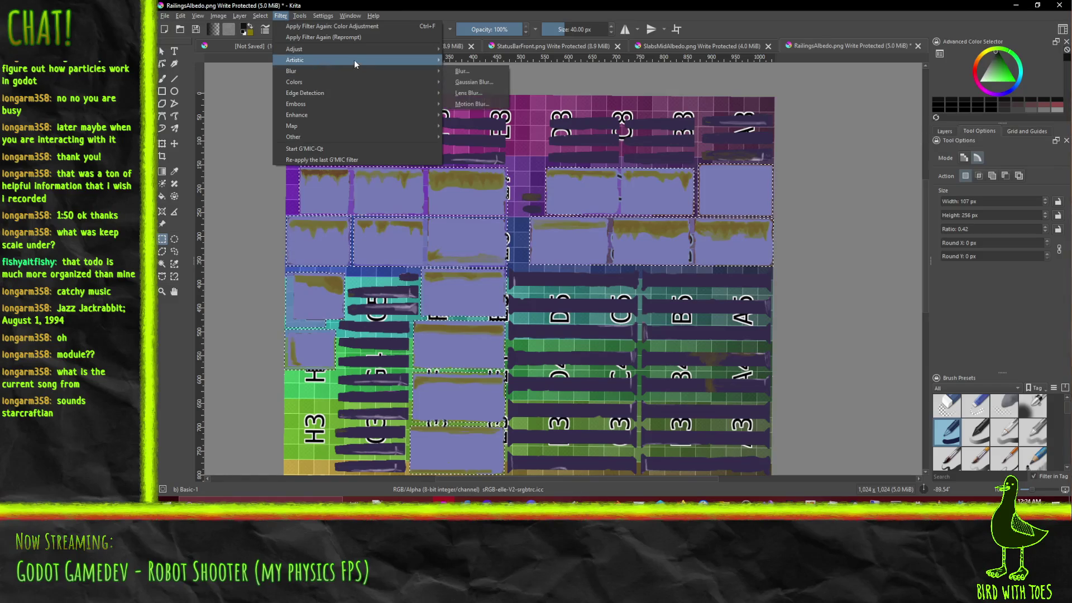
mouse_move(354, 49)
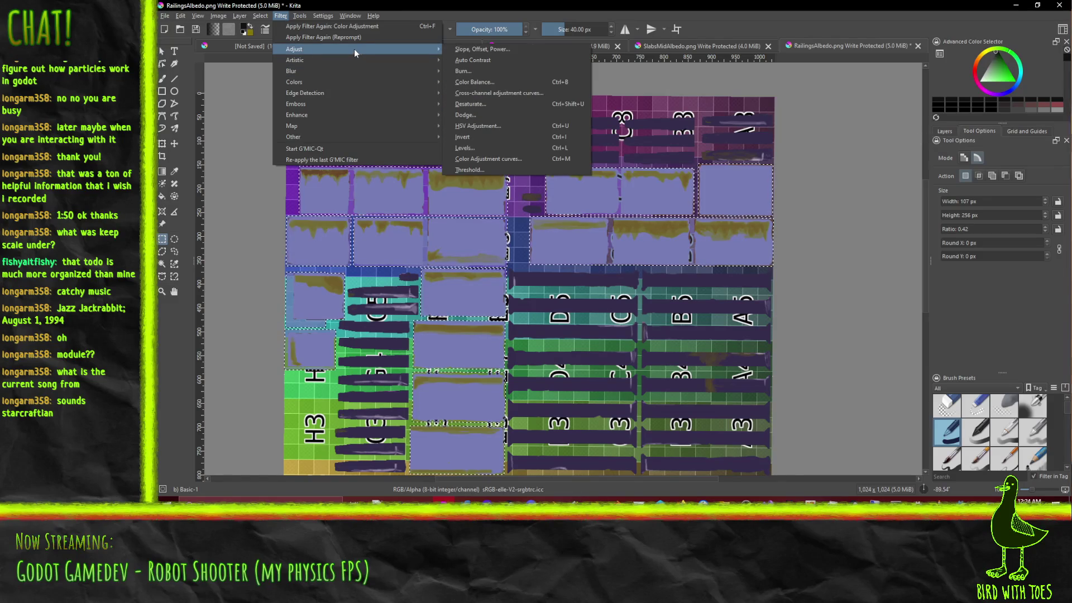
Step: Open Color Adjustment curves, lower the RGBA top, bend the Blue curve, and select Red
click(529, 160)
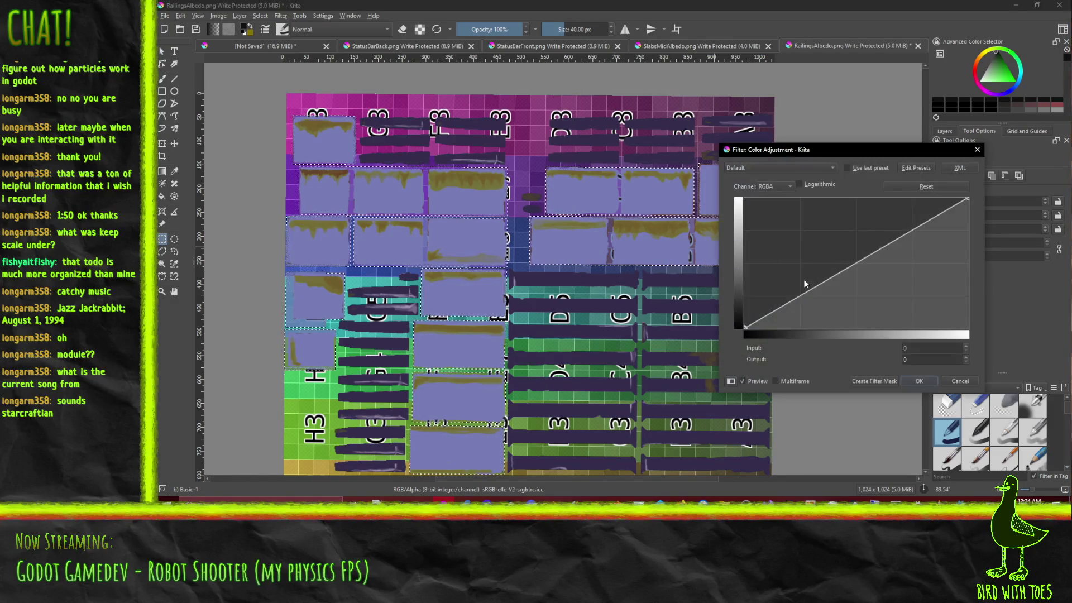
mouse_move(970, 200)
mouse_down()
mouse_move(989, 241)
mouse_move(1018, 234)
mouse_up()
click(776, 187)
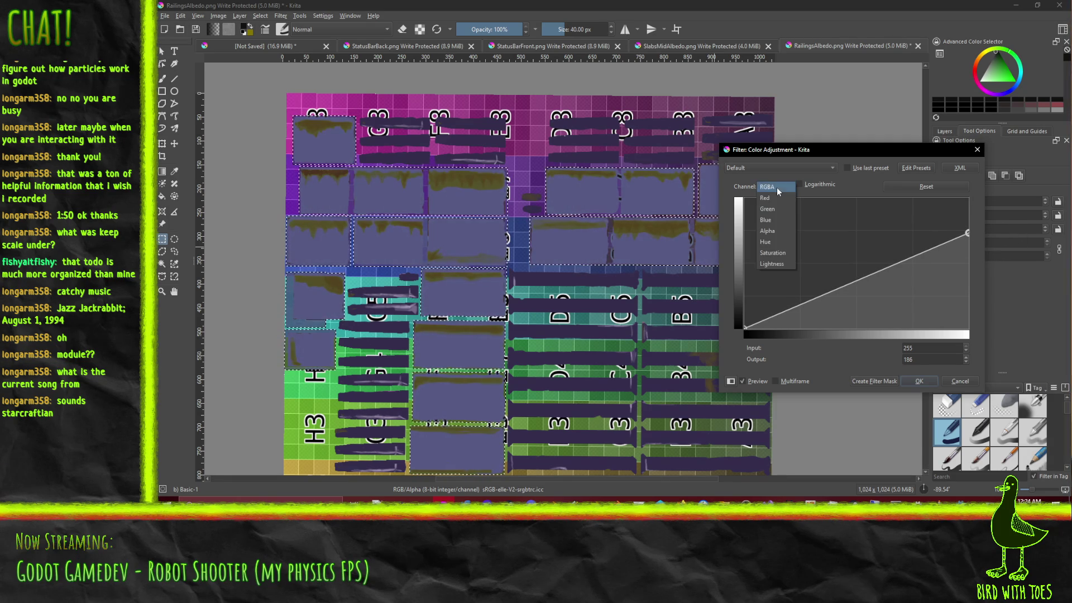
click(784, 220)
mouse_move(966, 199)
mouse_down()
mouse_move(978, 233)
mouse_move(977, 214)
mouse_up()
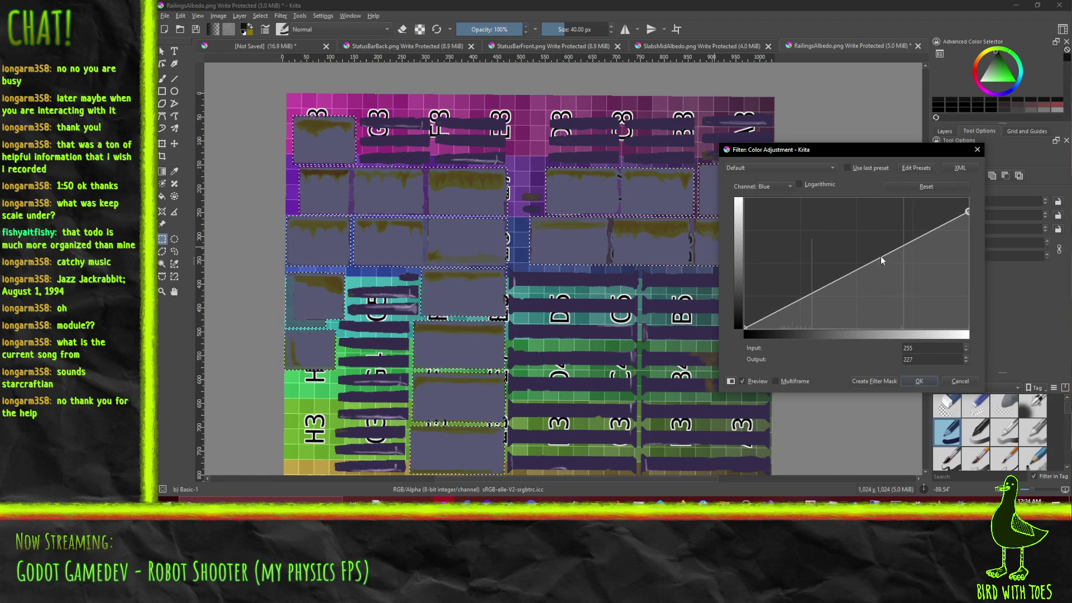
mouse_move(832, 282)
mouse_down()
mouse_move(834, 273)
mouse_move(798, 273)
mouse_move(822, 282)
mouse_move(818, 264)
mouse_move(823, 278)
mouse_up()
click(854, 270)
click(792, 185)
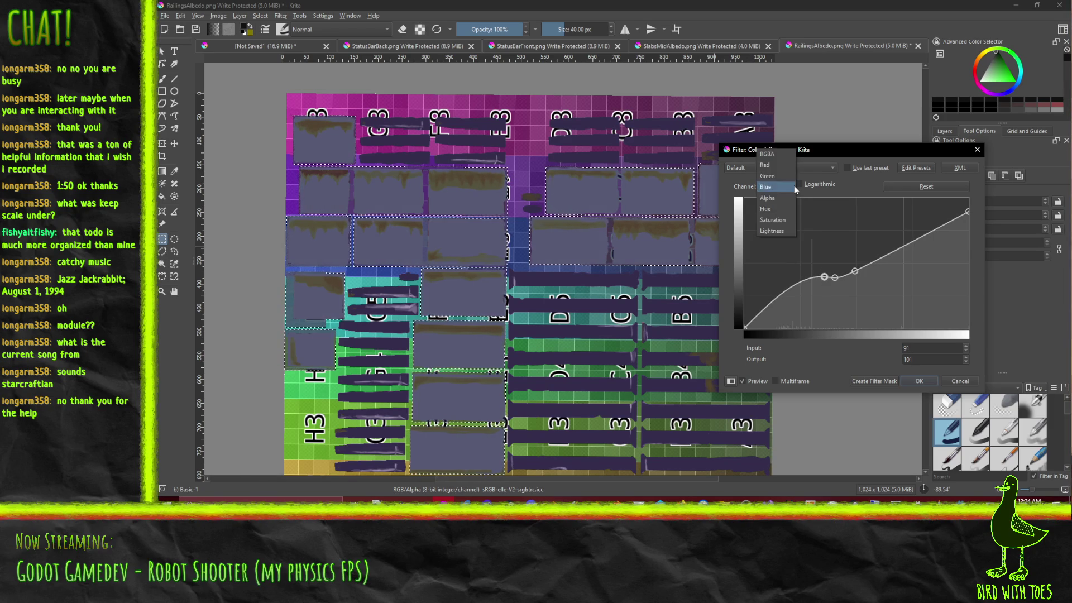
click(777, 195)
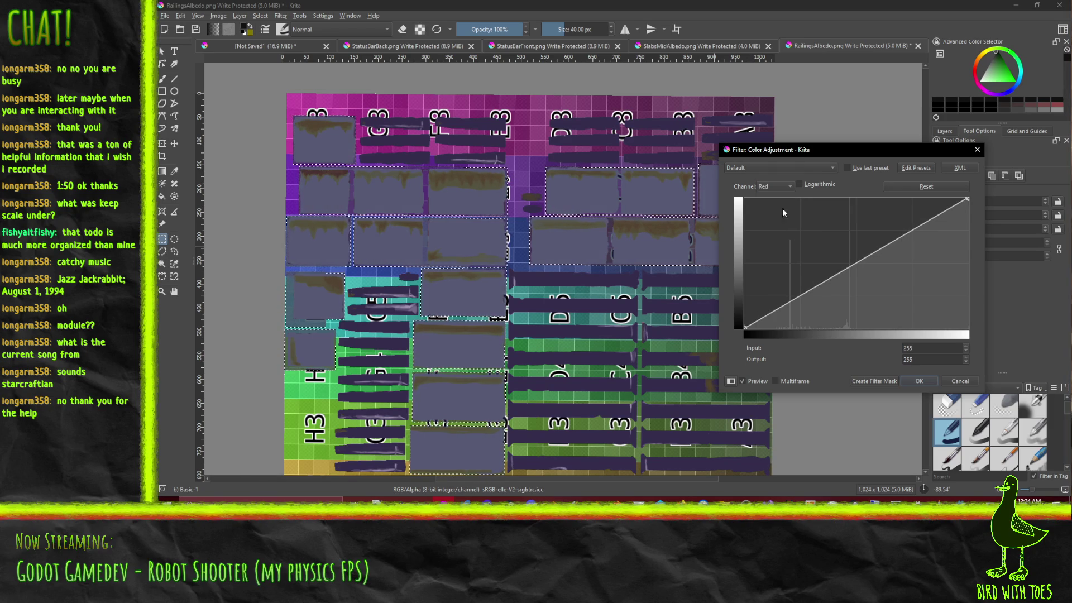
Step: Reshape the Red curve to peak at full output from input 207 and apply it
click(822, 283)
drag(833, 276, 839, 274)
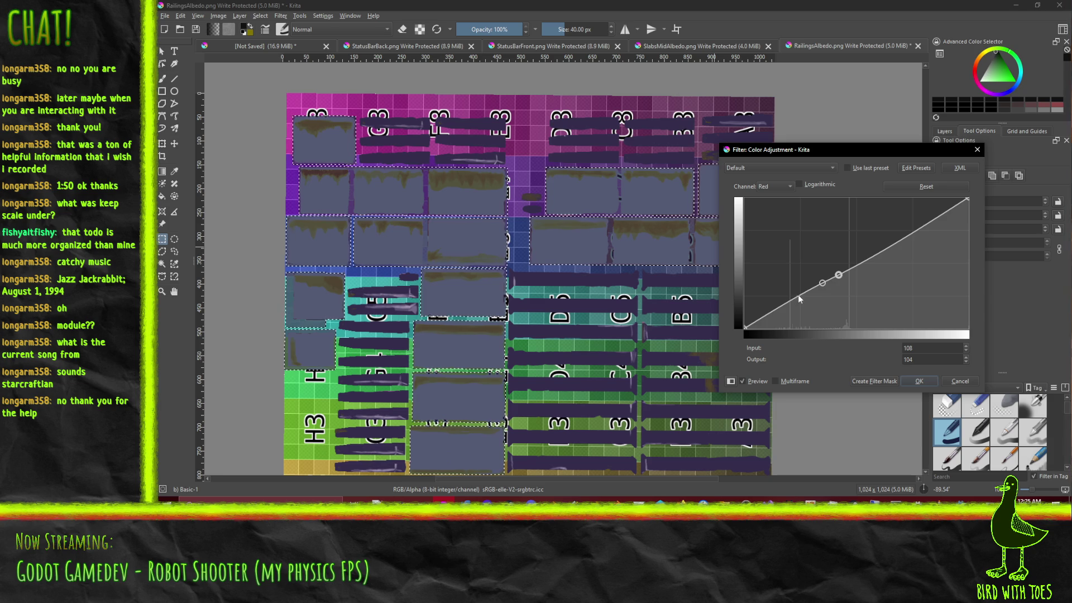
mouse_move(965, 198)
mouse_down()
mouse_move(977, 228)
mouse_move(968, 199)
mouse_up()
drag(802, 295, 803, 247)
click(784, 182)
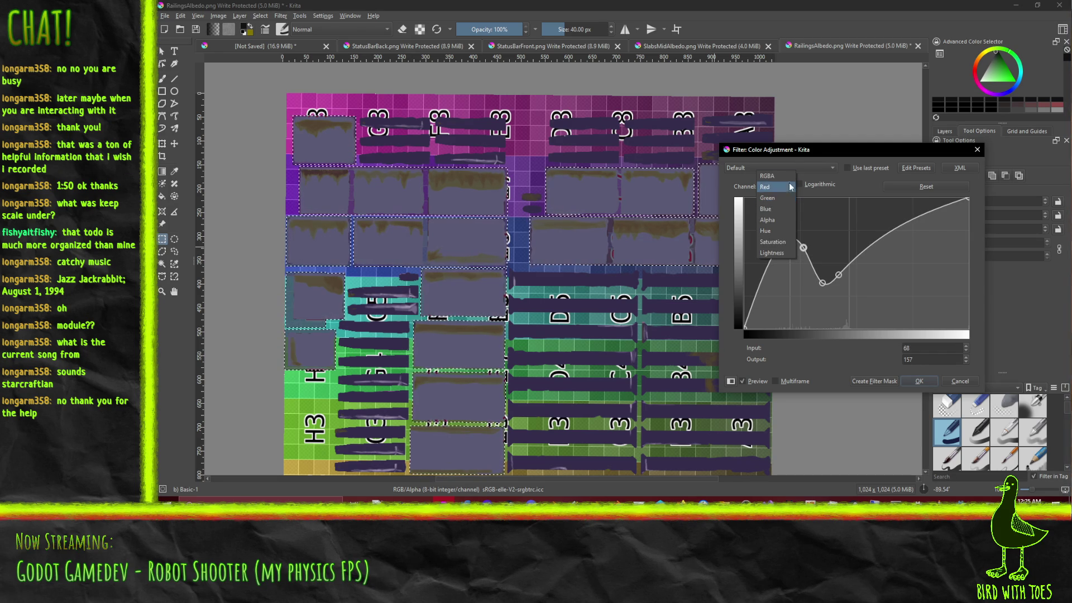
click(879, 207)
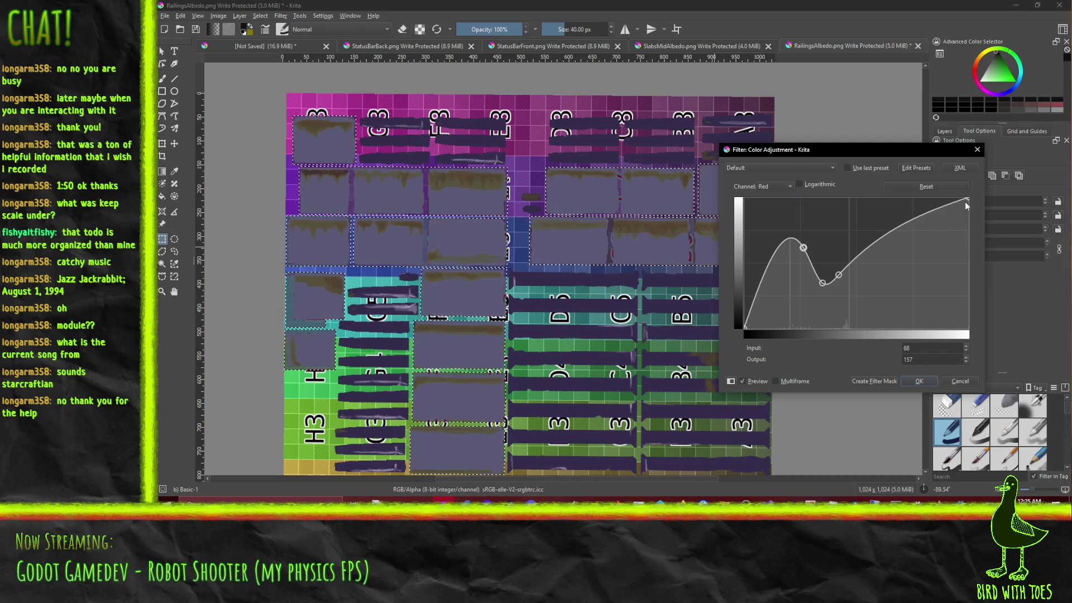
mouse_move(965, 198)
mouse_down()
mouse_move(893, 193)
mouse_move(925, 196)
mouse_up()
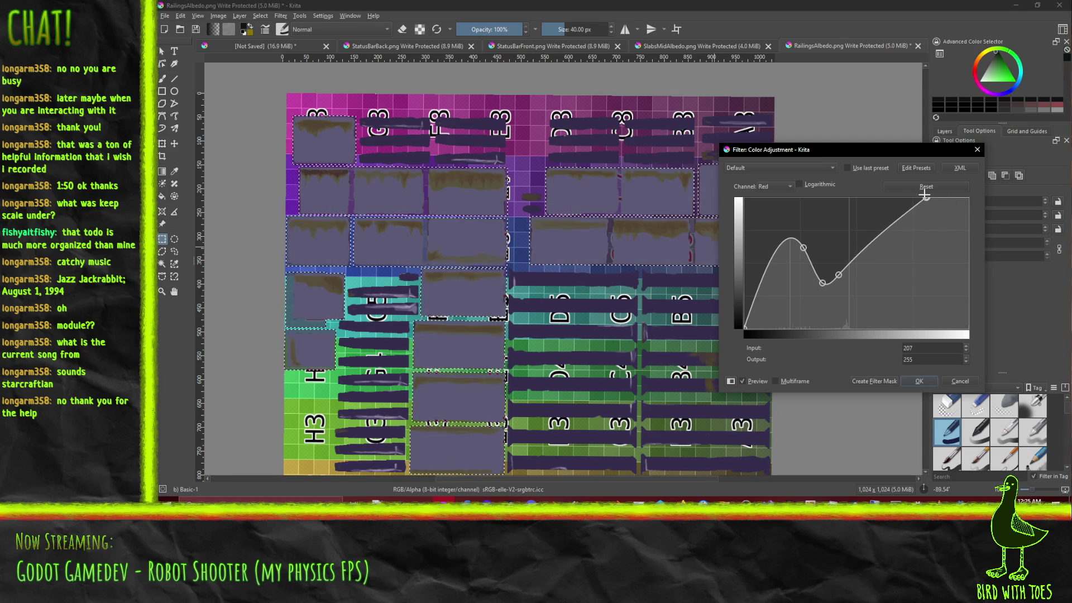
click(920, 381)
mouse_move(724, 399)
middle_down()
mouse_move(654, 217)
mouse_move(677, 259)
mouse_move(692, 341)
mouse_move(707, 349)
middle_up()
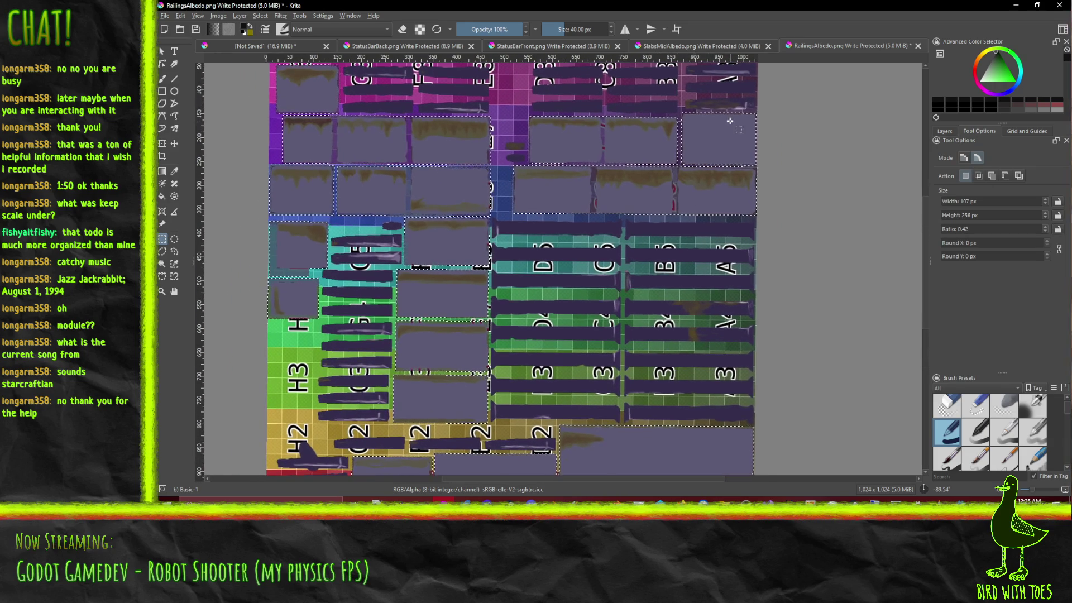
Step: Check SlabsMidAlbedo, return to RailingsAlbedo, and open the Filter > Adjust list
click(684, 46)
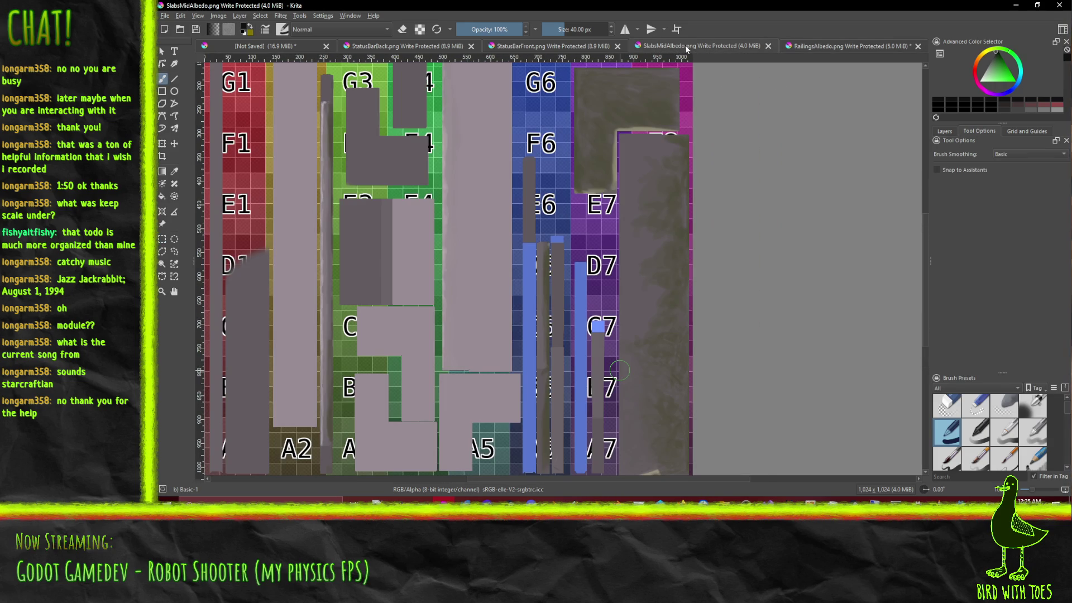
click(831, 46)
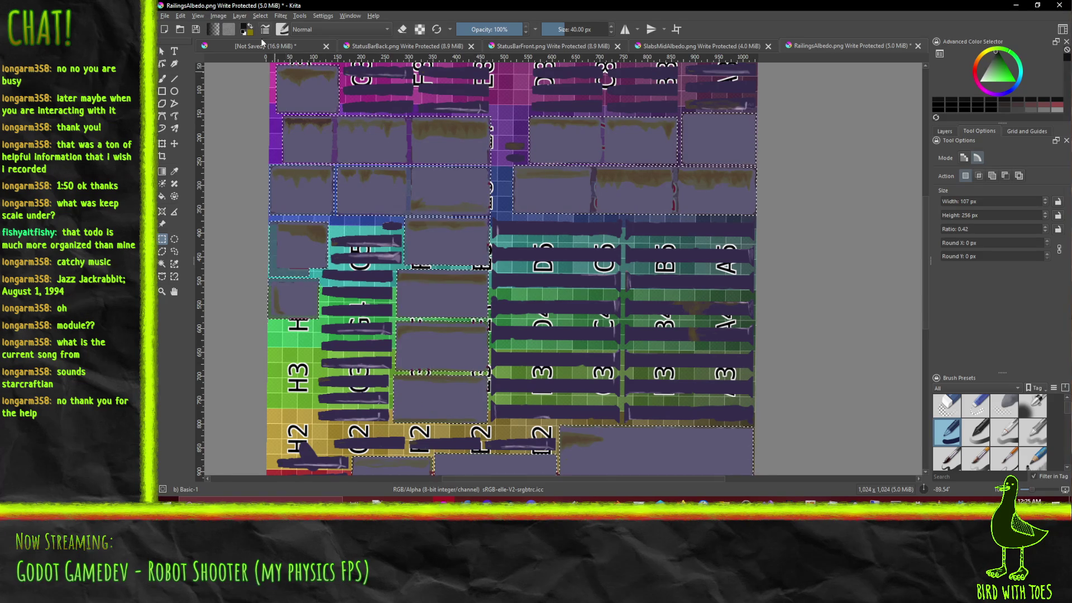
click(279, 16)
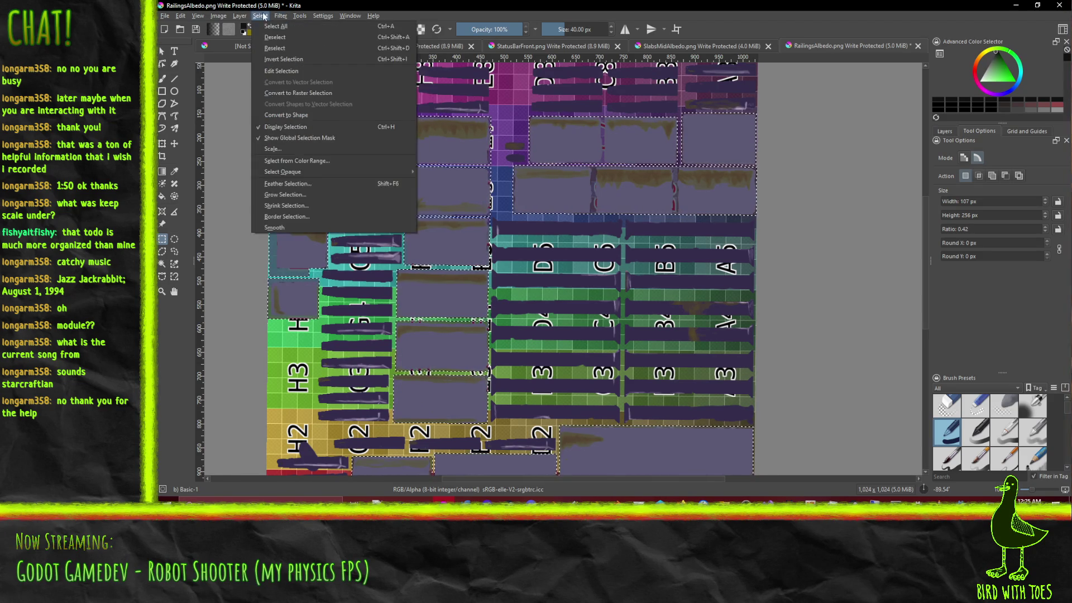
click(259, 16)
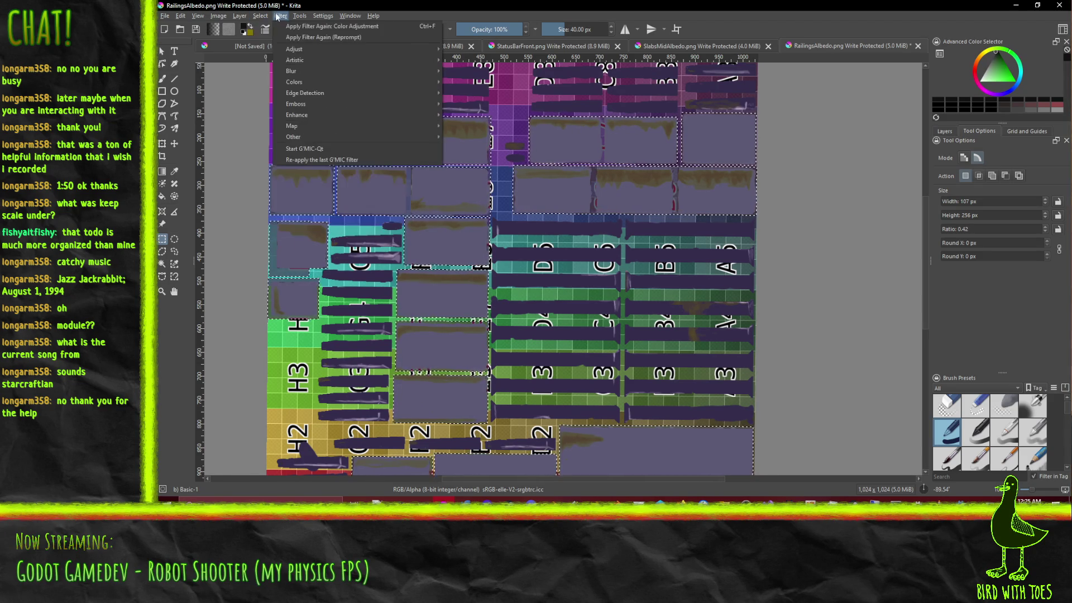
mouse_move(296, 49)
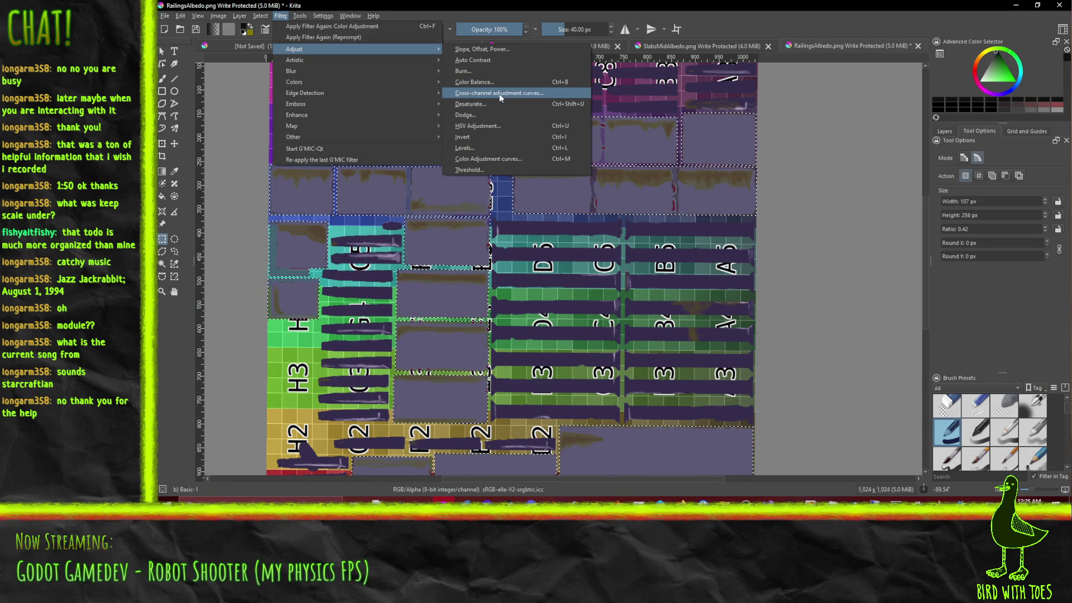
Step: Apply a Levels adjustment with input black 52, gamma 2.565 and output white 164
click(468, 147)
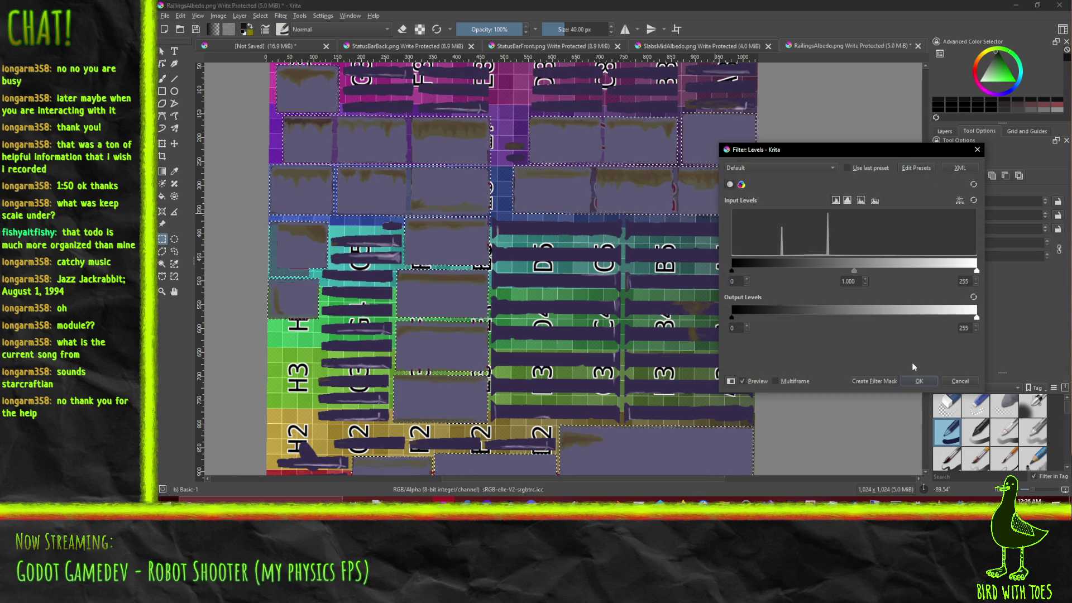
mouse_move(847, 271)
mouse_down()
mouse_move(778, 259)
mouse_move(924, 269)
mouse_move(815, 262)
mouse_move(877, 260)
mouse_move(849, 259)
mouse_up()
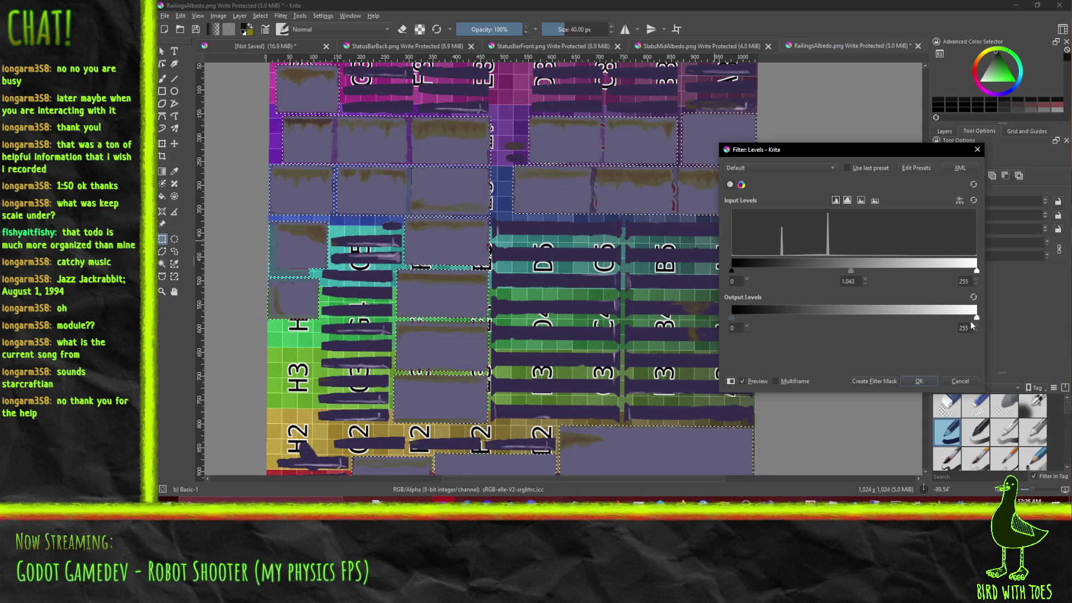
drag(974, 317, 913, 310)
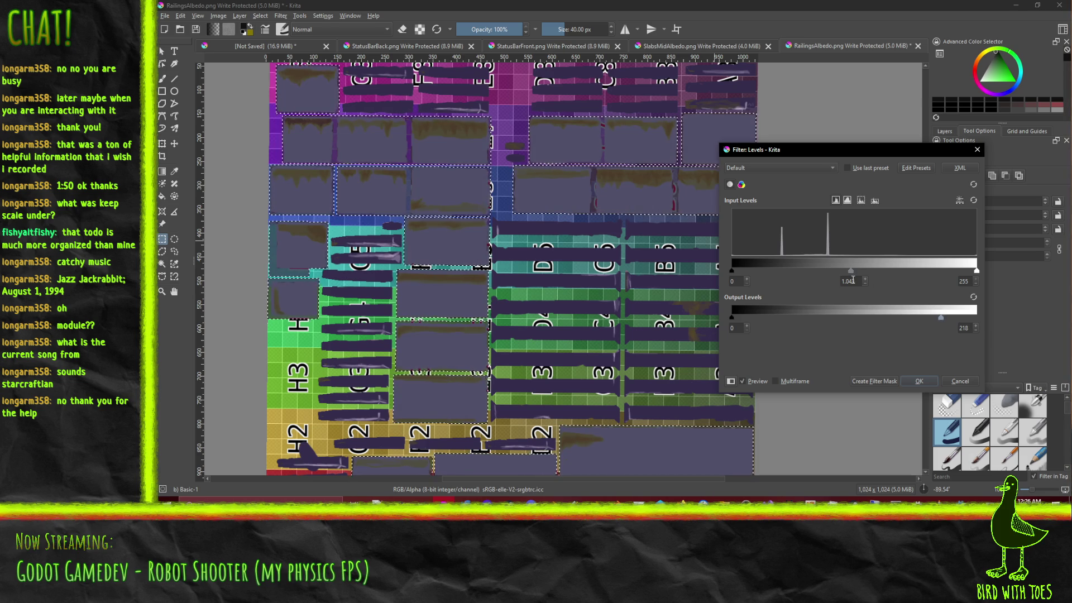
drag(846, 271, 862, 270)
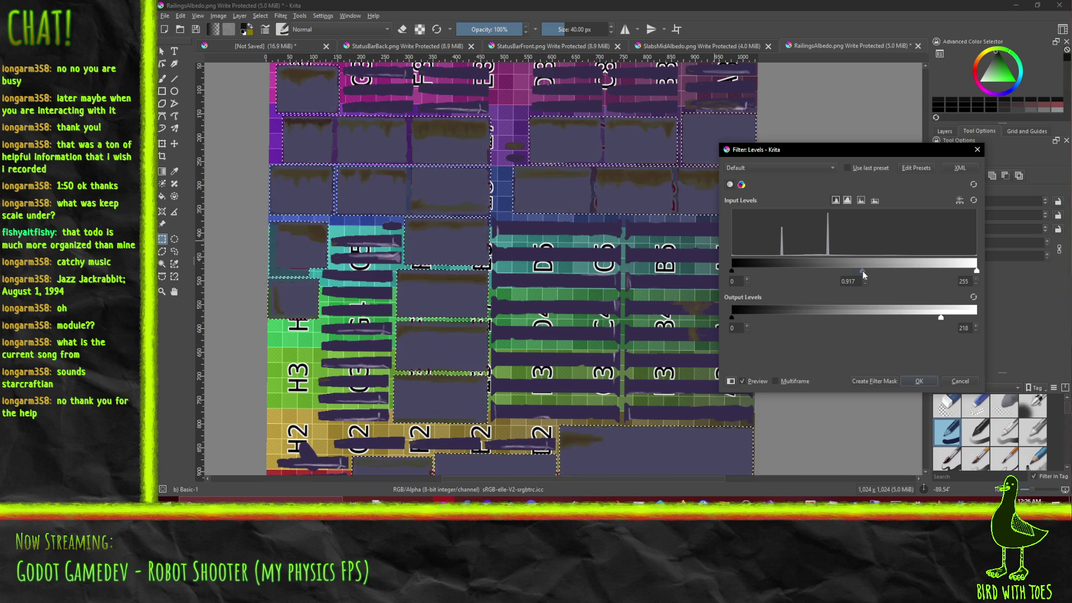
drag(731, 270, 768, 270)
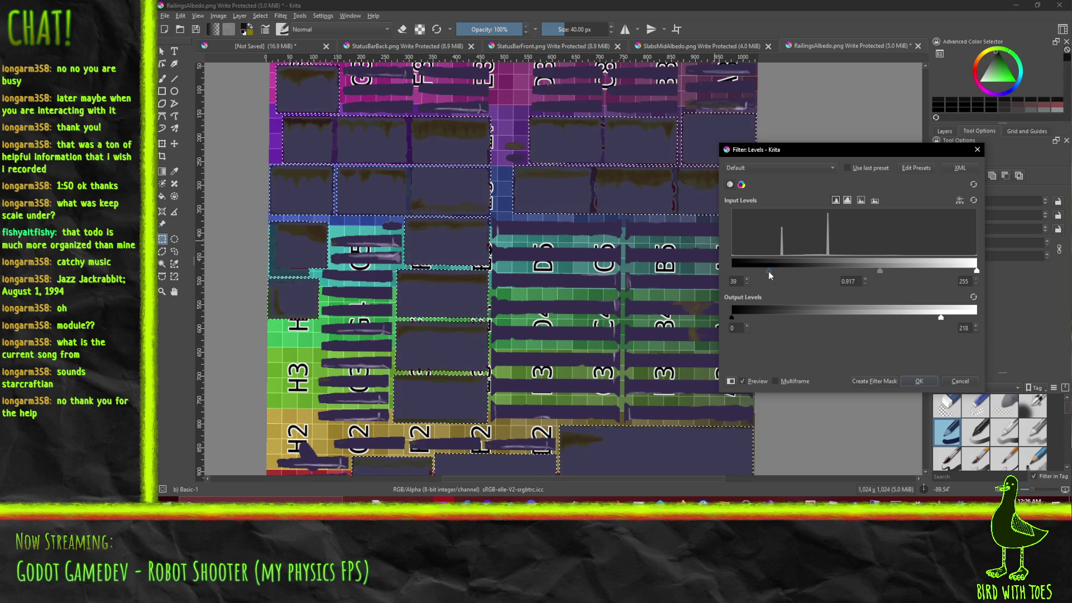
drag(880, 269, 830, 269)
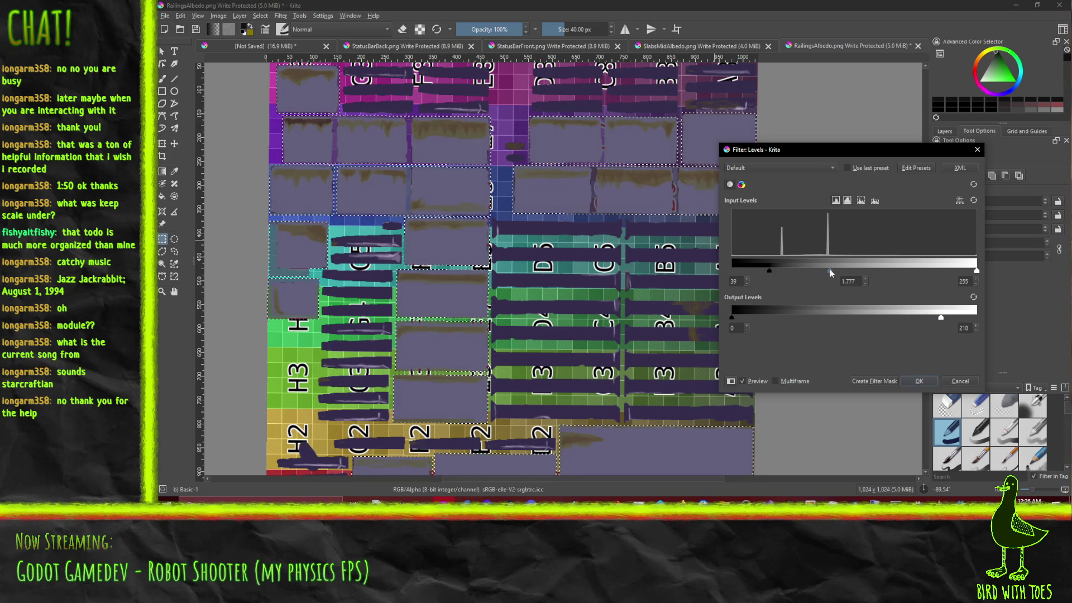
drag(939, 317, 891, 313)
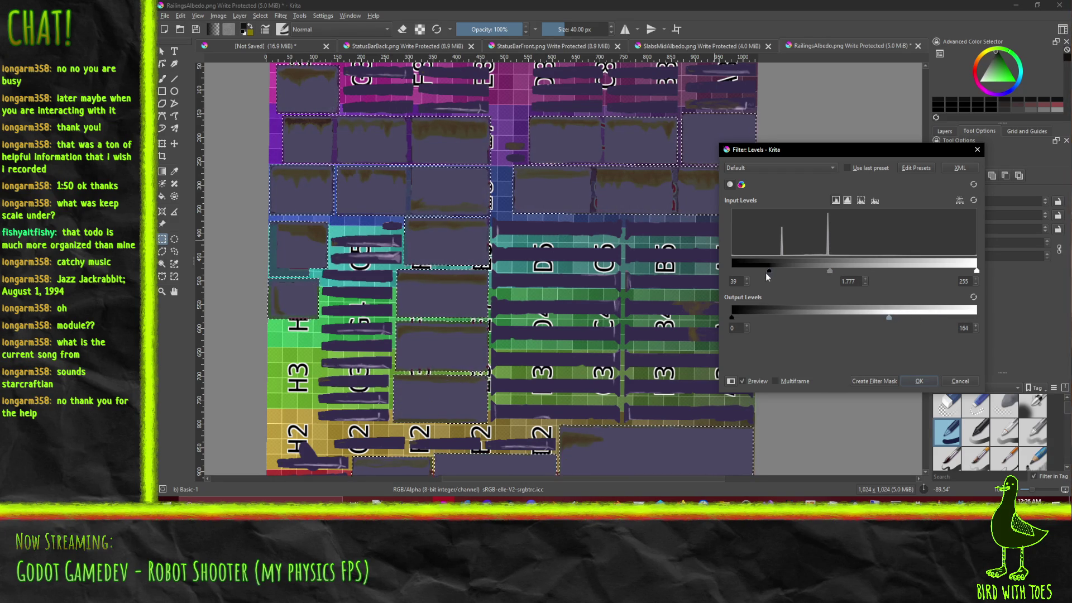
mouse_move(777, 276)
mouse_down()
mouse_move(836, 273)
mouse_move(811, 272)
mouse_move(829, 266)
mouse_move(814, 263)
mouse_up()
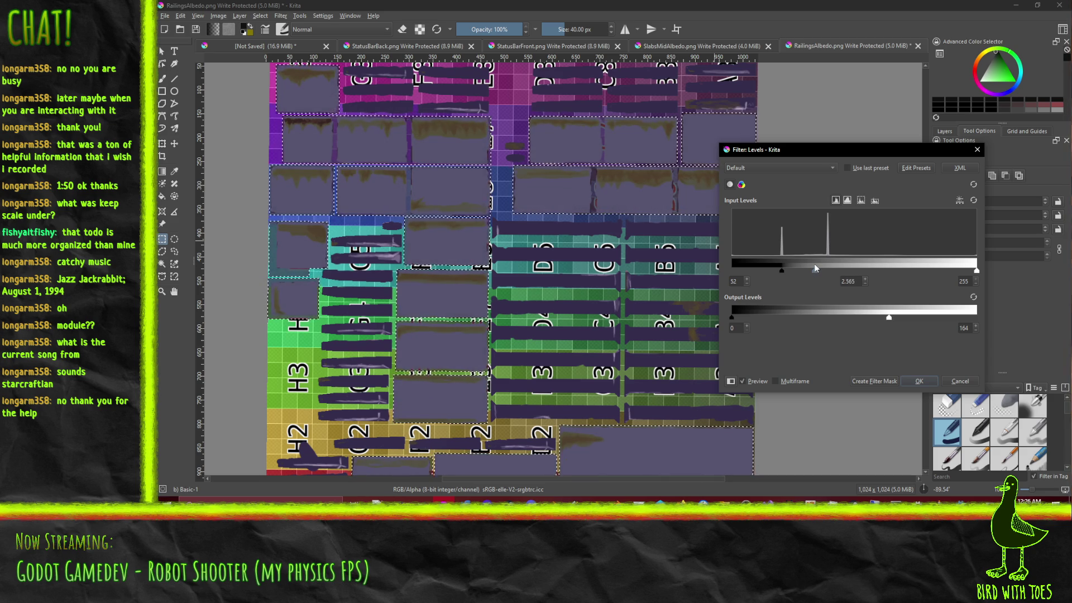
click(921, 384)
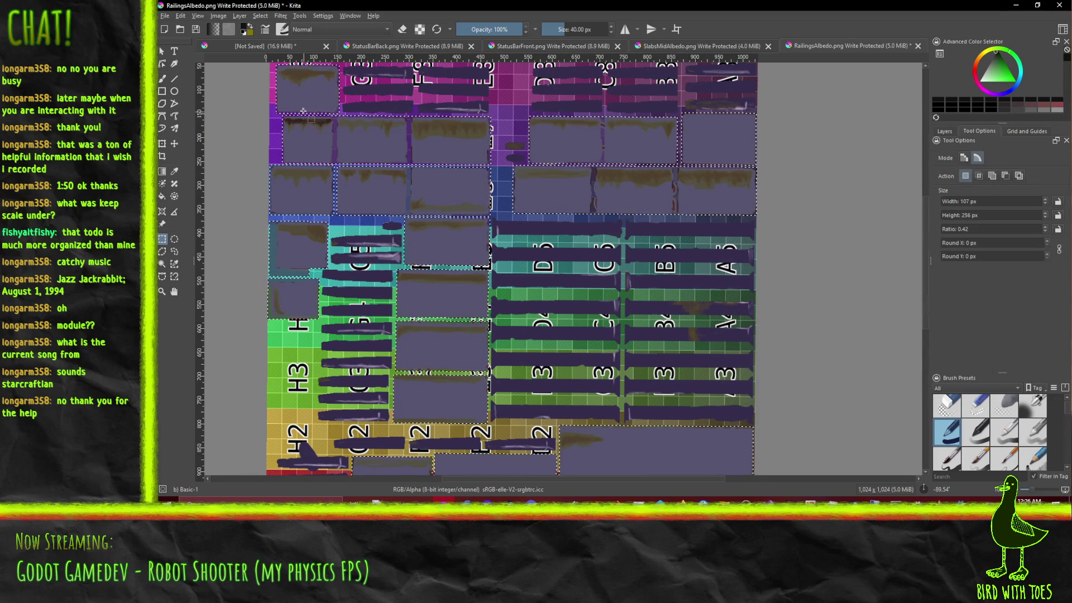
Step: Open the Color Adjustment curves filter from the Filter > Adjust menu
click(300, 16)
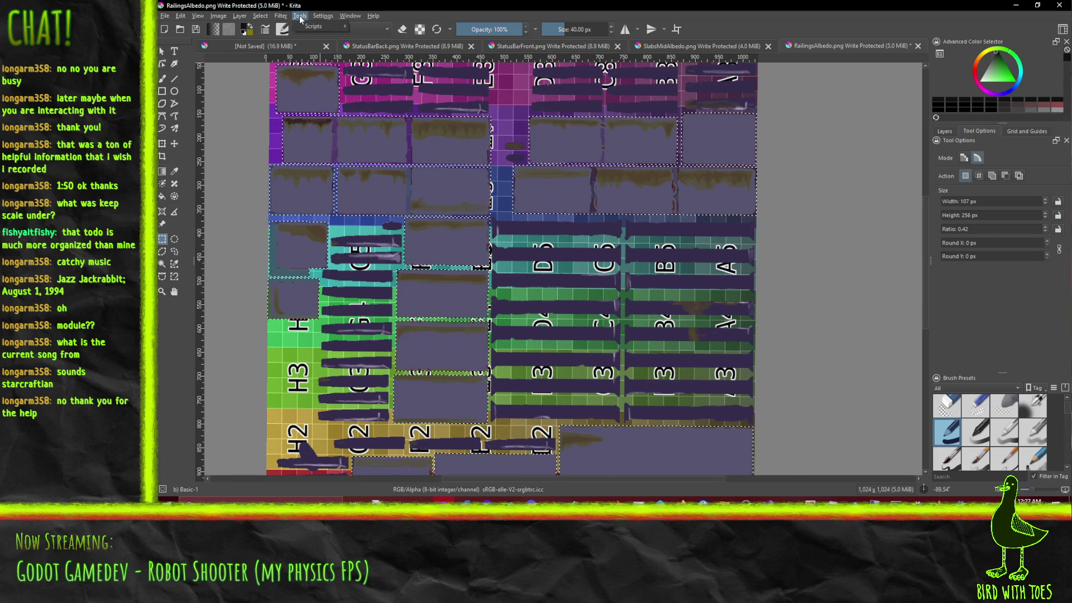
mouse_move(280, 16)
mouse_move(355, 81)
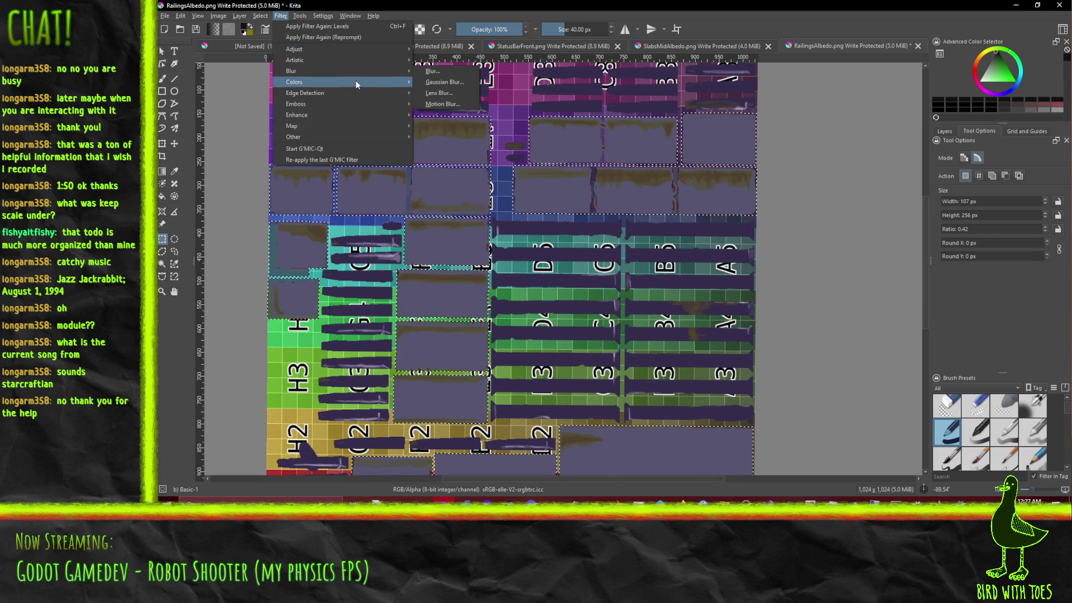
mouse_move(330, 51)
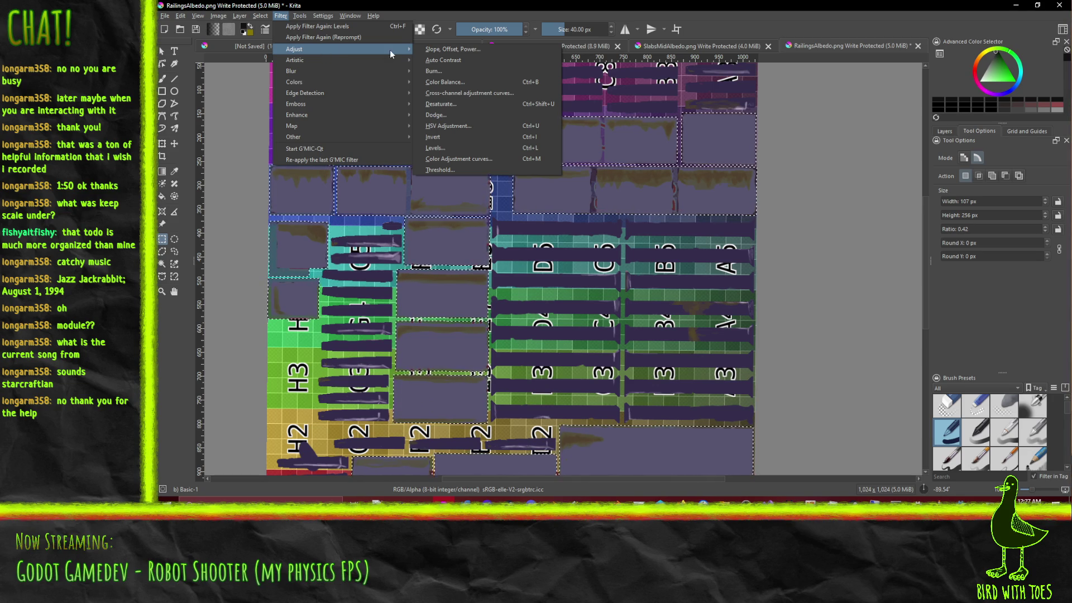
mouse_move(723, 501)
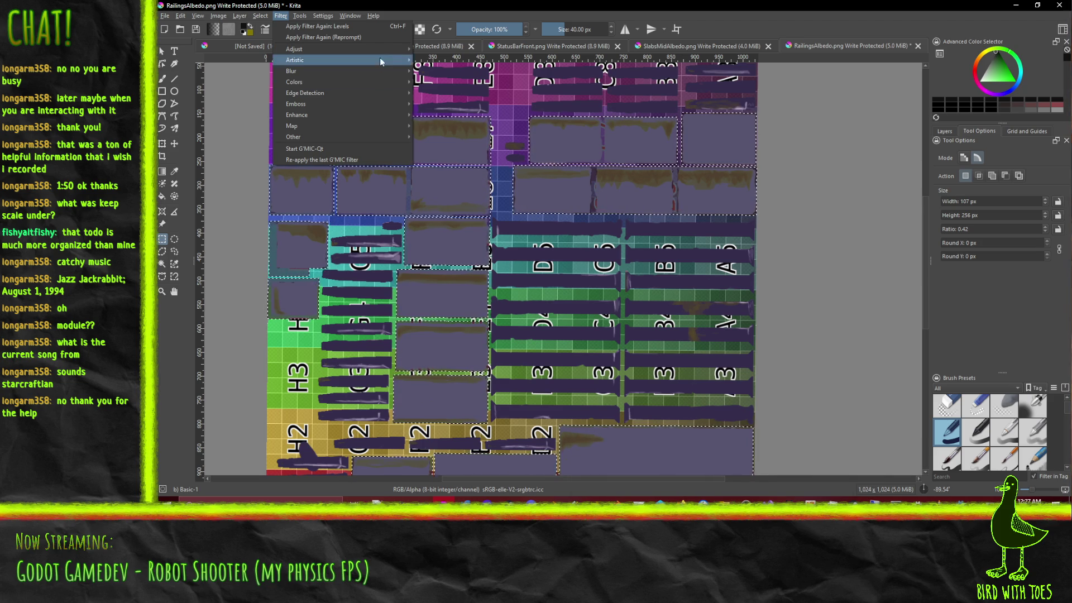
mouse_move(375, 50)
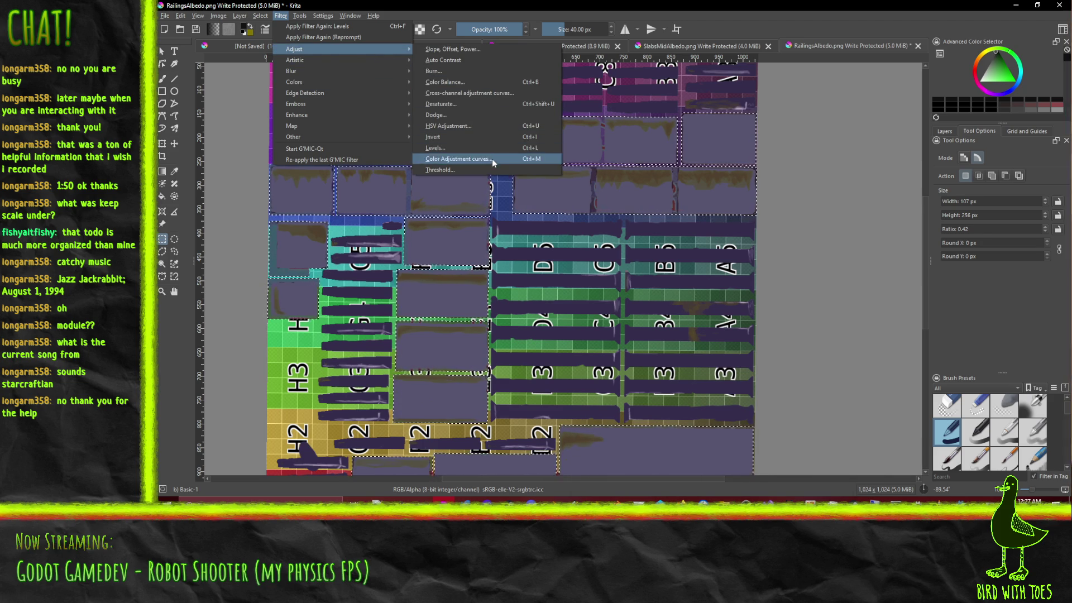
click(492, 158)
Step: Switch the curve to the Red channel and add a first bend with new points
click(776, 188)
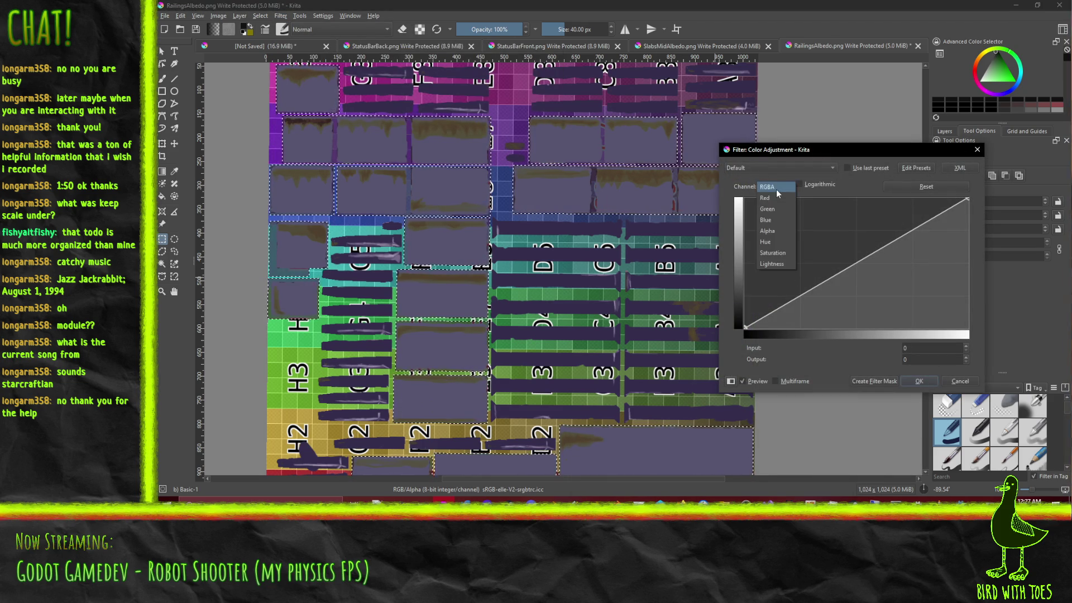
click(780, 201)
click(814, 288)
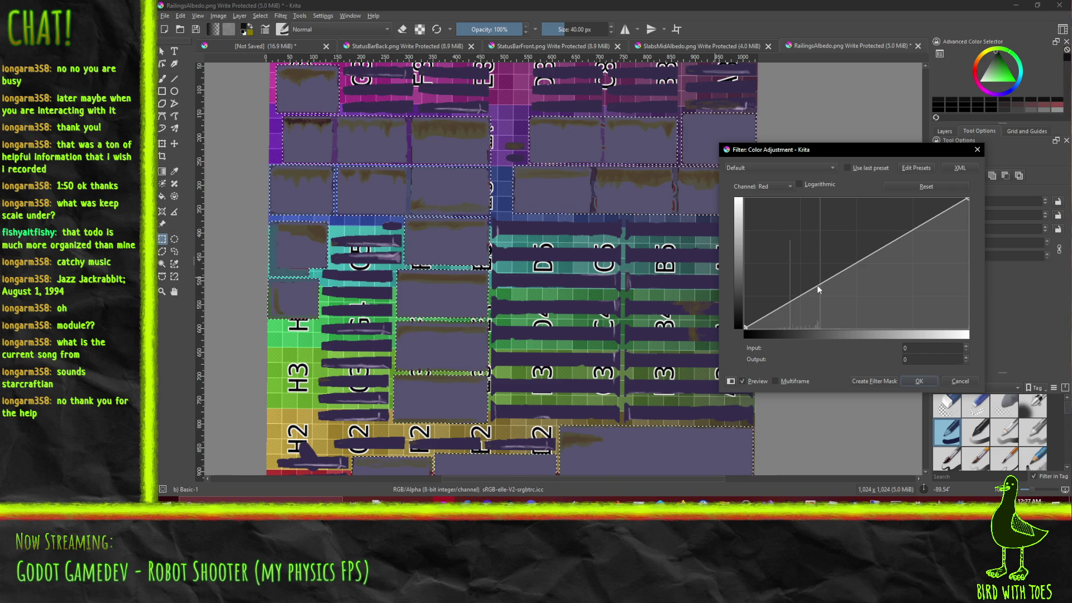
click(806, 293)
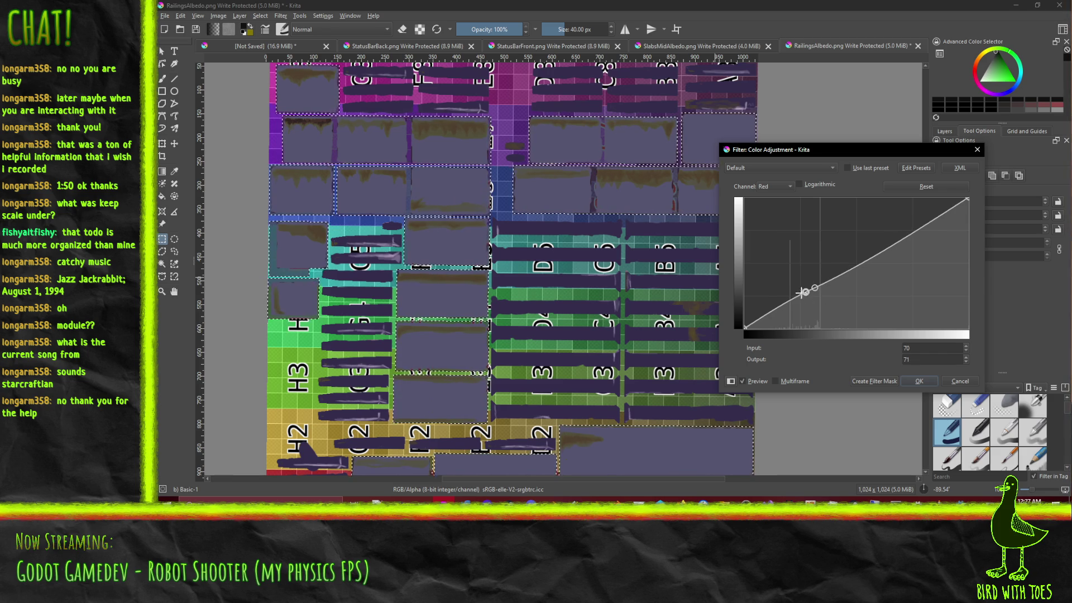
mouse_move(799, 294)
mouse_down()
mouse_move(800, 281)
mouse_move(830, 285)
mouse_up()
Step: Reset the red curve, try bowing it upward, then reset it again
drag(967, 198, 981, 172)
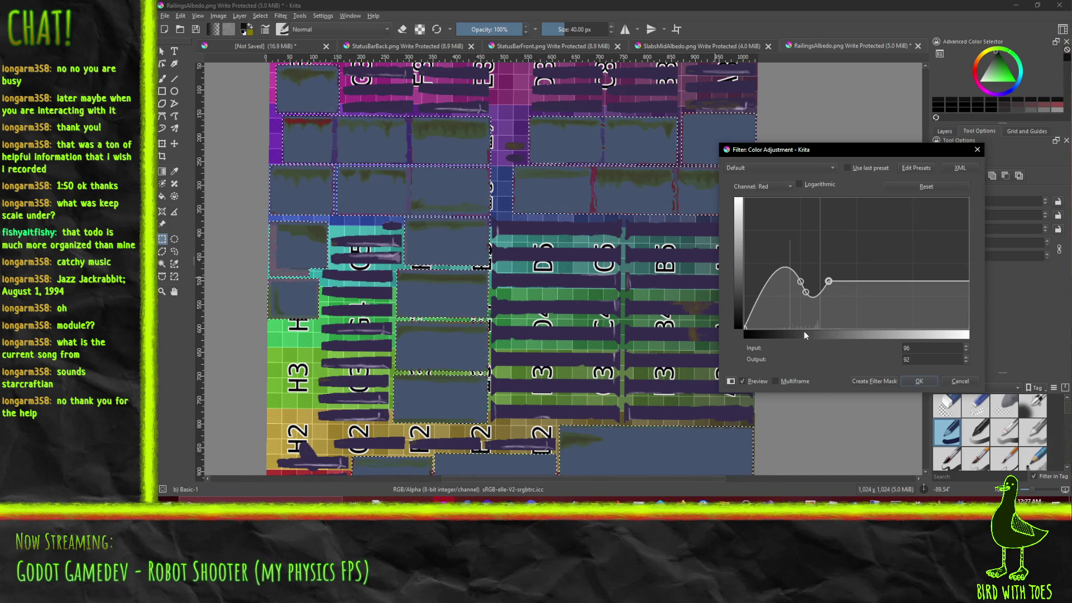
click(932, 189)
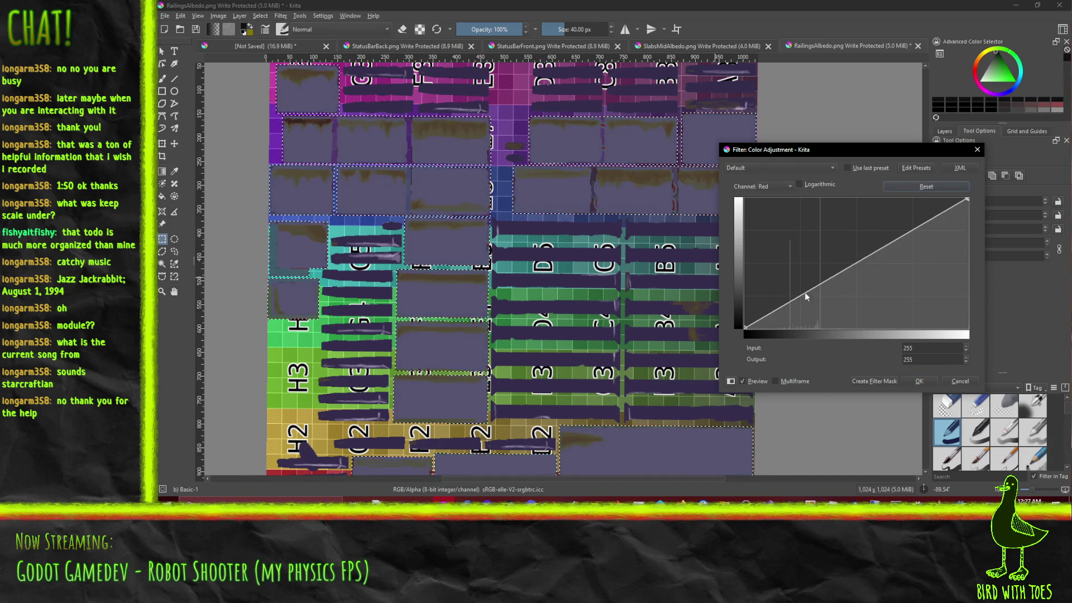
click(838, 270)
drag(854, 263, 828, 277)
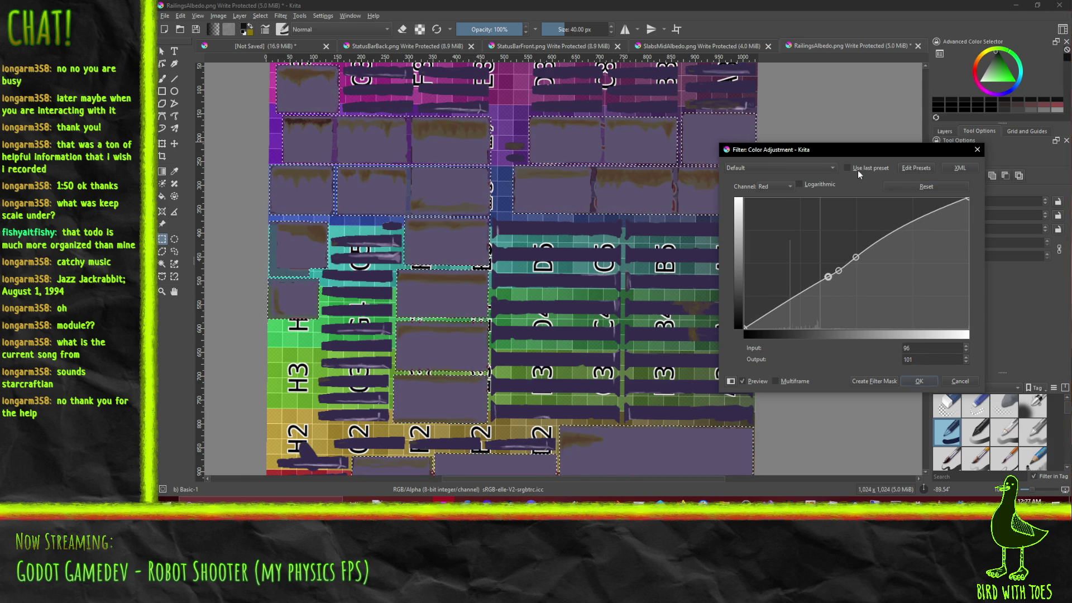
click(915, 187)
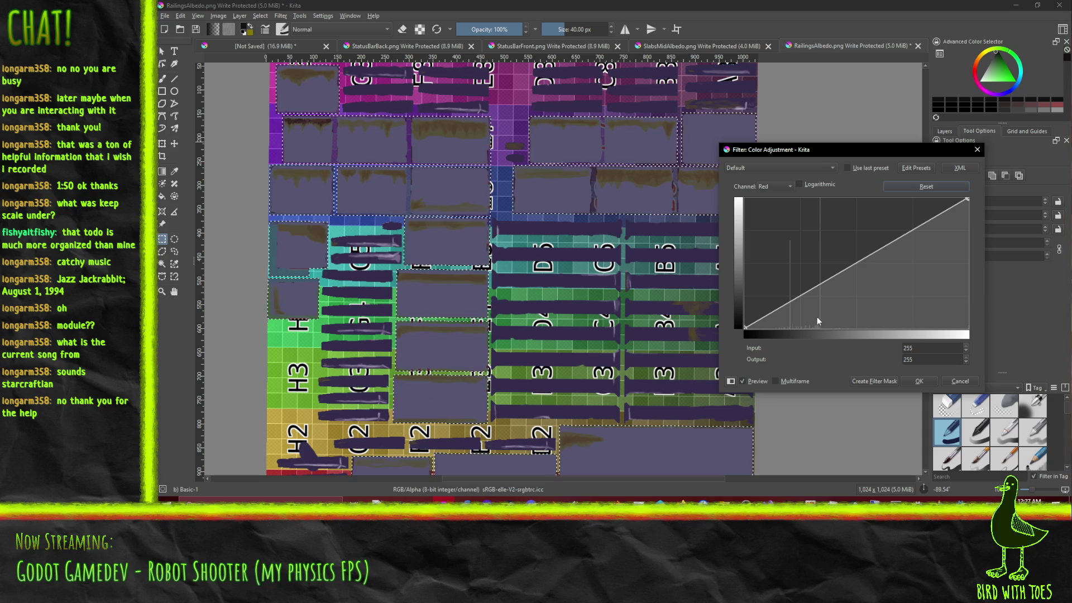
Step: Shape a low-end hump on the red curve mapping input 37 to 57, then close the dialog
click(795, 300)
click(781, 304)
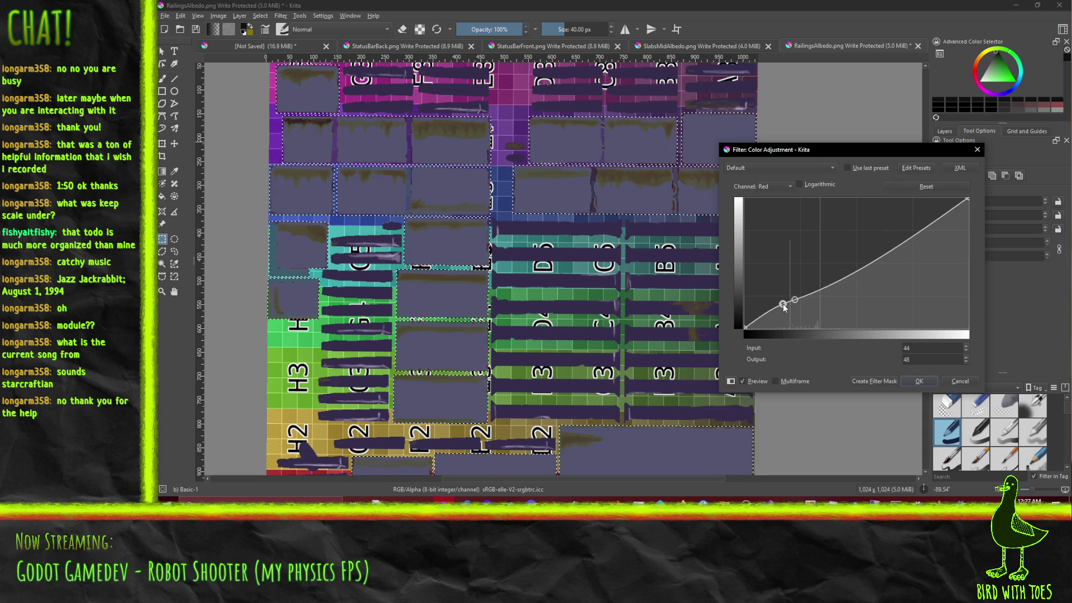
click(803, 294)
drag(794, 300, 791, 293)
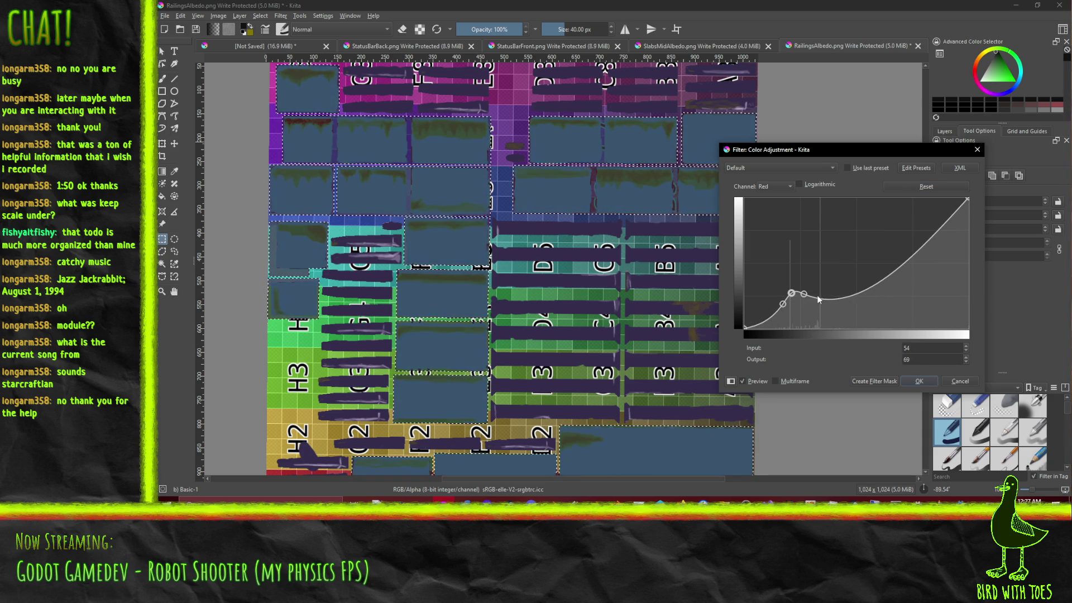
click(816, 289)
click(791, 294)
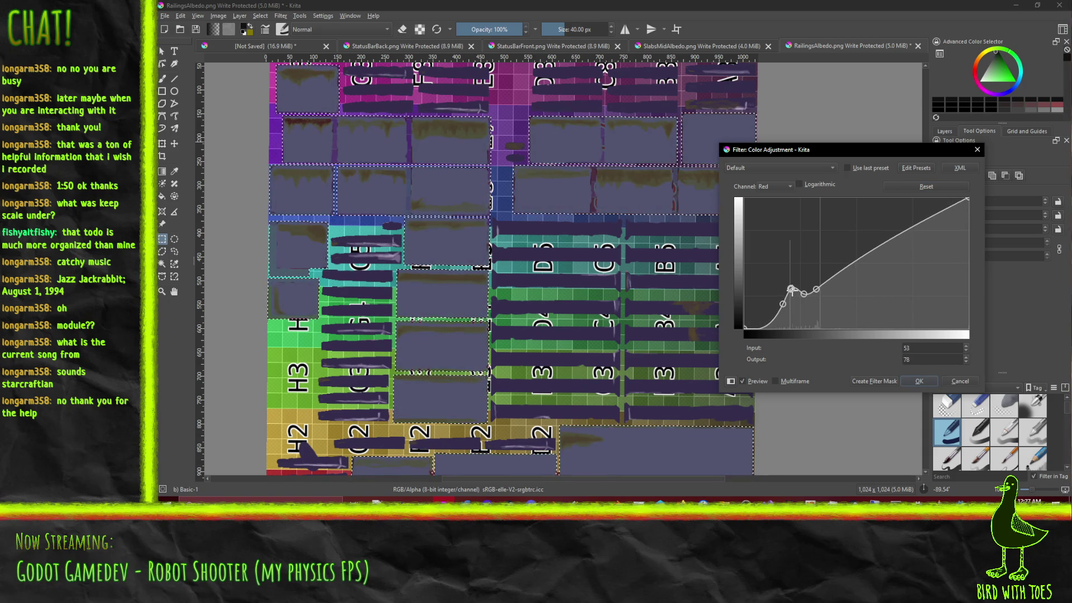
mouse_move(791, 294)
mouse_down()
mouse_move(775, 294)
mouse_move(788, 281)
mouse_up()
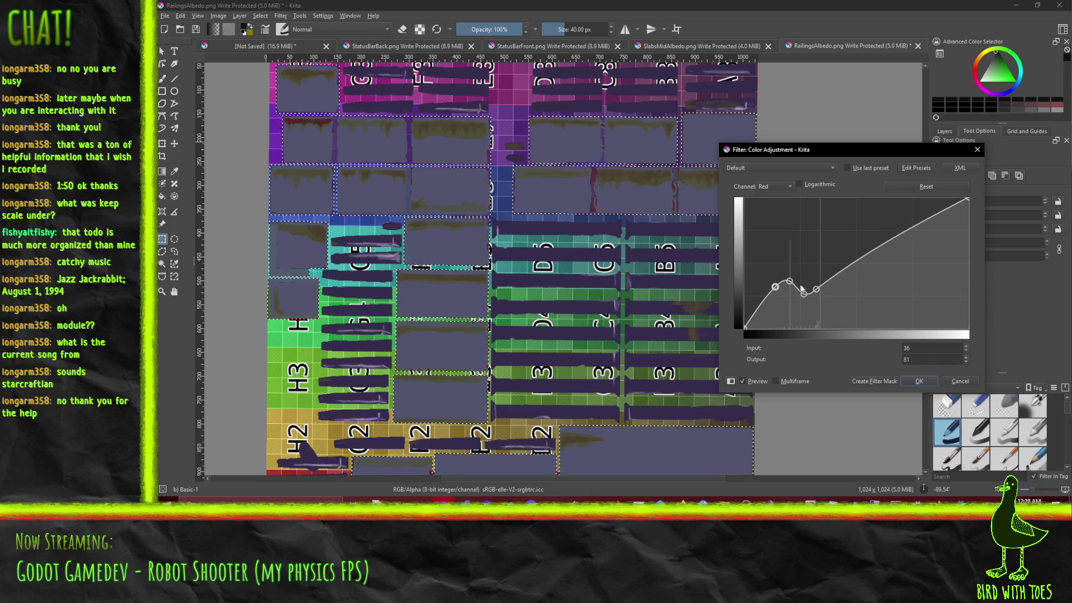
drag(789, 281, 786, 282)
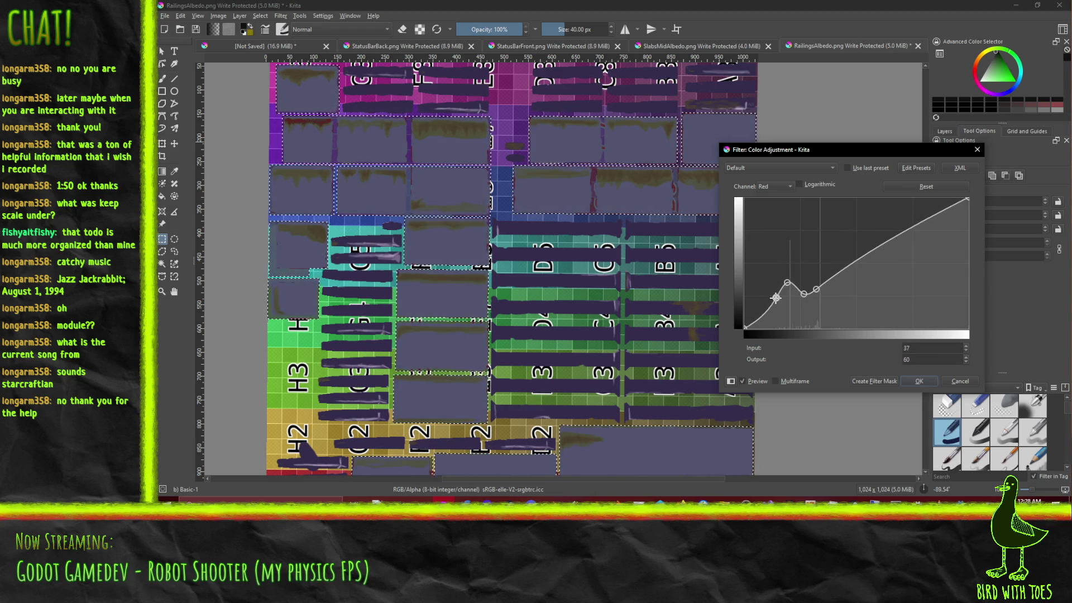
drag(787, 282, 788, 289)
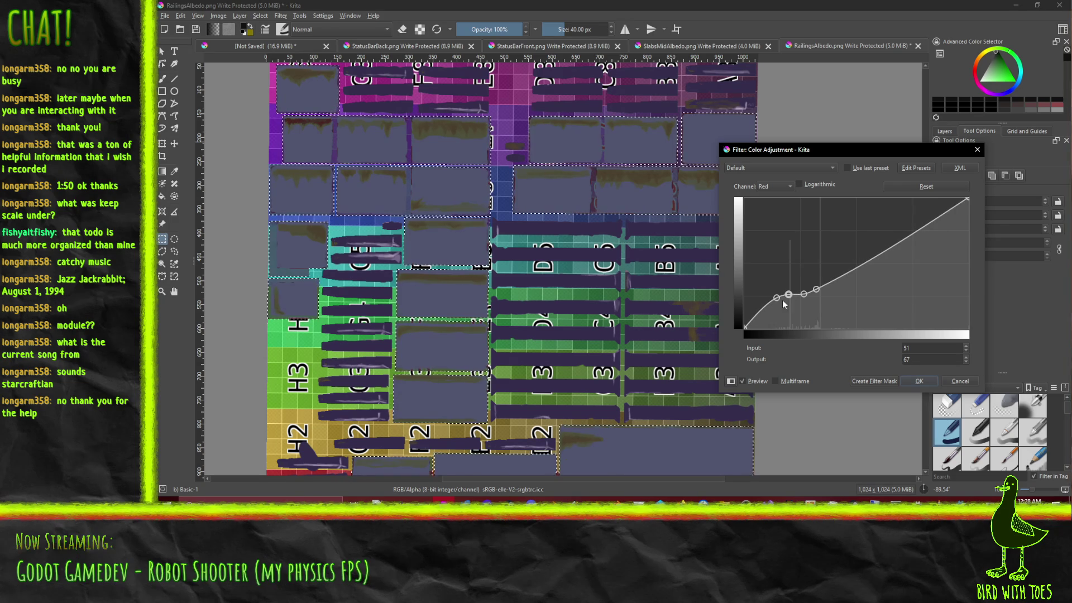
click(959, 380)
Step: Zoom in and out on RailingsAlbedo.png's slate-purple panels, then bring up the File menu
ctrl+scroll(440, 188, up, 2)
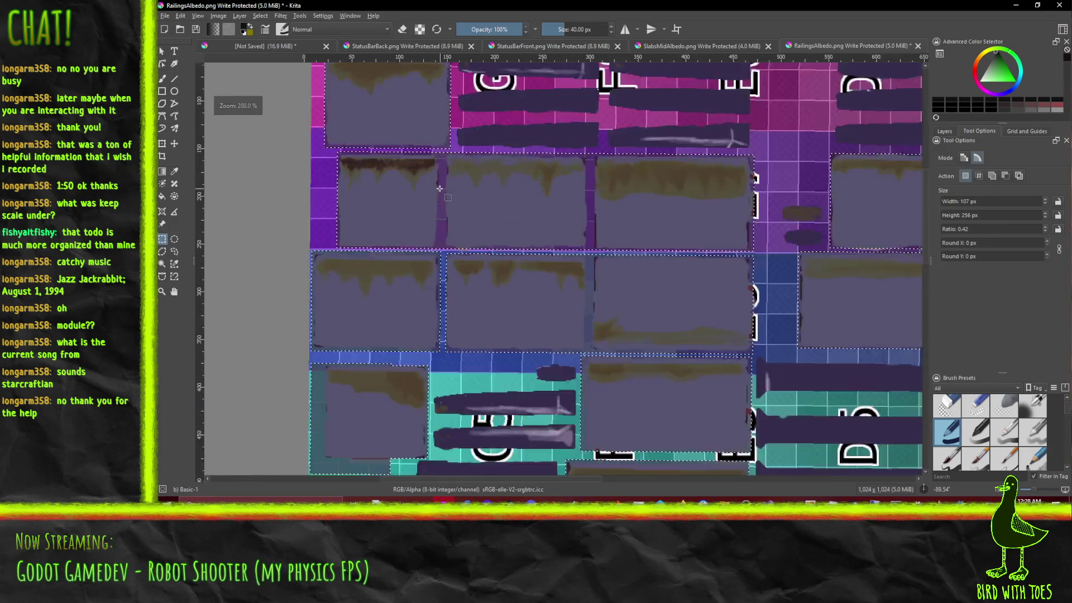
ctrl+scroll(440, 189, down, 2)
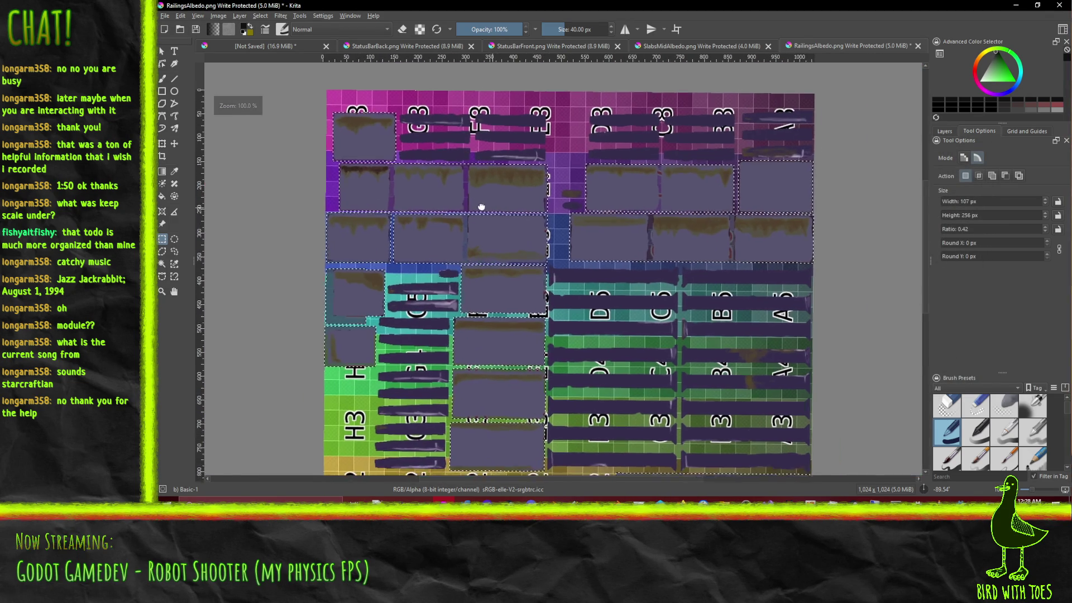
ctrl+scroll(497, 204, up, 2)
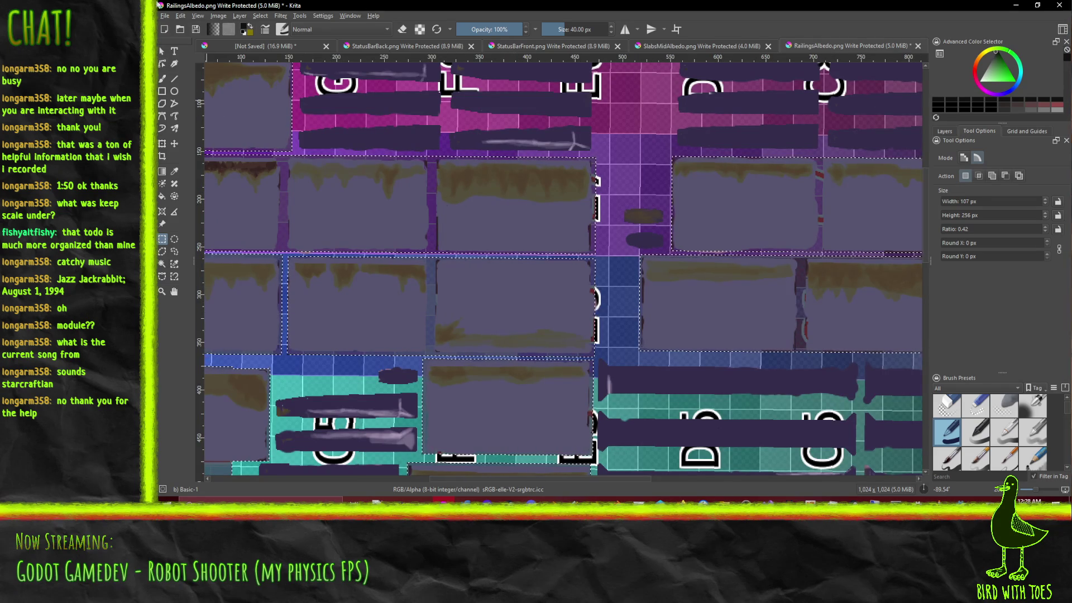
click(165, 16)
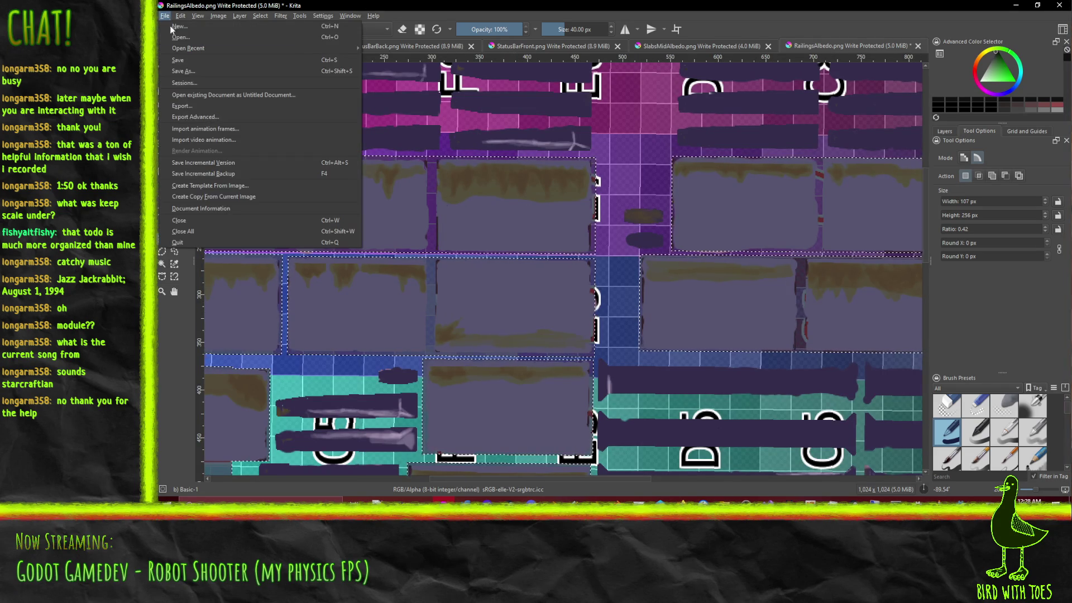
Step: Export over Gfx/Environment/ComplexApartment/RailingsAlbedo.png, which fails because the file is read-only
click(204, 108)
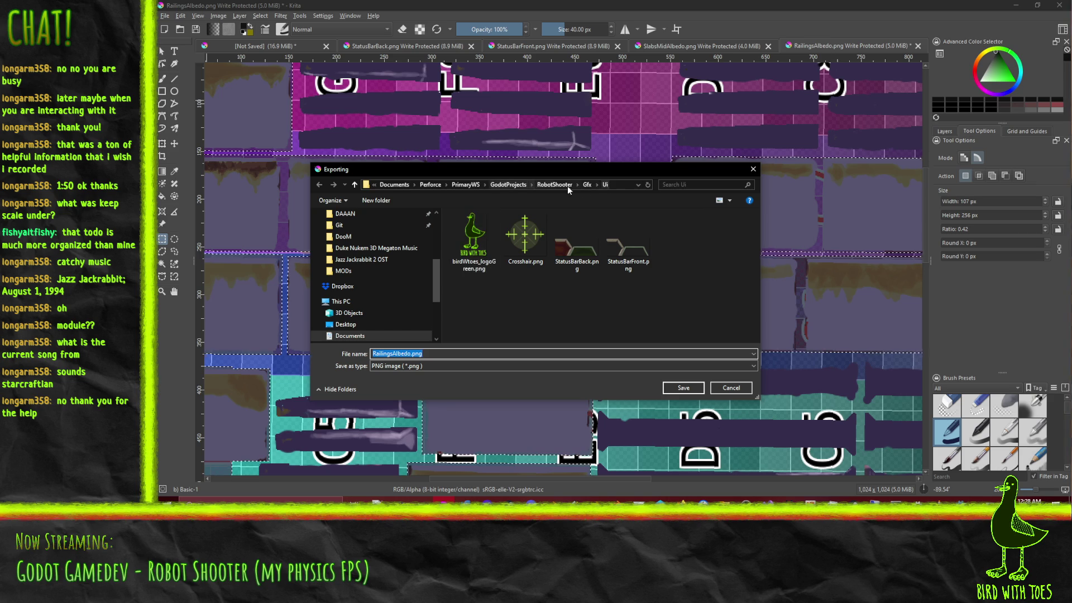
click(587, 185)
double_click(524, 234)
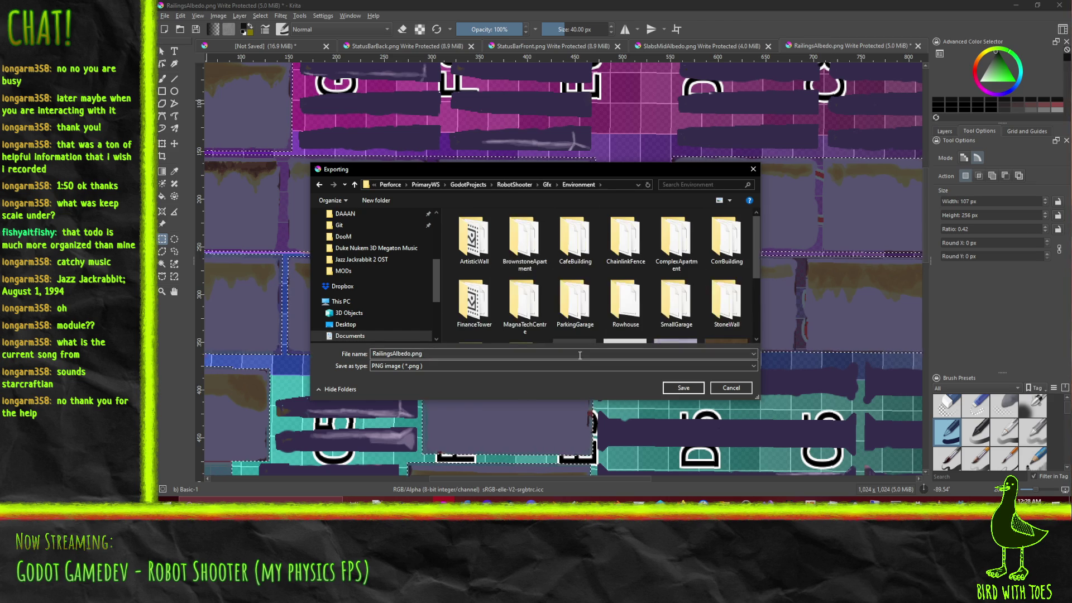
double_click(688, 244)
click(683, 387)
click(646, 253)
click(670, 256)
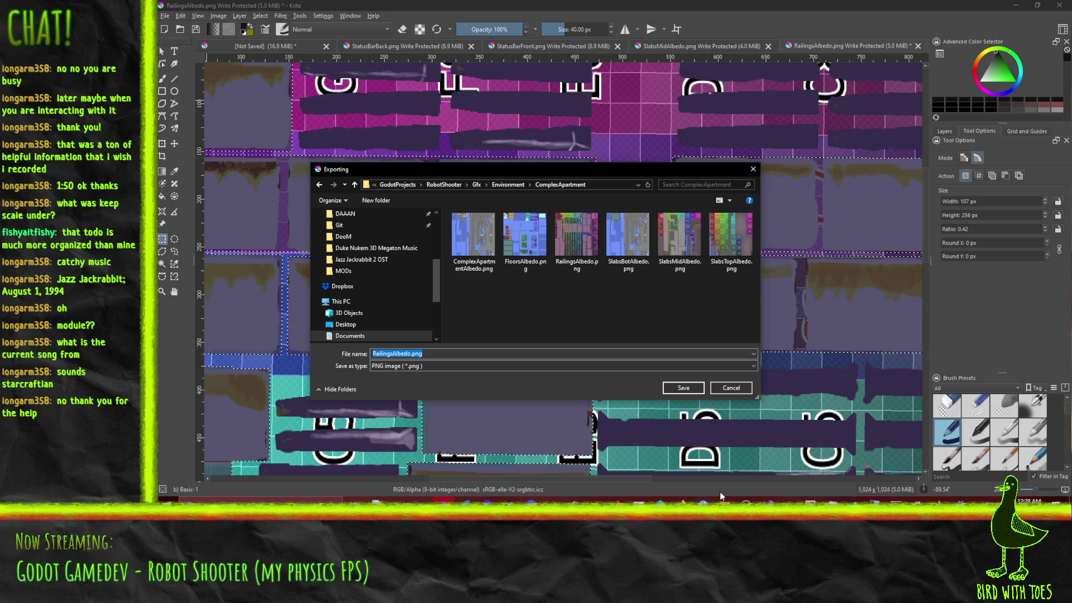
Step: Check out the files in Perforce, re-save the PNG export over the original, and switch to Godot
click(661, 503)
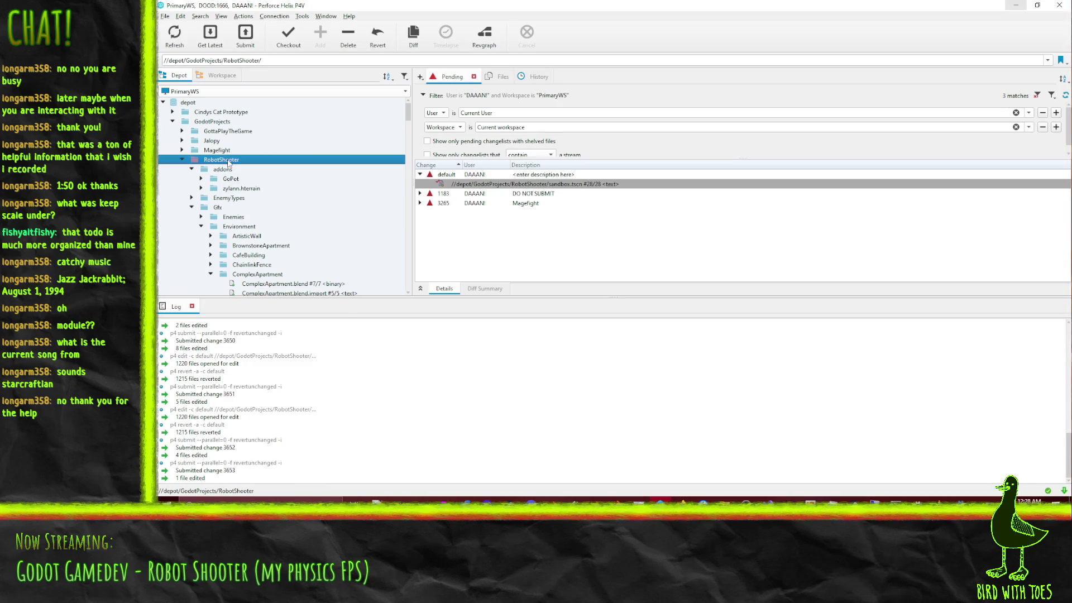
key(ctrl+e)
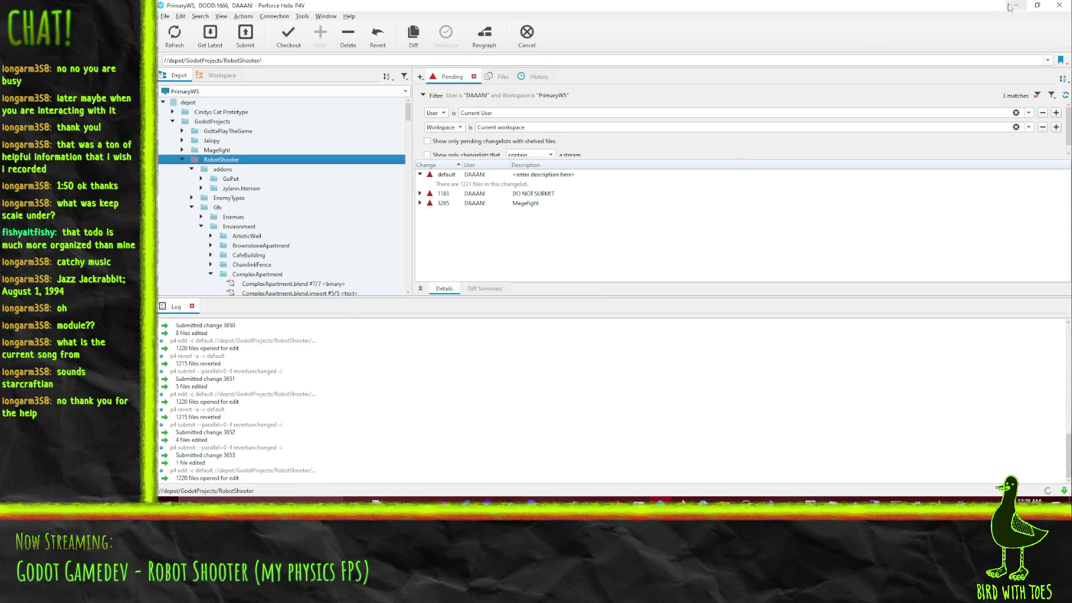
click(1008, 6)
click(680, 392)
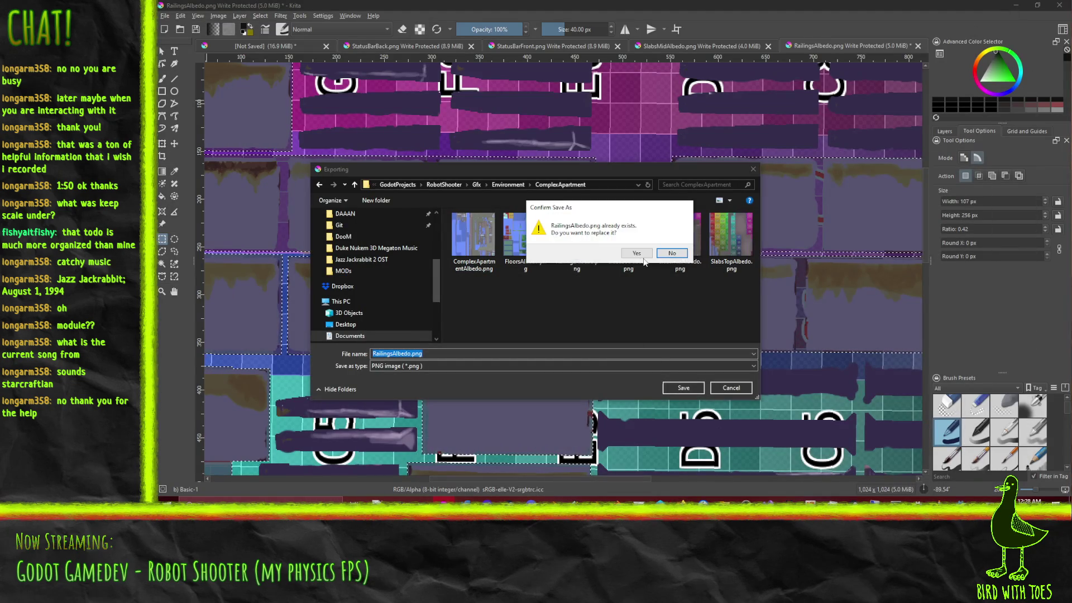
click(648, 254)
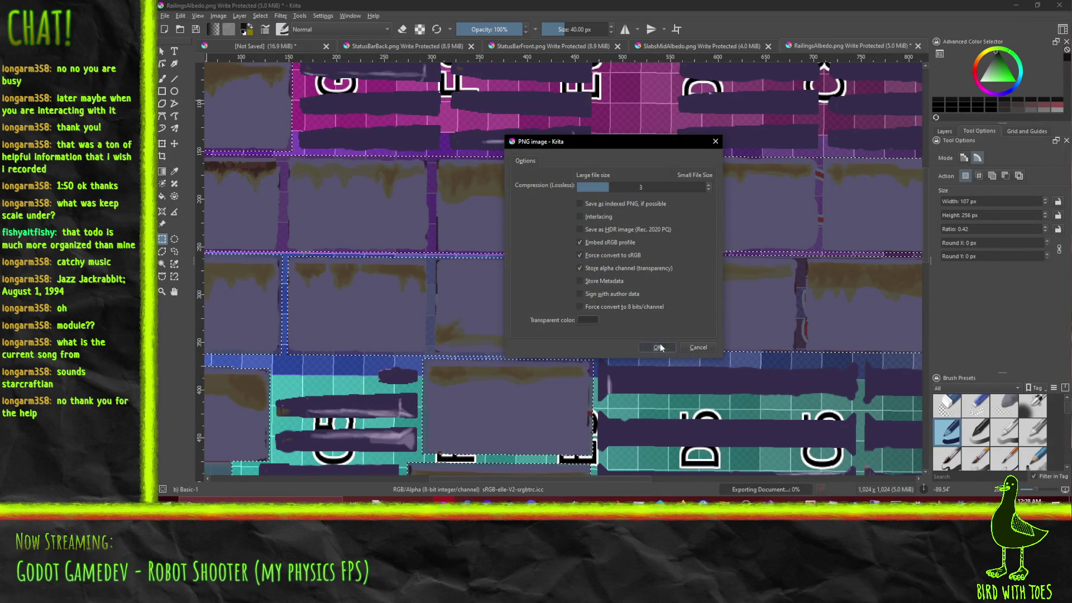
click(661, 343)
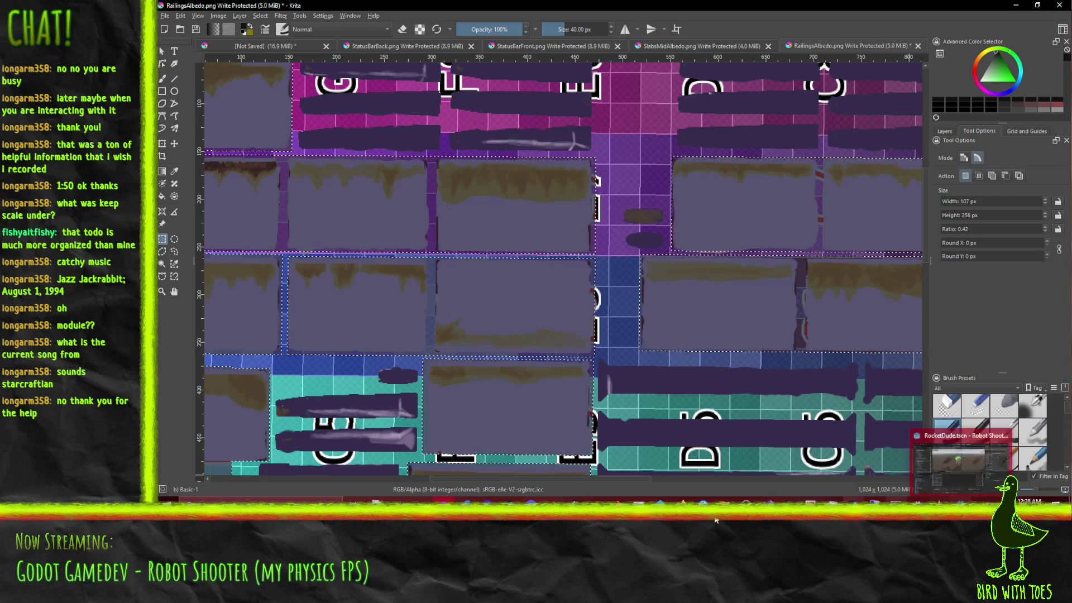
mouse_move(531, 503)
key(alt+Tab)
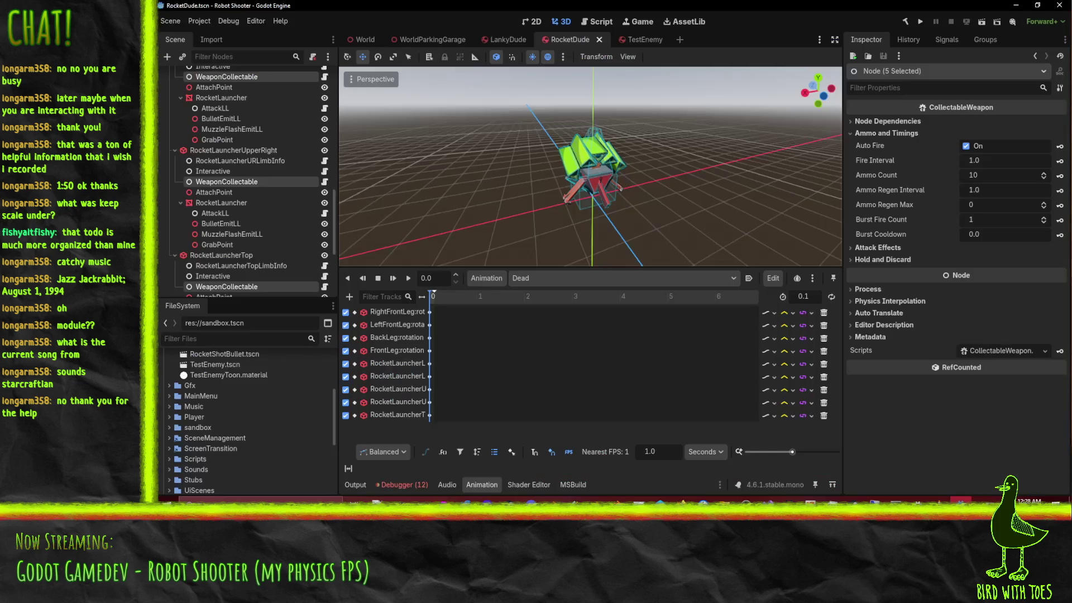
Step: Switch to the World scene and orbit and zoom onto the ParkingGarage building's balcony railings
click(369, 42)
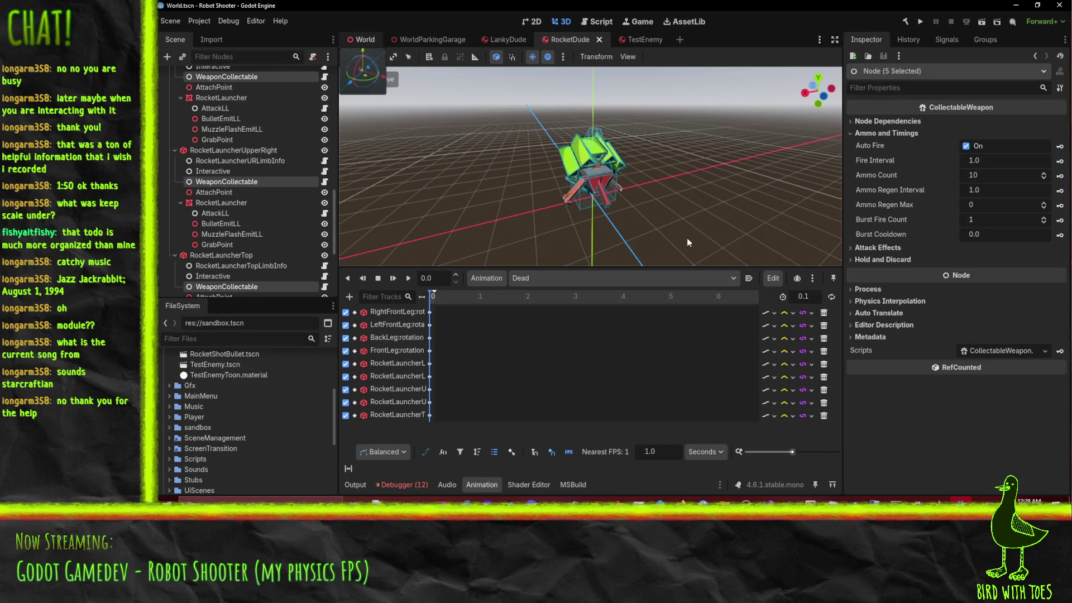
mouse_move(703, 186)
middle_down()
mouse_move(651, 186)
mouse_move(644, 159)
mouse_move(673, 165)
mouse_move(611, 169)
mouse_move(749, 159)
mouse_move(658, 159)
mouse_move(722, 142)
mouse_move(701, 168)
mouse_move(729, 143)
mouse_move(555, 144)
mouse_move(589, 129)
mouse_move(574, 132)
mouse_move(628, 131)
mouse_move(604, 96)
mouse_move(652, 105)
mouse_move(635, 89)
mouse_move(639, 126)
mouse_move(654, 115)
mouse_move(638, 129)
mouse_move(597, 123)
mouse_move(624, 112)
mouse_move(605, 126)
mouse_move(527, 112)
mouse_move(567, 133)
mouse_move(542, 145)
mouse_move(584, 148)
mouse_move(564, 156)
mouse_move(544, 107)
middle_up()
scroll(638, 128, down, 2)
scroll(606, 113, up, 3)
scroll(618, 125, down, 3)
scroll(538, 135, up, 3)
scroll(538, 131, down, 3)
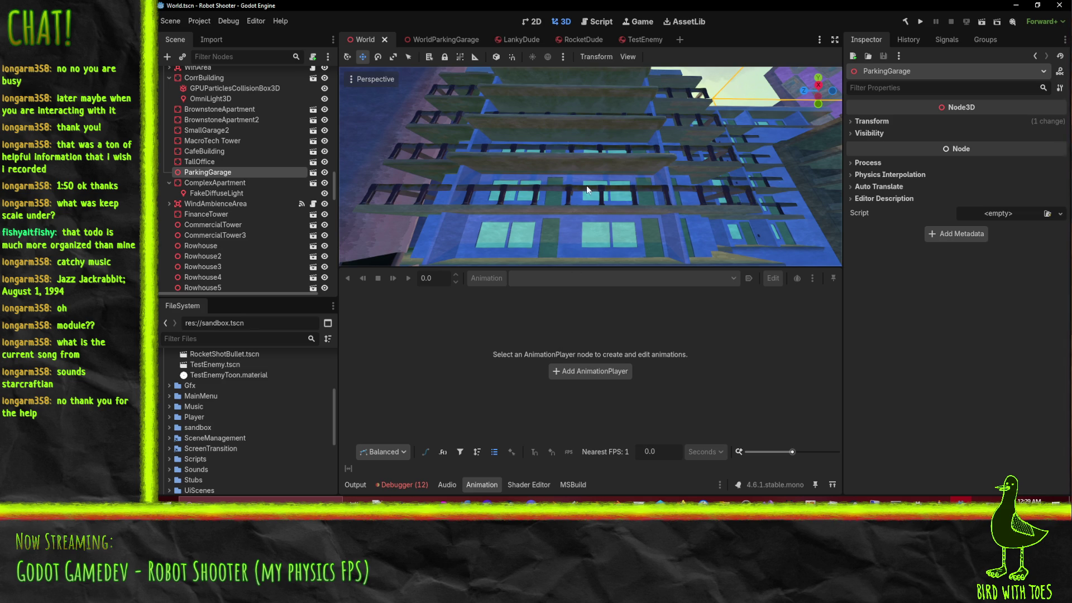
Step: Revert the unchanged files in Perforce's default pending changelist
click(692, 518)
click(499, 175)
right_click(498, 174)
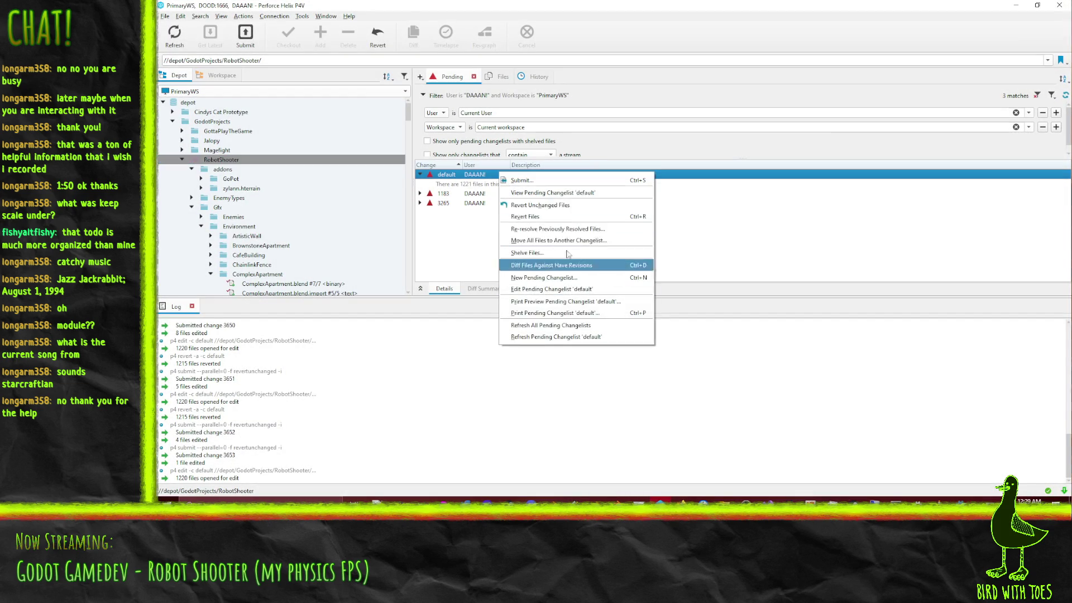
click(540, 205)
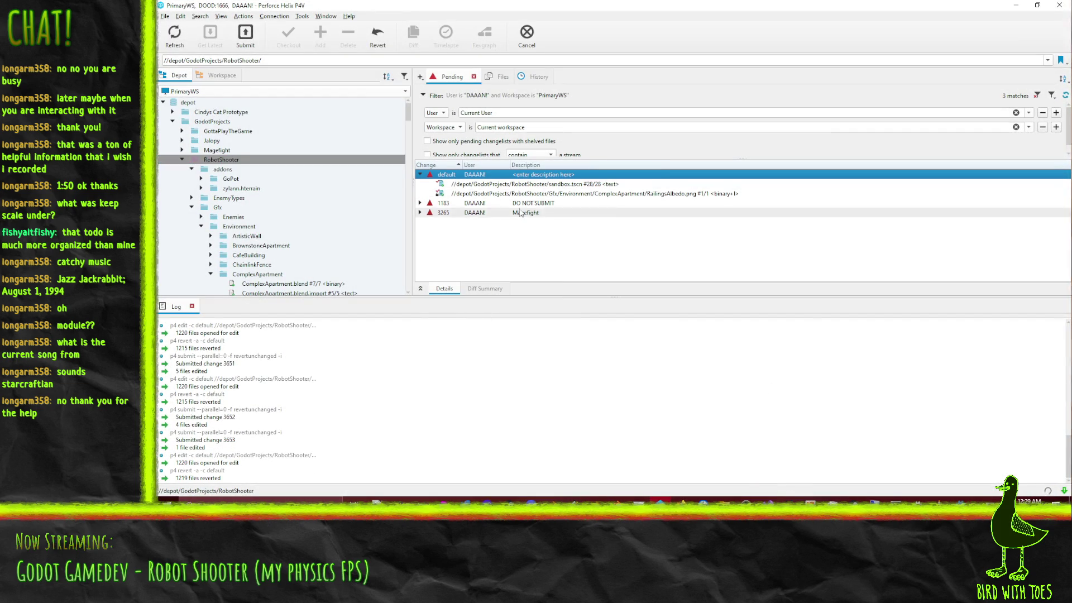
Step: Submit RailingsAlbedo.png with the description 'Robot Shooter - Increase contrast of railings against slabs'
right_click(547, 193)
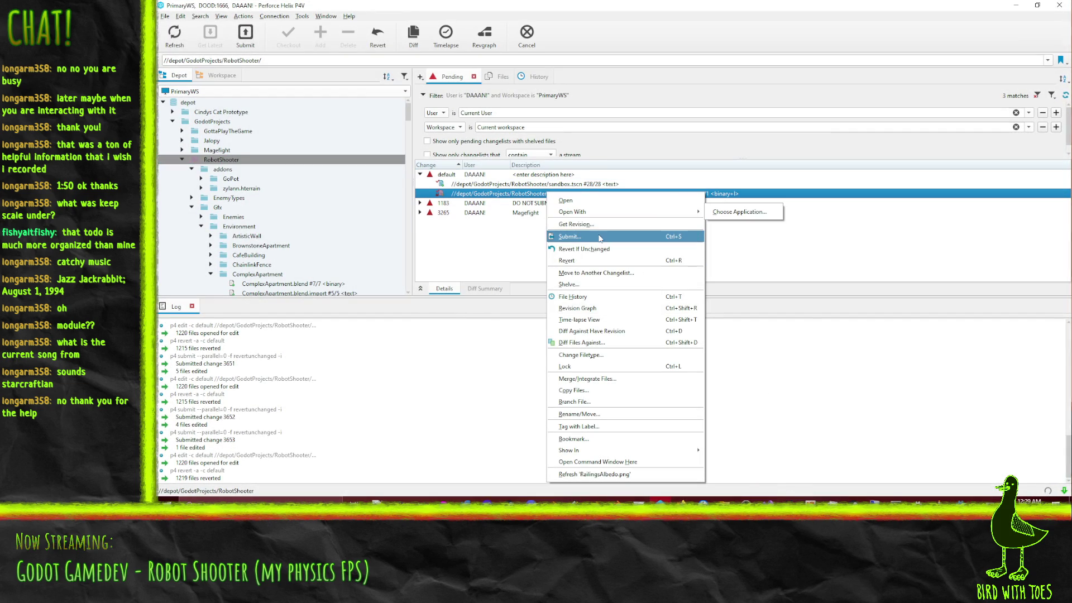
click(599, 239)
text(Robot Shooter - Increase contrast of railings against slabs)
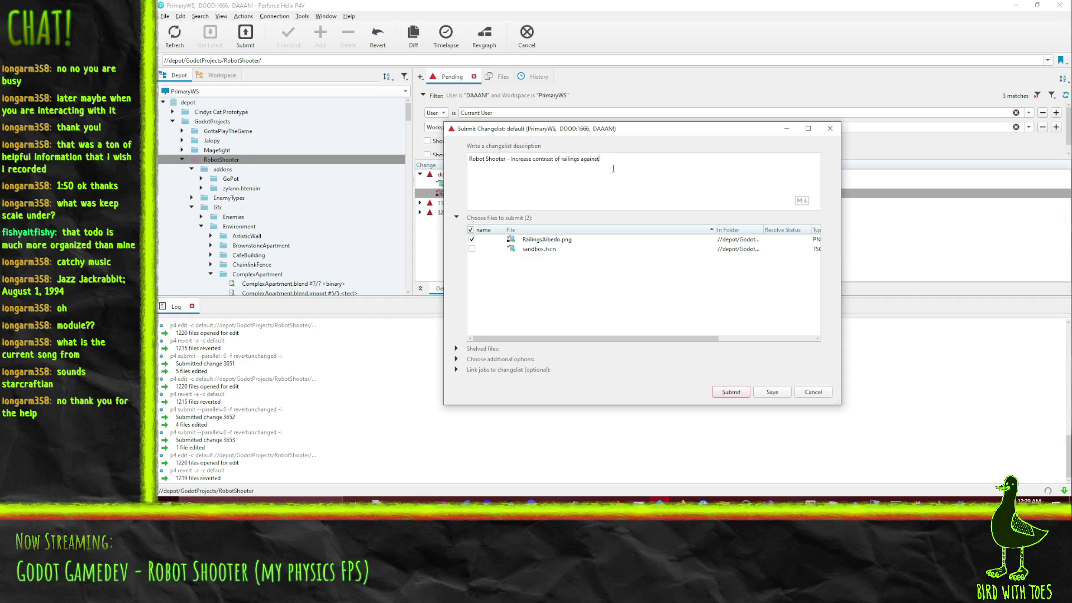
click(729, 395)
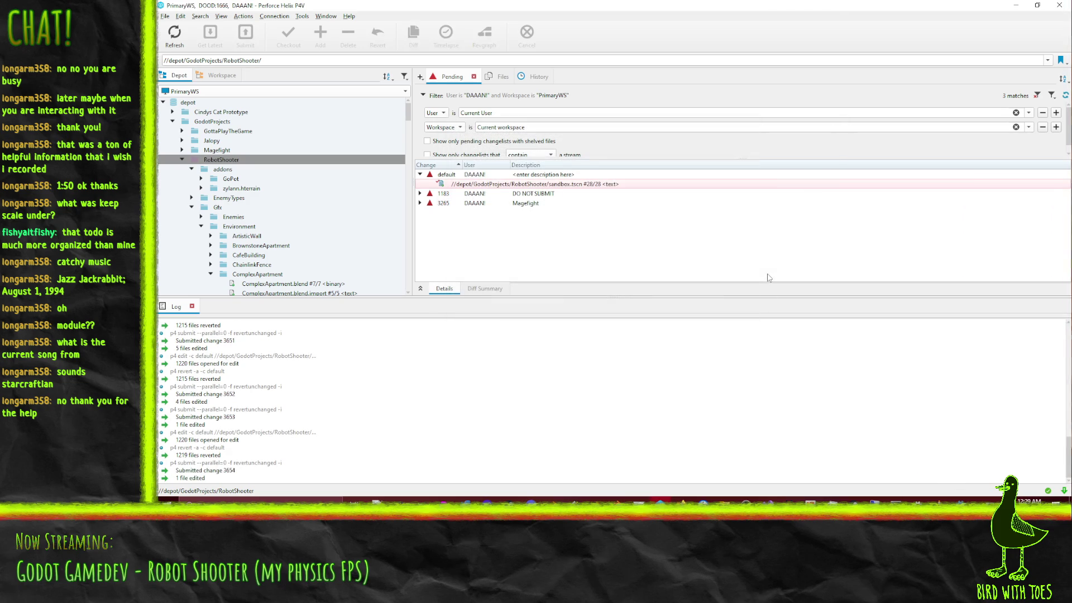
Step: Orbit the Godot viewport around the apartment building to inspect the balcony railings
click(1014, 6)
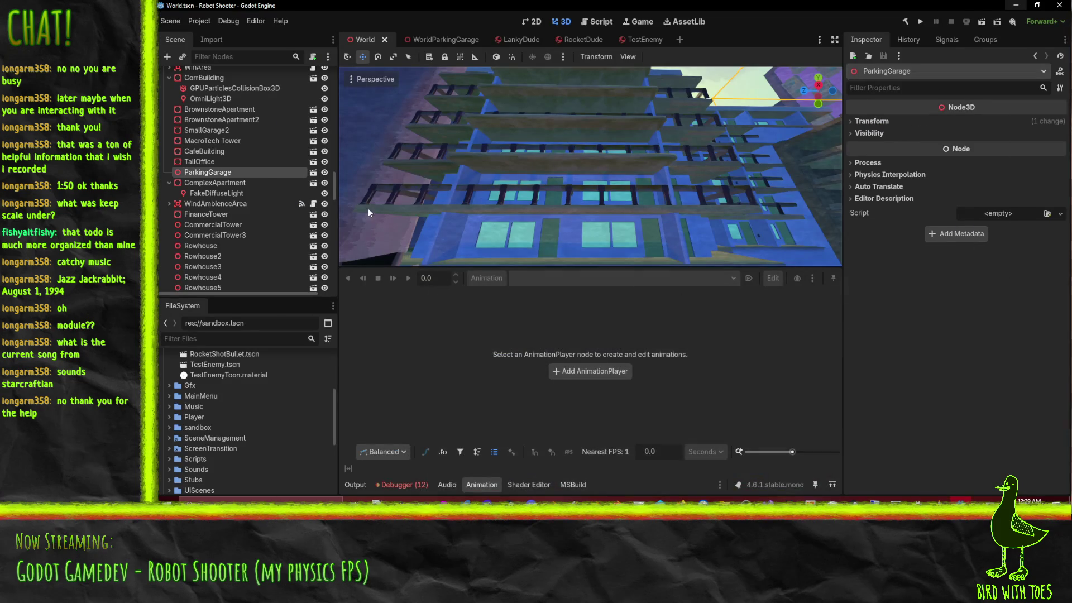
middle_drag(456, 178, 533, 194)
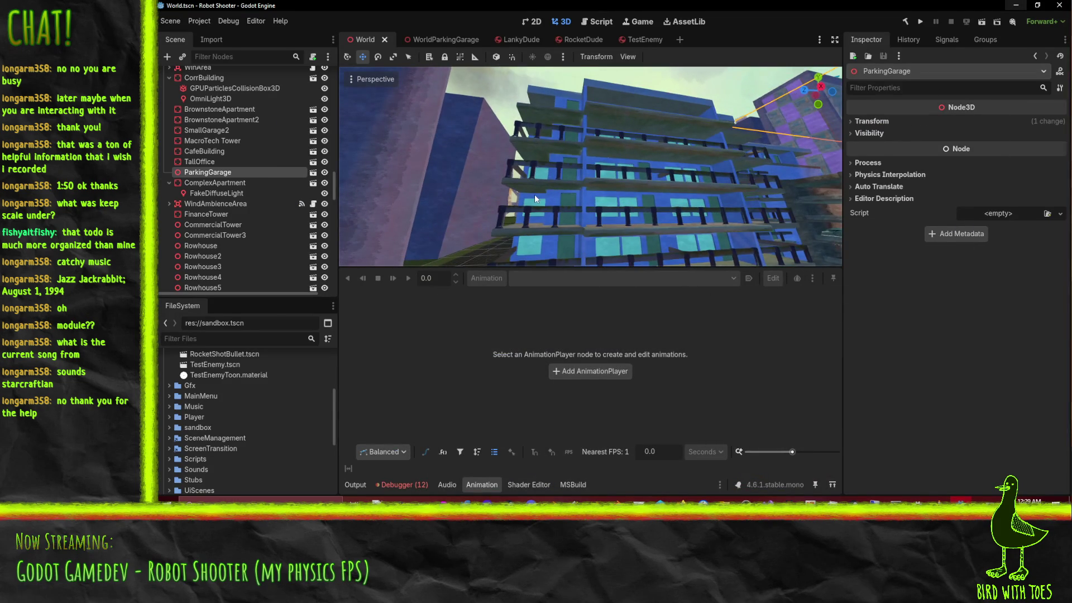
mouse_move(643, 205)
middle_down()
mouse_move(565, 165)
mouse_move(665, 215)
mouse_move(624, 185)
mouse_move(638, 200)
mouse_move(640, 277)
mouse_move(625, 234)
mouse_move(584, 183)
middle_up()
middle_drag(647, 175, 588, 166)
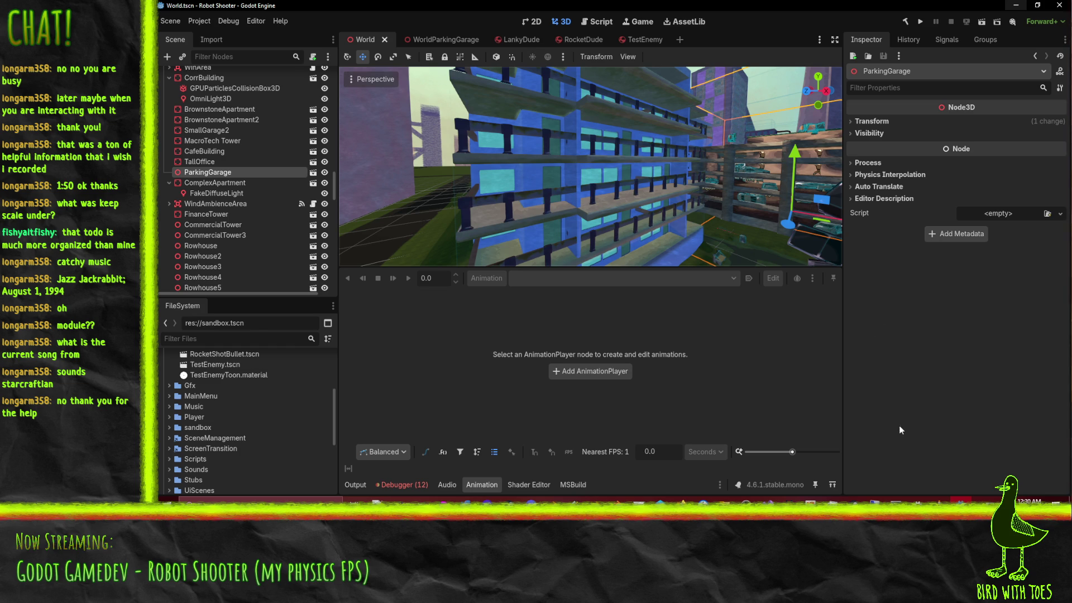
Step: Close the RailingsAlbedo.png document in Krita with Ctrl+W and switch to Blender
click(1016, 6)
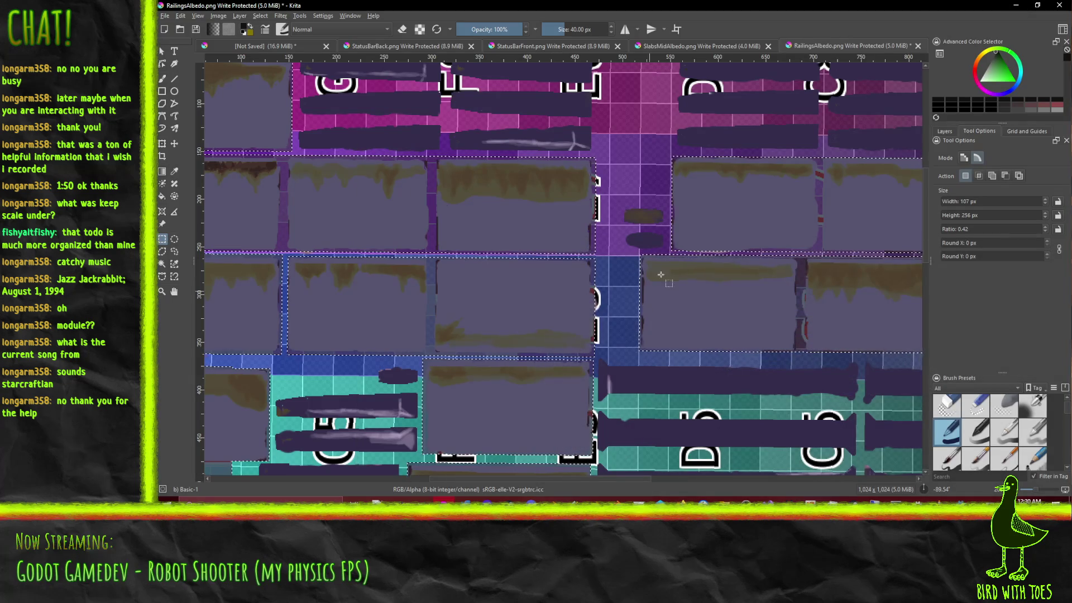
key(ctrl+w)
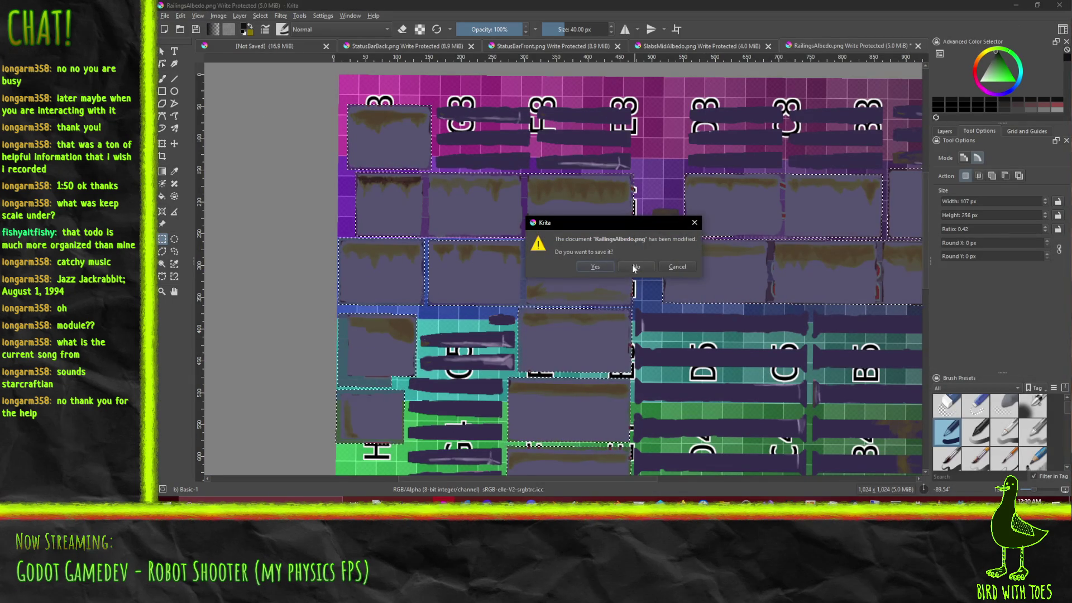
key(alt+Tab)
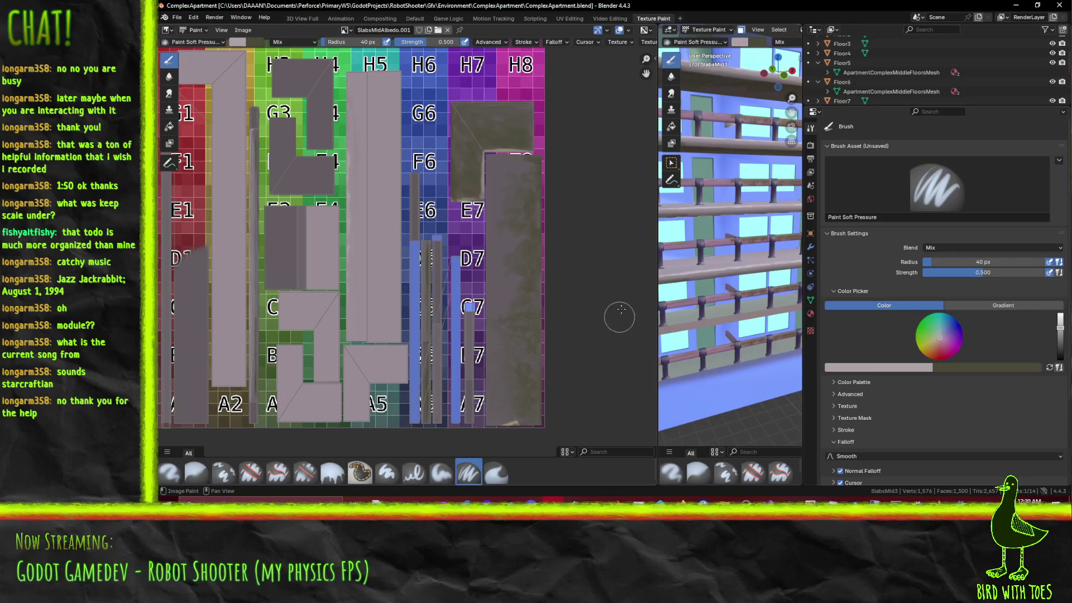
Step: Widen the 3D view, open Gfx/Enemies/RocketDude/RocketDude.blend, and orbit to a front view of the robot
drag(657, 271, 489, 271)
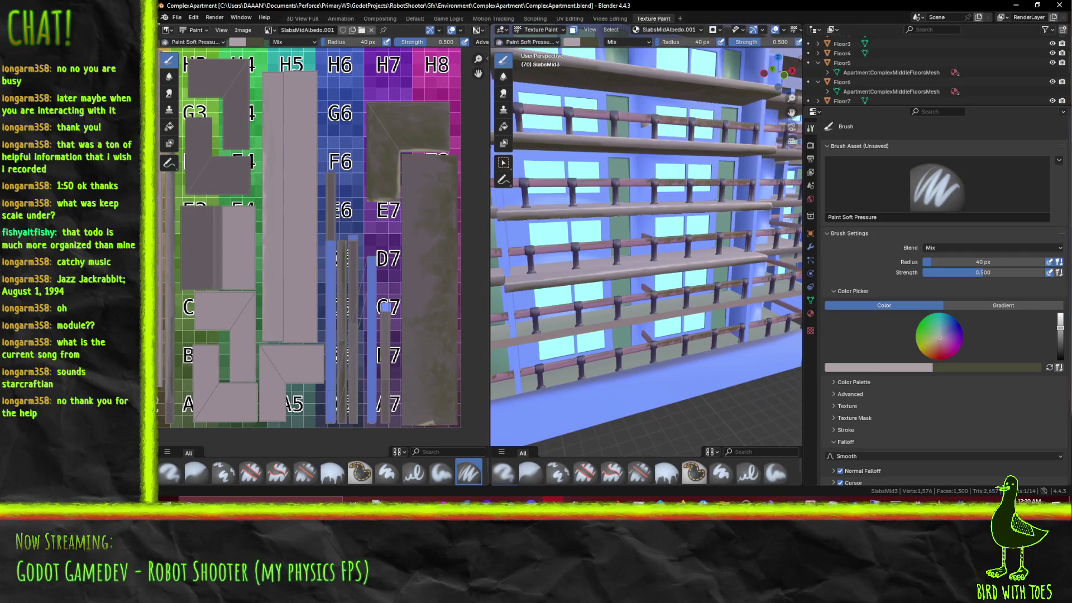
click(176, 18)
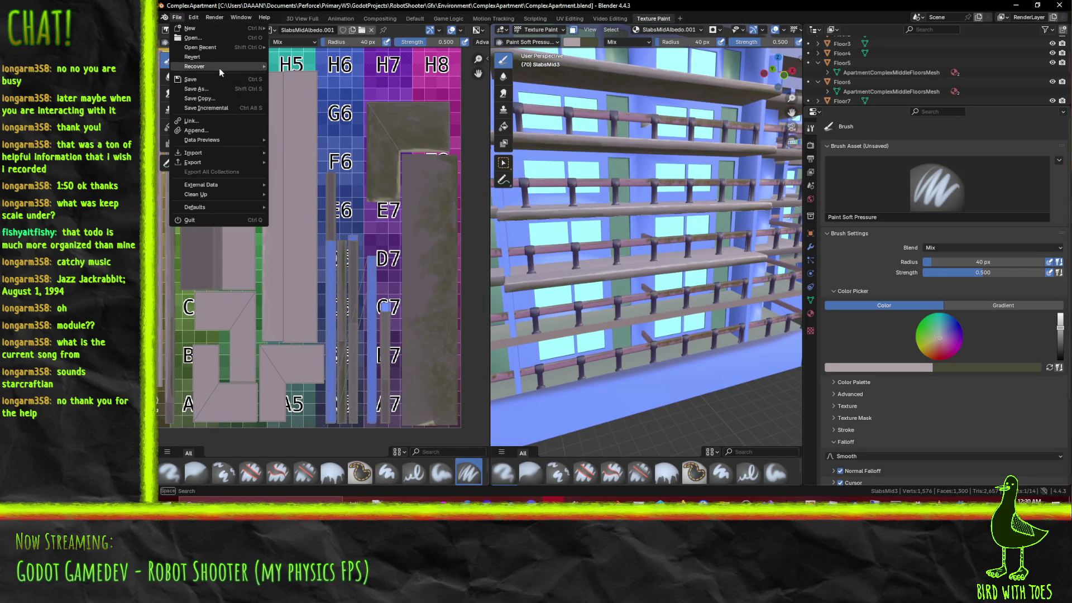
mouse_move(206, 46)
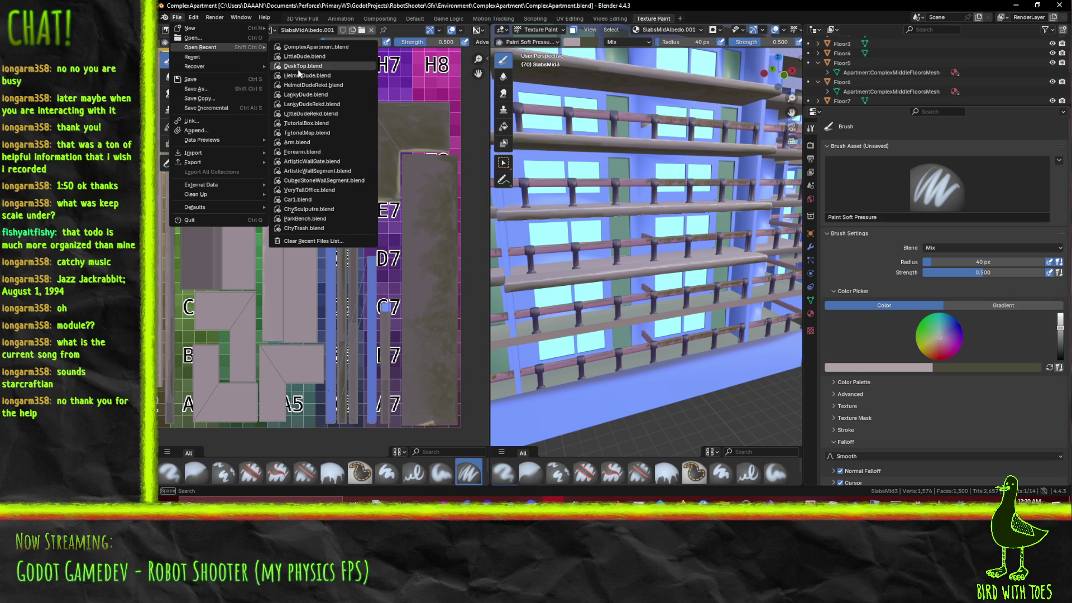
click(218, 40)
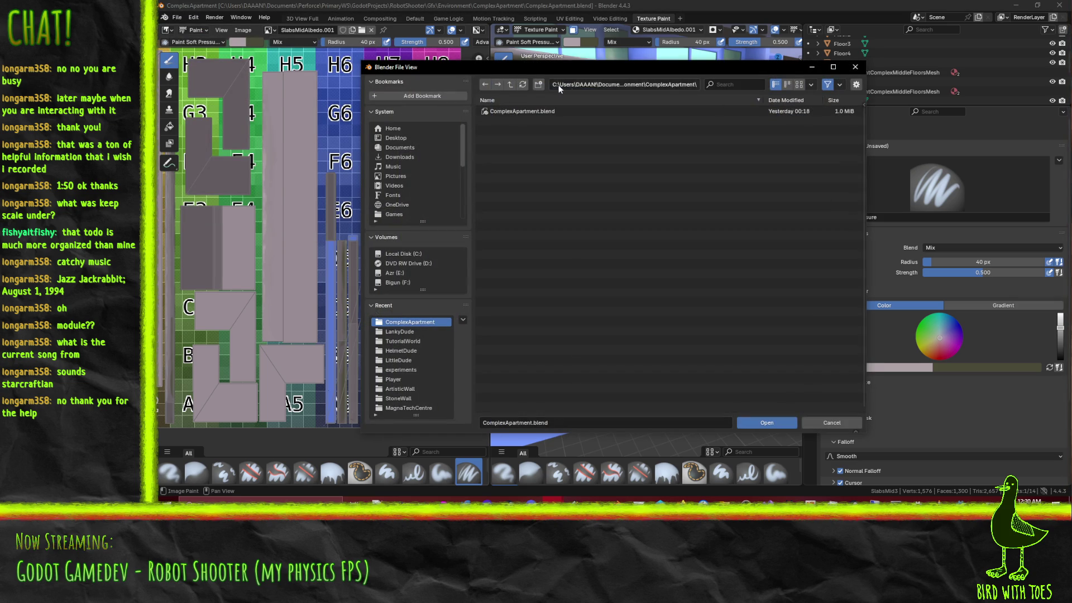
click(509, 85)
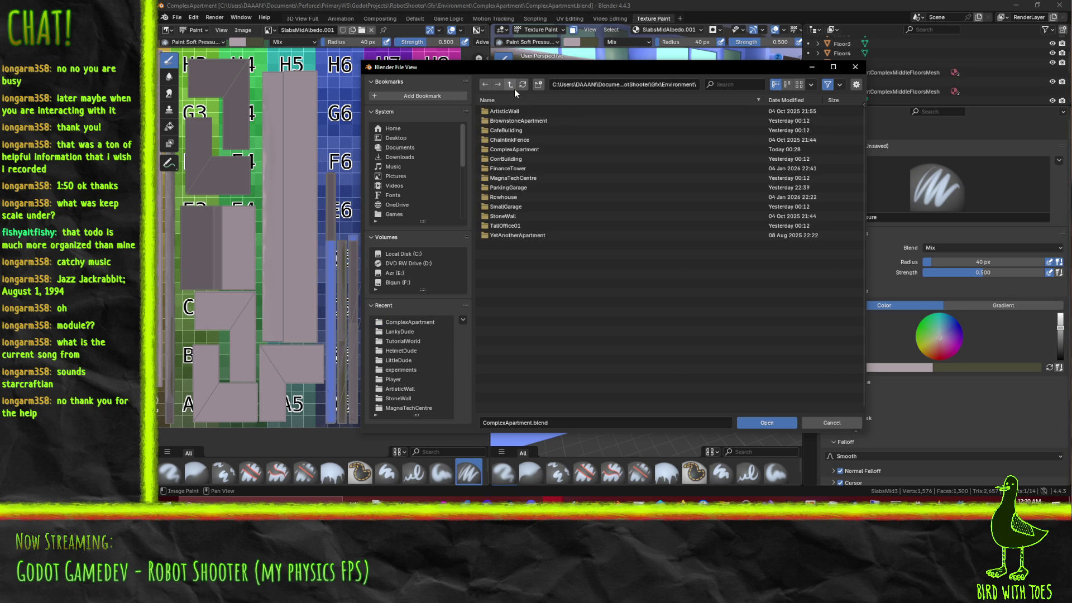
click(510, 84)
double_click(496, 112)
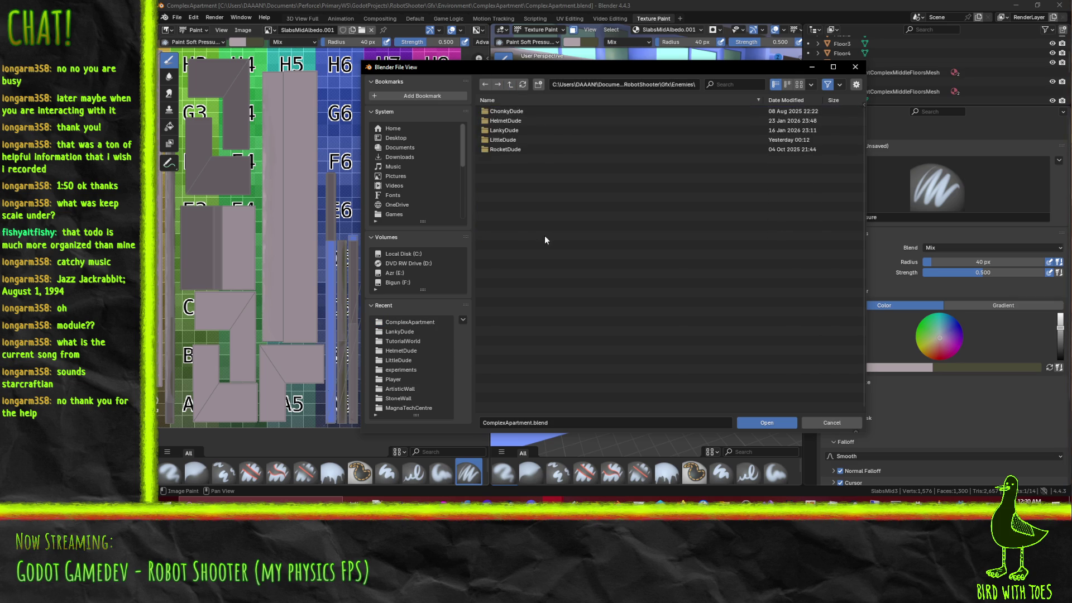
double_click(504, 149)
double_click(512, 111)
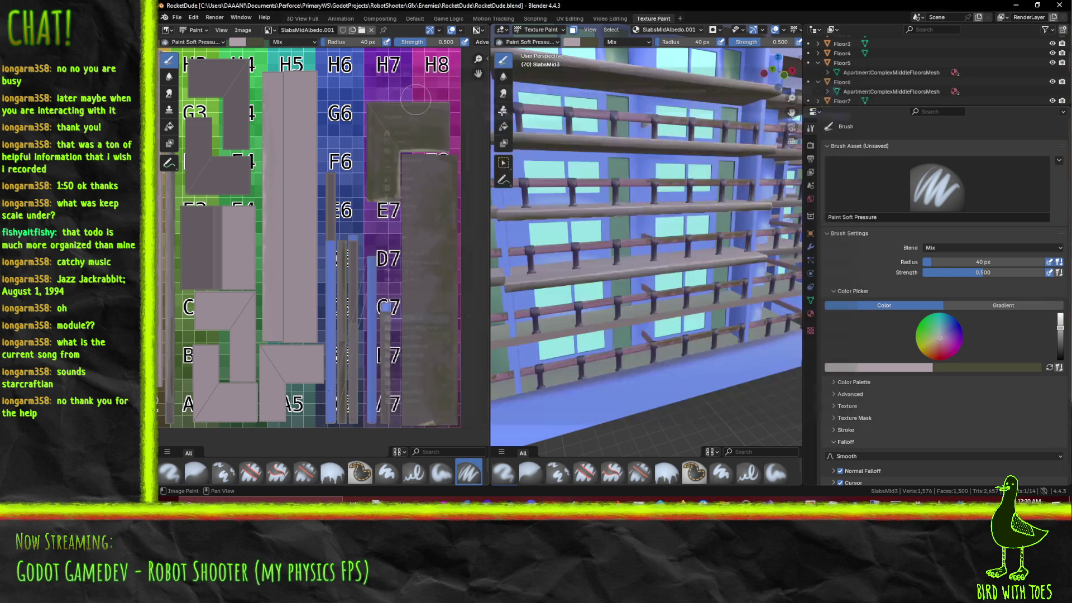
mouse_move(486, 223)
middle_down()
mouse_move(684, 207)
mouse_move(632, 255)
mouse_move(629, 211)
middle_up()
scroll(972, 67, down, 4)
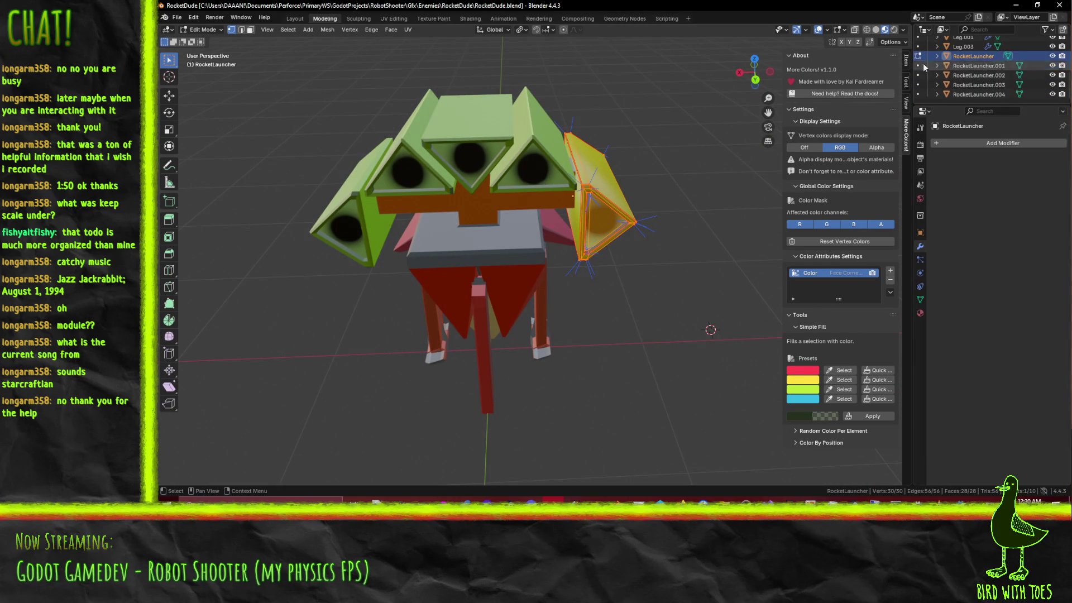
Step: Expand the RocketLauncher.001–.003 entries in the Outliner to reveal their mesh data
click(937, 66)
click(964, 76)
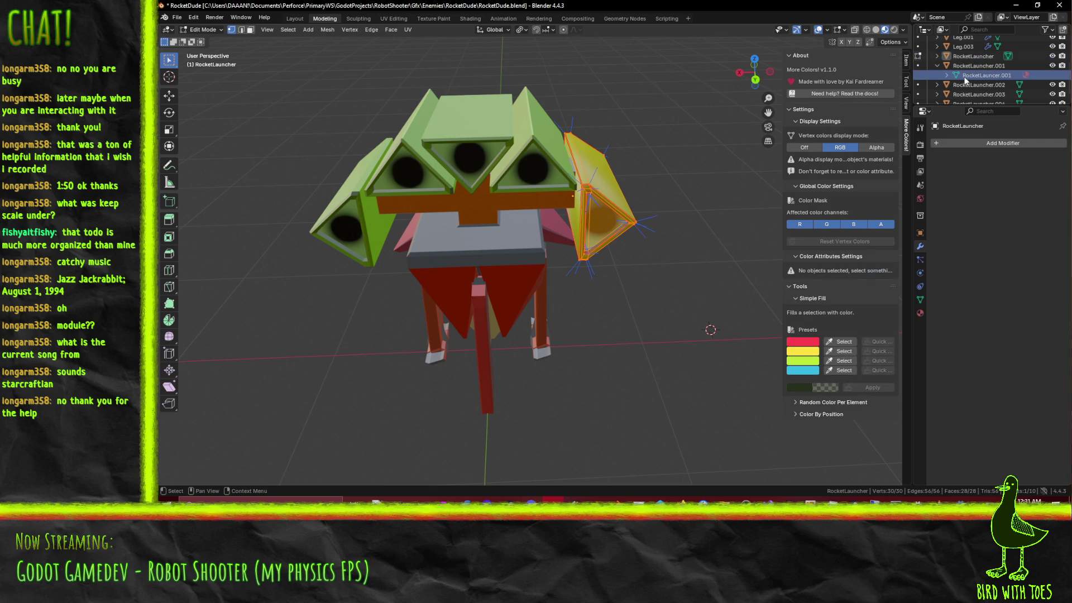
scroll(934, 88, up, 1)
click(937, 94)
scroll(938, 92, down, 2)
click(937, 95)
scroll(943, 89, down, 2)
scroll(949, 87, up, 4)
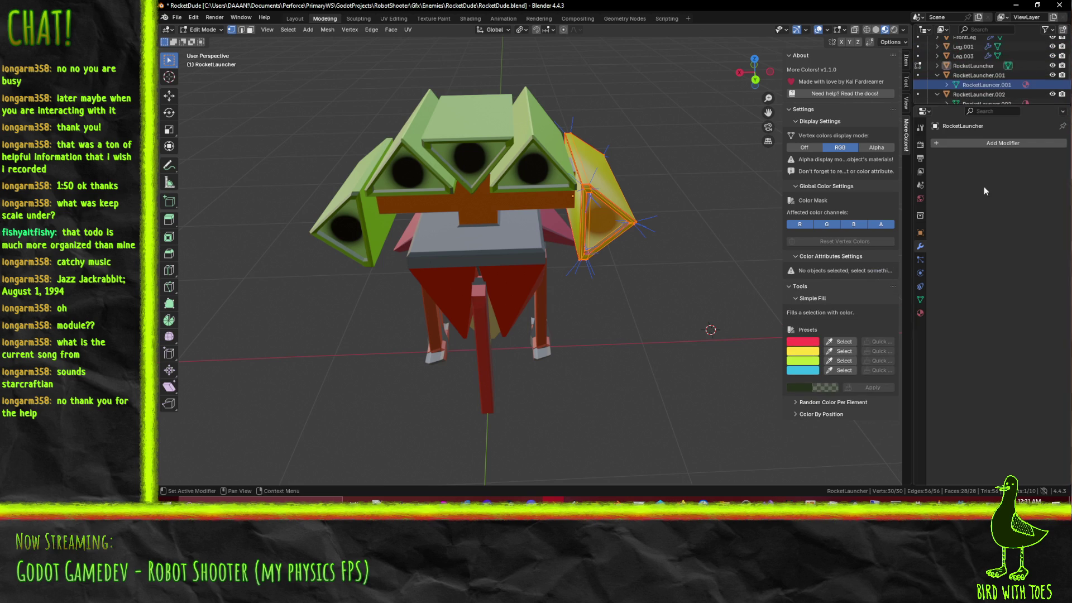
Step: Browse the Properties tabs: mesh data, material, tool, view layer, world, collection and object
click(920, 301)
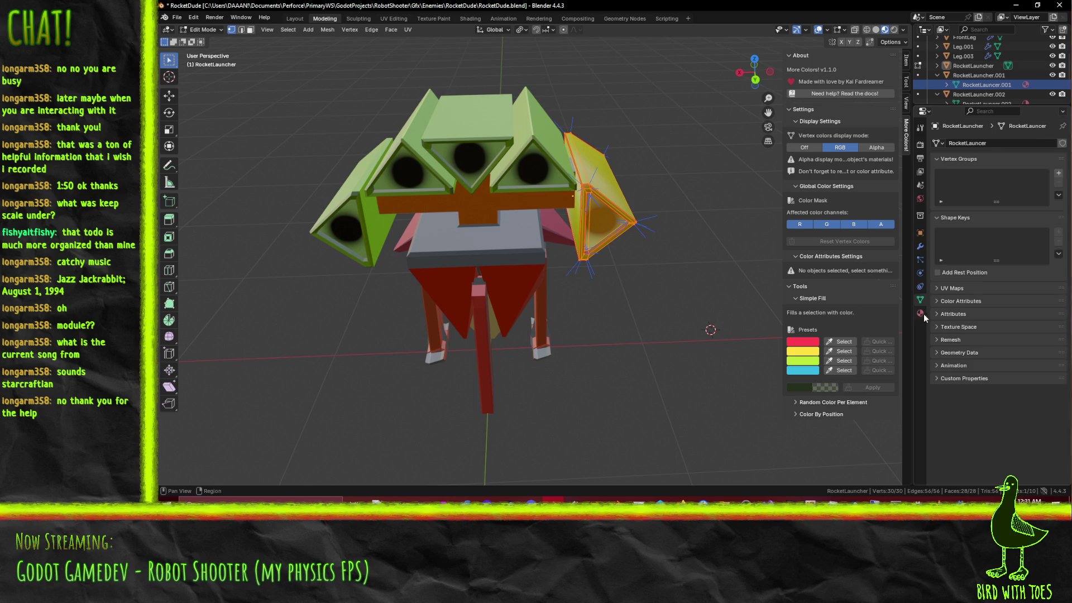
click(922, 314)
click(920, 128)
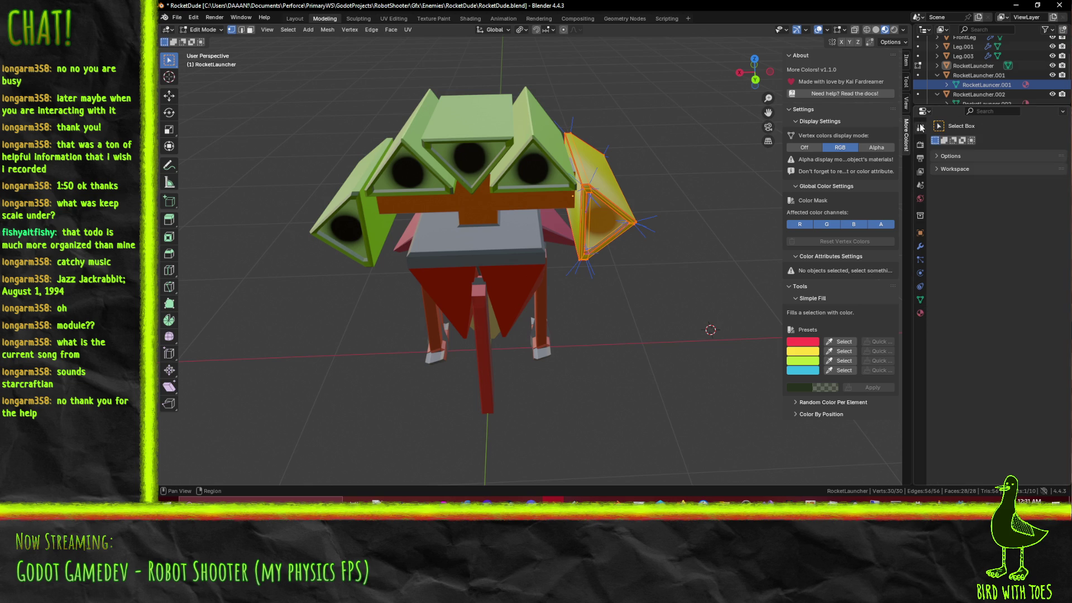
click(920, 158)
click(920, 172)
click(920, 185)
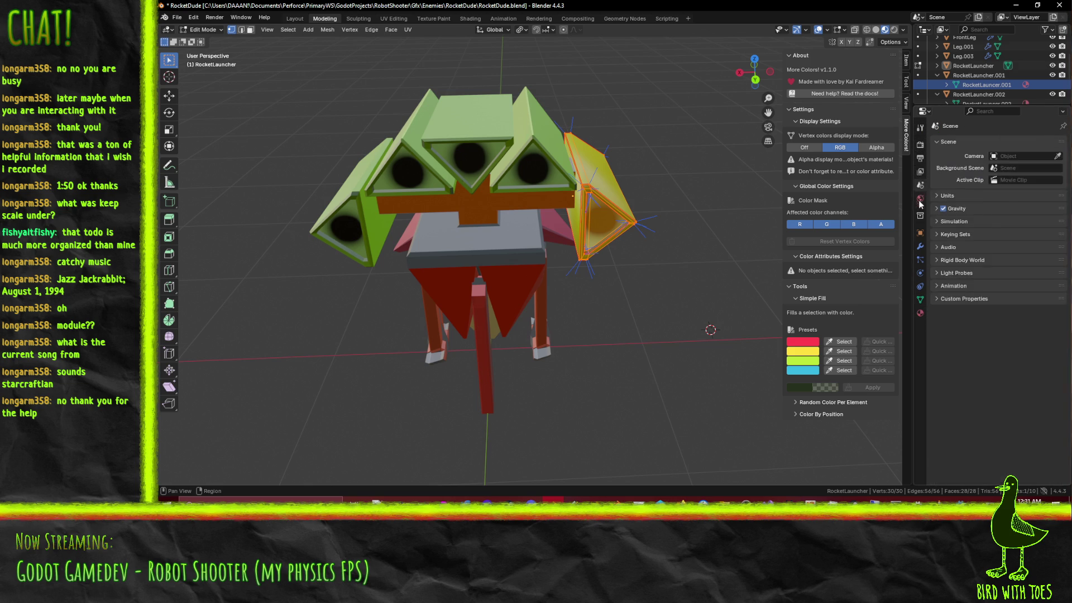
click(920, 199)
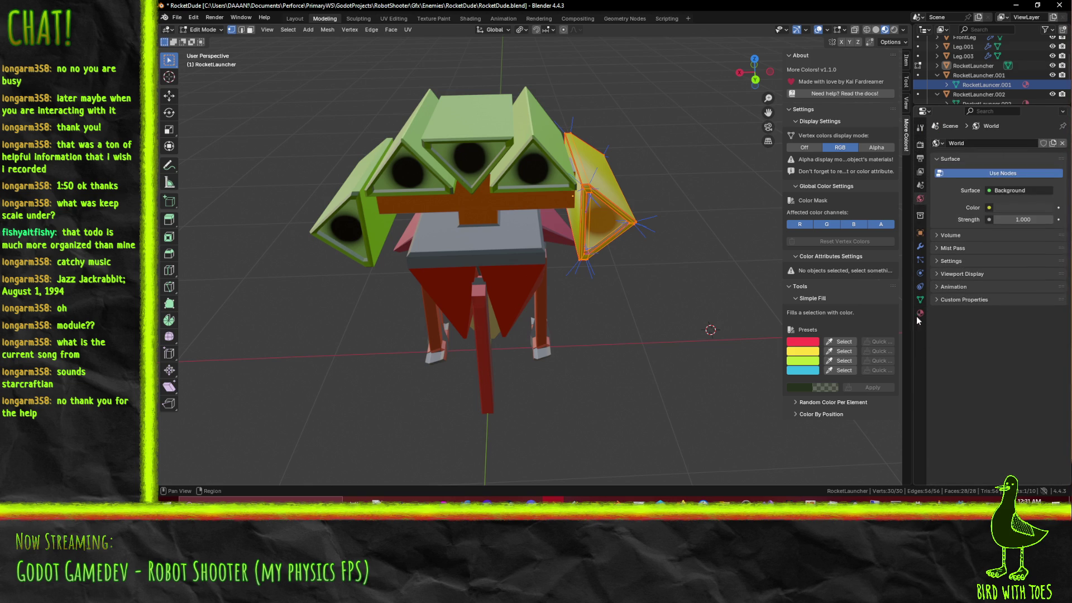
click(920, 216)
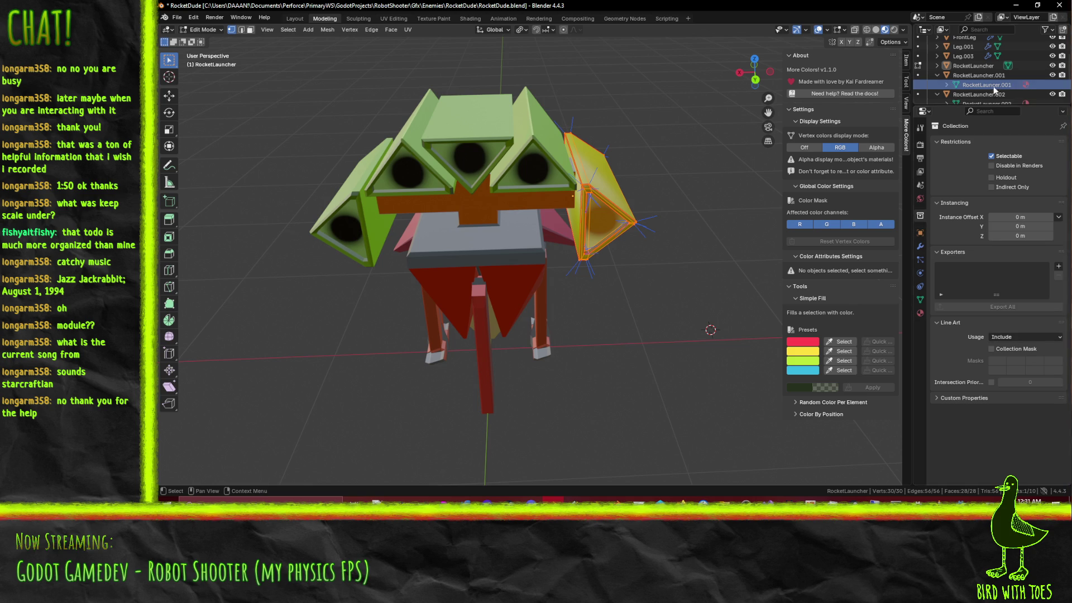
scroll(999, 84, down, 2)
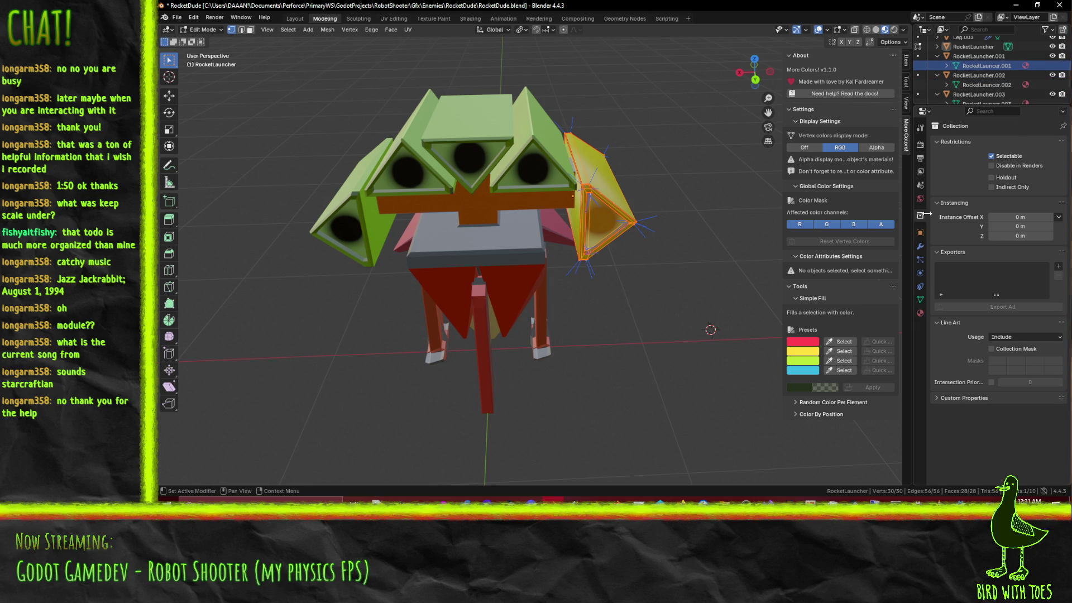
click(920, 234)
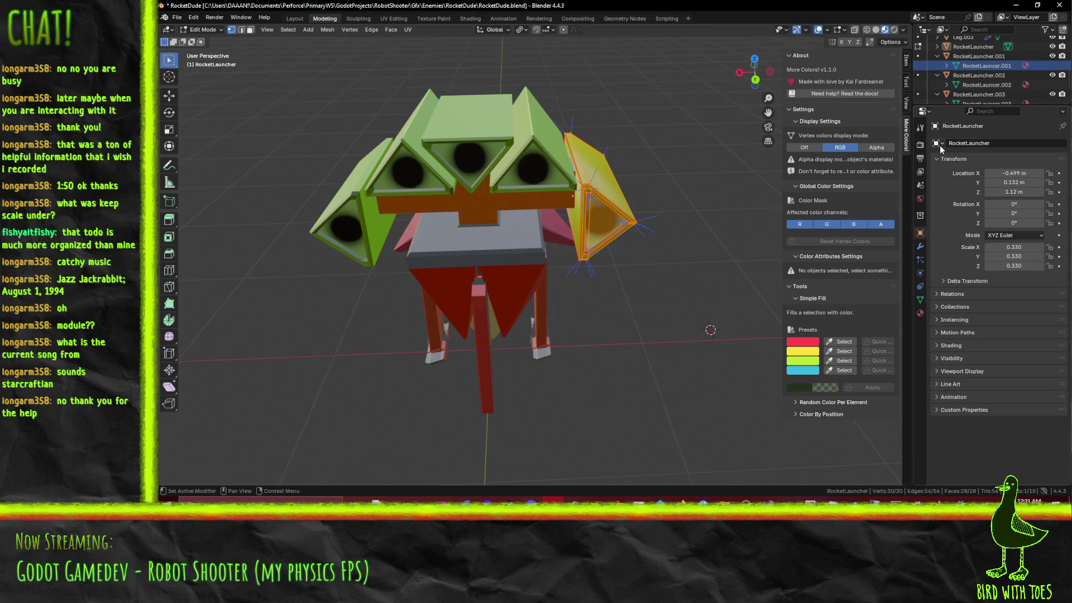
scroll(999, 66, up, 1)
Step: Select the RocketLauncher and RocketLauncher.002 mesh data, then collapse the launcher entries
click(984, 57)
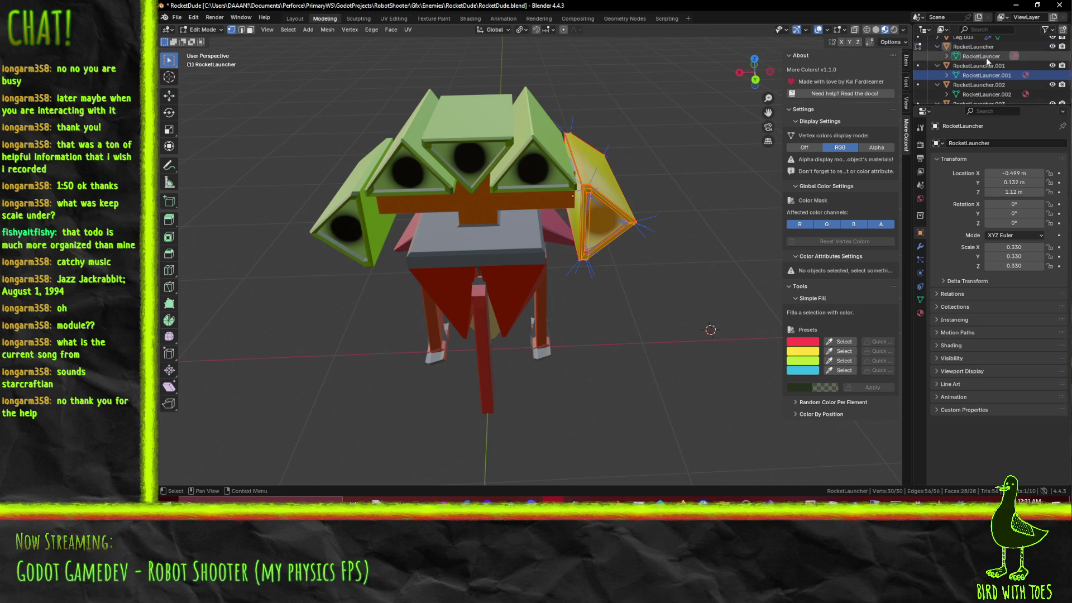
click(983, 93)
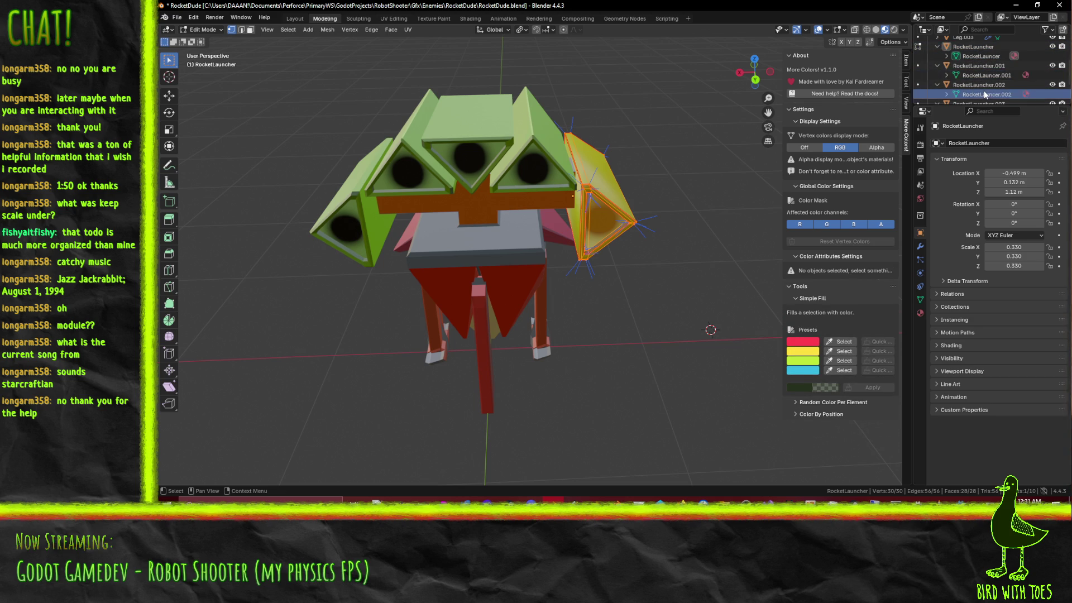
scroll(982, 83, down, 2)
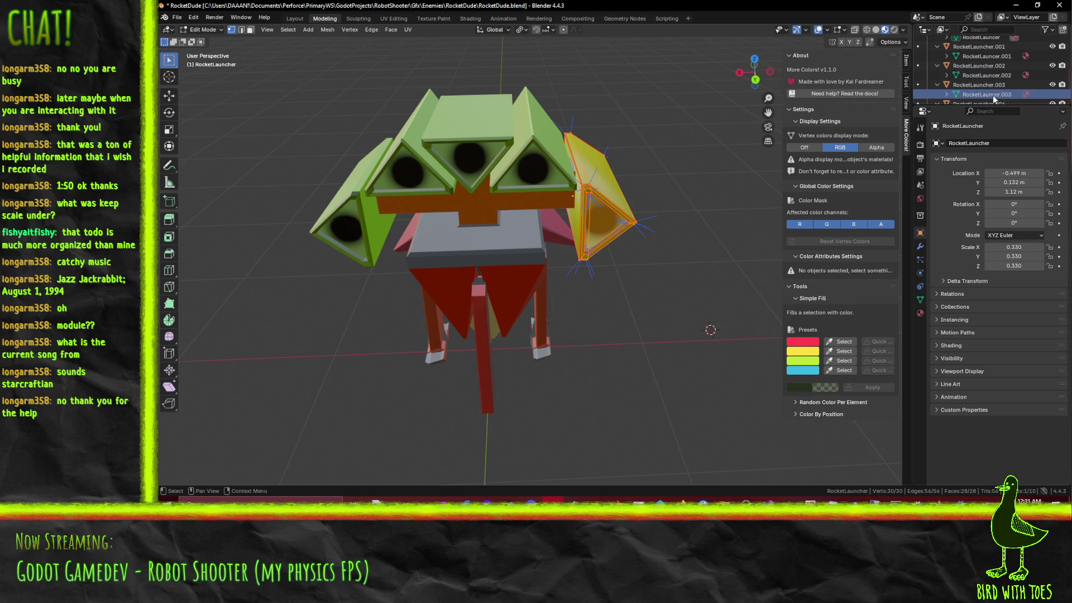
scroll(944, 75, up, 4)
click(937, 65)
click(937, 75)
click(938, 85)
click(938, 85)
scroll(1007, 84, up, 4)
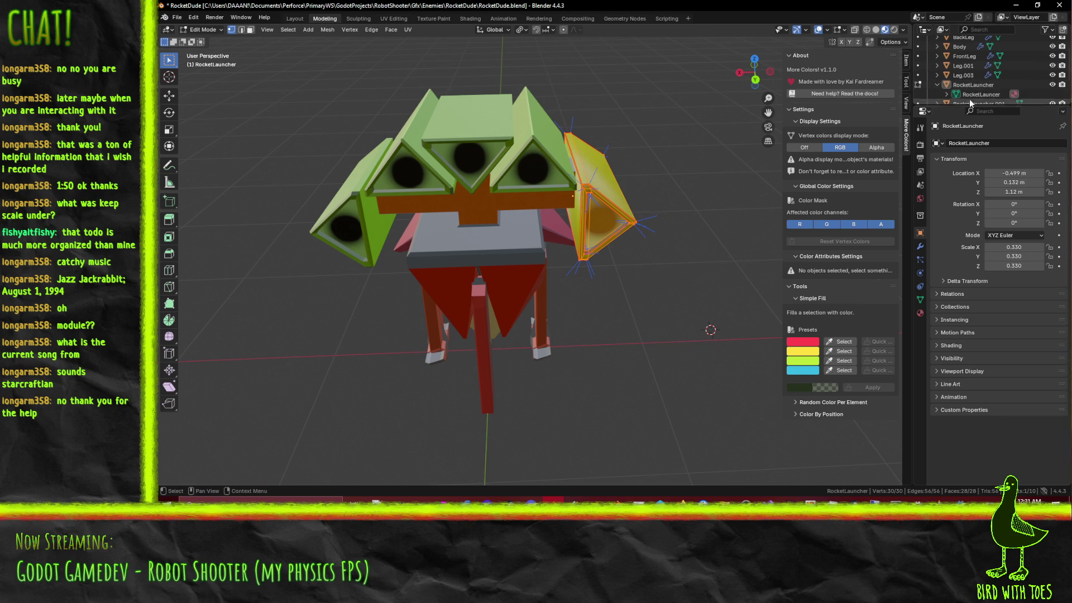
Step: Hide Leg.003, Leg.001, Body, FrontLeg, the red stick and RocketLauncher.001–.004 in the viewport
click(1052, 75)
click(1052, 66)
click(1052, 46)
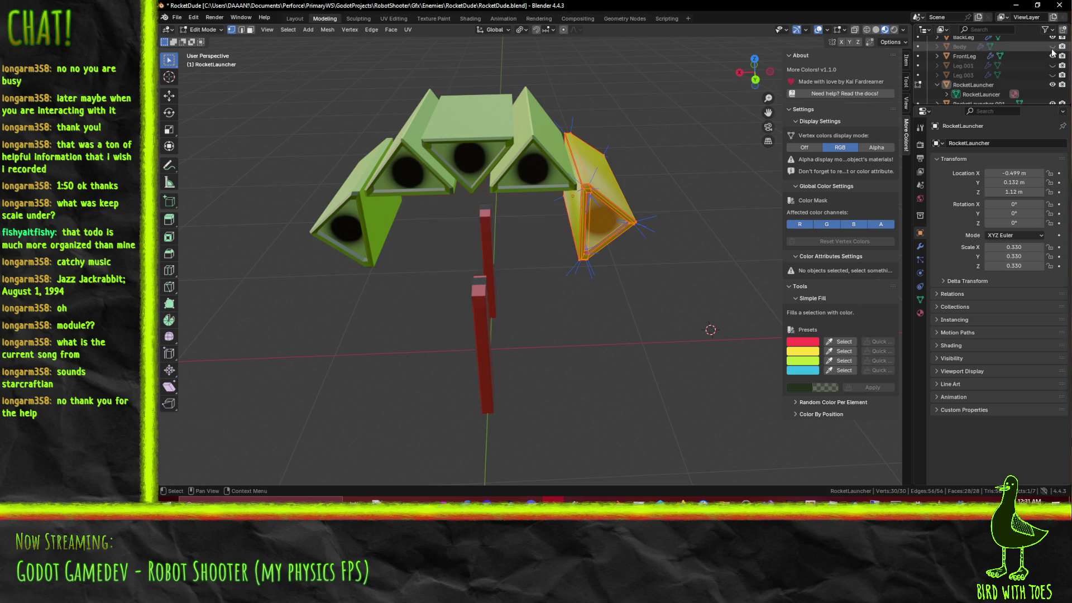
click(1052, 56)
scroll(1049, 60, down, 6)
click(1051, 60)
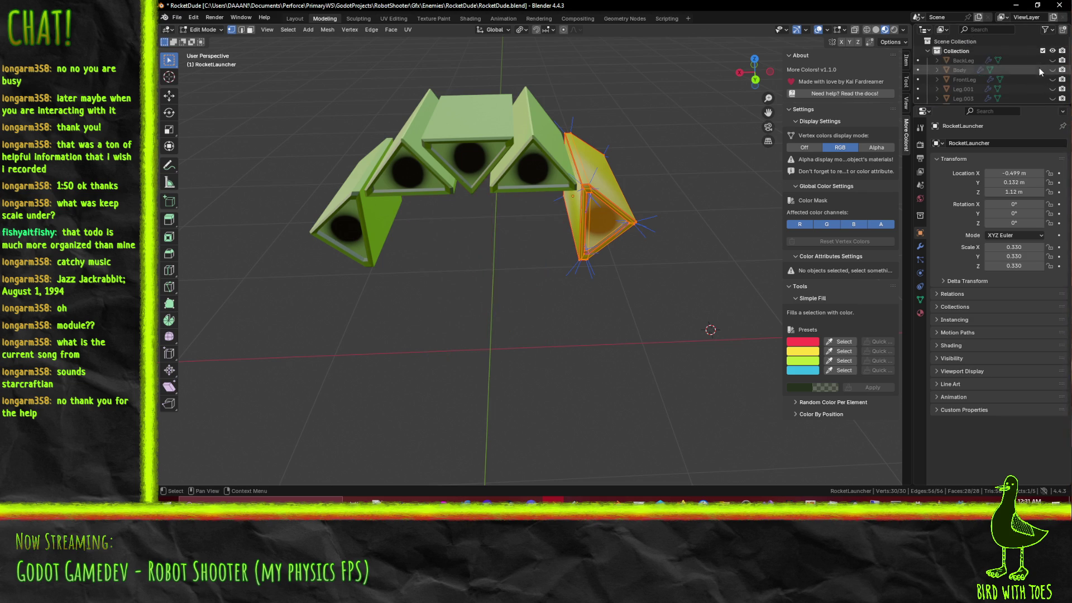
scroll(1046, 67, up, 2)
click(1052, 94)
click(1052, 85)
click(1052, 75)
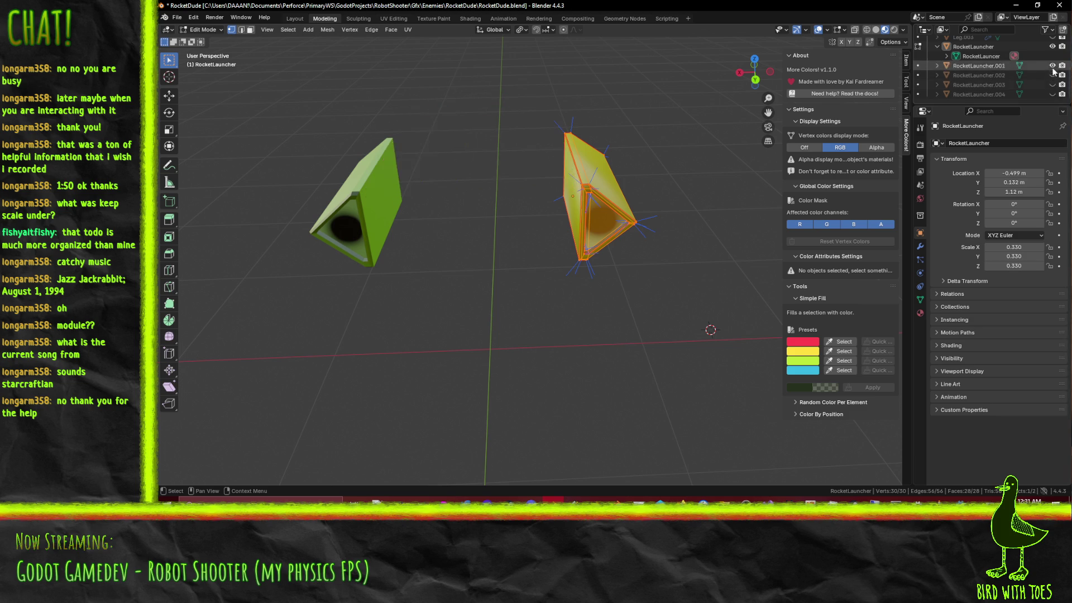
click(1052, 65)
Step: From the left orthographic view, loop-cut the launcher body and slide the cut to 0.800 near the rear
middle_drag(745, 184, 559, 196)
key(Tab)
key(Tab)
mouse_move(409, 182)
middle_down()
mouse_move(654, 202)
mouse_move(633, 273)
mouse_move(625, 272)
mouse_move(642, 241)
mouse_move(637, 251)
mouse_move(678, 268)
mouse_move(690, 305)
mouse_move(630, 290)
mouse_move(600, 251)
middle_up()
scroll(637, 251, up, 5)
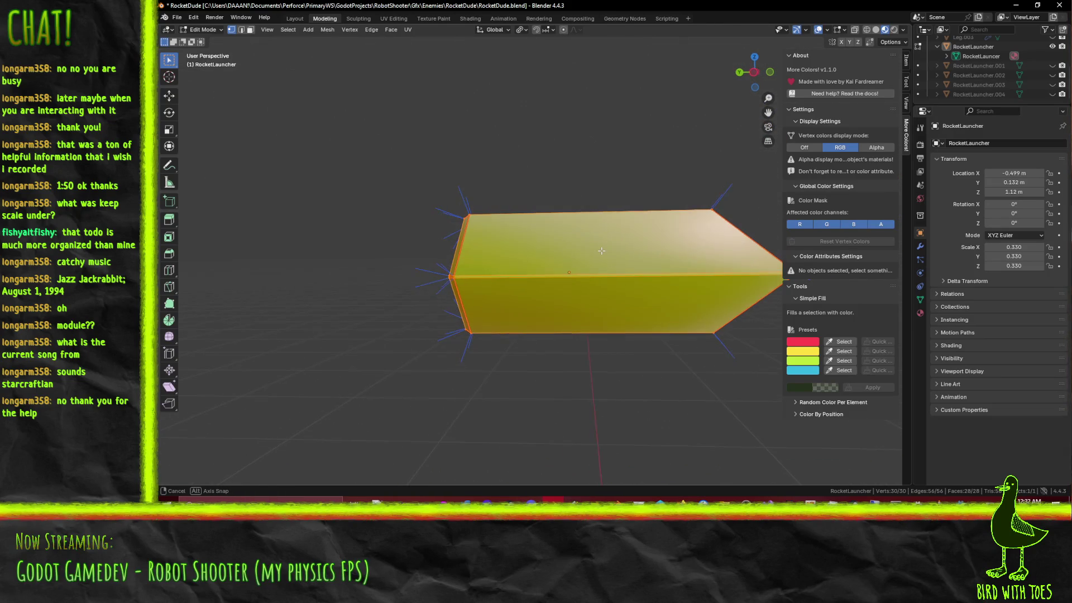
key(KP_1)
key(ctrl+KP_3)
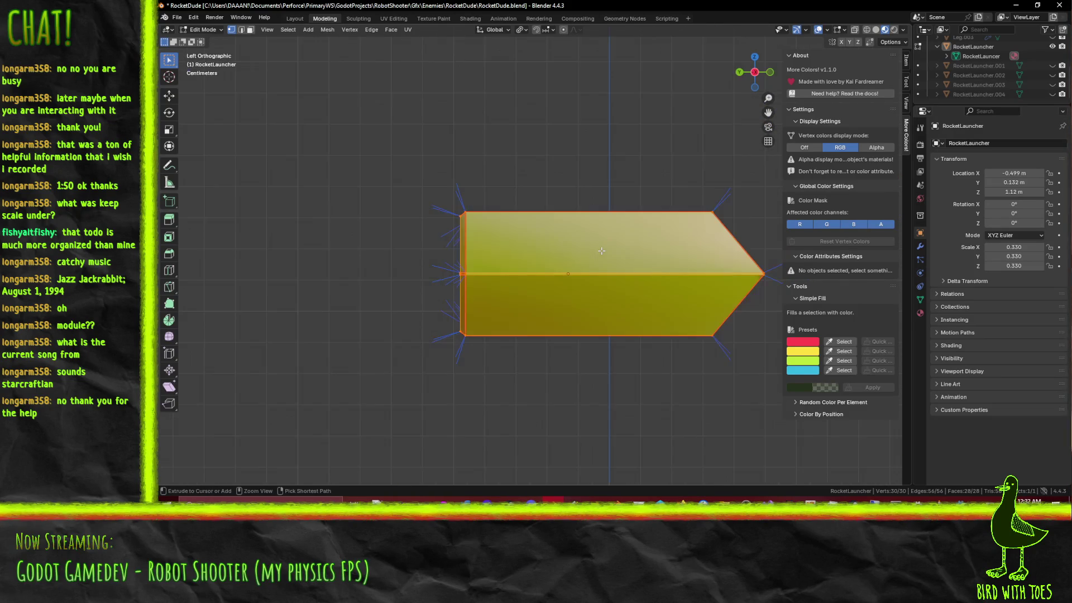
mouse_move(593, 334)
middle_down()
mouse_move(579, 339)
mouse_move(597, 413)
middle_up()
mouse_move(593, 358)
middle_down()
mouse_move(574, 311)
mouse_move(539, 366)
middle_up()
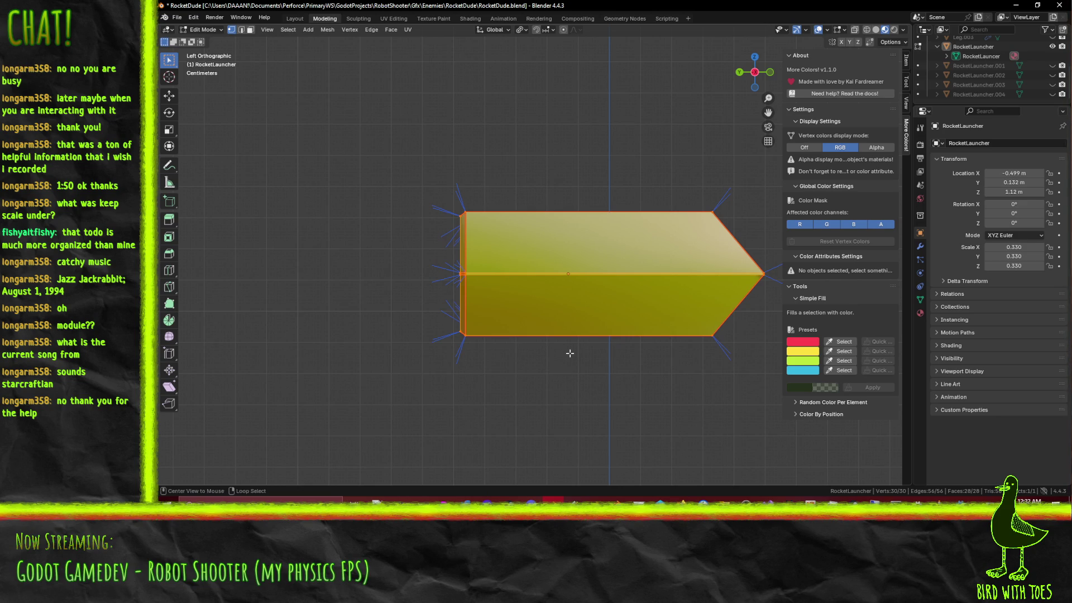
key(ctrl+r)
click(570, 274)
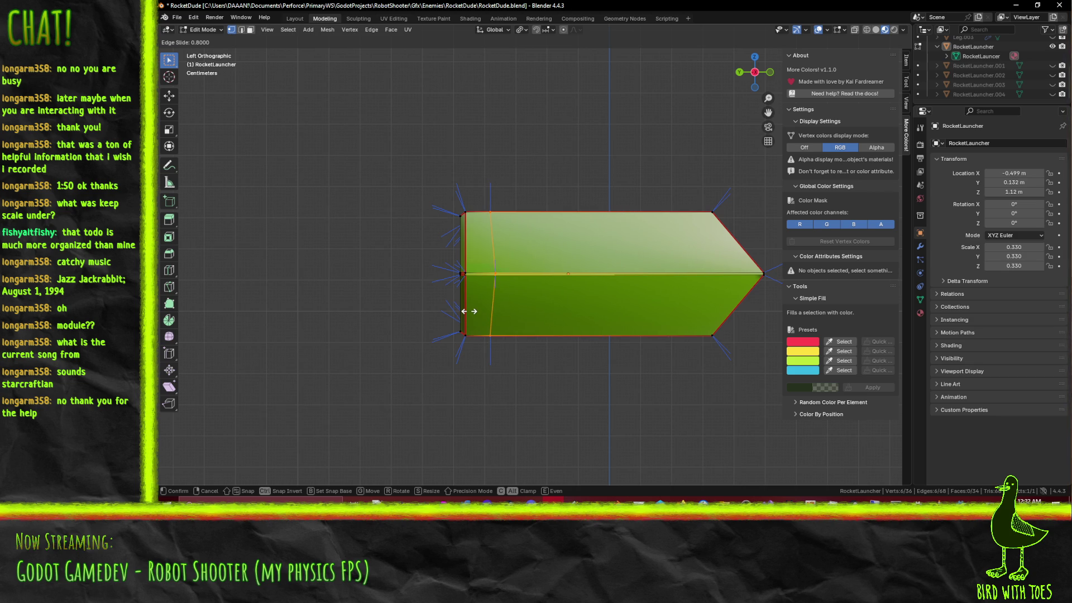
click(469, 311)
Step: In the right orthographic view, select a vertex at the new loop's top and show its N-panel coordinates
mouse_move(469, 311)
middle_down()
mouse_move(546, 296)
mouse_move(478, 293)
mouse_move(514, 260)
mouse_move(636, 245)
mouse_move(570, 257)
middle_up()
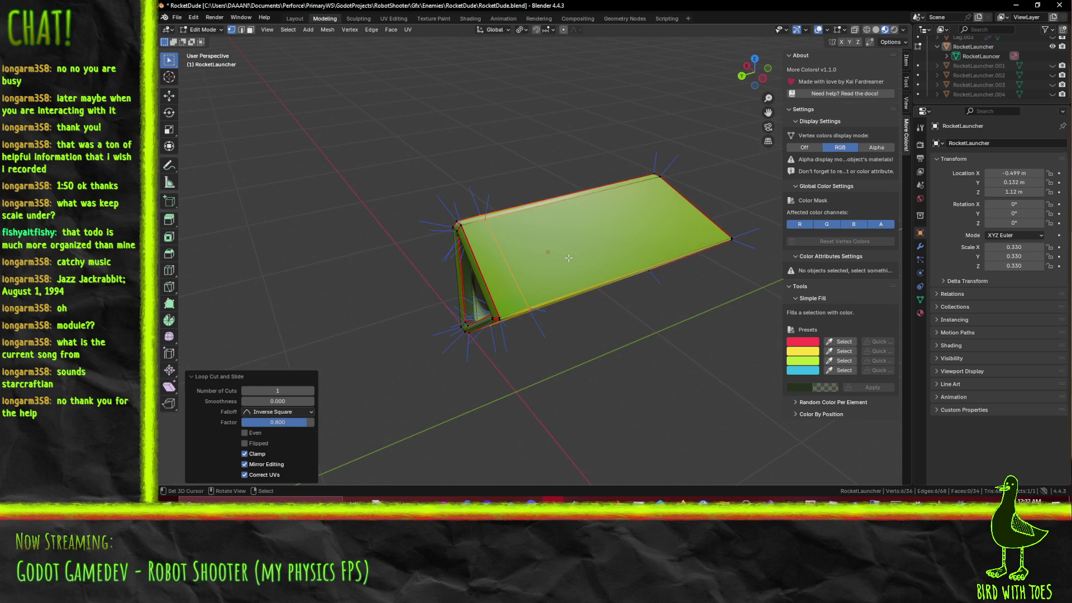
mouse_move(569, 258)
middle_down()
mouse_move(586, 279)
mouse_move(546, 300)
middle_up()
middle_drag(506, 241, 547, 293)
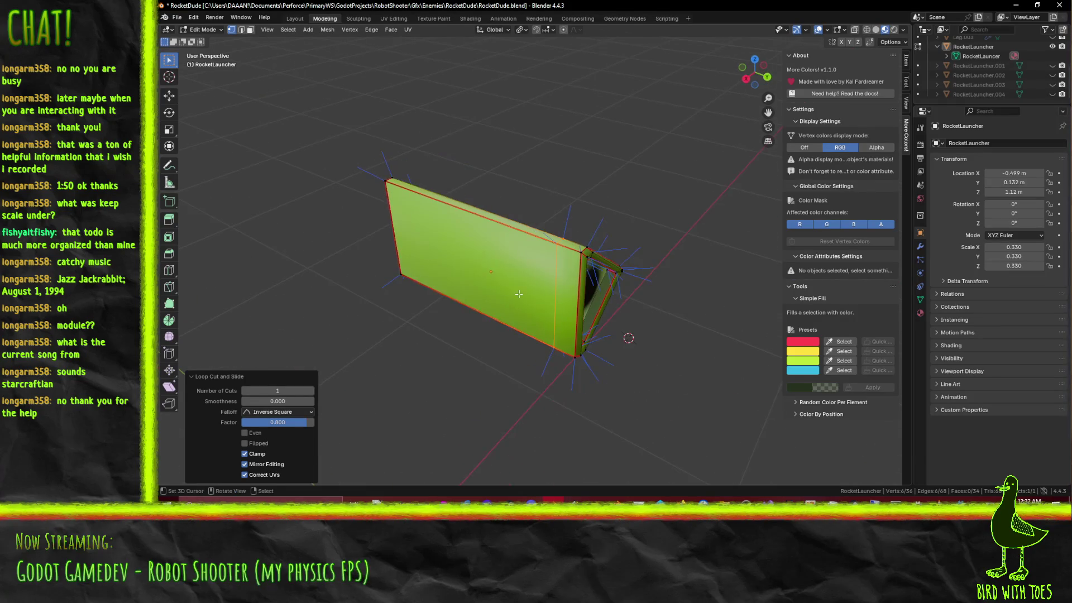
middle_drag(434, 241, 391, 292)
mouse_move(559, 277)
middle_down()
mouse_move(512, 247)
mouse_move(612, 295)
mouse_move(609, 366)
mouse_move(540, 346)
mouse_move(503, 257)
mouse_move(552, 268)
mouse_move(592, 295)
mouse_move(615, 293)
middle_up()
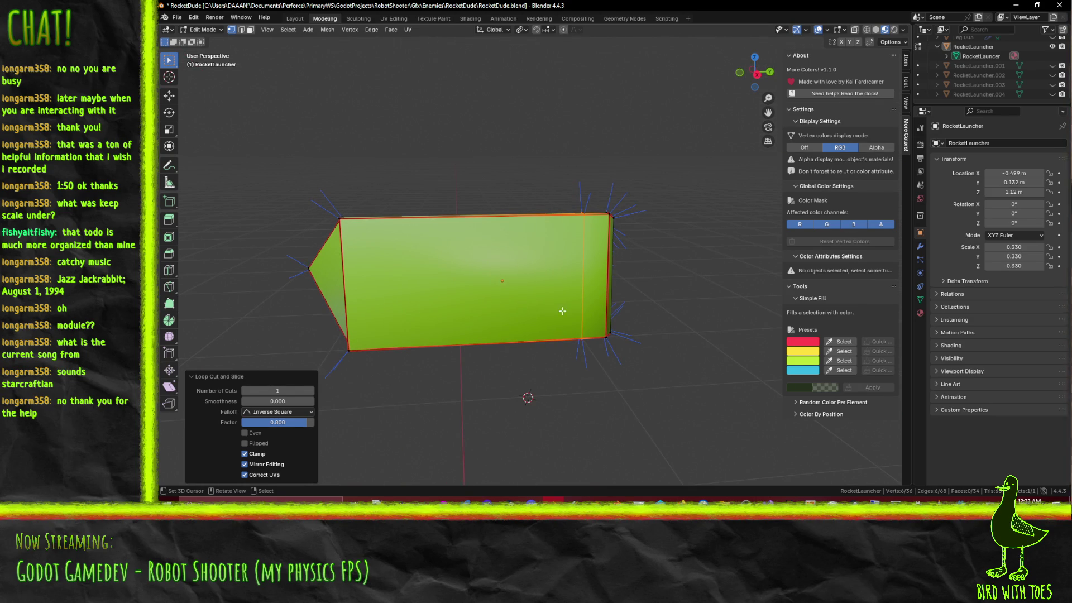
middle_drag(496, 296, 483, 335)
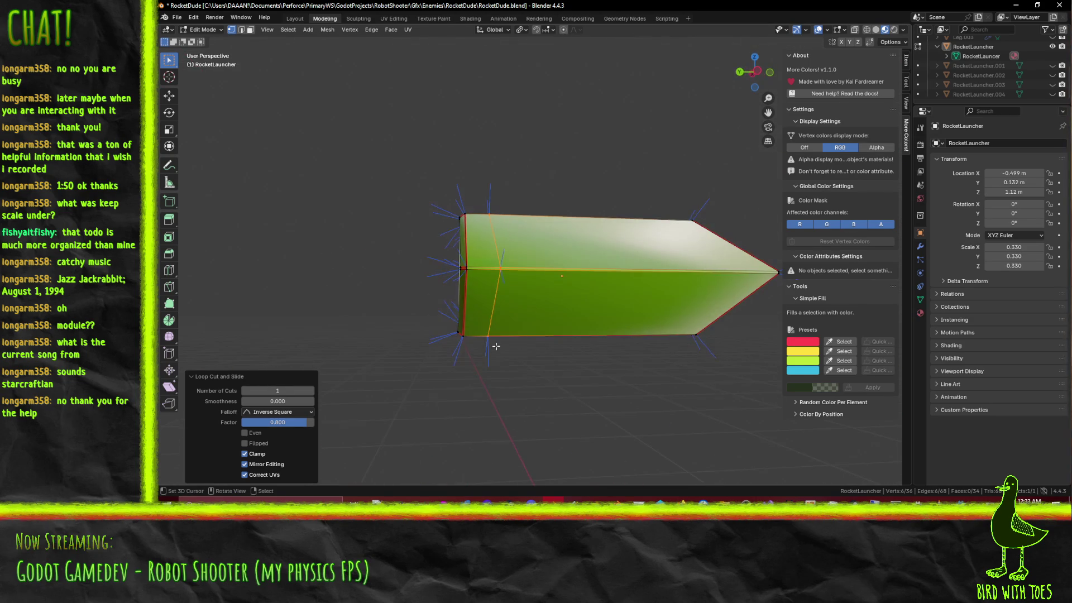
middle_drag(645, 320, 504, 301)
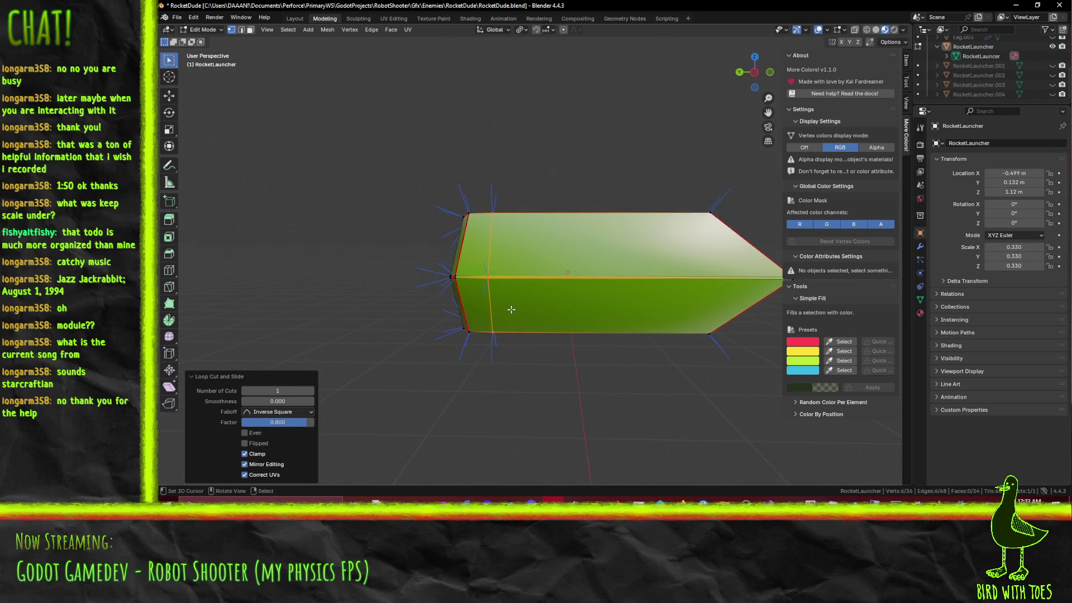
key(KP_1)
key(KP_3)
key(ctrl+KP_1)
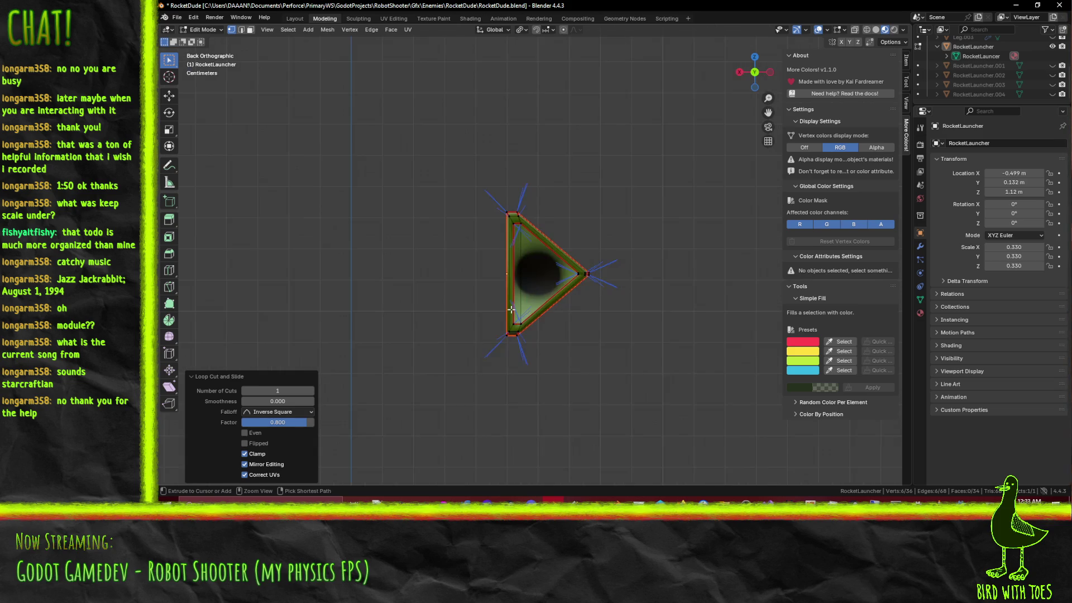
key(KP_3)
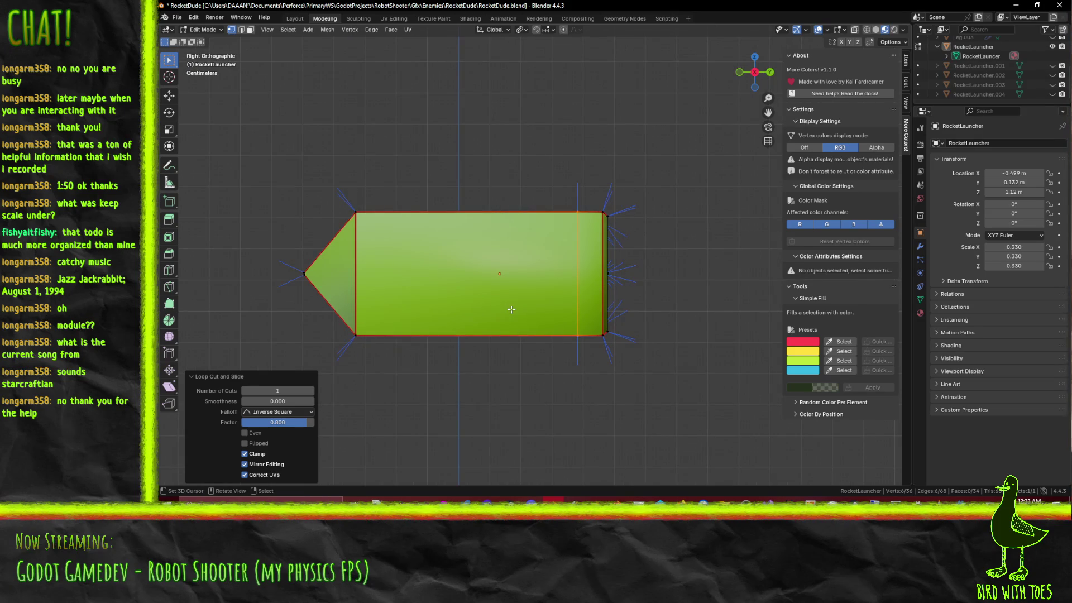
click(511, 309)
scroll(511, 309, up, 2)
mouse_move(586, 158)
mouse_down()
mouse_move(611, 204)
mouse_move(611, 241)
mouse_up()
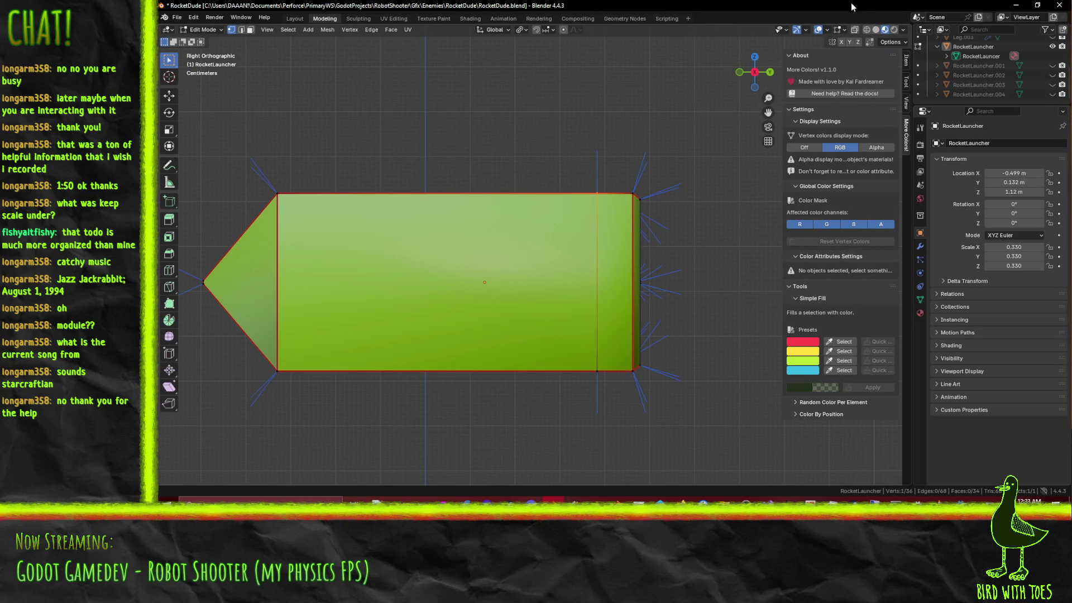
click(907, 59)
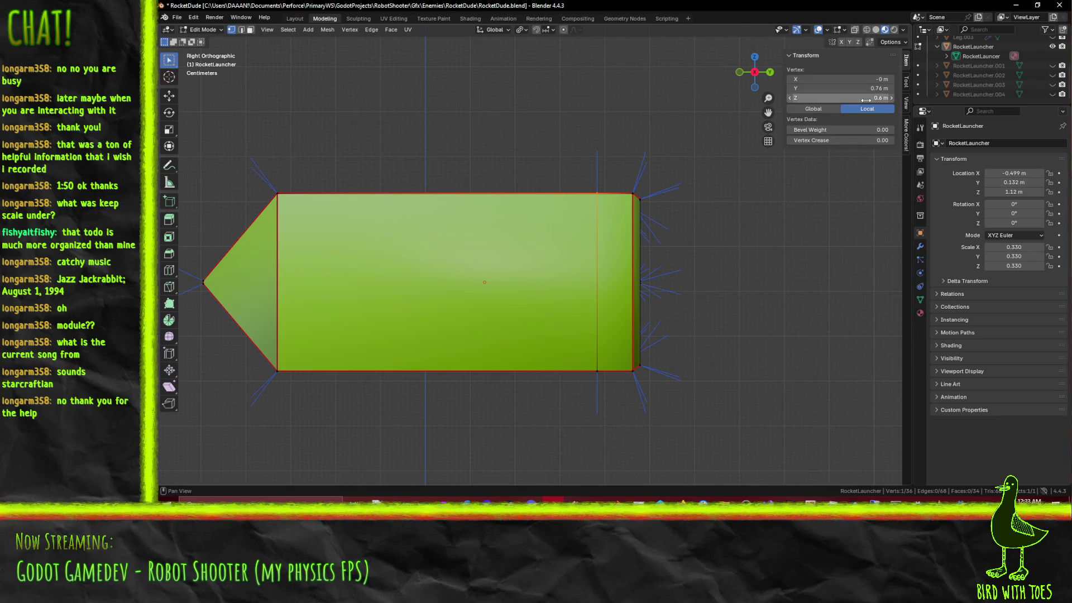
Step: Switch to wireframe and set a new Y position for the loop's two middle vertices
key(alt+a)
key(b)
drag(577, 355, 607, 405)
key(alt+a)
key(z)
click(525, 308)
key(b)
drag(576, 272, 650, 293)
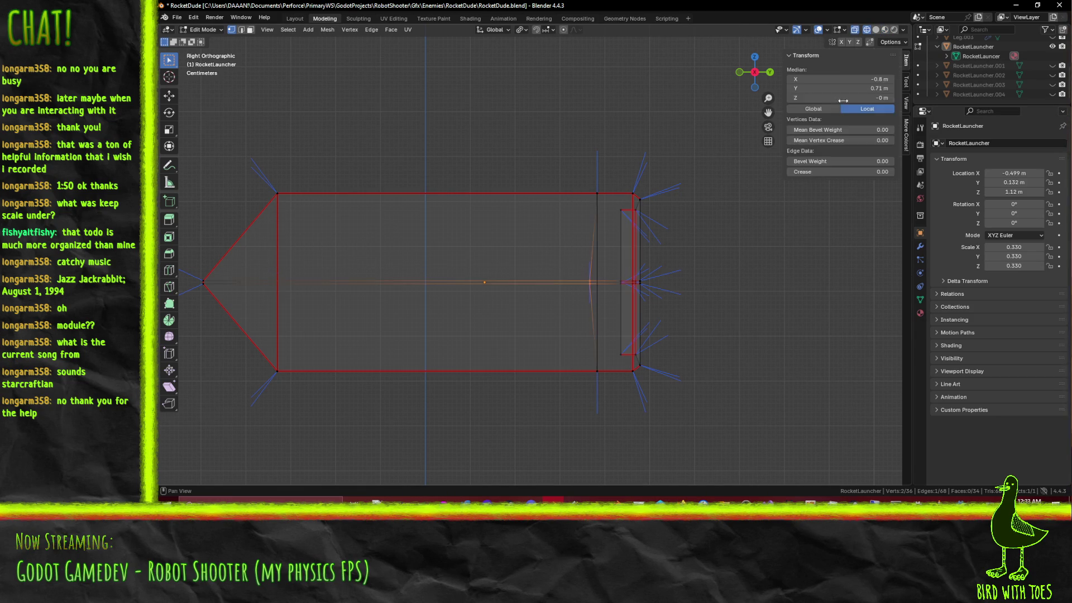
click(852, 88)
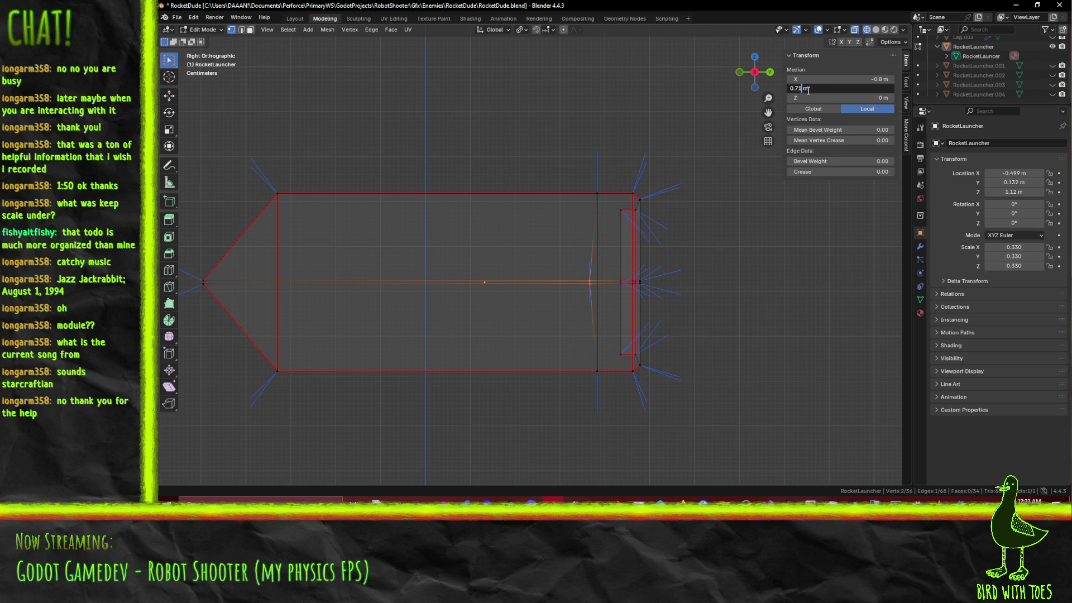
key(Return)
key(alt+a)
Step: Box-select the whole rear loop and set its Median Y to 0.7 m
scroll(603, 256, up, 1)
shift+middle_drag(602, 256, 554, 231)
key(b)
drag(547, 119, 581, 430)
click(844, 89)
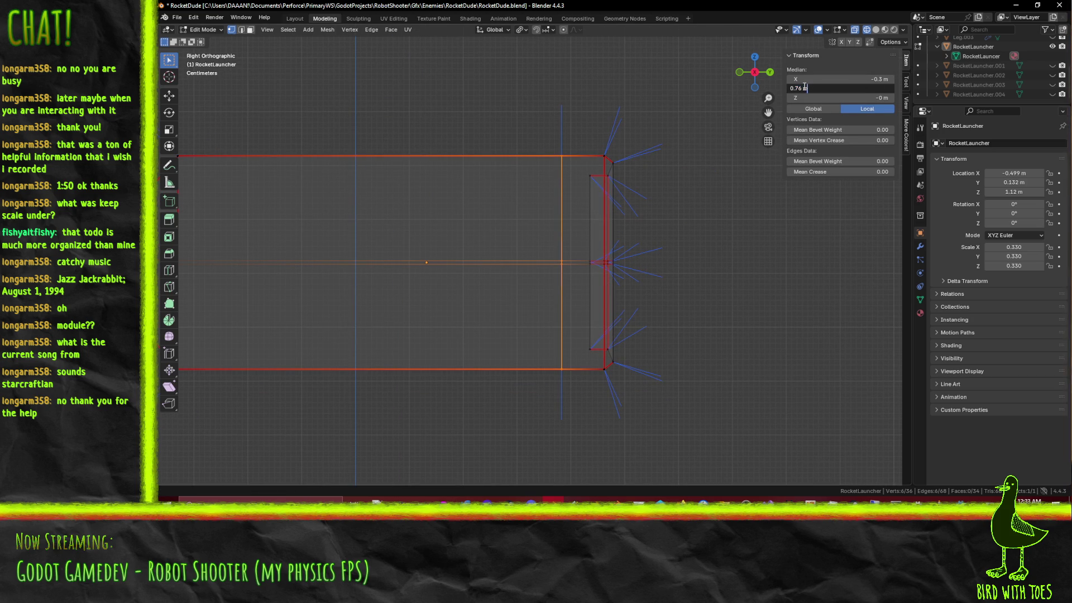
key(BackSpace)
key(Return)
Step: Return to solid shading and frame the launcher in the left orthographic view
scroll(587, 237, down, 3)
mouse_move(526, 244)
middle_down()
mouse_move(459, 239)
mouse_move(359, 416)
mouse_move(581, 295)
middle_up()
key(z)
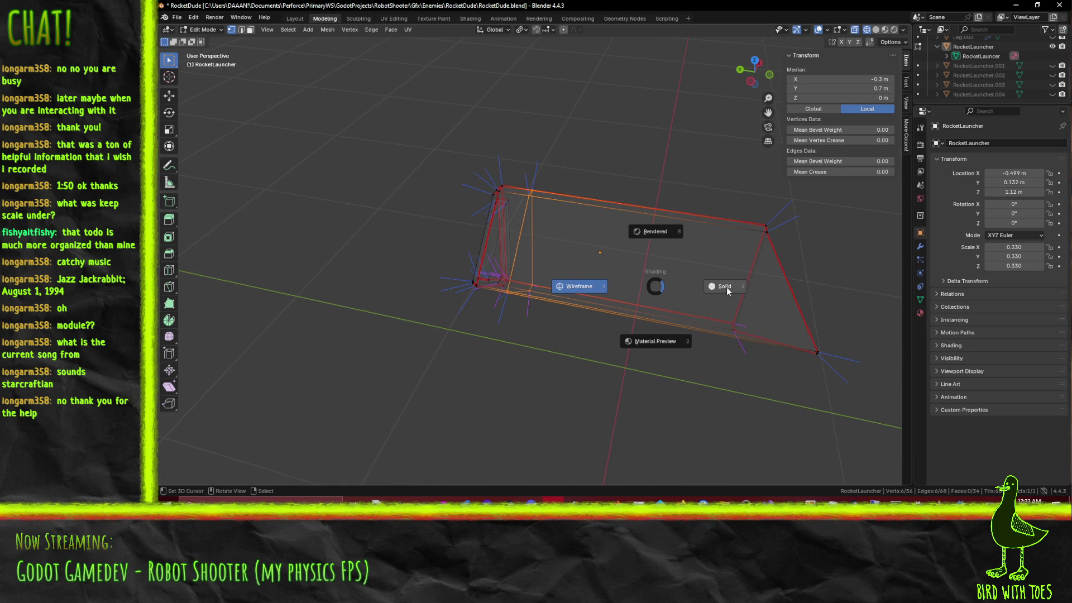
click(725, 287)
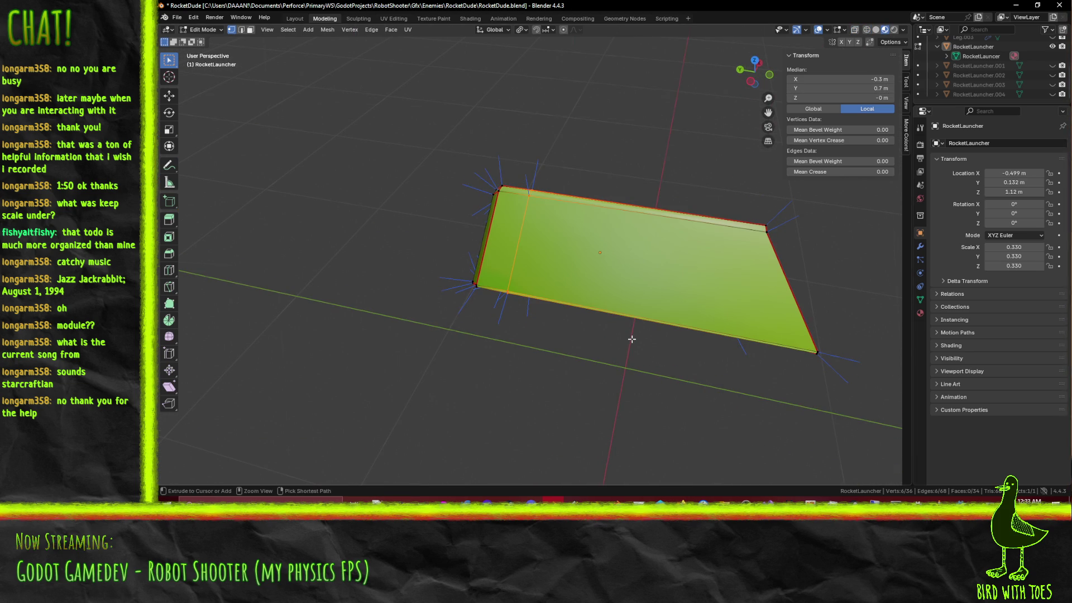
key(KP_1)
key(ctrl+KP_3)
mouse_move(631, 338)
shift+middle_down()
mouse_move(581, 386)
mouse_move(521, 325)
mouse_move(474, 316)
mouse_move(478, 385)
mouse_move(476, 338)
mouse_move(466, 350)
shift+middle_up()
key(KP_1)
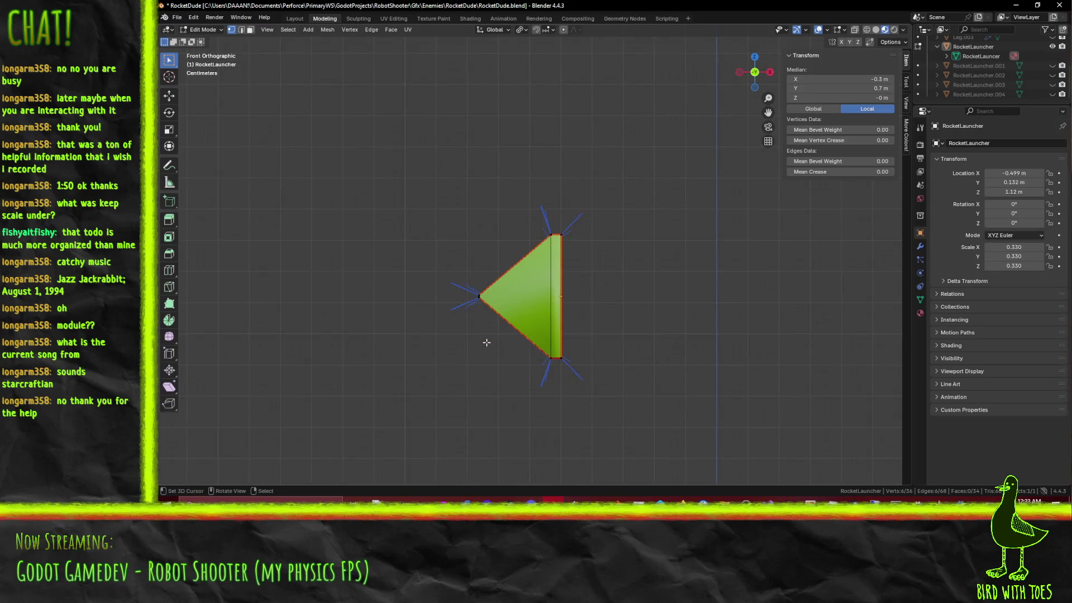
Step: Add a second loop cut toward the launcher's pointed front in the left orthographic view
key(ctrl+KP_3)
key(ctrl+r)
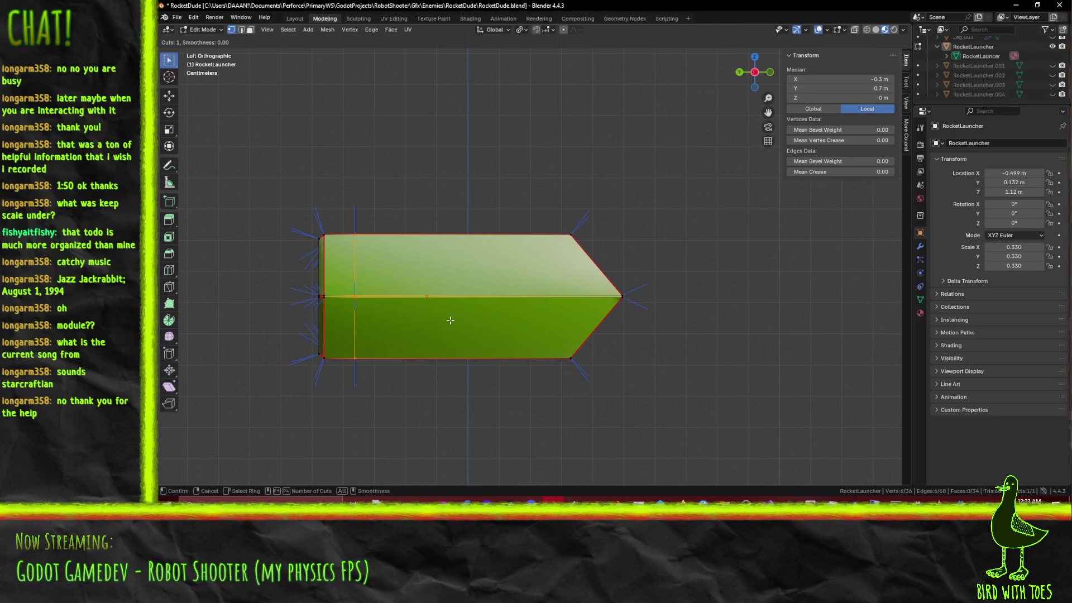
click(476, 298)
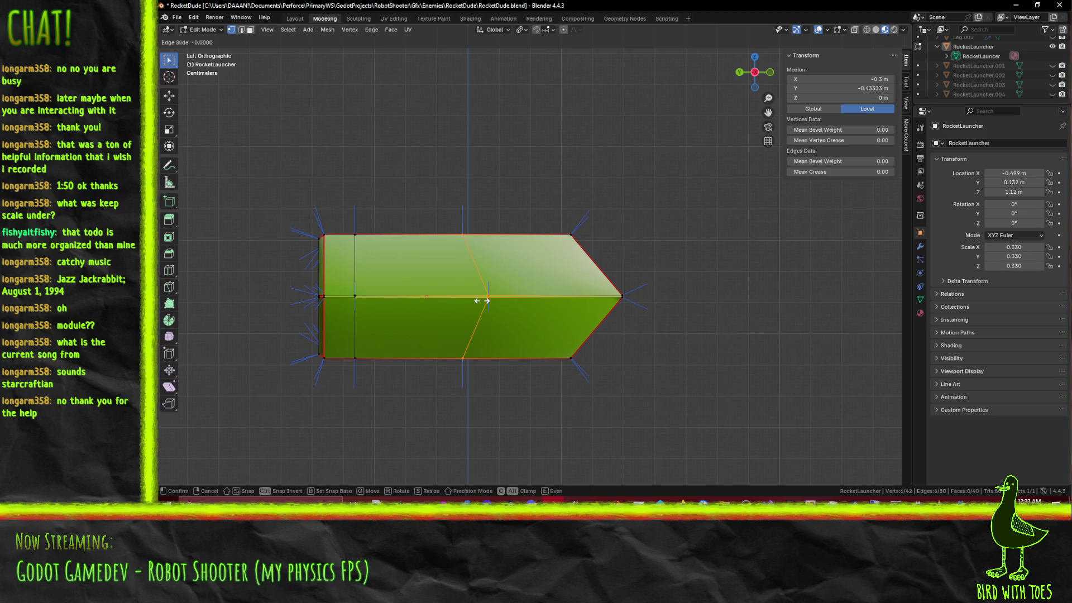
click(481, 300)
Step: In wireframe, box-select the whole new loop and set its Median Y to -0.3 m
key(alt+a)
key(b)
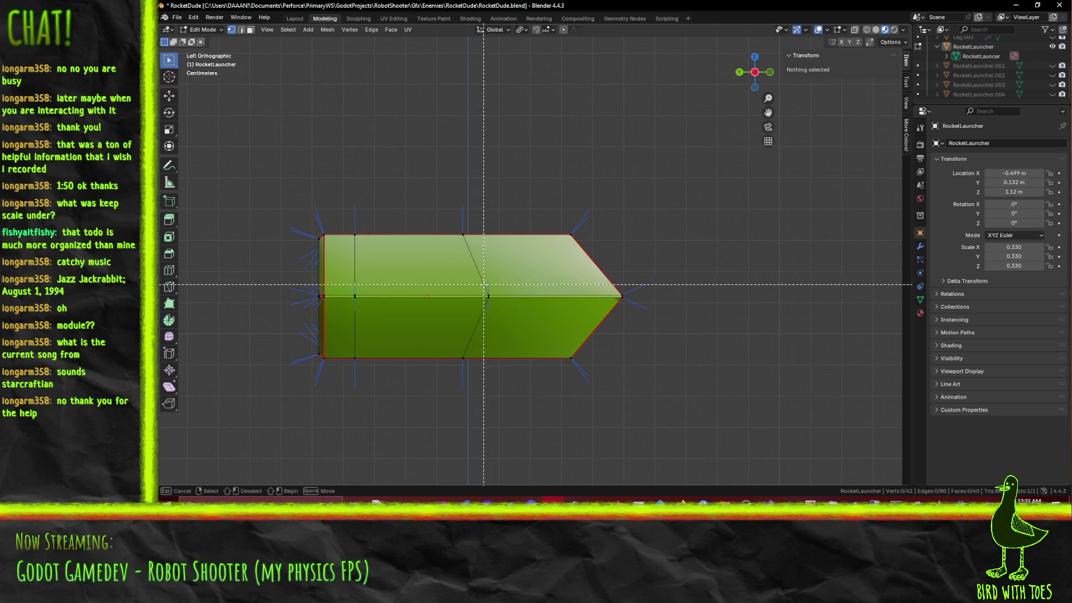
drag(483, 283, 497, 306)
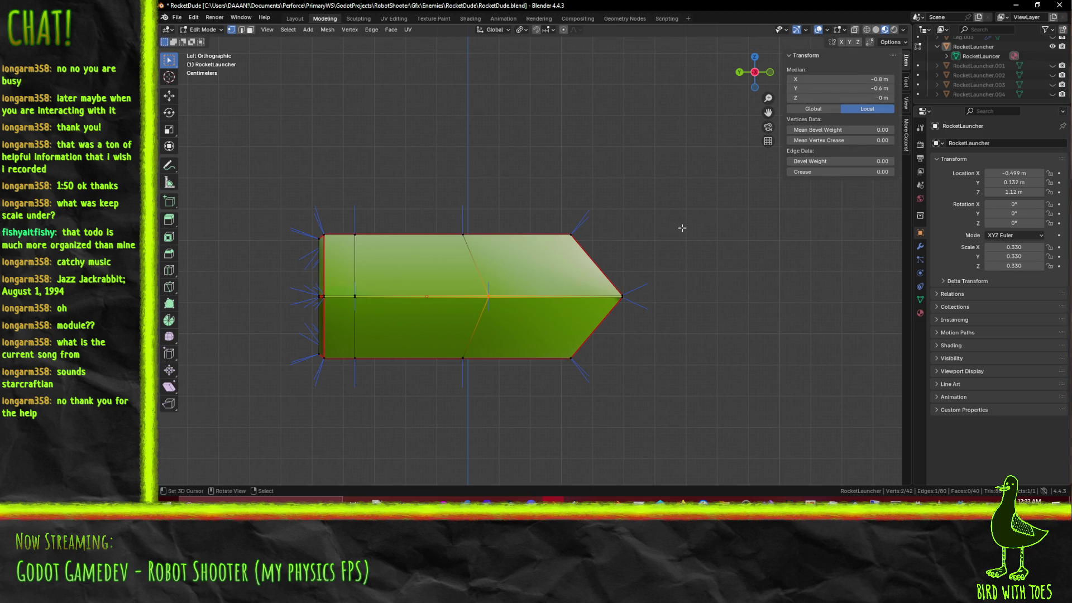
key(alt+a)
key(z)
click(575, 246)
key(b)
mouse_move(441, 215)
mouse_down()
mouse_move(457, 281)
mouse_move(463, 415)
mouse_move(479, 407)
mouse_up()
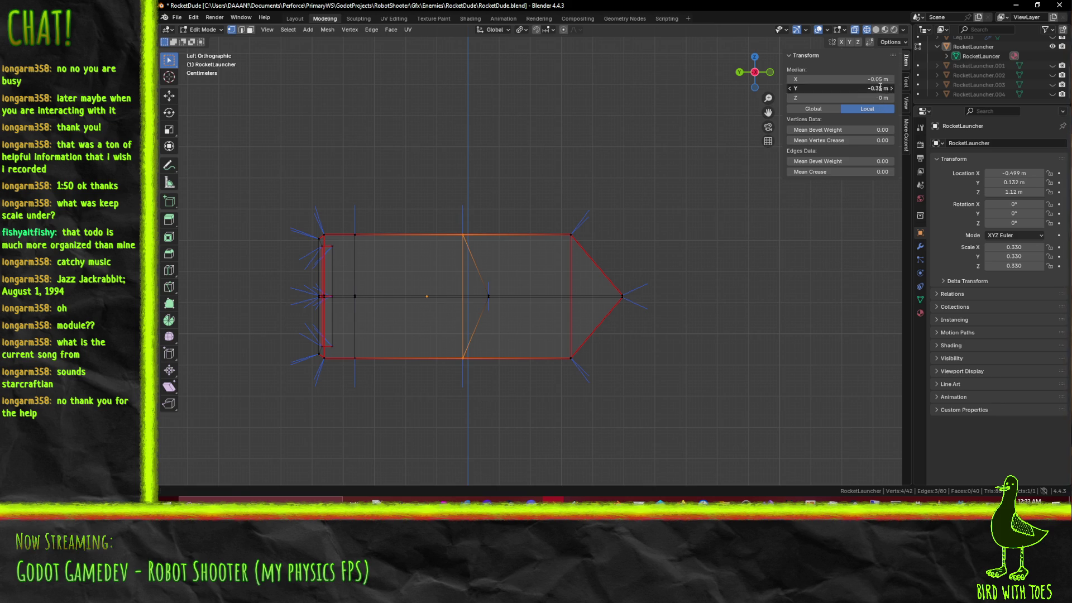
key(Return)
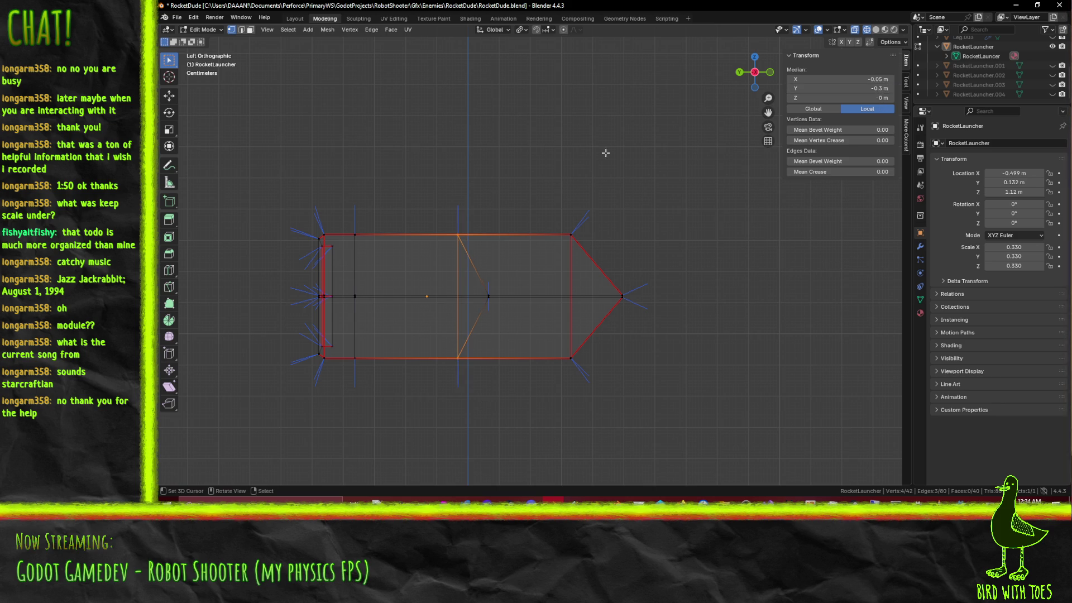
Step: Move the loop -0.1 m along Y with gy-.1, then switch to material preview shading
text(gy-.1)
key(Return)
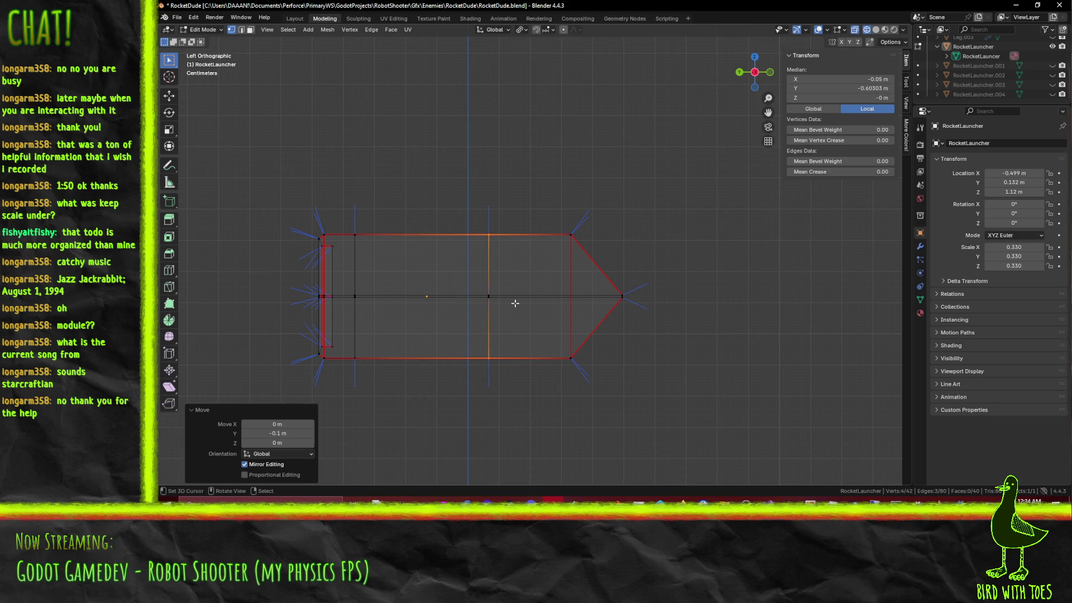
key(a)
key(alt+a)
key(z)
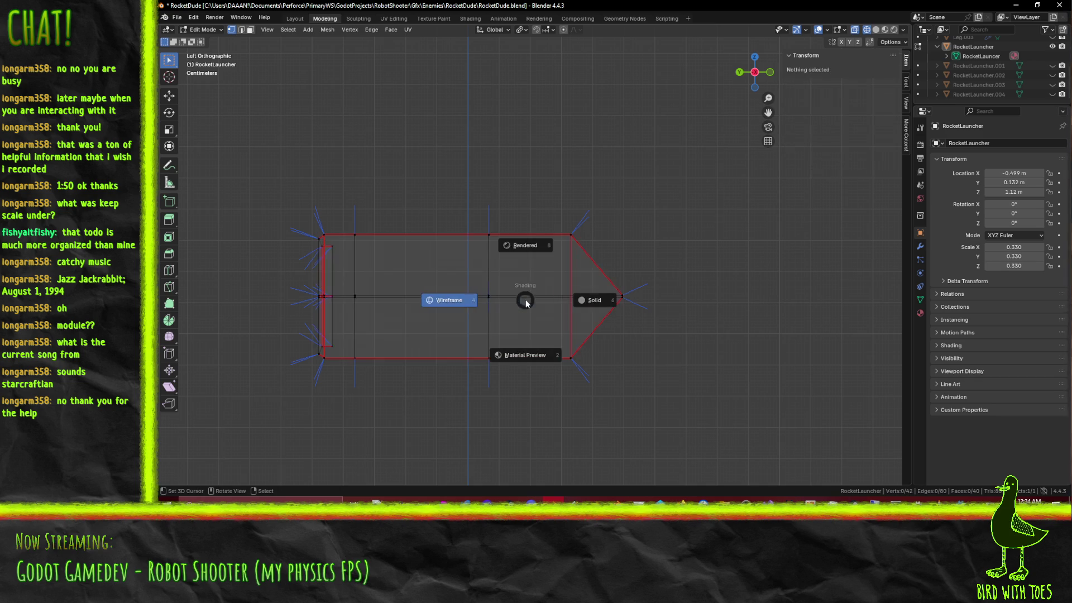
click(534, 362)
Step: In Face select mode, Alt-click to loop-select the ring of faces around the launcher body
mouse_move(534, 362)
middle_down()
mouse_move(639, 377)
mouse_move(678, 344)
mouse_move(756, 375)
middle_up()
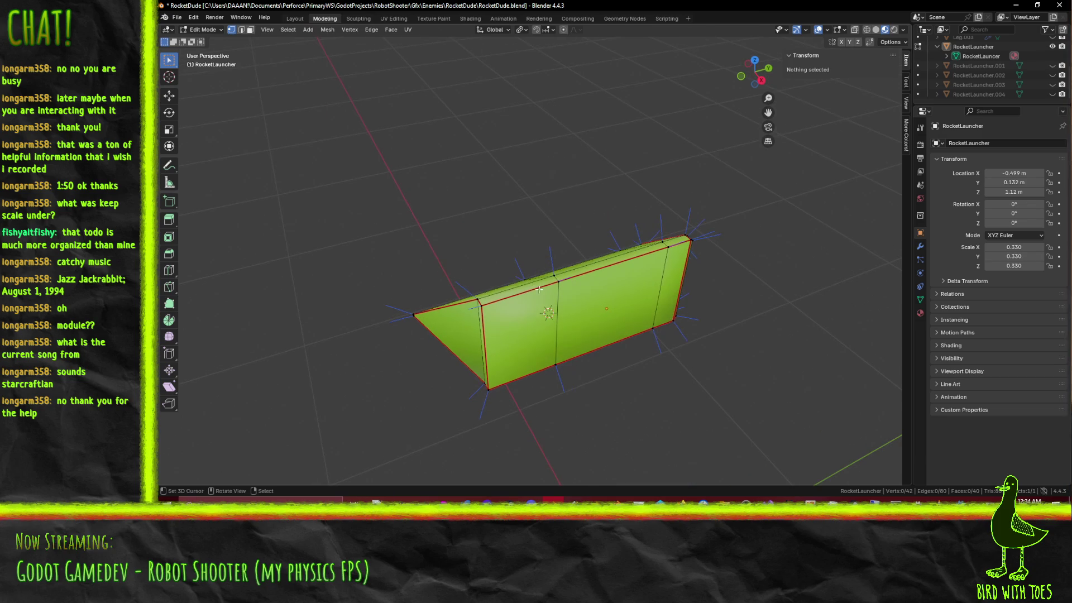
middle_drag(659, 277, 573, 285)
middle_drag(462, 225, 543, 228)
mouse_move(559, 451)
middle_down()
mouse_move(535, 424)
mouse_move(557, 455)
mouse_move(459, 438)
mouse_move(504, 401)
mouse_move(572, 385)
mouse_move(490, 387)
mouse_move(530, 394)
middle_up()
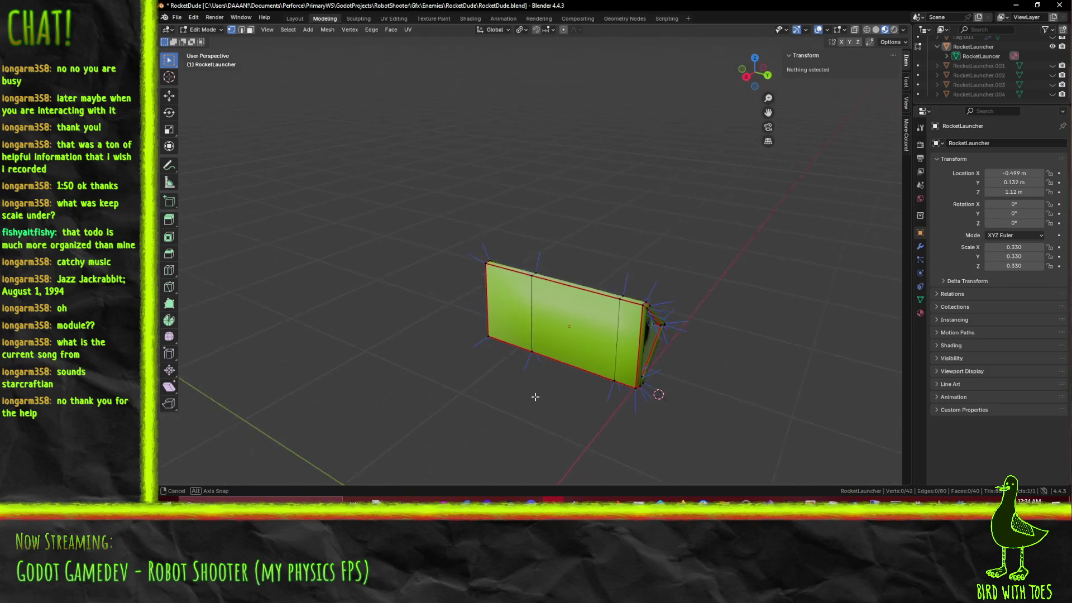
middle_drag(625, 350, 603, 311)
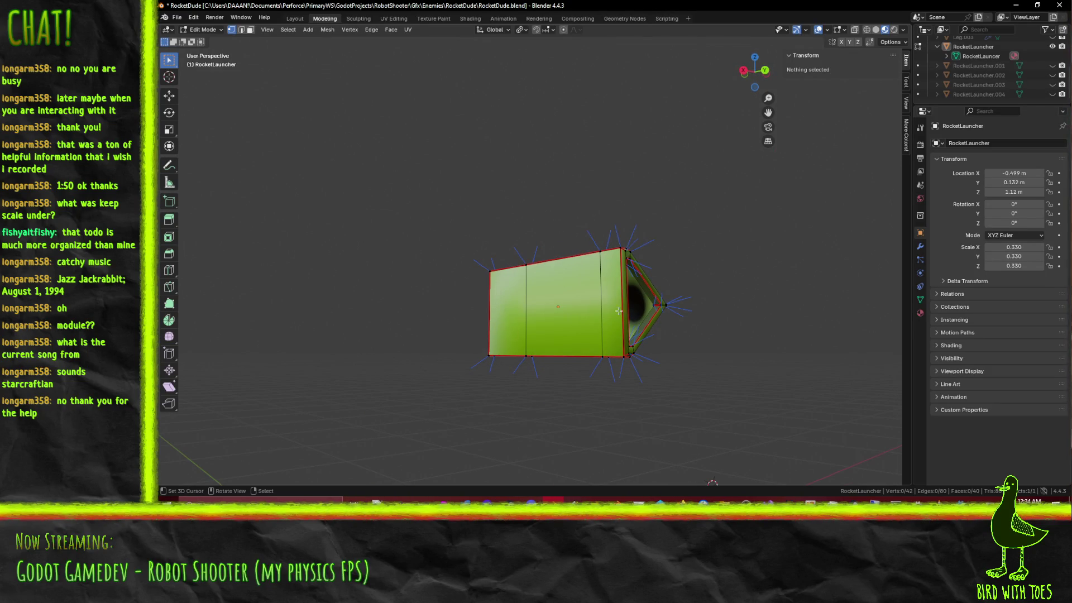
mouse_move(499, 294)
middle_down()
mouse_move(561, 346)
mouse_move(653, 340)
mouse_move(658, 323)
mouse_move(708, 319)
mouse_move(739, 296)
mouse_move(710, 315)
middle_up()
mouse_move(504, 293)
middle_down()
mouse_move(350, 325)
mouse_move(530, 314)
middle_up()
middle_drag(599, 299, 467, 339)
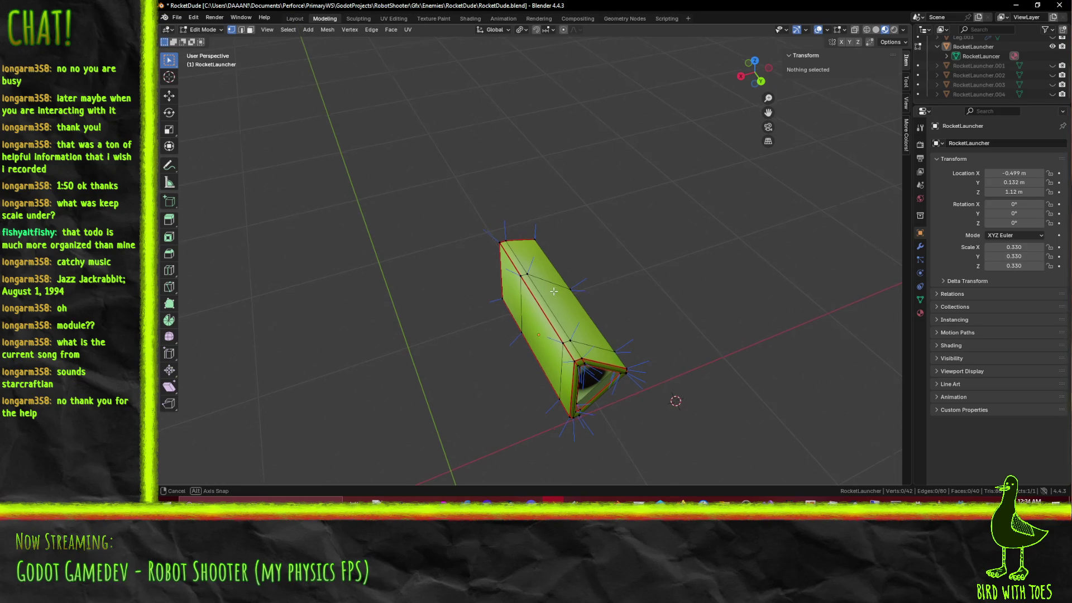
middle_drag(553, 291, 549, 325)
click(250, 29)
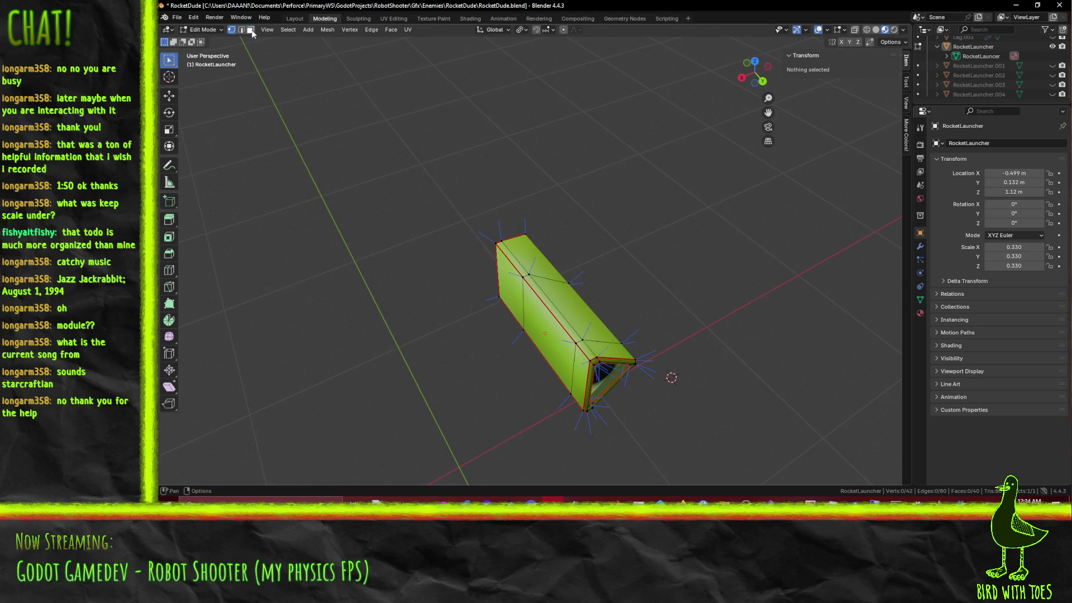
alt+click(554, 333)
mouse_move(623, 338)
middle_down()
mouse_move(601, 336)
mouse_move(650, 318)
mouse_move(657, 380)
middle_up()
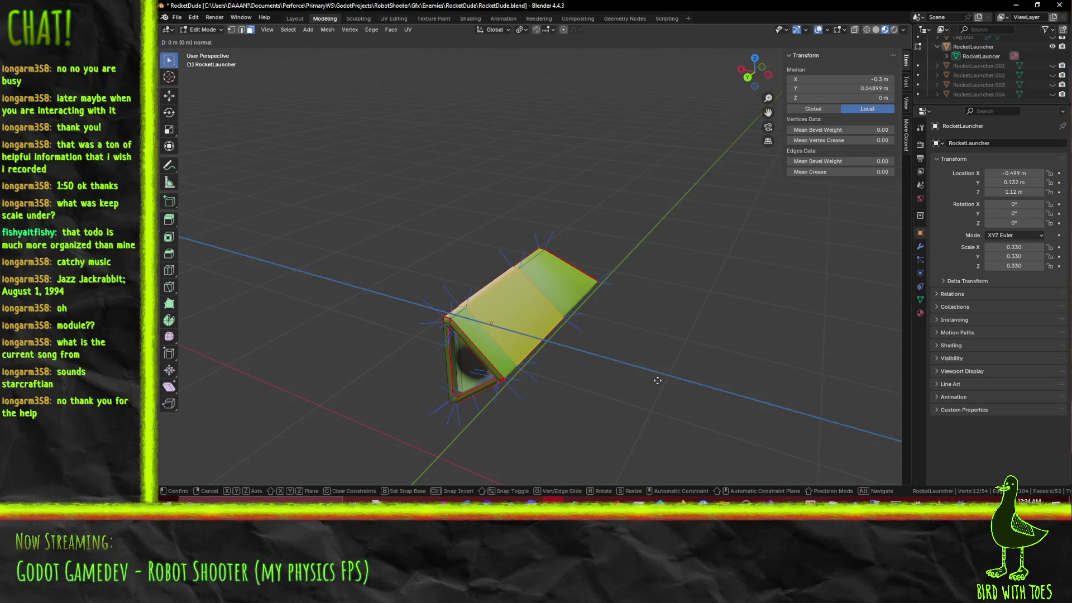
Step: Extrude the face ring in place, scale it to 0.8 excluding Y, then deselect all
key(e)
key(Escape)
key(s)
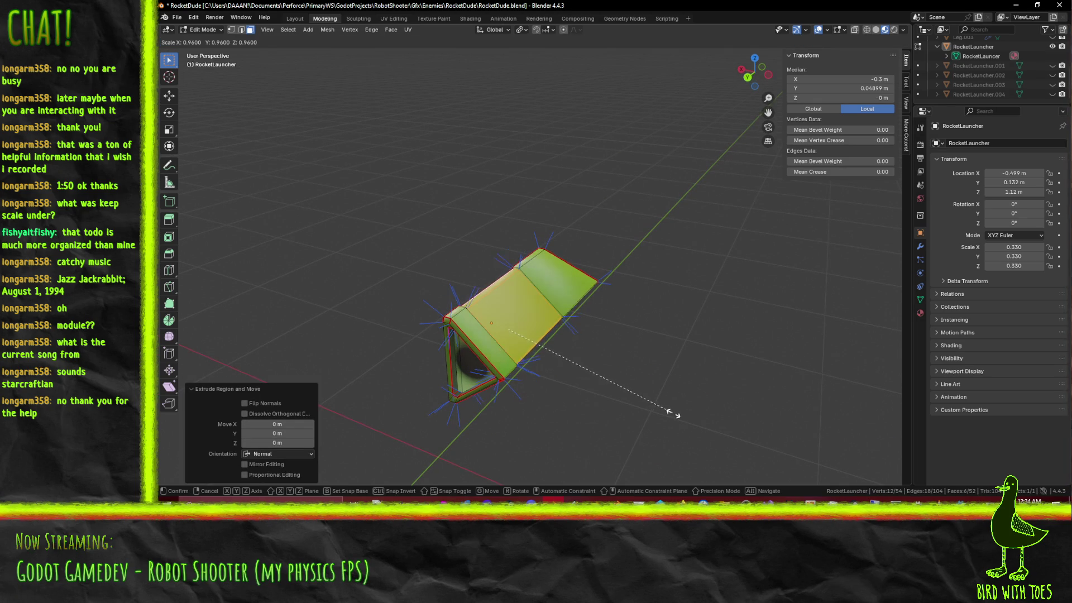
key(x)
key(shift+x)
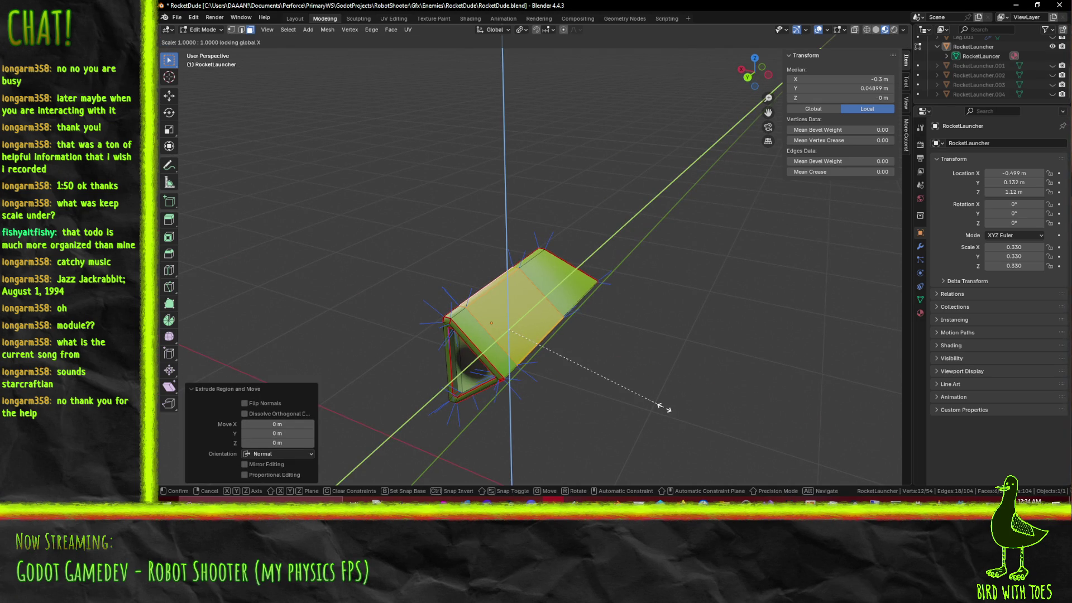
right_click(664, 408)
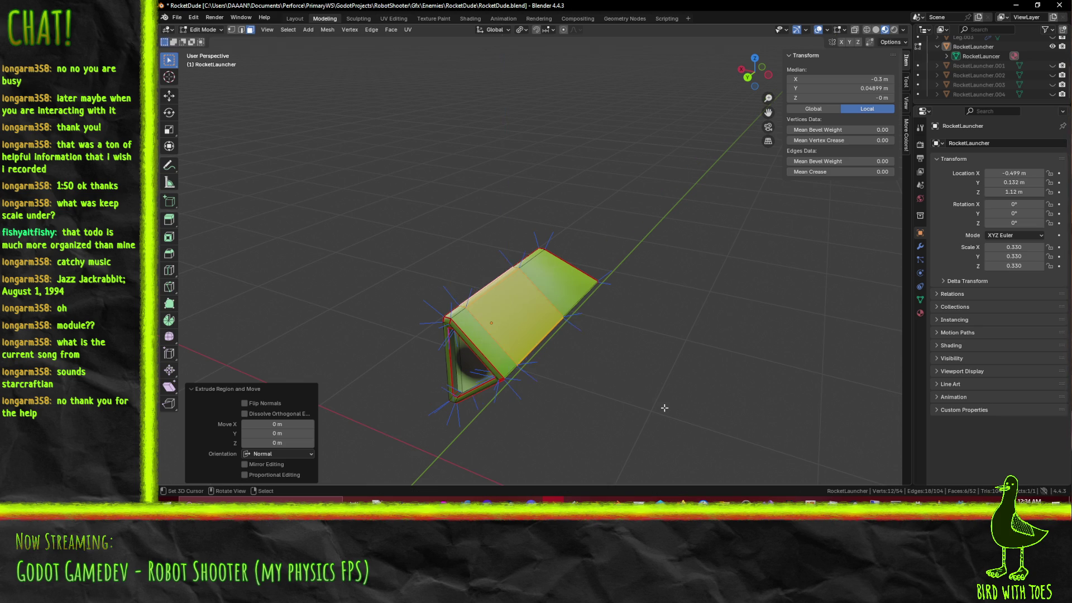
key(s)
key(shift+y)
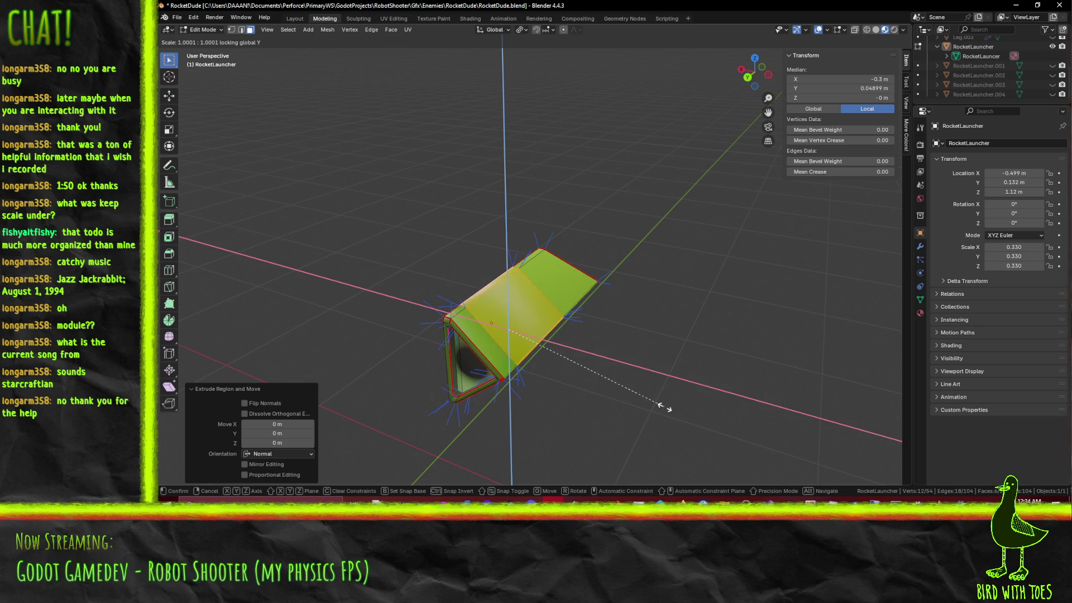
click(625, 391)
mouse_move(625, 391)
middle_down()
mouse_move(581, 371)
mouse_move(571, 330)
mouse_move(567, 342)
mouse_move(592, 366)
middle_up()
key(alt+a)
scroll(558, 334, up, 2)
mouse_move(557, 292)
middle_down()
mouse_move(586, 332)
mouse_move(548, 314)
mouse_move(544, 332)
middle_up()
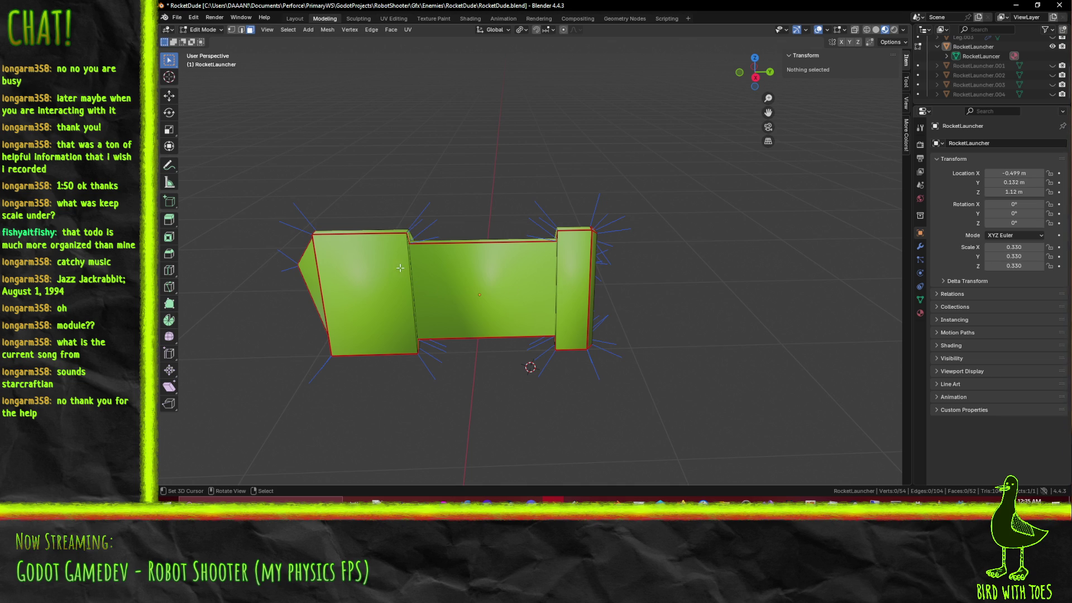
Step: In right orthographic wireframe view, box-select the launcher's short end block
mouse_move(564, 278)
middle_down()
mouse_move(564, 312)
mouse_move(583, 311)
middle_up()
key(KP_5)
key(KP_3)
key(z)
click(553, 280)
drag(534, 201, 618, 394)
Step: Back in solid shading, move the end block -0.133 m along Y
key(z)
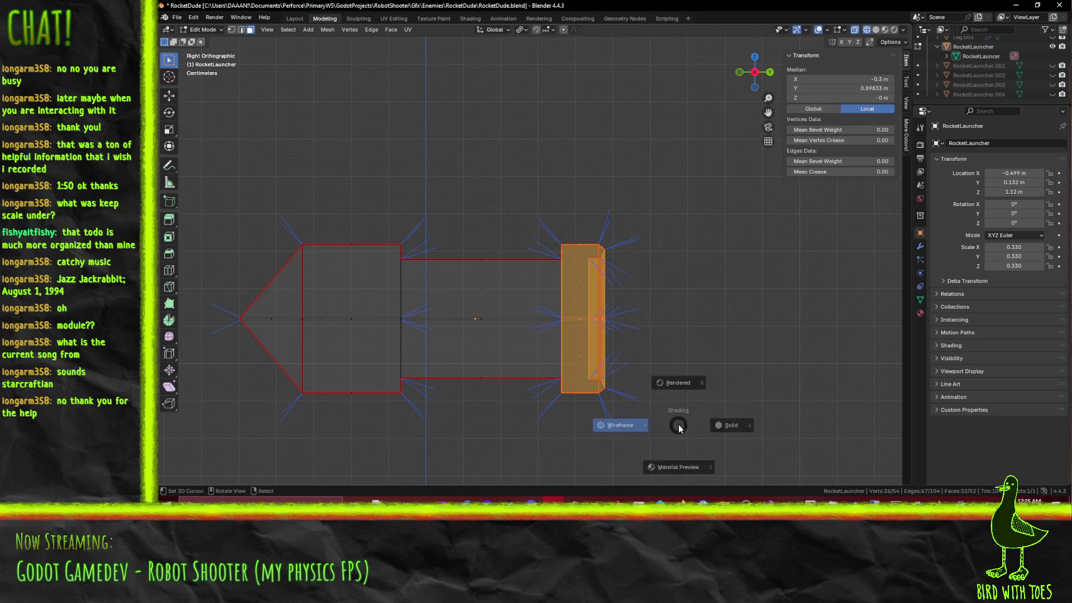
click(730, 441)
key(z)
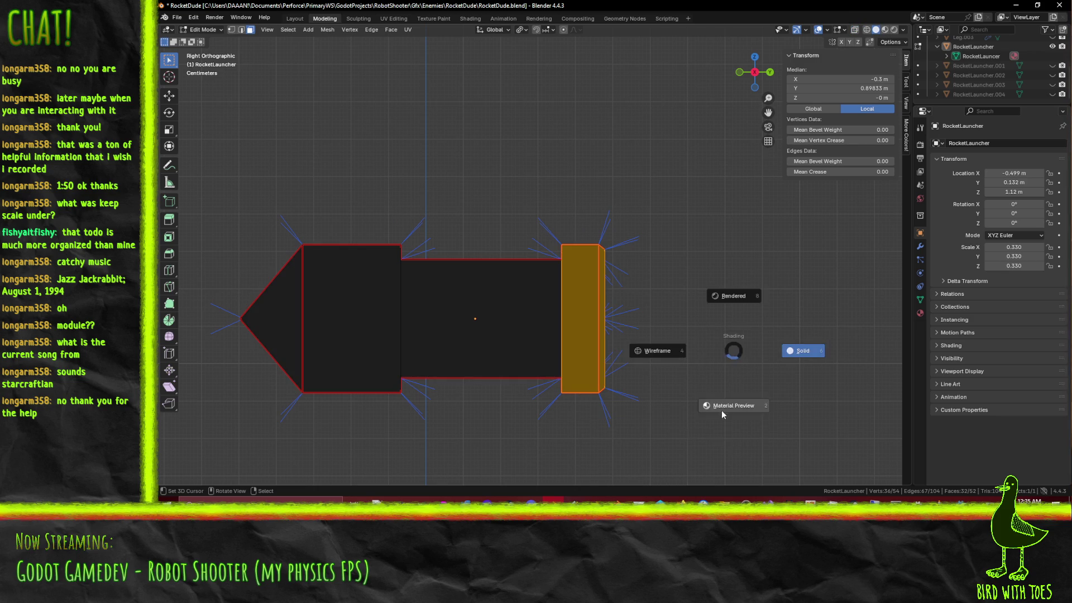
click(719, 414)
middle_drag(719, 414, 698, 245)
key(g)
key(x)
key(y)
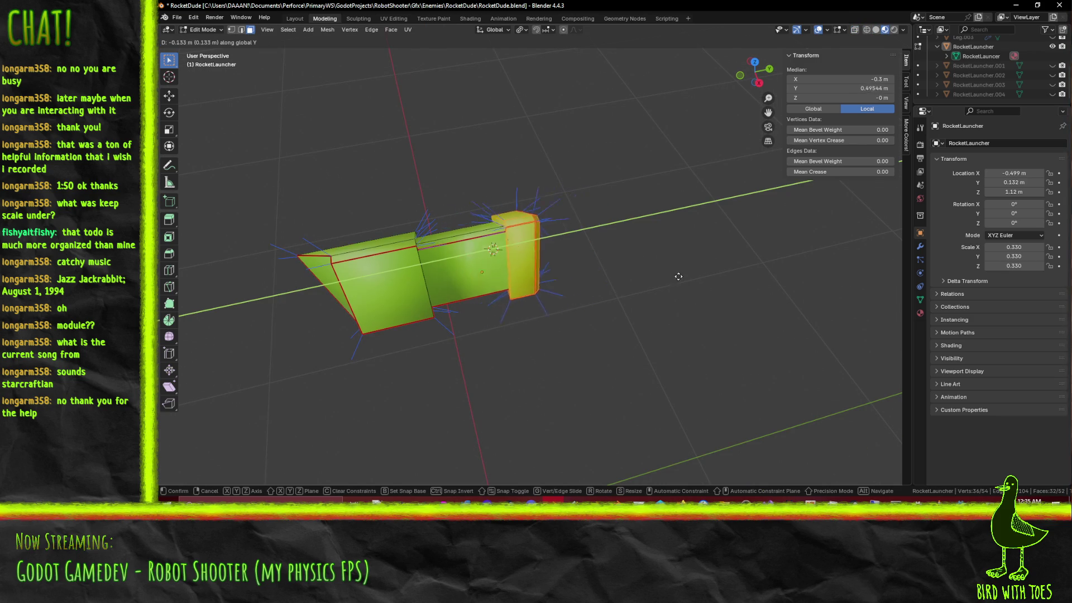
click(647, 288)
Step: Select an edge loop on the body and bring up the F3 command search
click(674, 315)
mouse_move(560, 310)
middle_down()
mouse_move(608, 352)
mouse_move(334, 244)
middle_up()
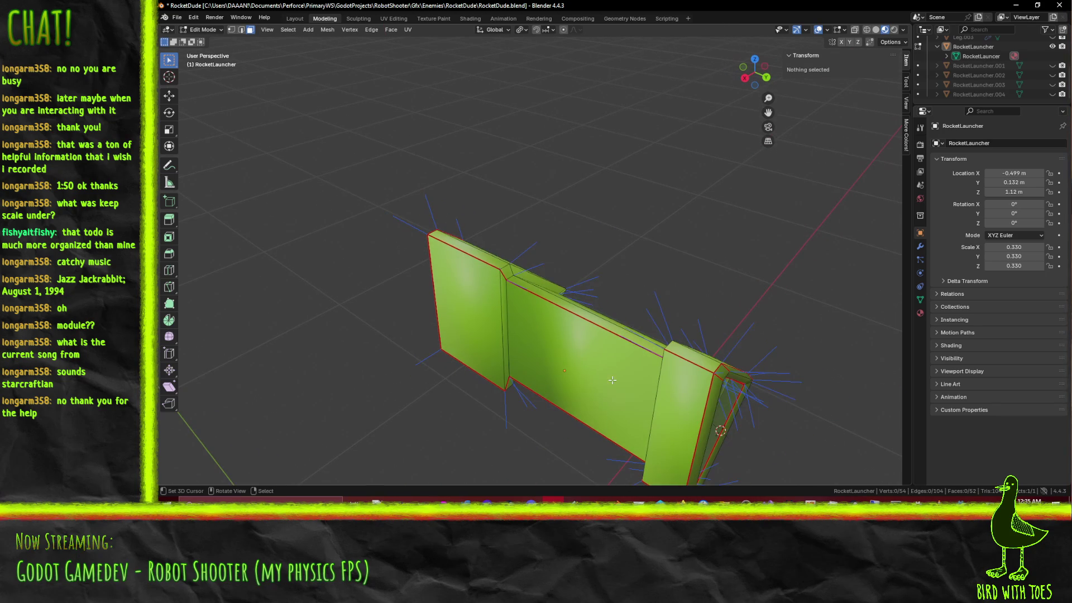
key(a)
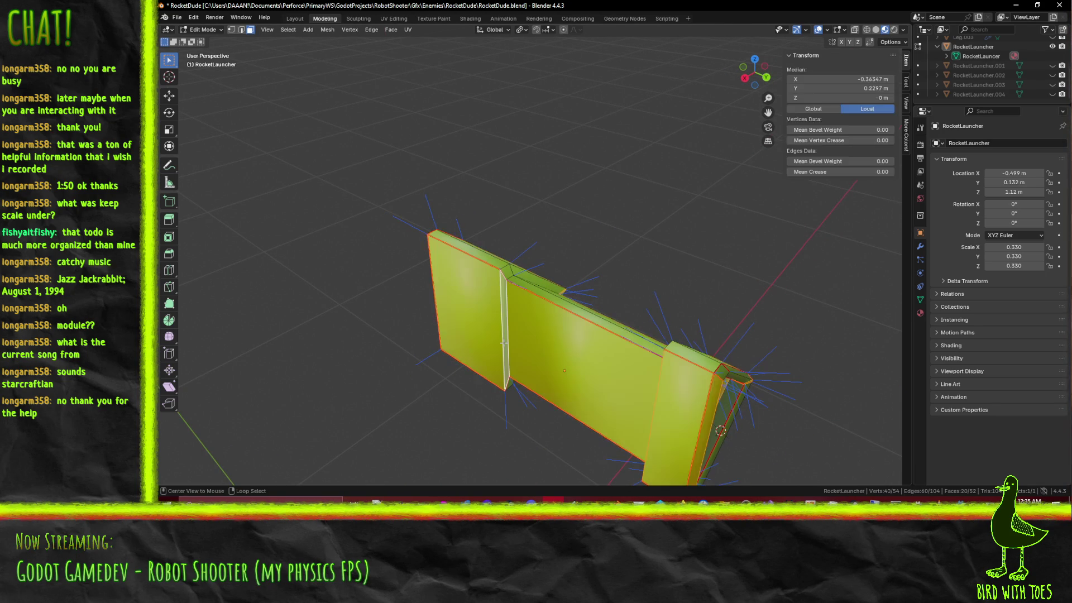
key(ctrl+z)
alt+click(509, 334)
middle_drag(510, 333, 632, 346)
key(F3)
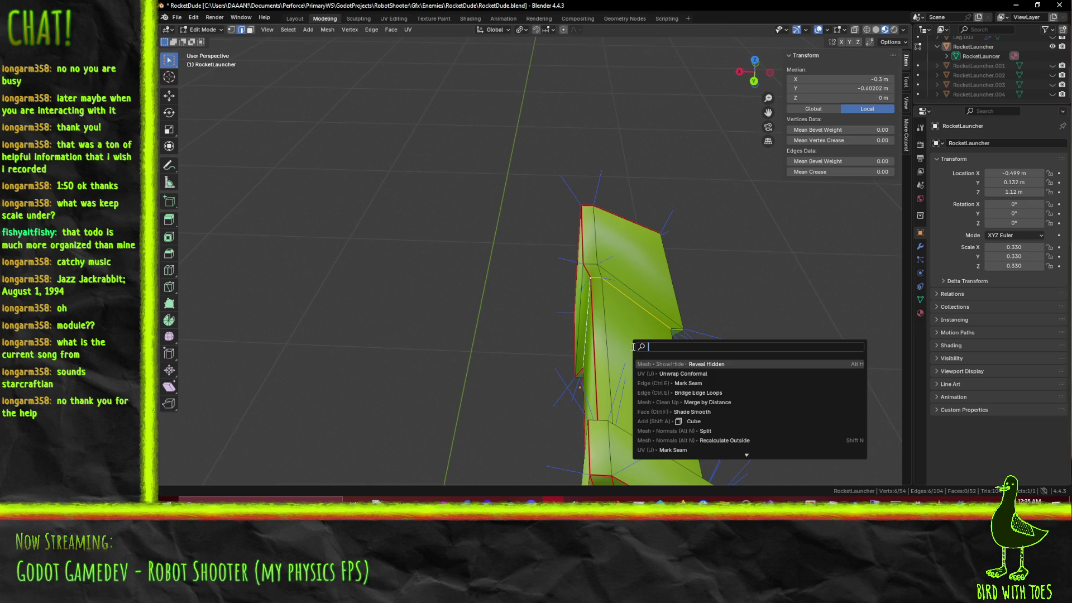
Step: Split the faces by edges with the split command and select the new vertical edge loop
text(split)
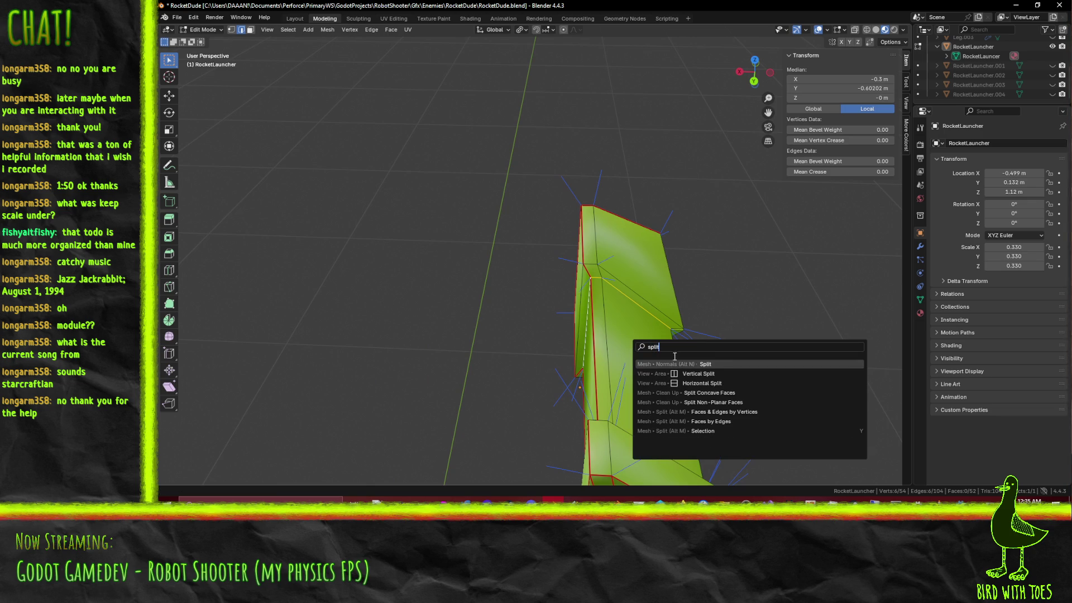
click(734, 422)
middle_drag(521, 372, 585, 381)
click(558, 356)
alt+click(551, 339)
Step: Slide the edge loop 0.1 m along Y, after cancelling a Z move
key(g)
key(z)
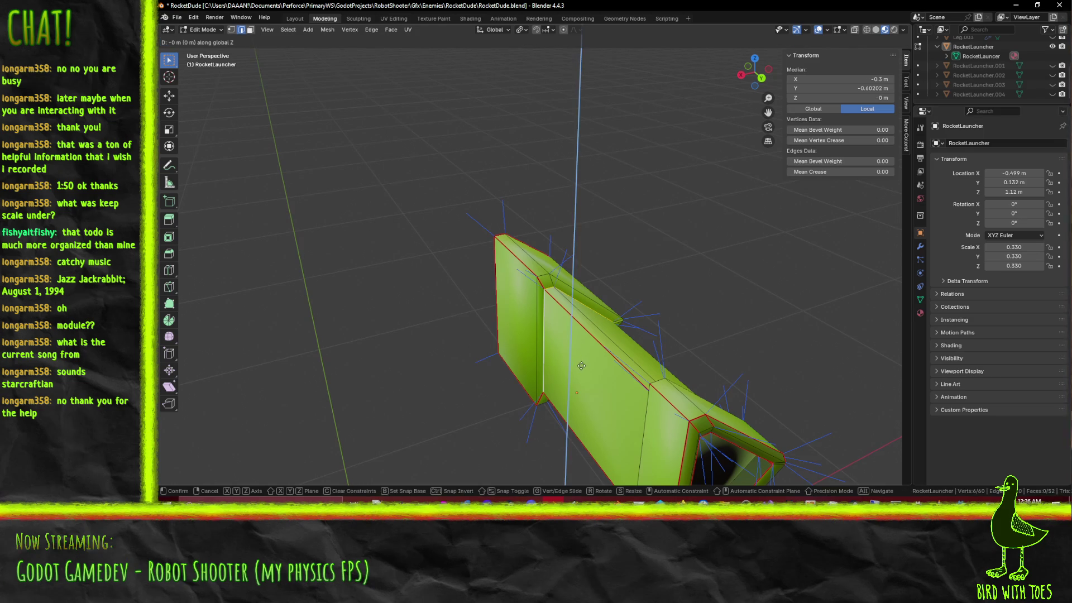
key(Escape)
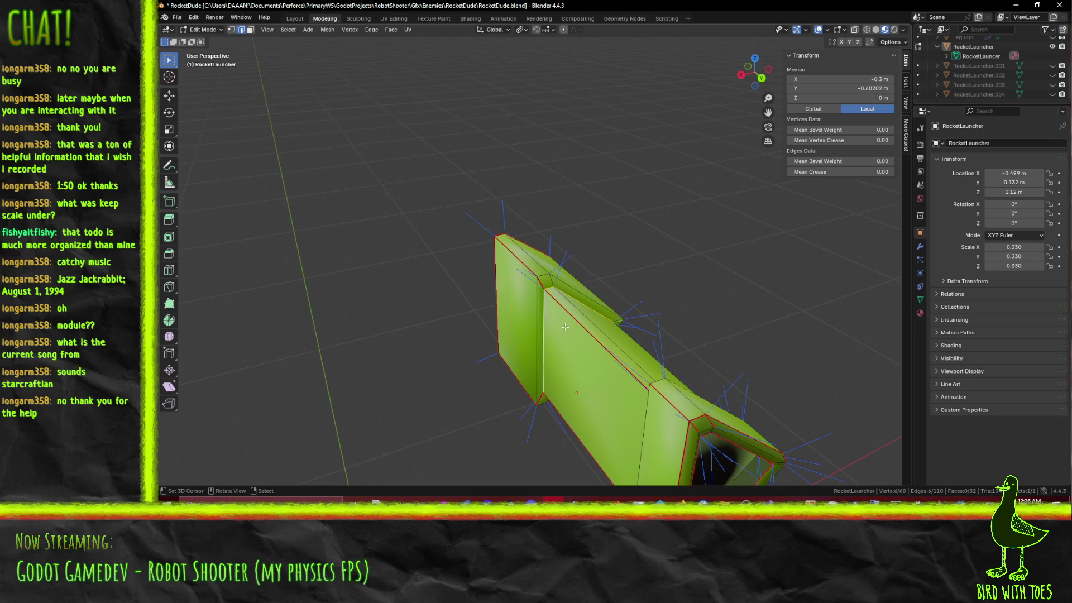
key(g)
key(y)
key(z)
key(y)
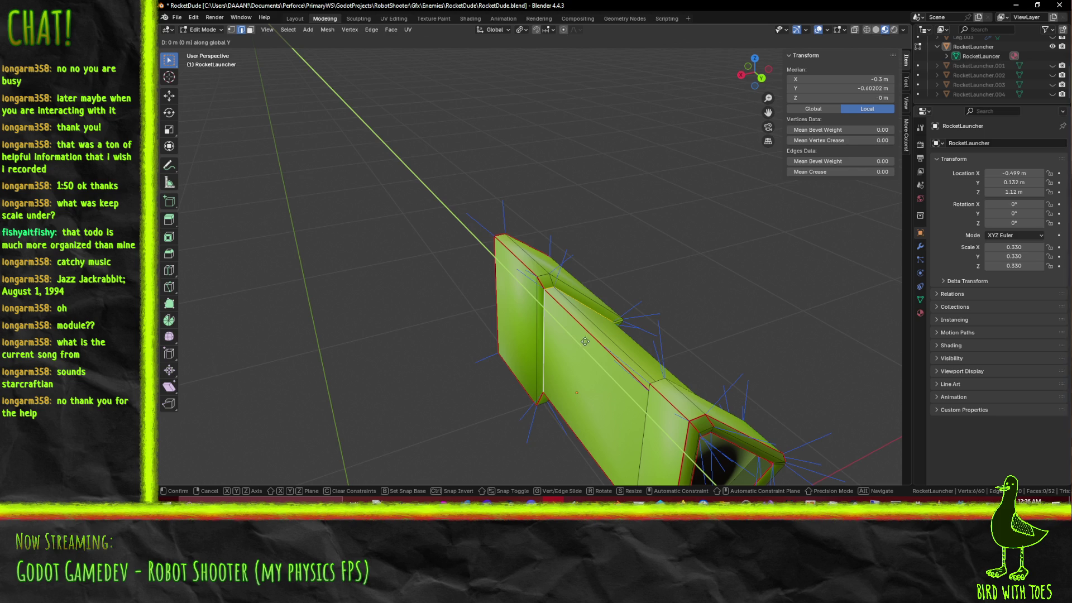
mouse_move(598, 353)
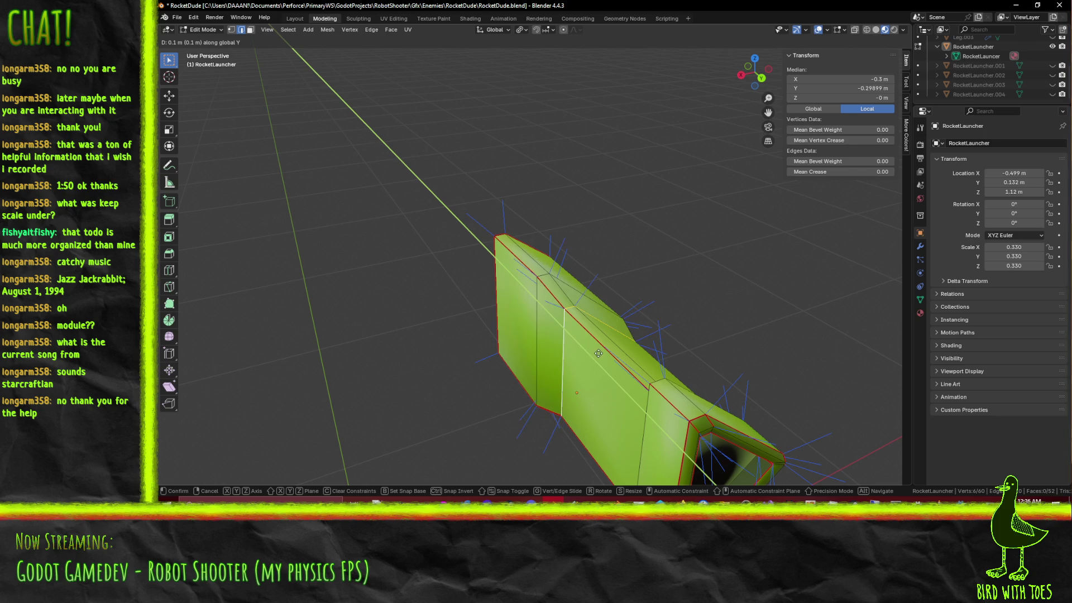
click(554, 316)
Step: Switch the viewport to wireframe shading to inspect the loop
middle_drag(554, 316, 625, 346)
key(z)
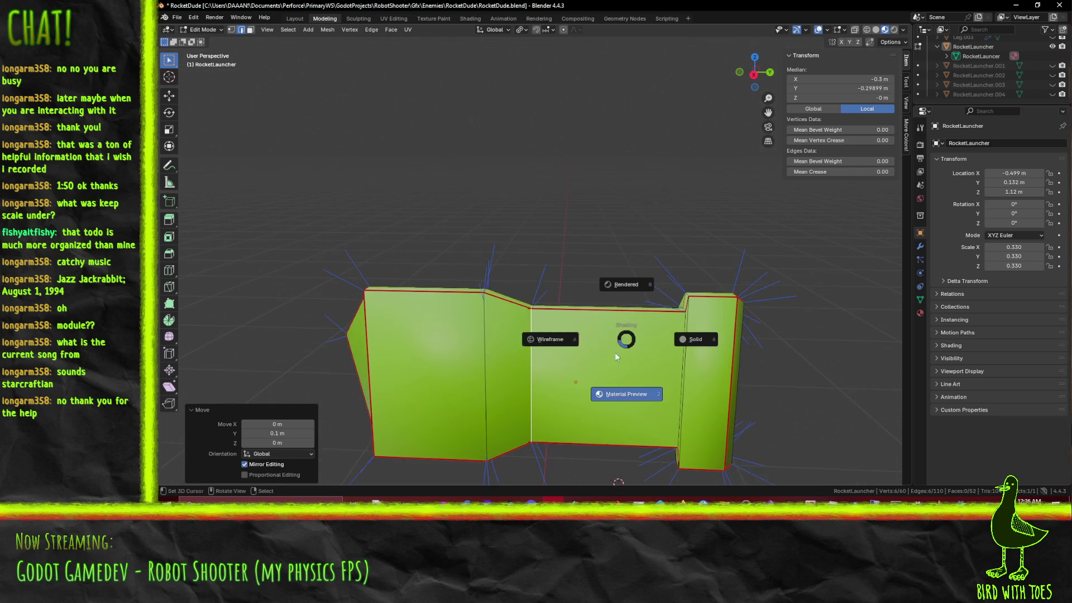
click(545, 344)
key(z)
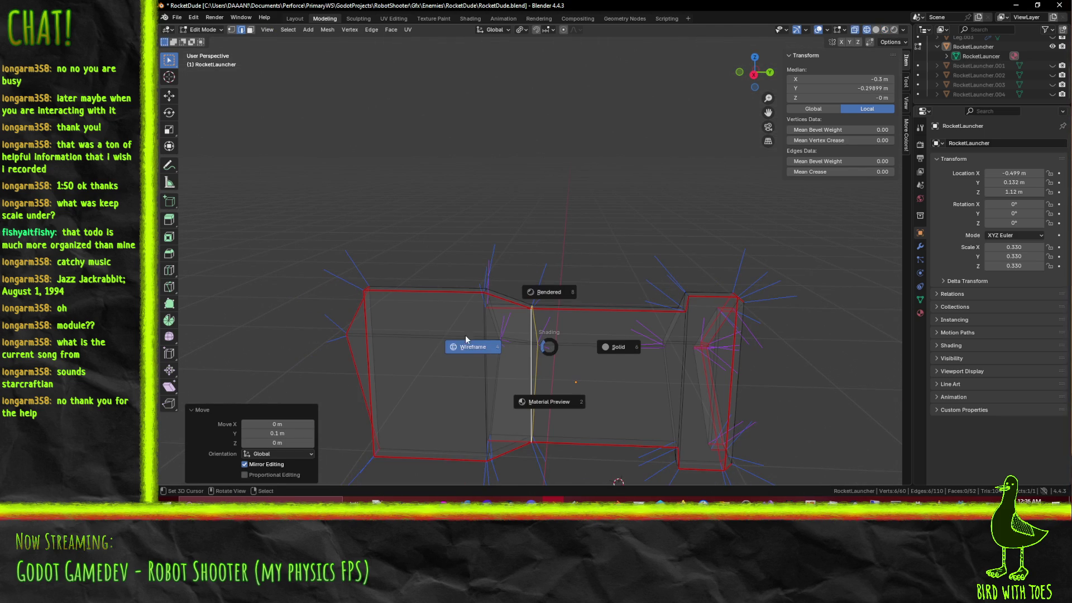
click(490, 339)
mouse_move(490, 340)
middle_down()
mouse_move(472, 340)
mouse_move(578, 375)
middle_up()
Step: Undo the slide and re-slide the loop along Y, ending at -0.1 m
key(ctrl+z)
key(g)
key(z)
key(y)
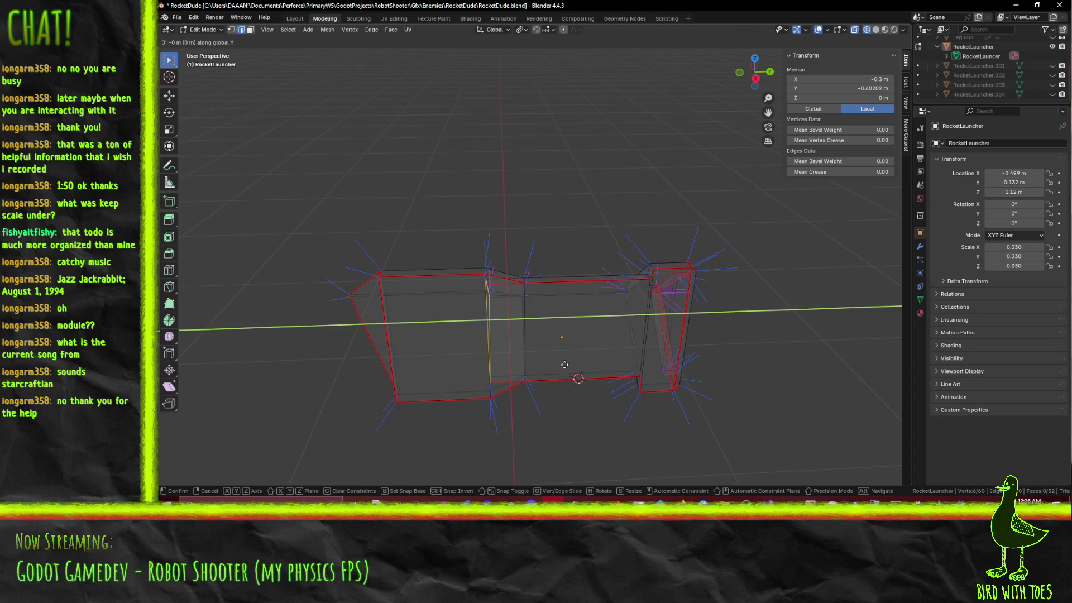
click(586, 374)
mouse_move(586, 374)
middle_down()
mouse_move(596, 367)
mouse_move(552, 333)
middle_up()
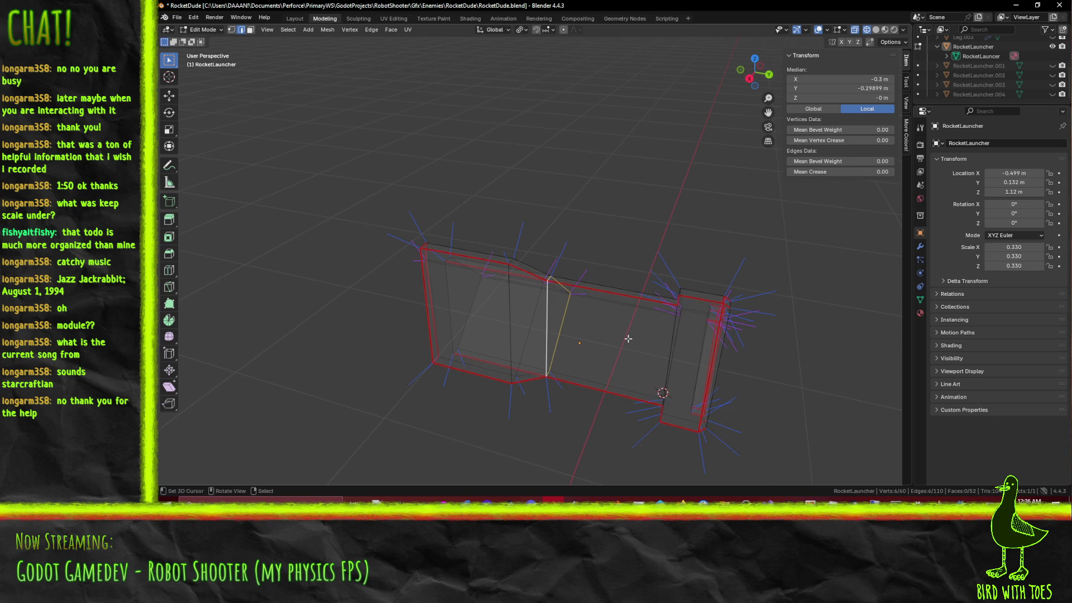
key(g)
key(z)
key(y)
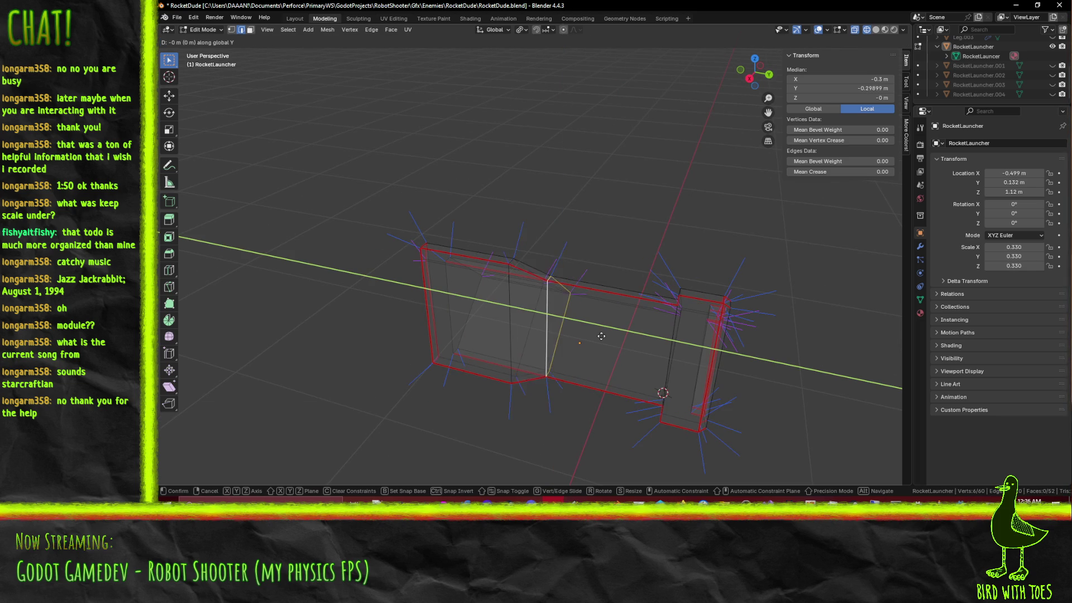
click(597, 338)
Step: Switch to Material Preview shading and deselect everything
mouse_move(597, 337)
middle_down()
mouse_move(563, 302)
mouse_move(624, 329)
middle_up()
key(z)
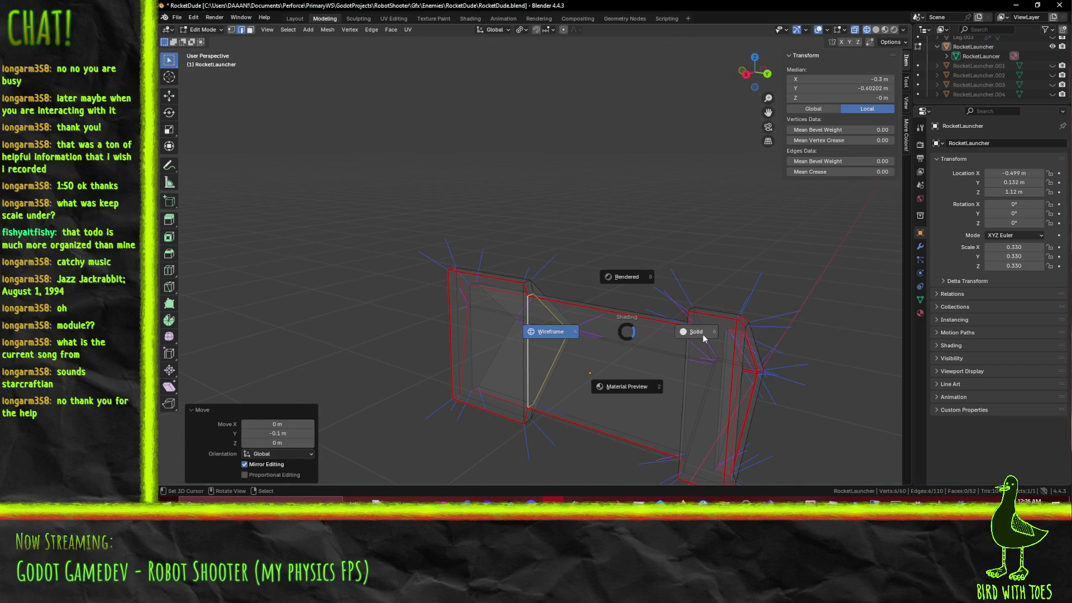
click(620, 396)
key(alt+a)
mouse_move(621, 396)
middle_down()
mouse_move(667, 336)
mouse_move(600, 337)
middle_up()
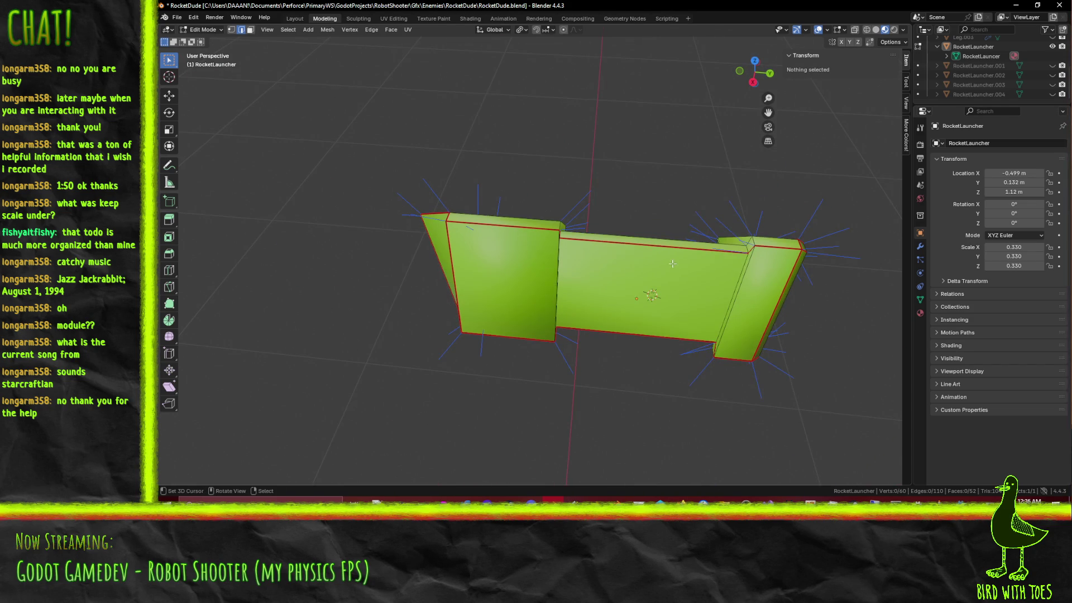
middle_drag(675, 252, 646, 292)
mouse_move(488, 282)
middle_down()
mouse_move(698, 271)
mouse_move(620, 277)
mouse_move(507, 351)
mouse_move(451, 292)
middle_up()
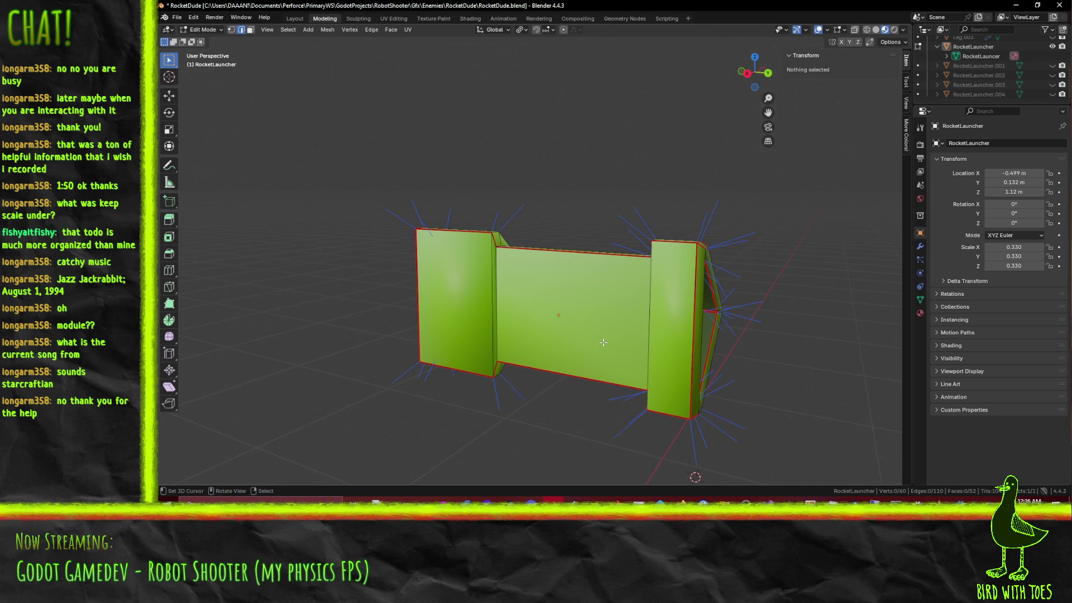
mouse_move(678, 337)
middle_down()
mouse_move(608, 346)
mouse_move(628, 356)
middle_up()
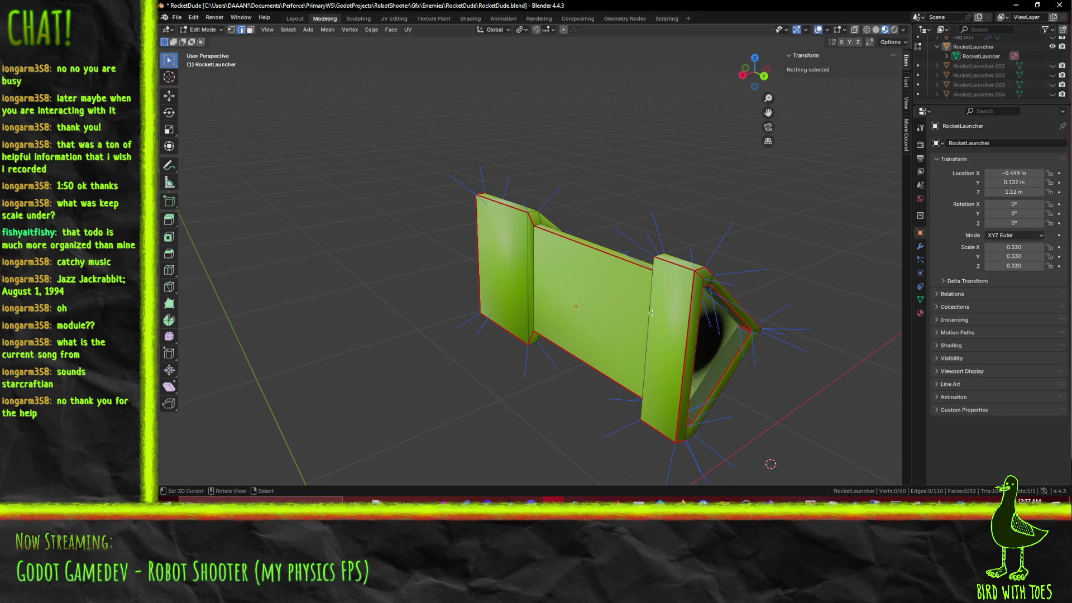
middle_drag(540, 263, 650, 263)
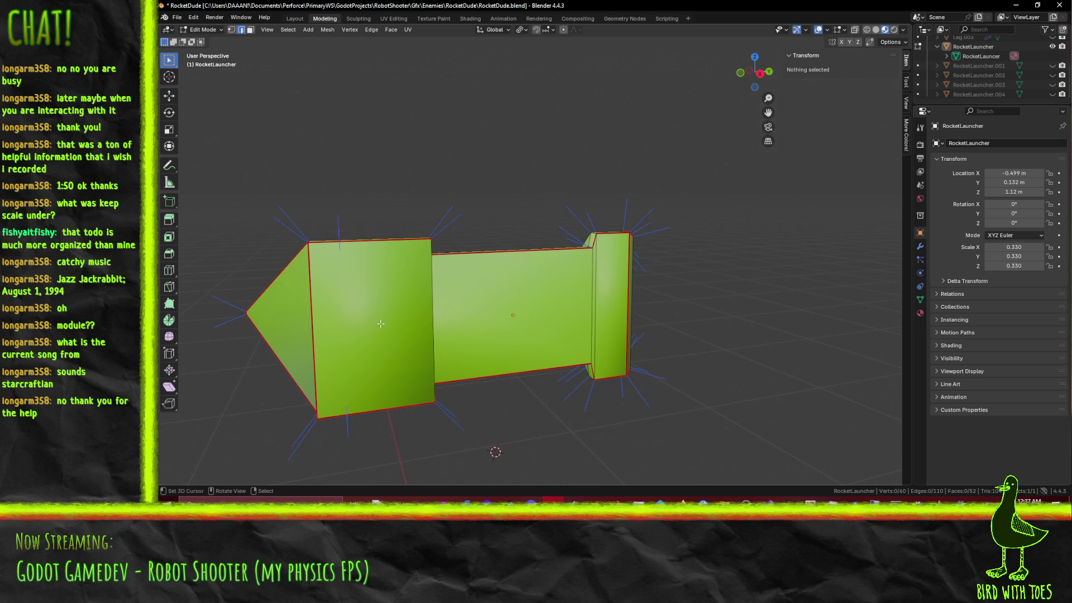
mouse_move(553, 315)
middle_down()
mouse_move(585, 317)
mouse_move(378, 323)
mouse_move(338, 311)
middle_up()
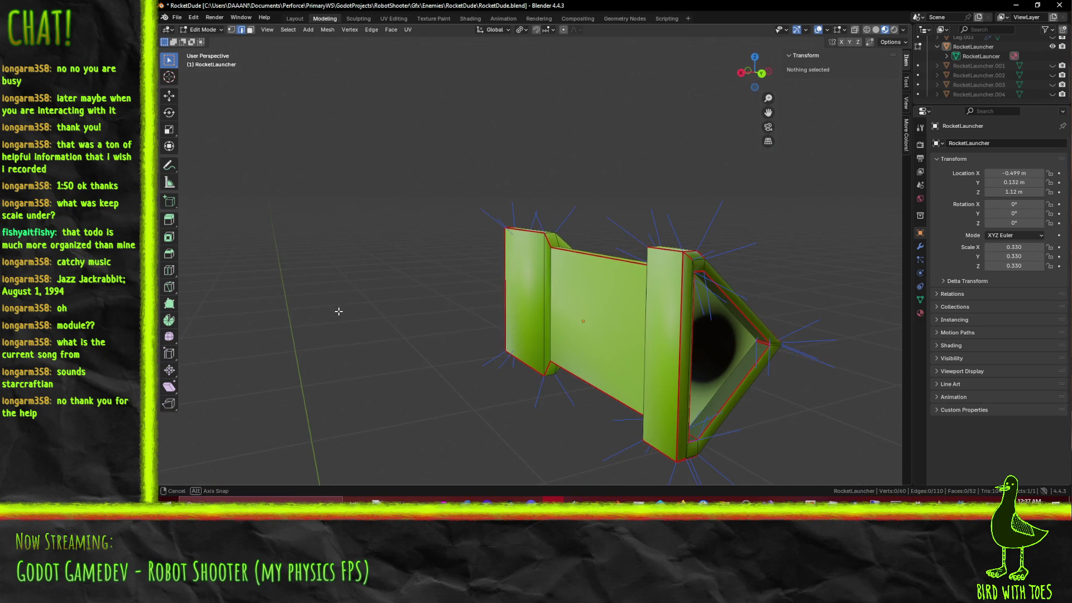
mouse_move(524, 330)
middle_down()
mouse_move(541, 322)
mouse_move(569, 340)
mouse_move(614, 340)
mouse_move(559, 316)
mouse_move(729, 337)
mouse_move(612, 291)
mouse_move(653, 322)
mouse_move(540, 343)
mouse_move(461, 323)
mouse_move(481, 323)
middle_up()
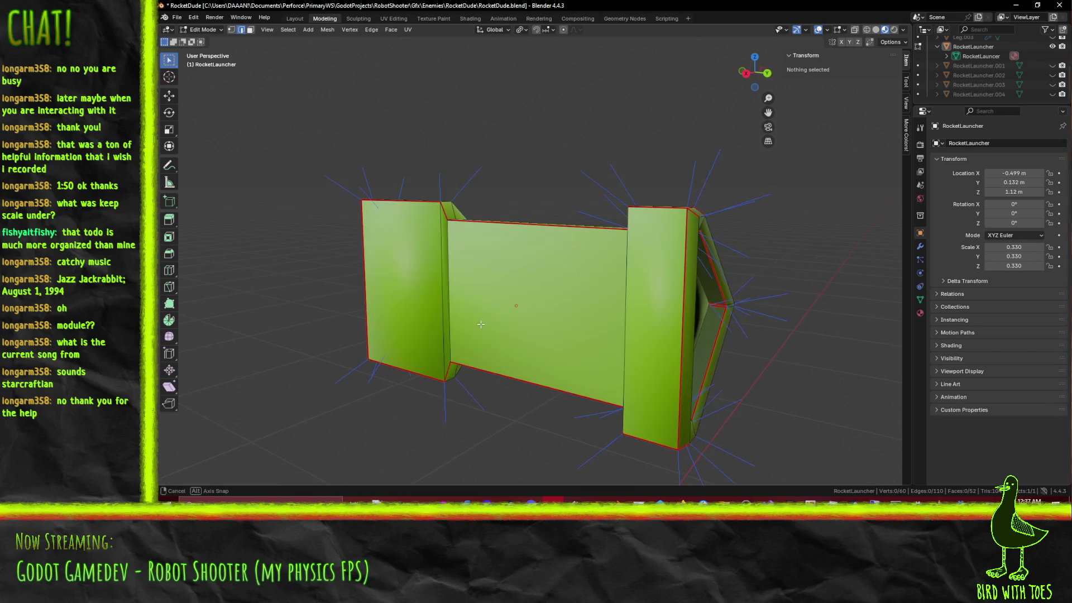
Step: Add a cube through the F3 search and scale it to 0.5
key(F3)
text(cube)
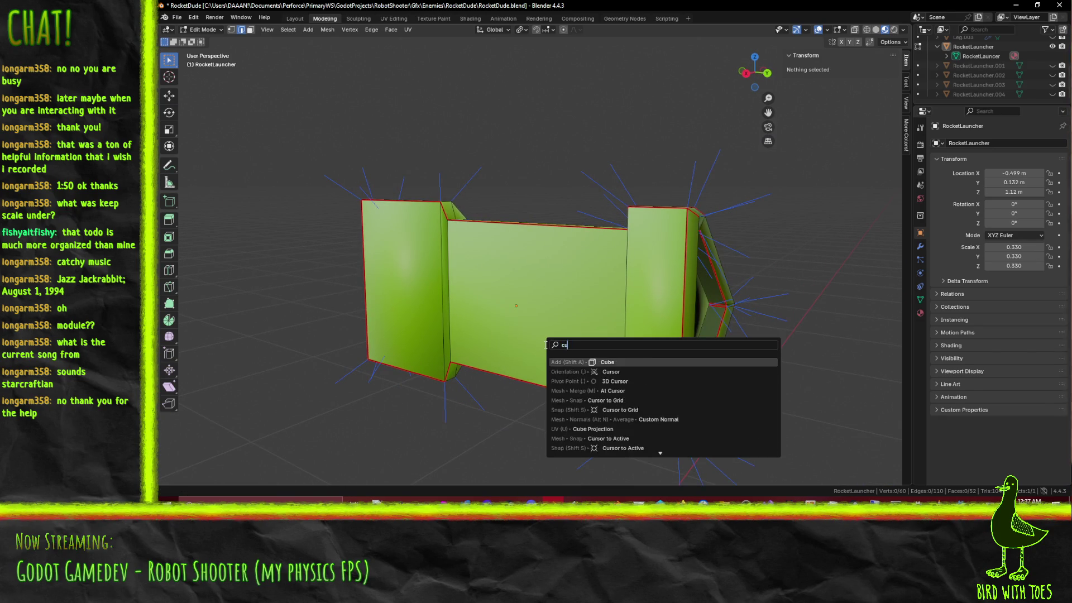
click(624, 362)
scroll(642, 380, down, 5)
key(s)
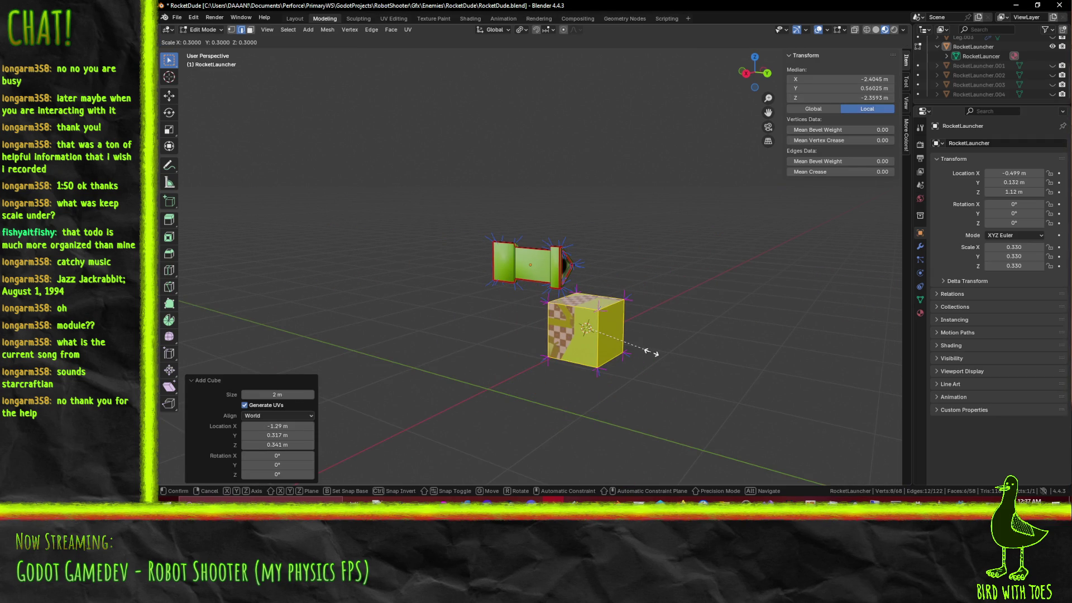
click(683, 371)
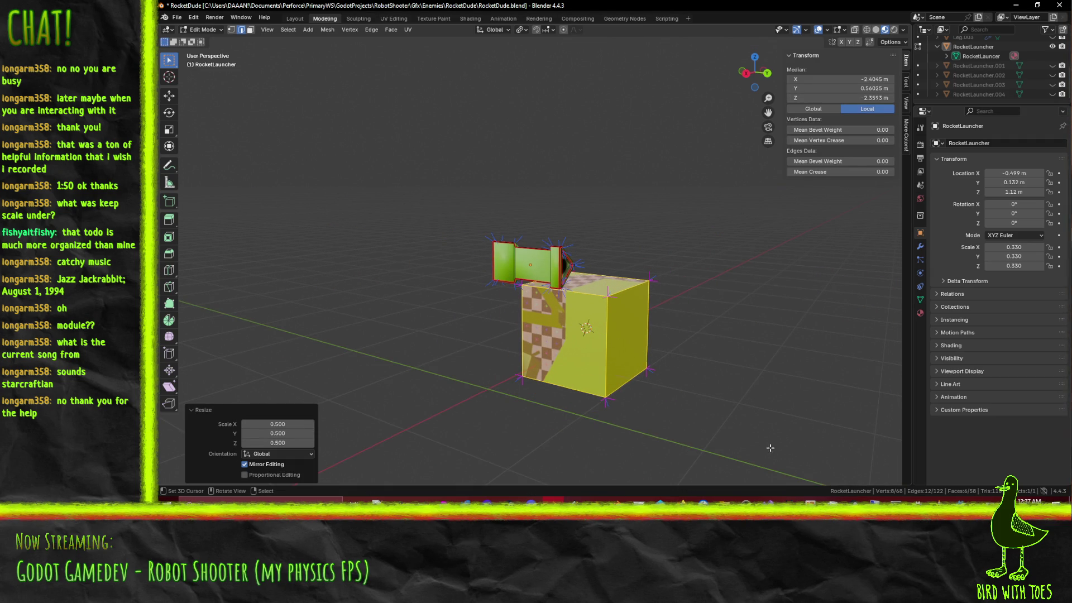
Step: Try raising the cube 1.2 m in right view, then undo the move
key(KP_3)
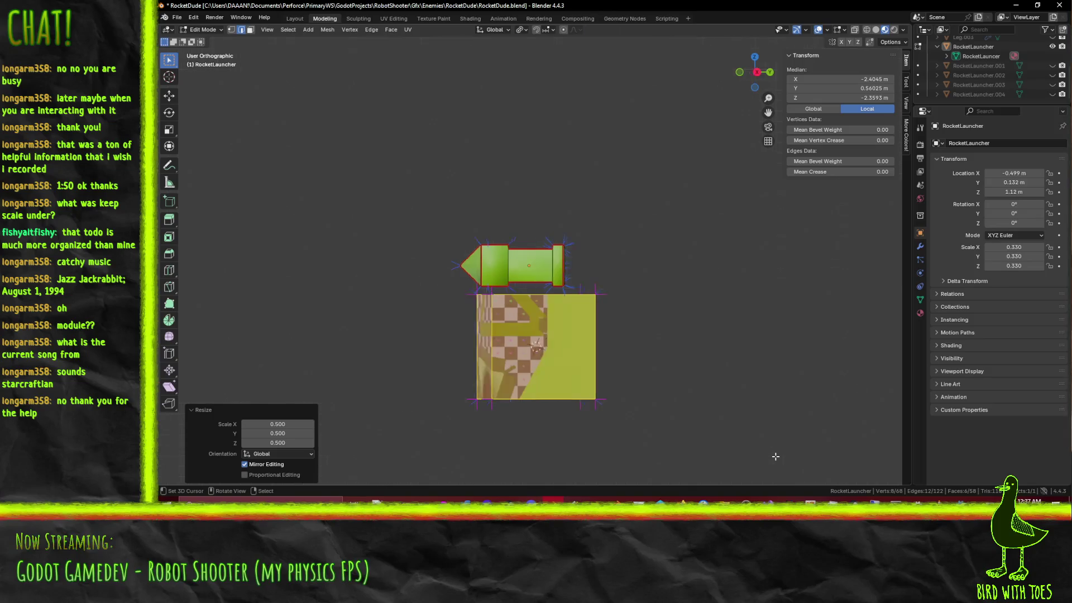
key(g)
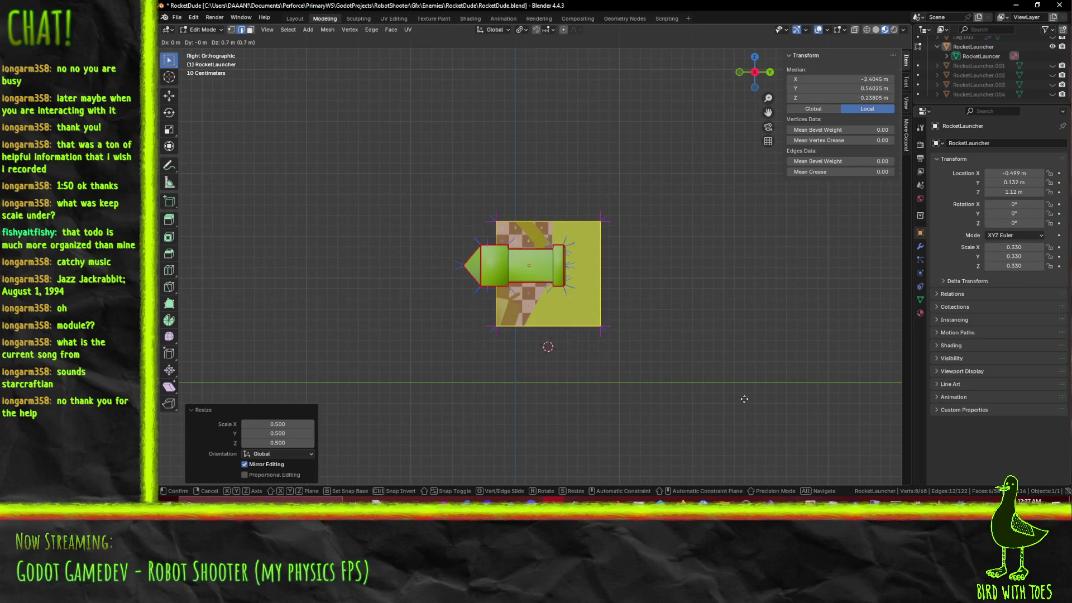
click(747, 351)
scroll(595, 224, up, 5)
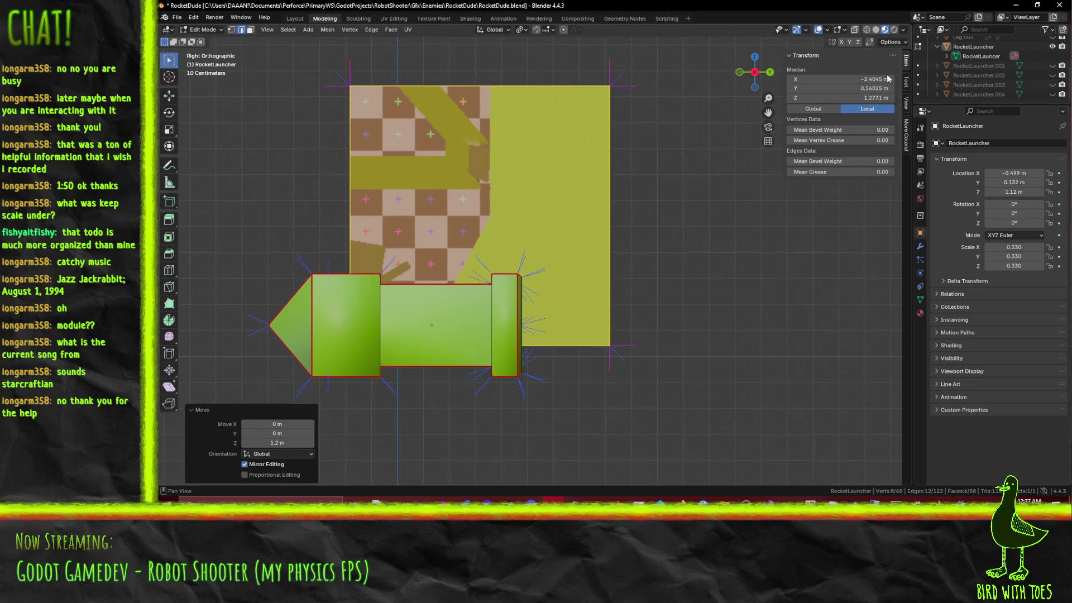
click(871, 77)
key(Escape)
key(ctrl+z)
scroll(750, 391, down, 6)
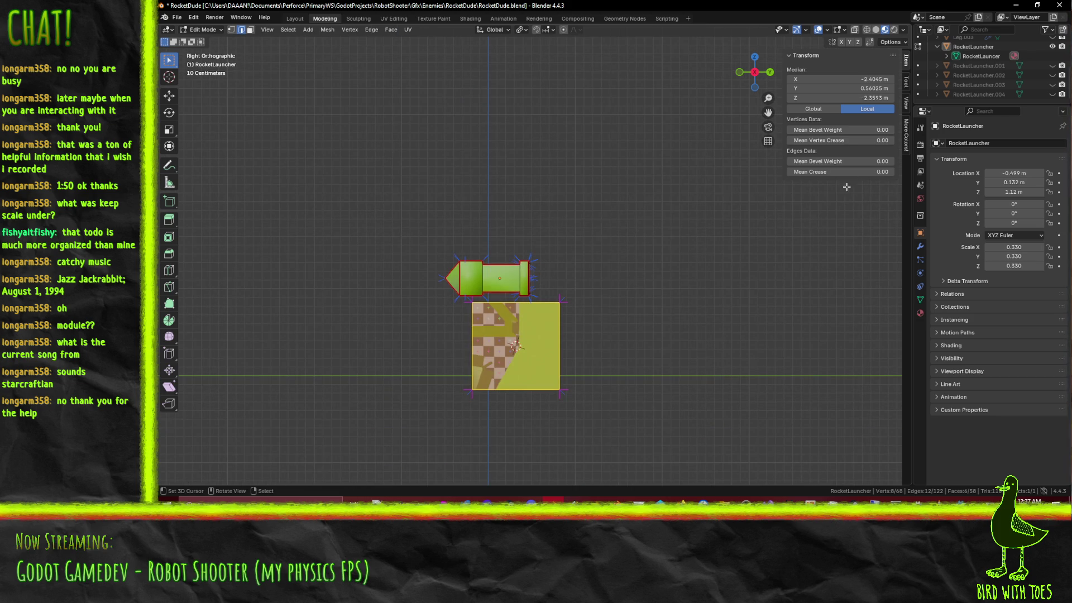
Step: Set the cube's median X, Y and Z to 0 in the Transform panel
click(871, 80)
text(0)
key(Tab)
text(0)
key(Tab)
text(0)
key(Return)
scroll(566, 366, up, 5)
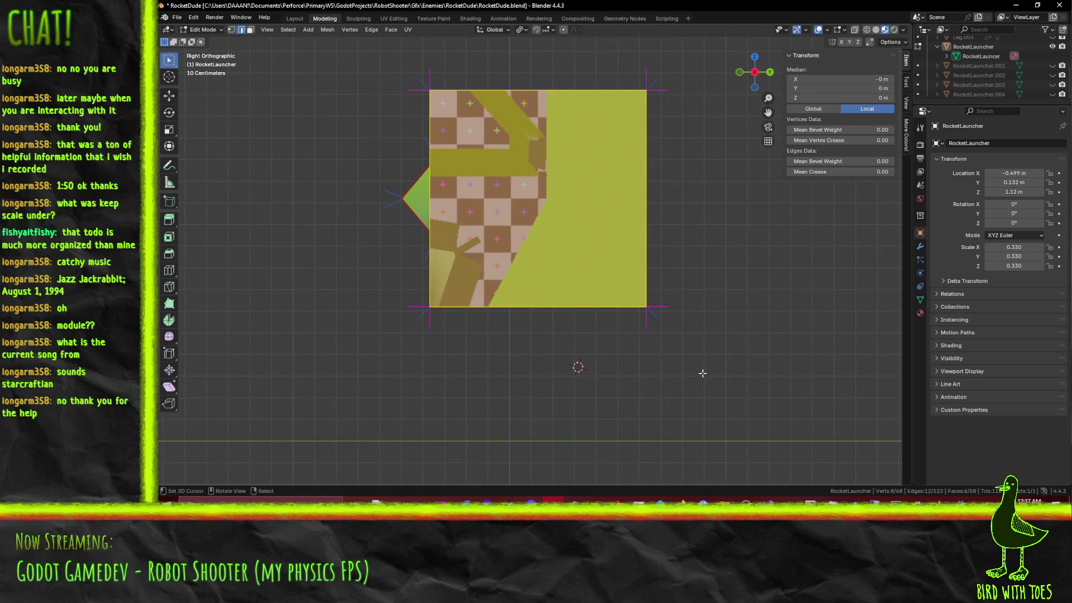
Step: Raise the selected face 0.3 m, then select the cube's top face in face select mode
key(g)
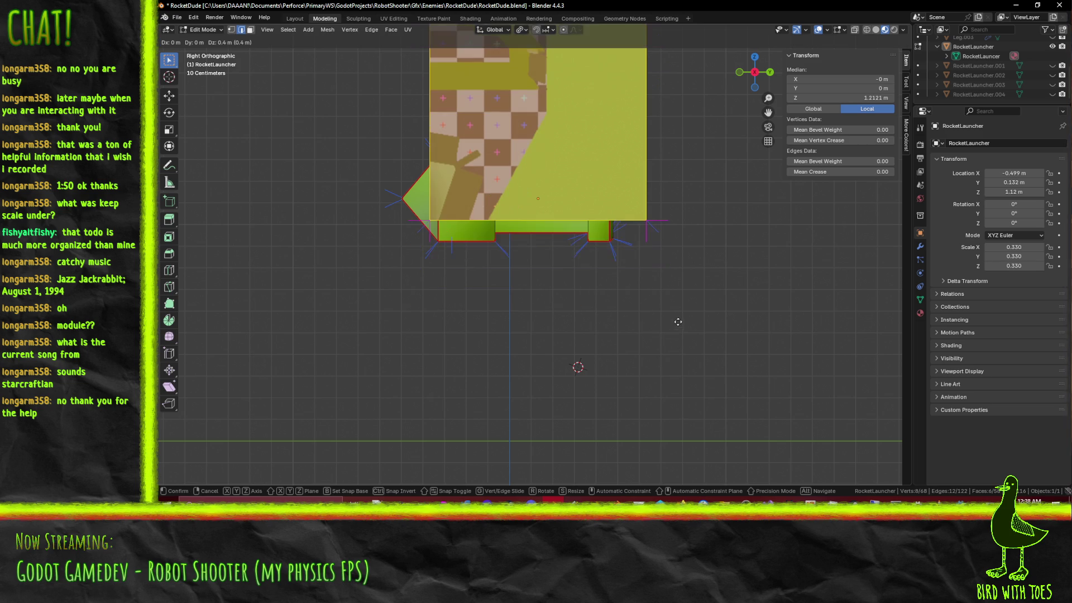
click(675, 348)
middle_drag(675, 349, 502, 162)
scroll(661, 322, down, 4)
click(502, 160)
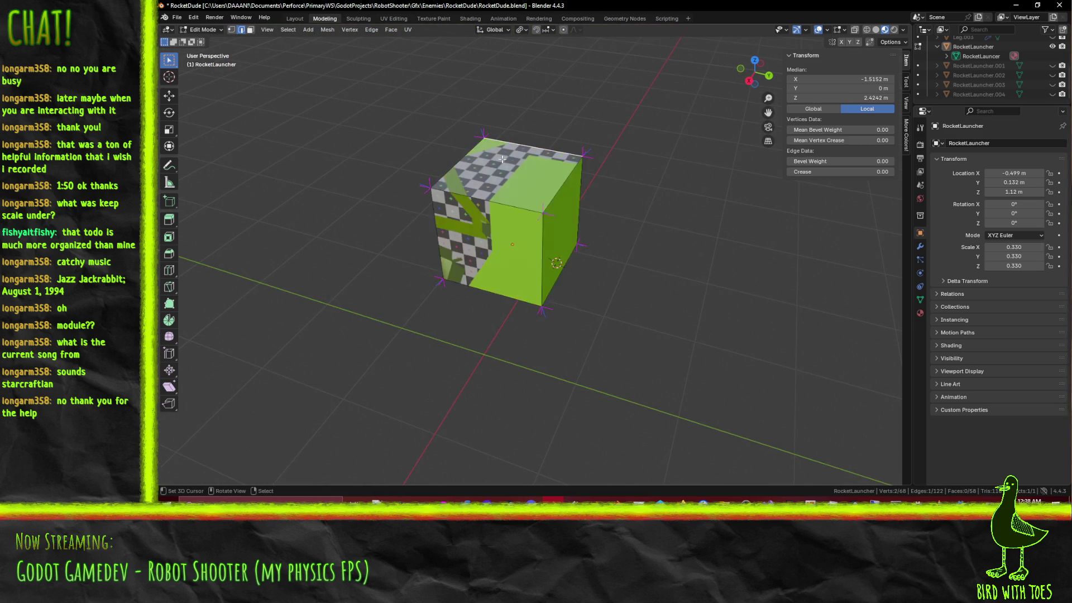
click(250, 30)
click(499, 152)
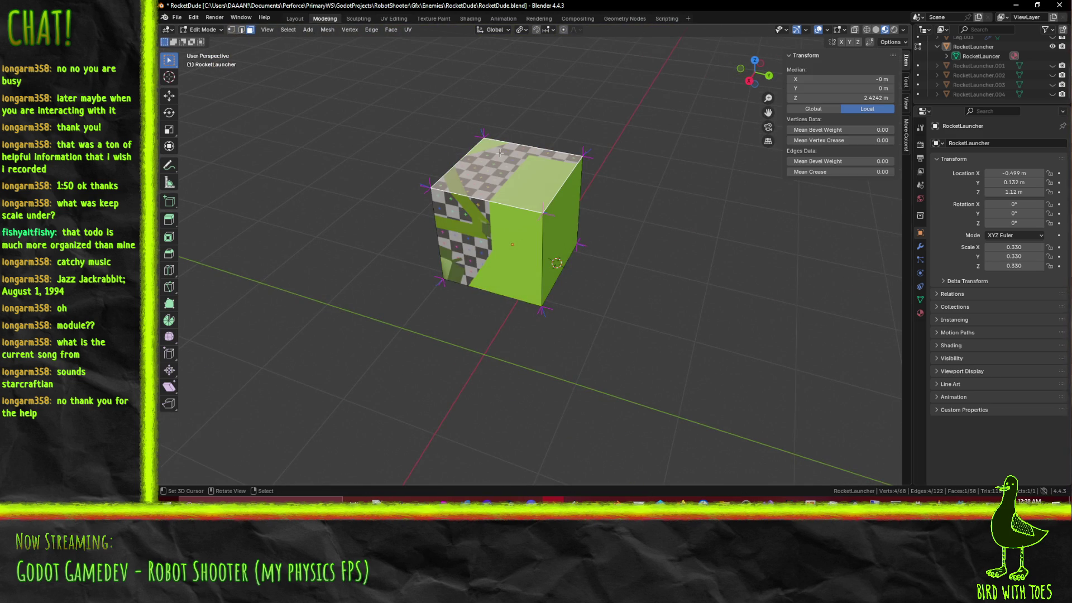
key(KP_3)
Step: Lower the cube's top face 0.9 m along Z to flatten it into a slab
key(g)
key(z)
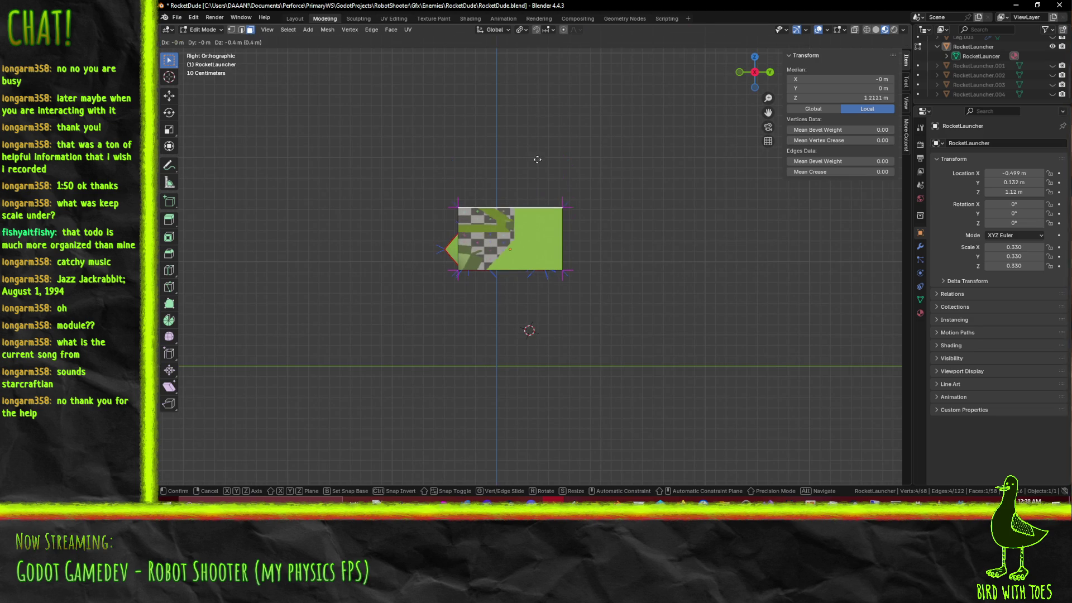
click(544, 204)
scroll(620, 304, up, 3)
Step: Select the slab's end face and stretch it 0.9 m along X
mouse_move(660, 304)
middle_down()
mouse_move(609, 310)
mouse_move(577, 269)
middle_up()
scroll(576, 313, down, 4)
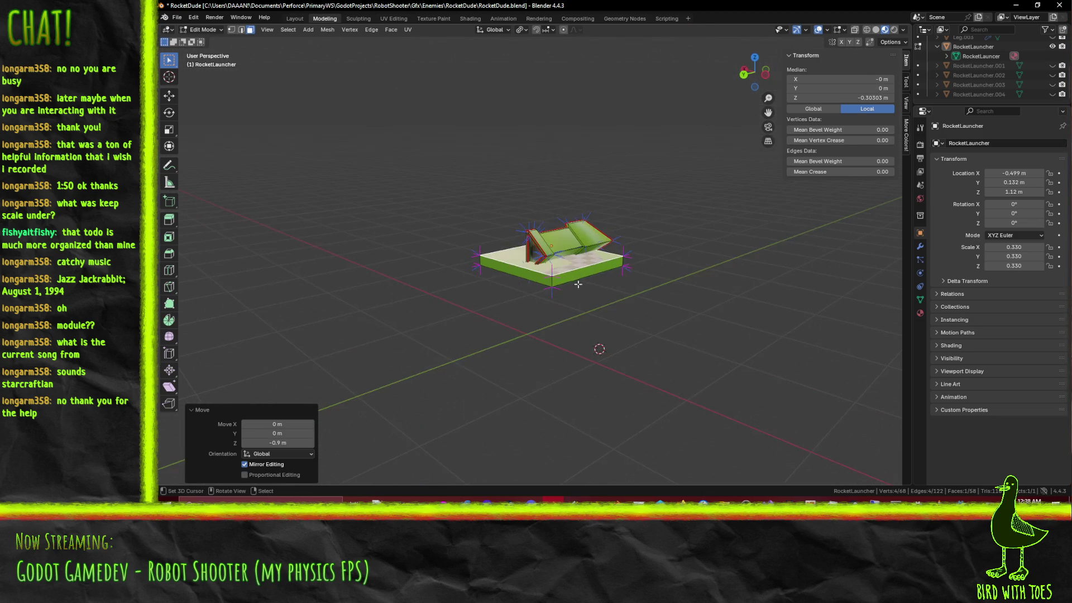
click(577, 269)
key(KP_3)
key(KP_5)
key(KP_8)
key(KP_4)
key(KP_1)
scroll(685, 290, up, 1)
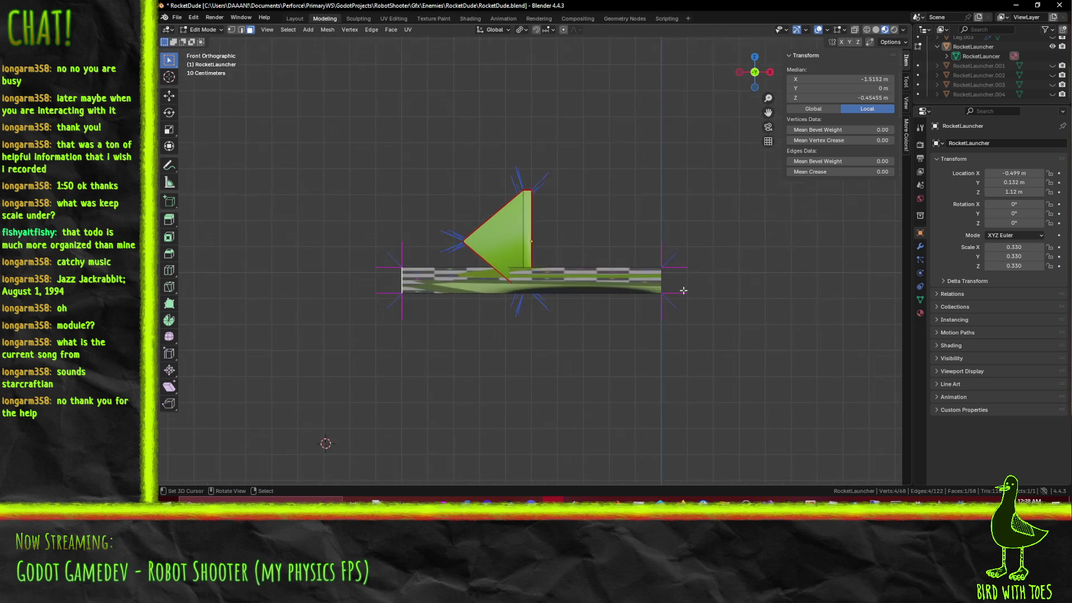
key(g)
key(x)
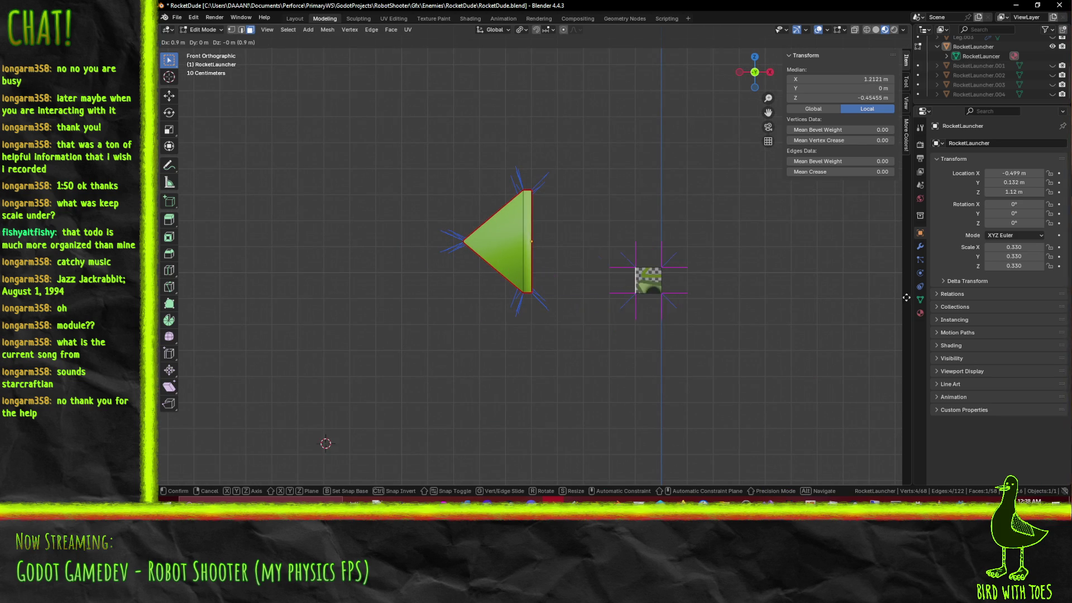
click(611, 380)
Step: Select both end faces, place them against the muzzle, and raise them 0.05 m
mouse_move(691, 307)
middle_down()
mouse_move(665, 321)
mouse_move(579, 316)
mouse_move(518, 341)
middle_up()
shift+click(580, 317)
key(KP_1)
key(KP_3)
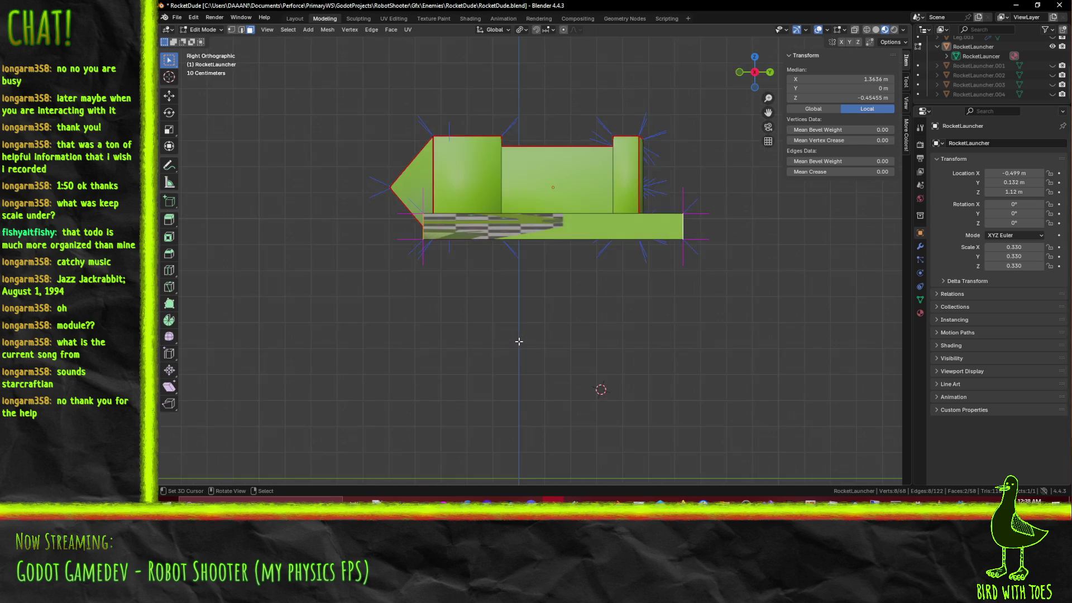
key(ctrl+KP_1)
key(g)
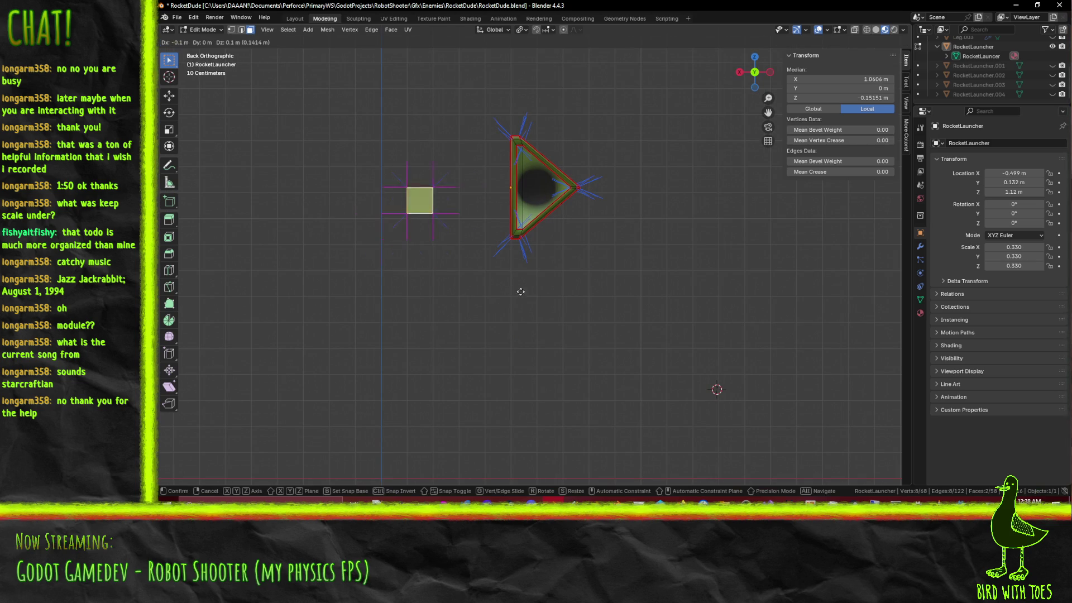
click(530, 280)
scroll(530, 280, up, 7)
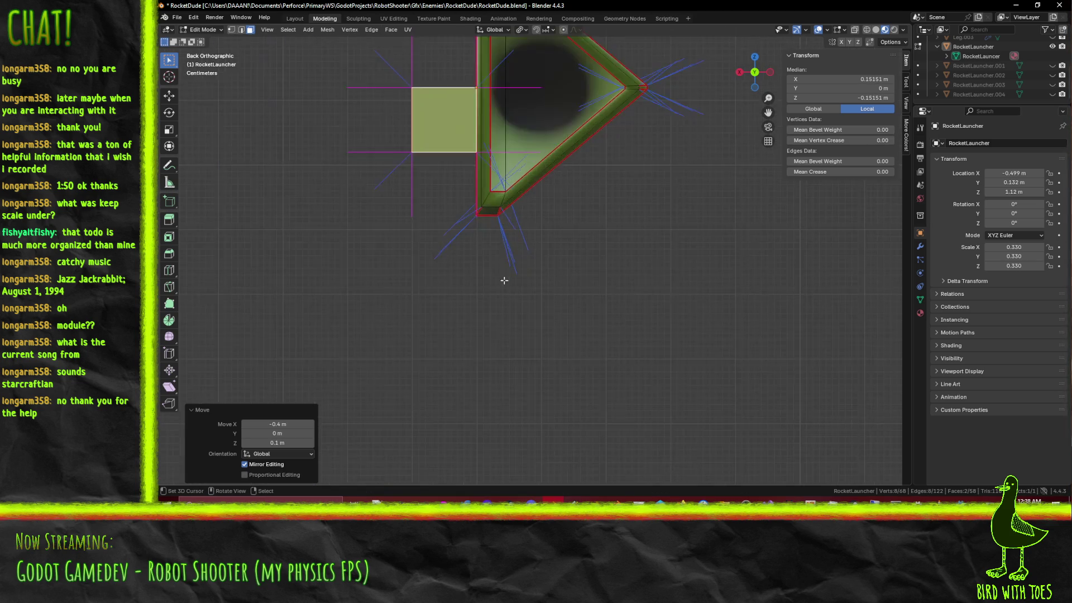
scroll(595, 327, down, 2)
key(g)
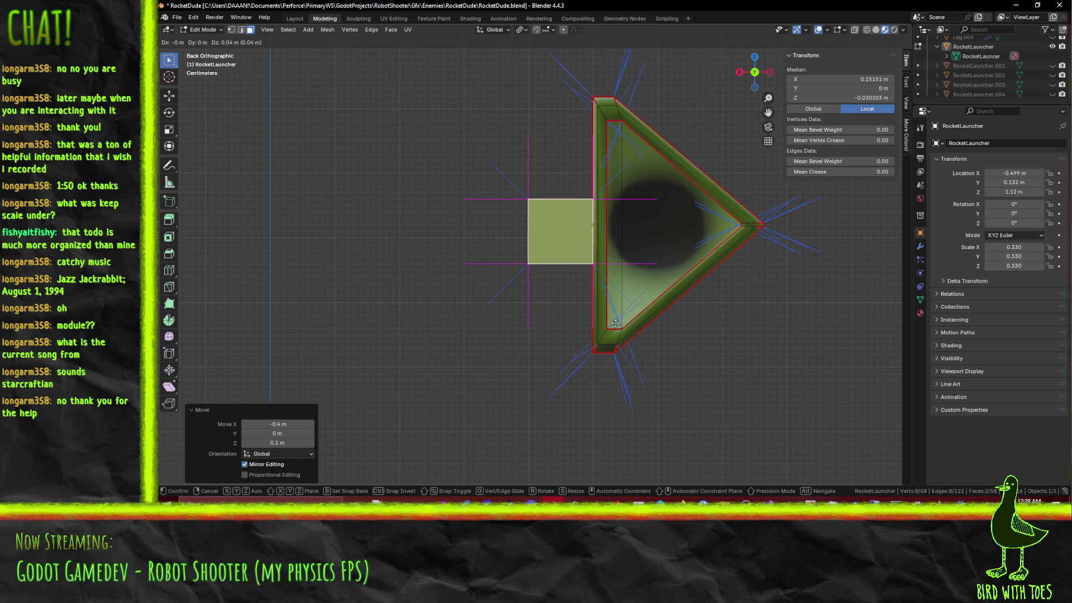
click(615, 322)
mouse_move(615, 322)
middle_down()
mouse_move(621, 288)
mouse_move(480, 313)
middle_up()
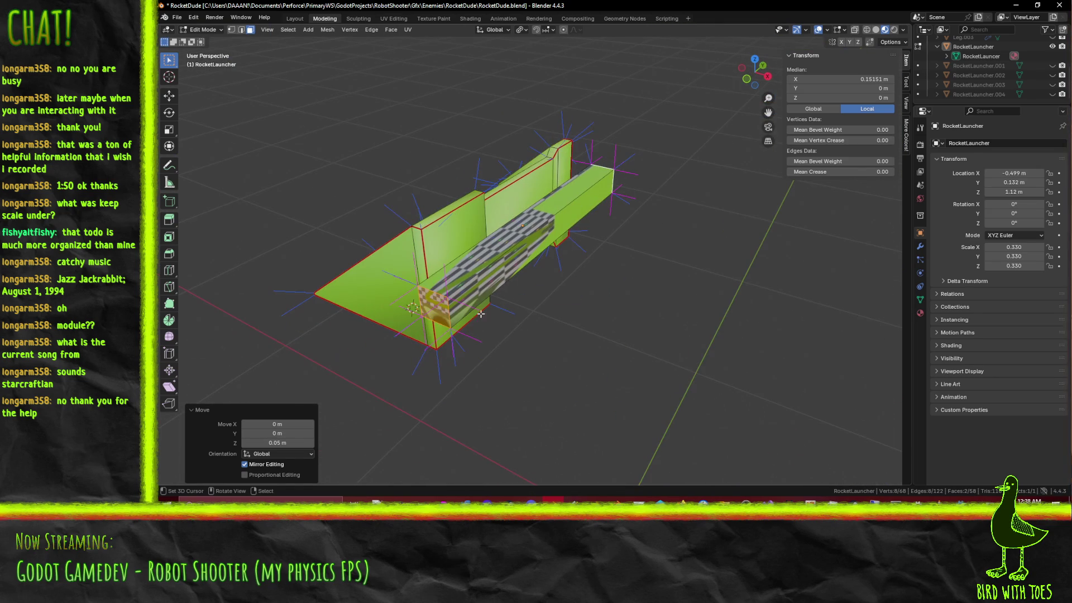
Step: Move one end-cap face of the slab 0.2 m along Y
click(434, 317)
key(g)
key(z)
key(y)
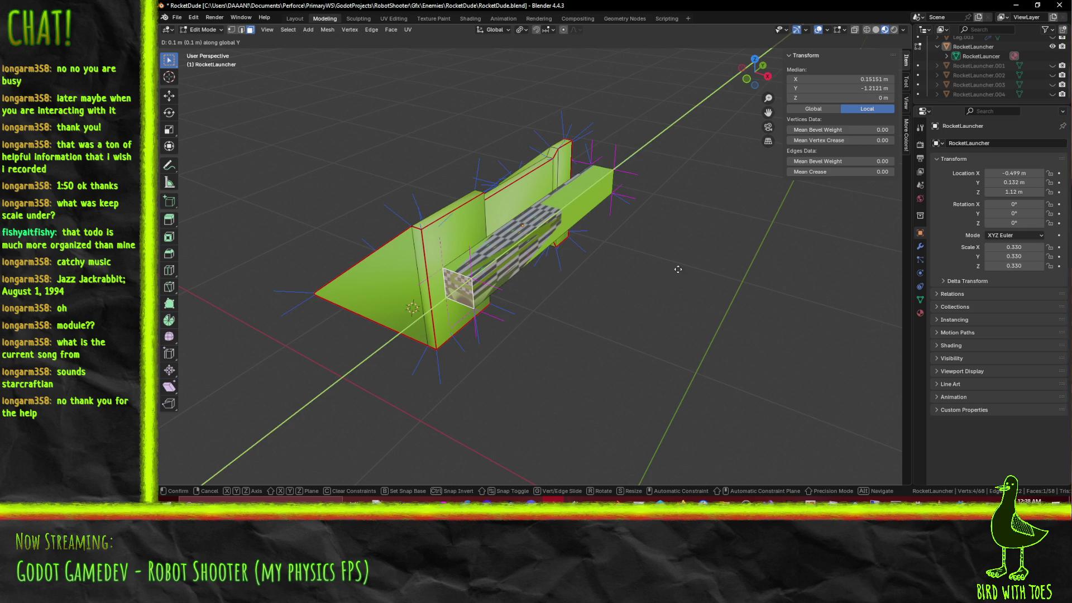
click(226, 134)
middle_drag(226, 134, 587, 231)
Step: Pull the opposite end face in 0.4 m along Y
mouse_move(512, 238)
middle_down()
mouse_move(409, 187)
mouse_move(695, 277)
middle_up()
click(698, 285)
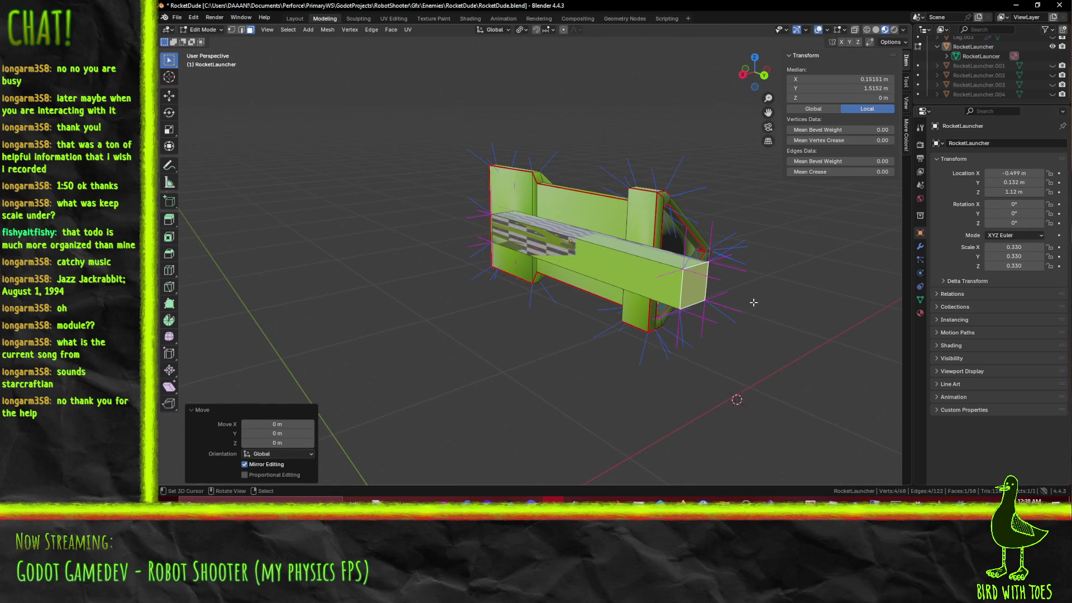
key(g)
key(z)
key(y)
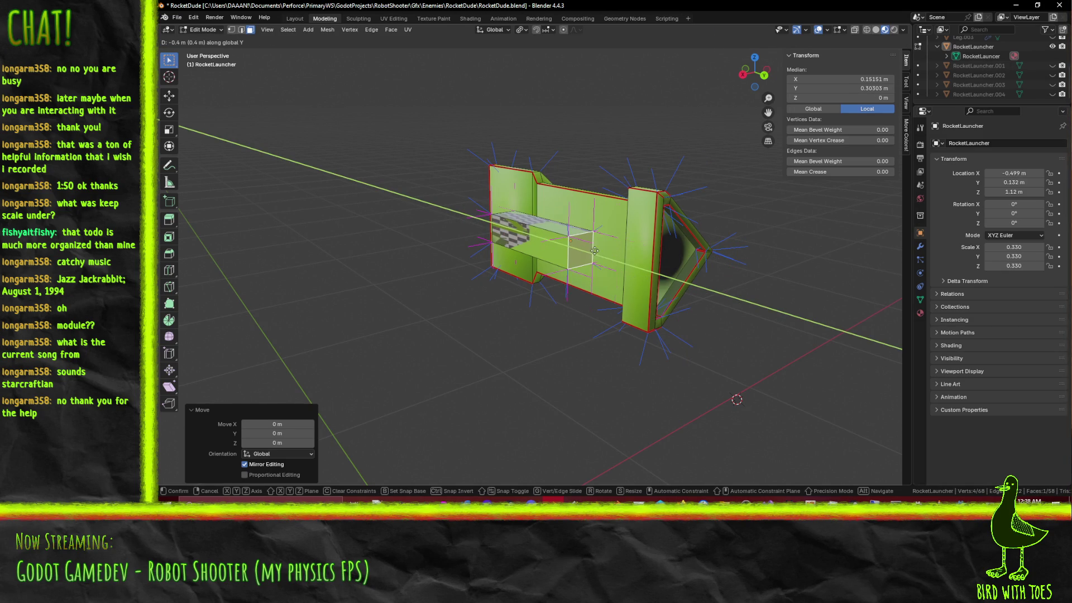
click(607, 255)
mouse_move(607, 255)
middle_down()
mouse_move(642, 274)
mouse_move(637, 267)
mouse_move(665, 269)
mouse_move(671, 300)
mouse_move(685, 303)
middle_up()
Step: Narrow the slab by moving a side face -0.07 m along X
middle_drag(603, 213, 557, 203)
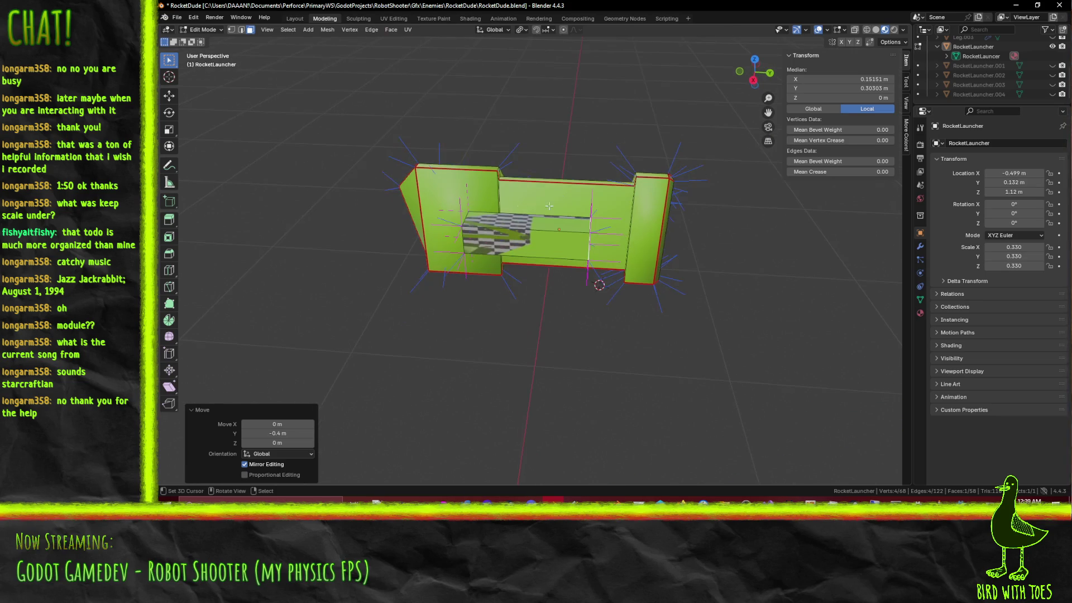
middle_drag(614, 258, 573, 290)
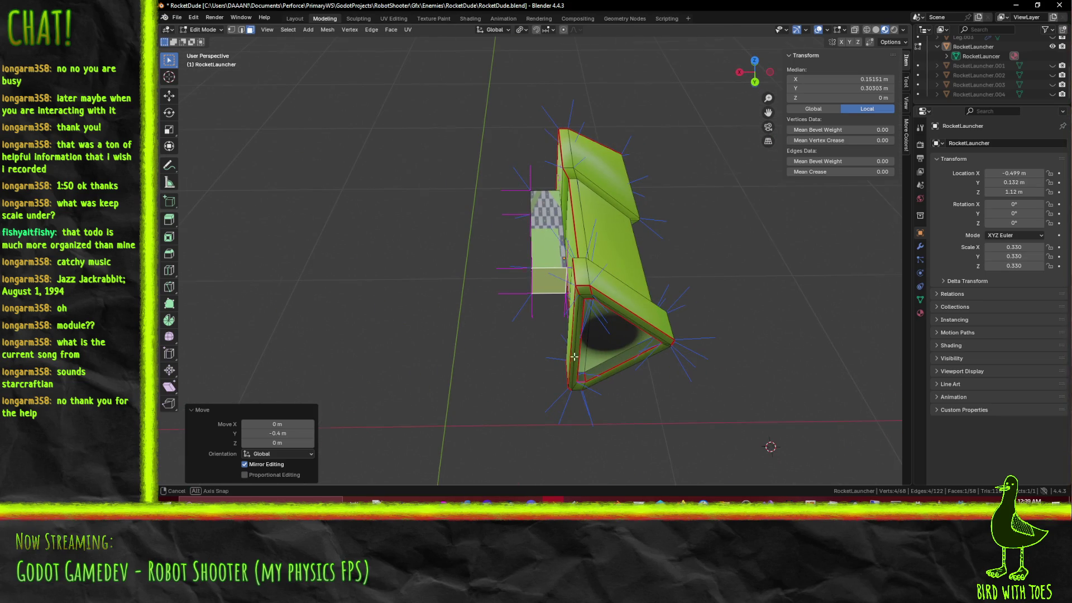
key(KP_3)
click(533, 241)
middle_drag(533, 241, 506, 309)
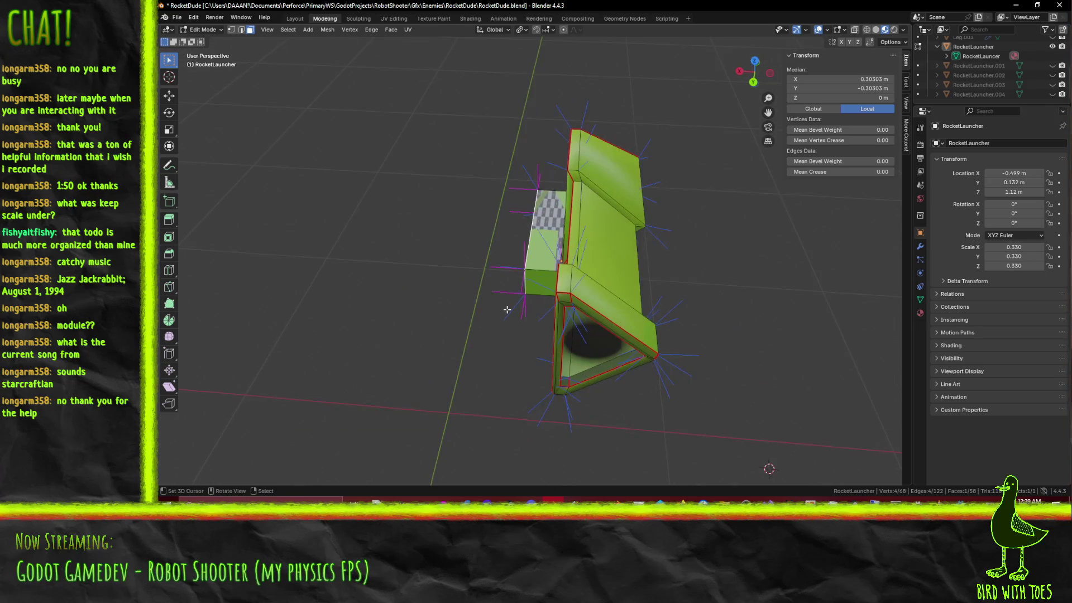
key(KP_7)
scroll(689, 293, up, 2)
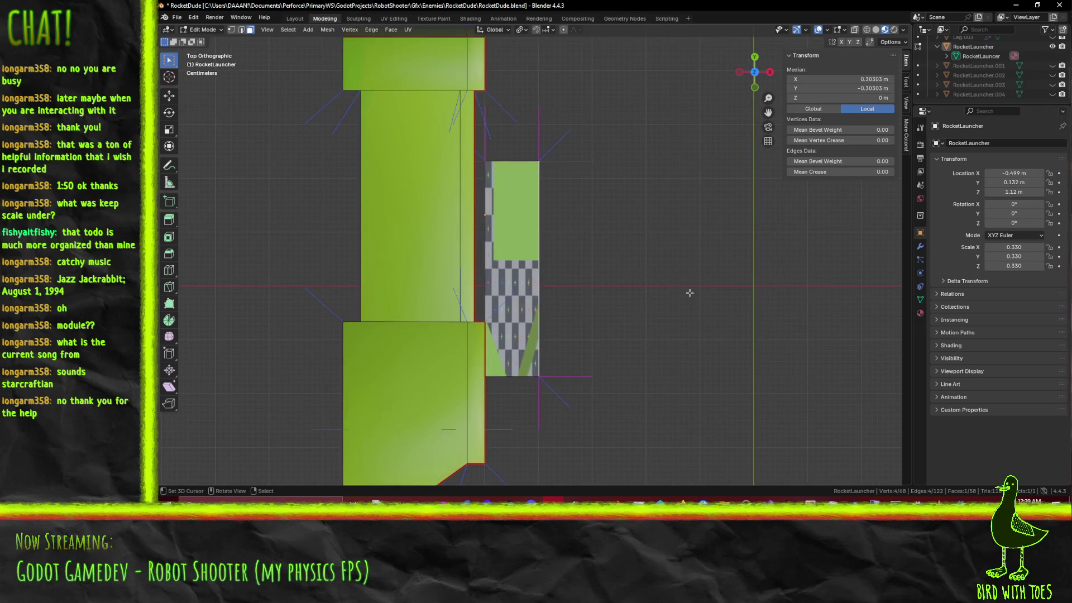
key(g)
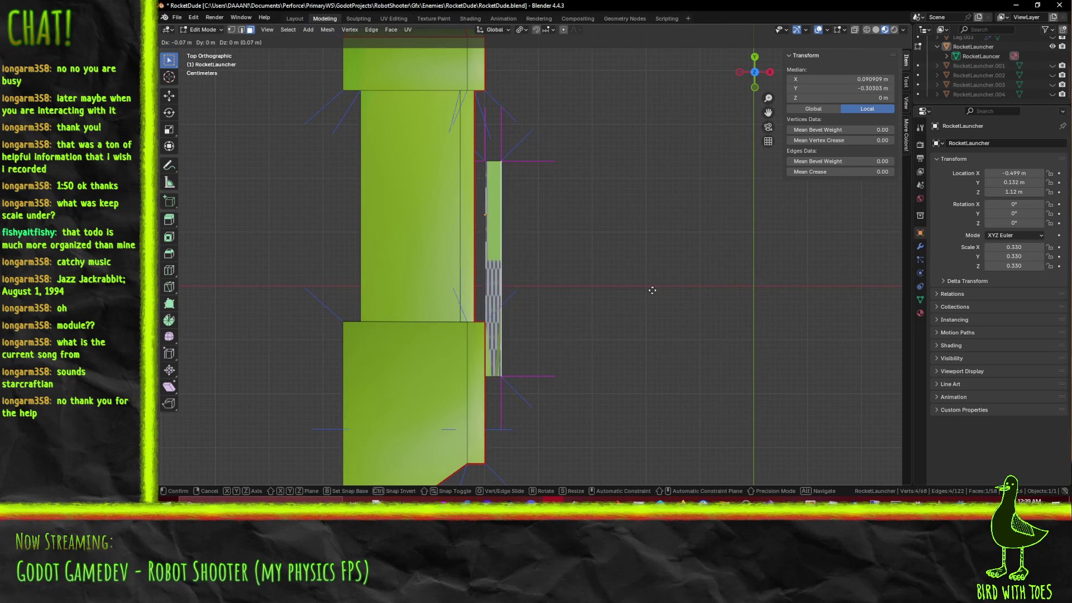
click(652, 290)
middle_drag(652, 290, 508, 227)
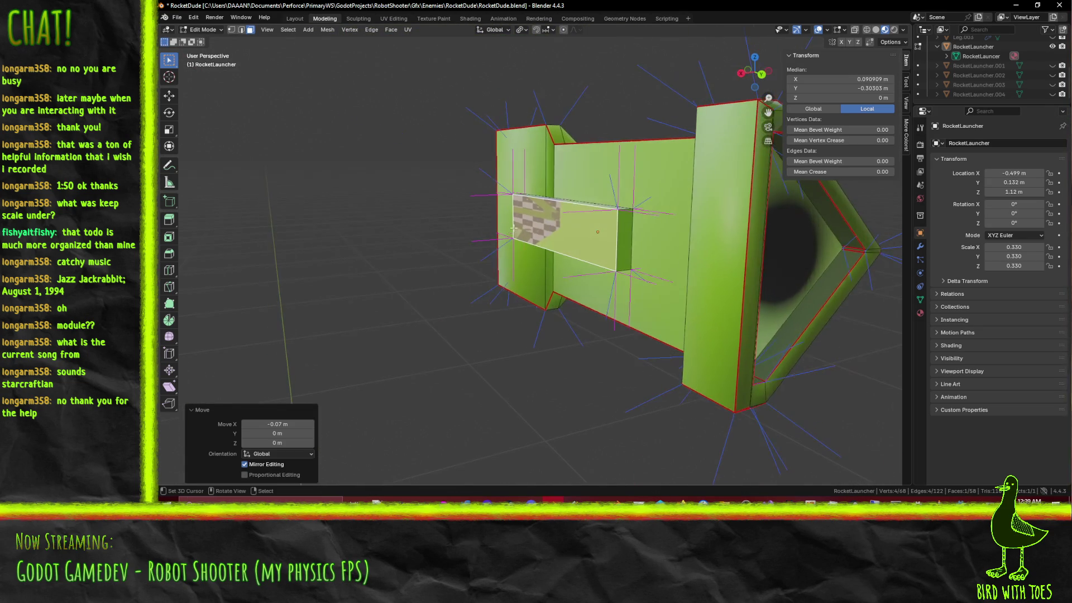
Step: Select the whole mesh, then deselect everything
key(a)
key(alt+a)
mouse_move(592, 268)
middle_down()
mouse_move(628, 291)
mouse_move(382, 354)
middle_up()
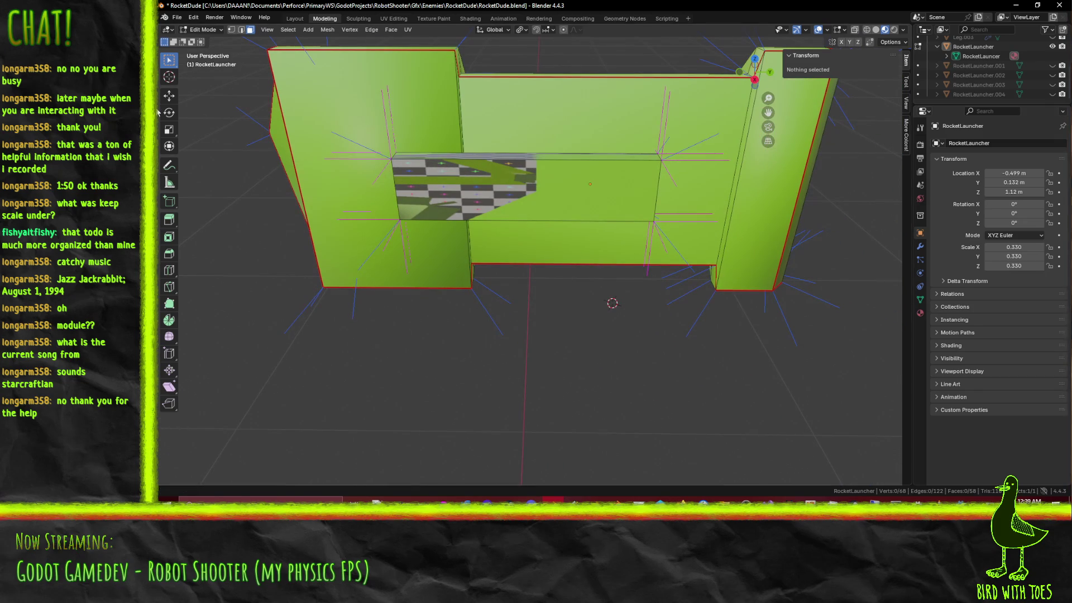
Step: Select the bottom and top edges of the slab's exposed face and choose Inset Faces
click(520, 223)
shift+click(416, 161)
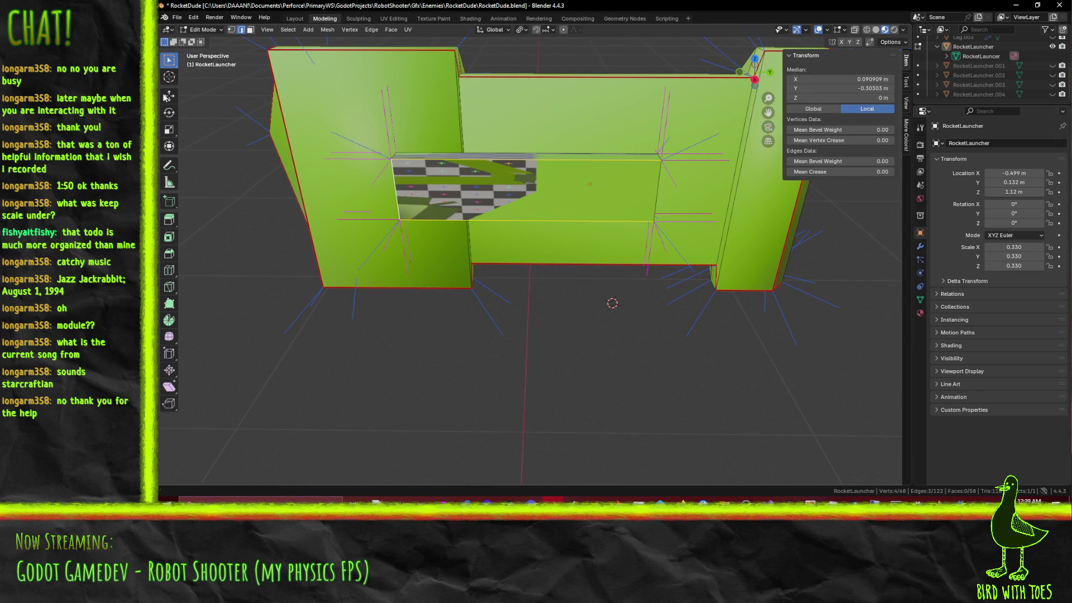
click(170, 237)
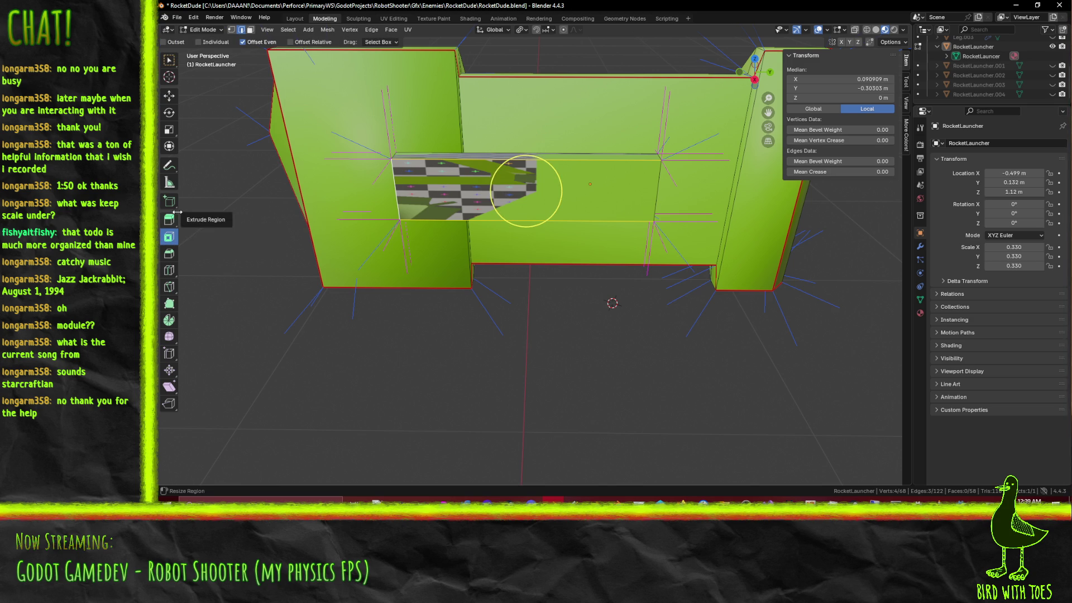
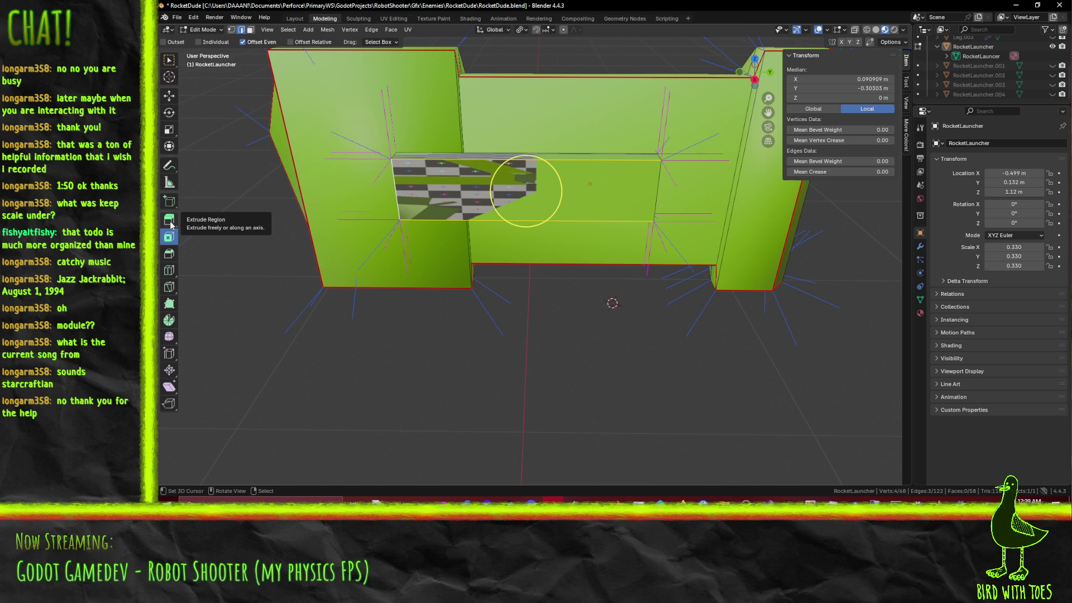
Step: Search for bevel, which runs Select Similar, then undo back to the beam-edge selection
middle_drag(281, 204, 321, 210)
key(F3)
text(bev)
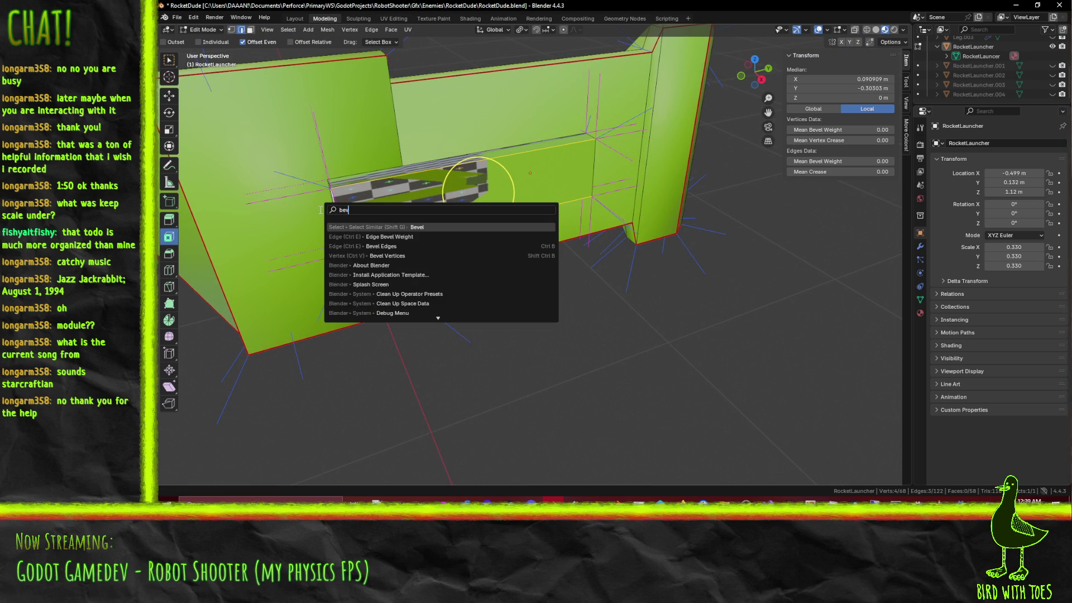
click(389, 226)
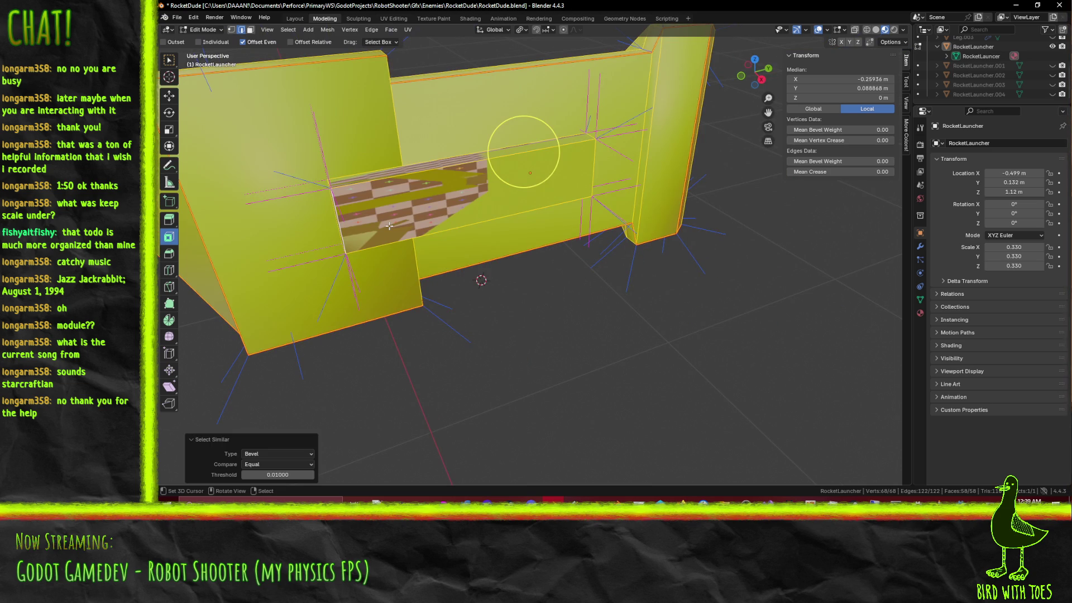
click(490, 241)
Step: Apply a one-segment bevel of about 0.0144 m to the selected beam edges
key(F3)
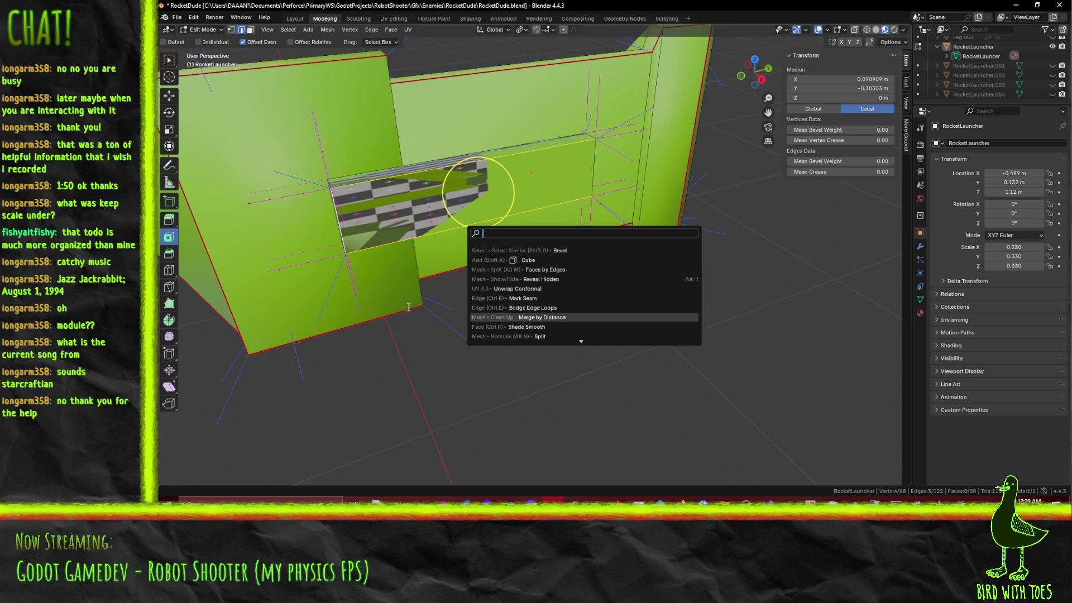
click(169, 254)
drag(491, 214, 502, 219)
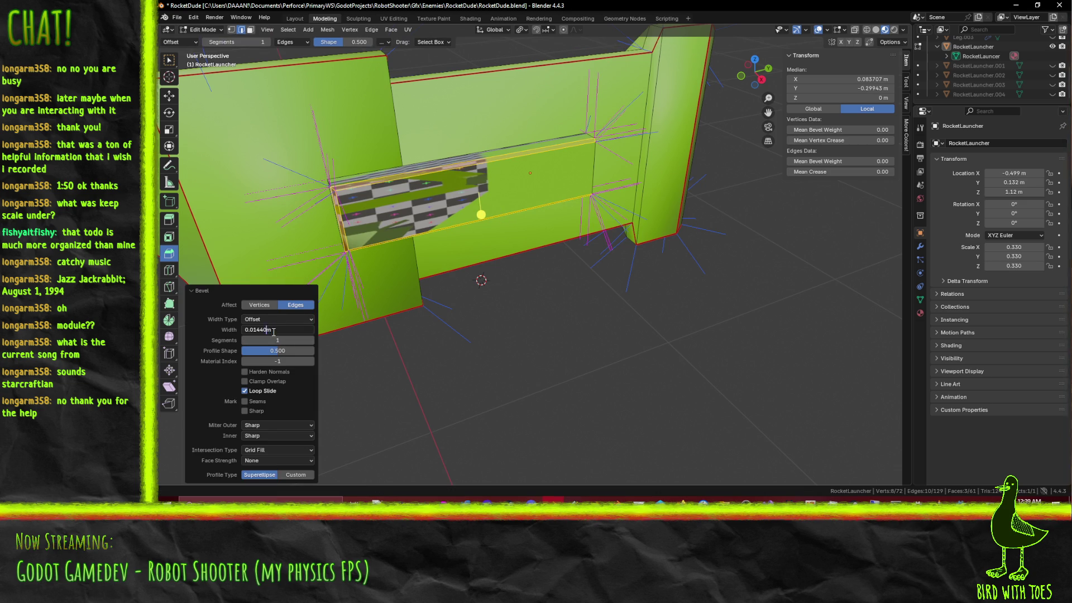
Step: Set the beam-edge bevel width to 0.025 m and inspect it from the side
text(5)
key(Return)
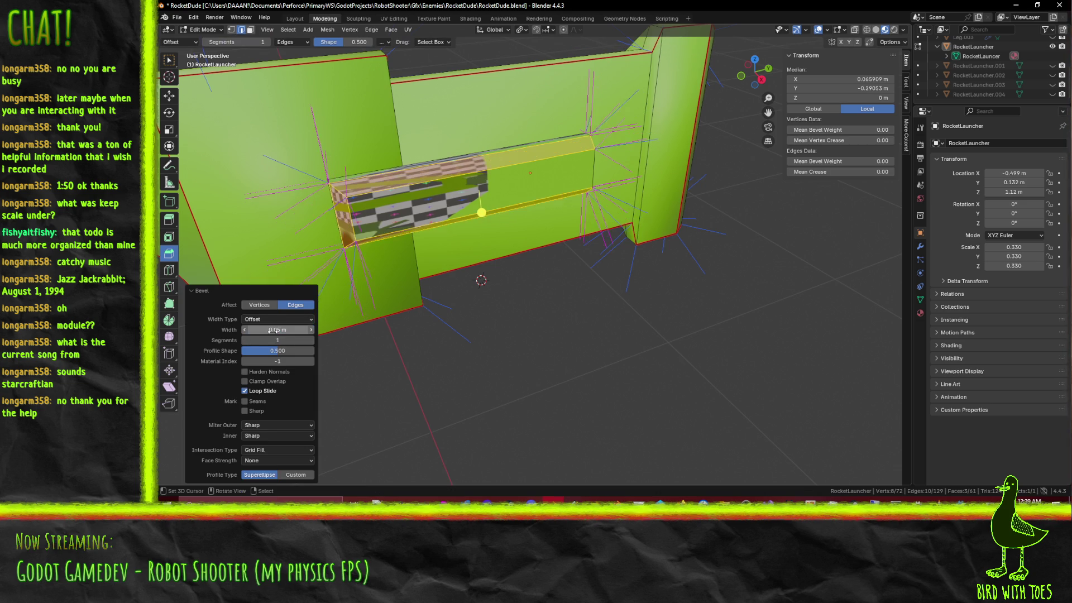
mouse_move(425, 223)
middle_down()
mouse_move(497, 173)
mouse_move(222, 317)
middle_up()
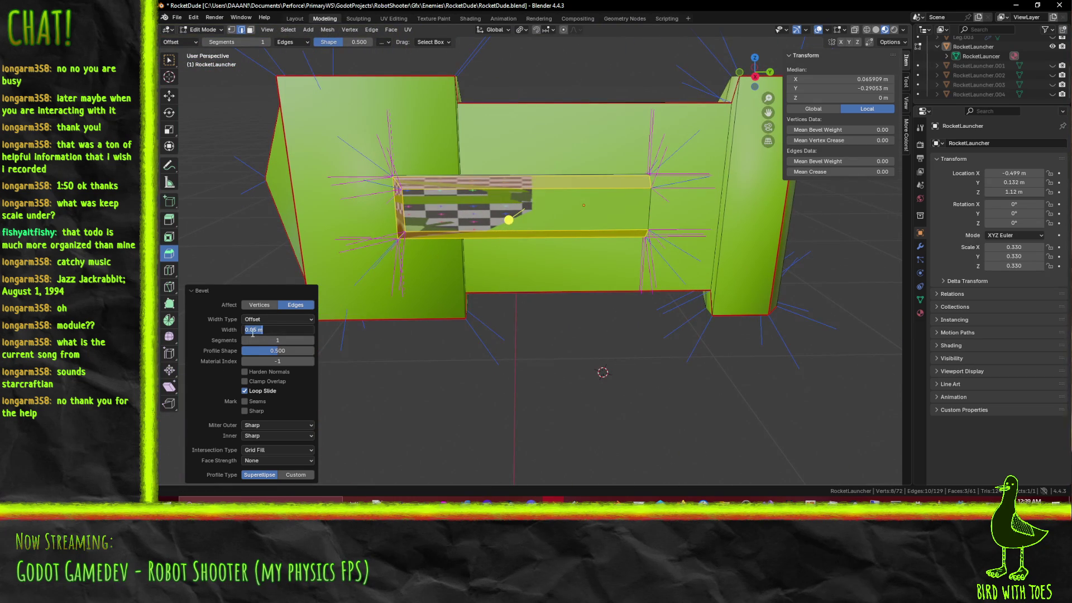
text(2)
key(Return)
mouse_move(334, 351)
middle_down()
mouse_move(598, 215)
mouse_move(501, 244)
mouse_move(550, 226)
mouse_move(577, 231)
mouse_move(681, 285)
middle_up()
Step: Knife-cut one new edge across the beam's end face
click(576, 232)
key(k)
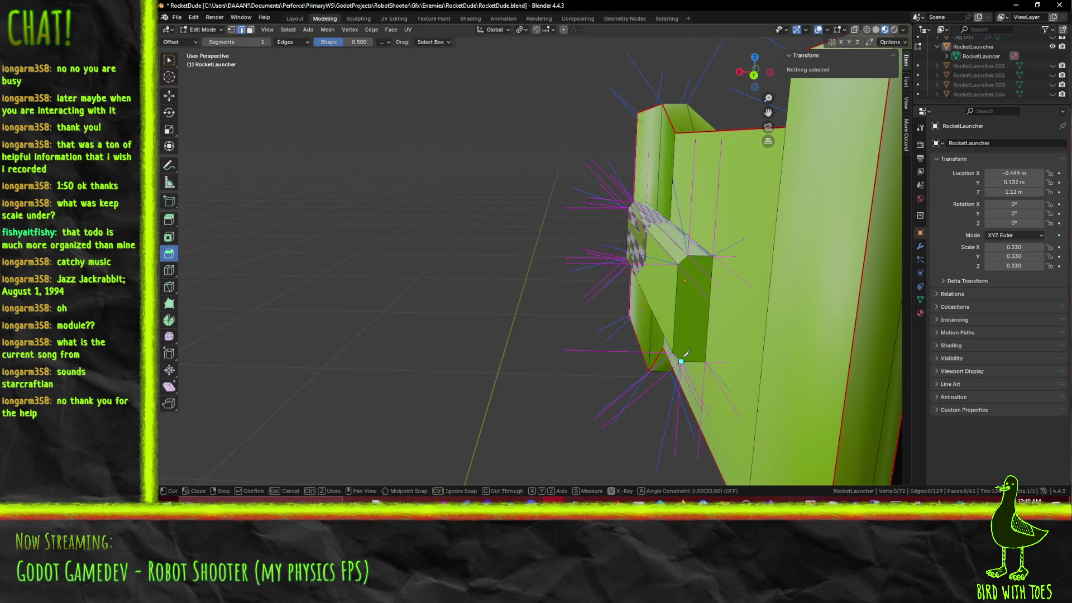
key(Return)
mouse_move(672, 323)
middle_down()
mouse_move(701, 328)
mouse_move(765, 304)
mouse_move(632, 275)
middle_up()
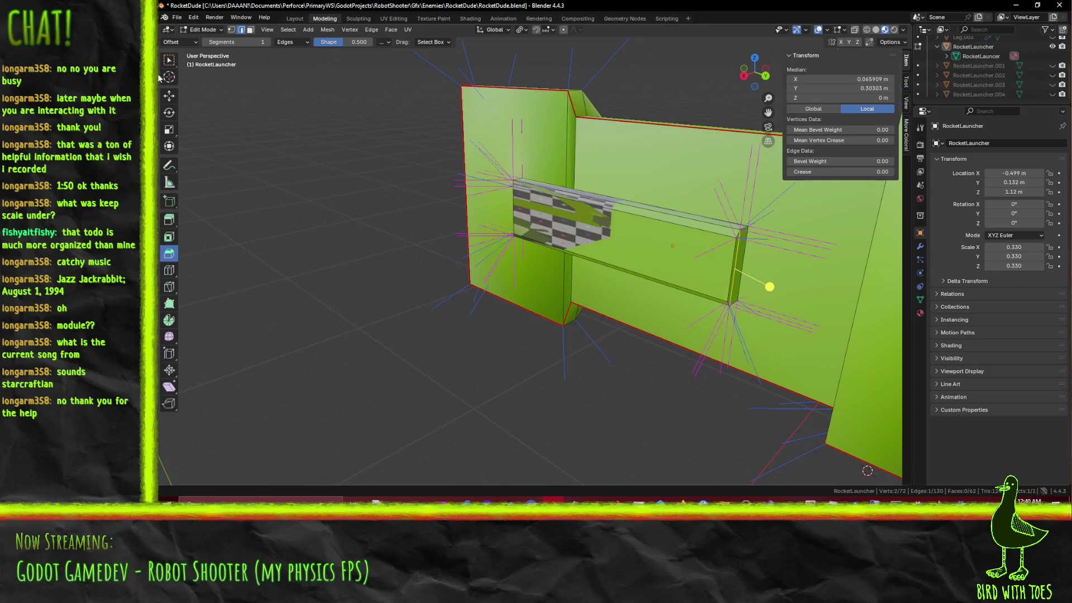
Step: Orbit around the launcher and return to the plain Select Box tool
click(171, 65)
mouse_move(519, 290)
middle_down()
mouse_move(536, 295)
mouse_move(479, 304)
mouse_move(635, 275)
mouse_move(715, 242)
mouse_move(751, 245)
middle_up()
mouse_move(776, 249)
middle_down()
mouse_move(425, 280)
mouse_move(681, 292)
mouse_move(591, 295)
mouse_move(546, 337)
mouse_move(510, 314)
mouse_move(601, 256)
mouse_move(603, 288)
mouse_move(486, 264)
mouse_move(523, 276)
mouse_move(482, 279)
mouse_move(502, 288)
mouse_move(416, 283)
mouse_move(158, 177)
middle_up()
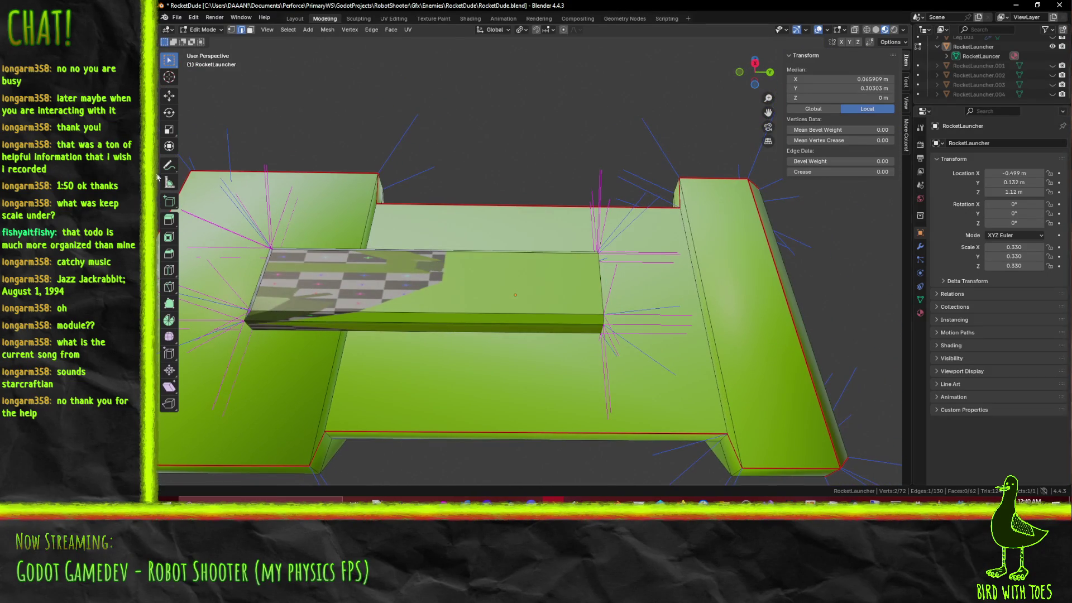
click(166, 237)
click(169, 218)
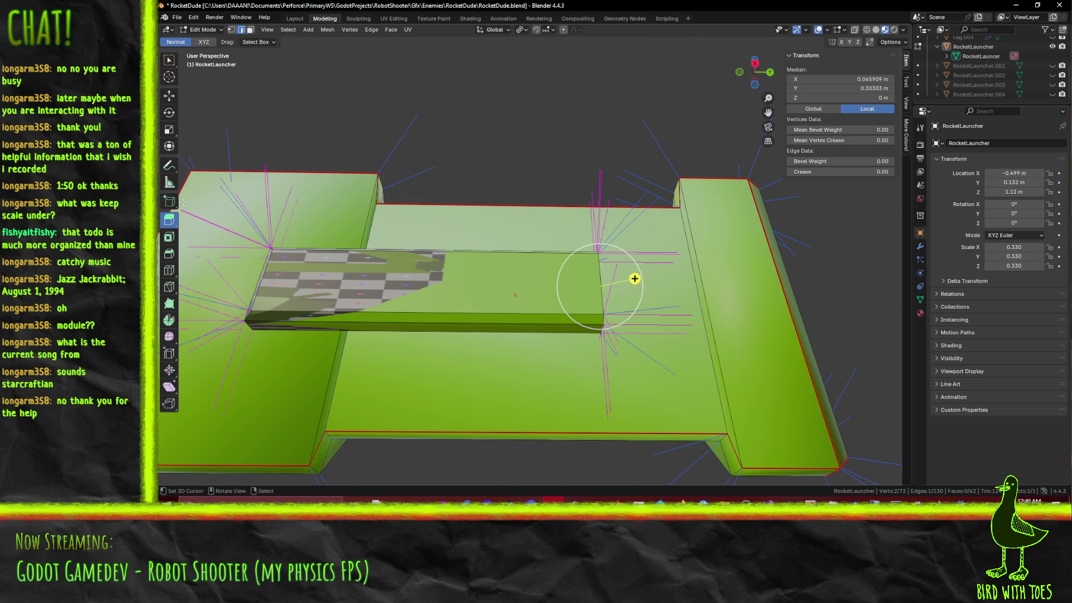
click(168, 60)
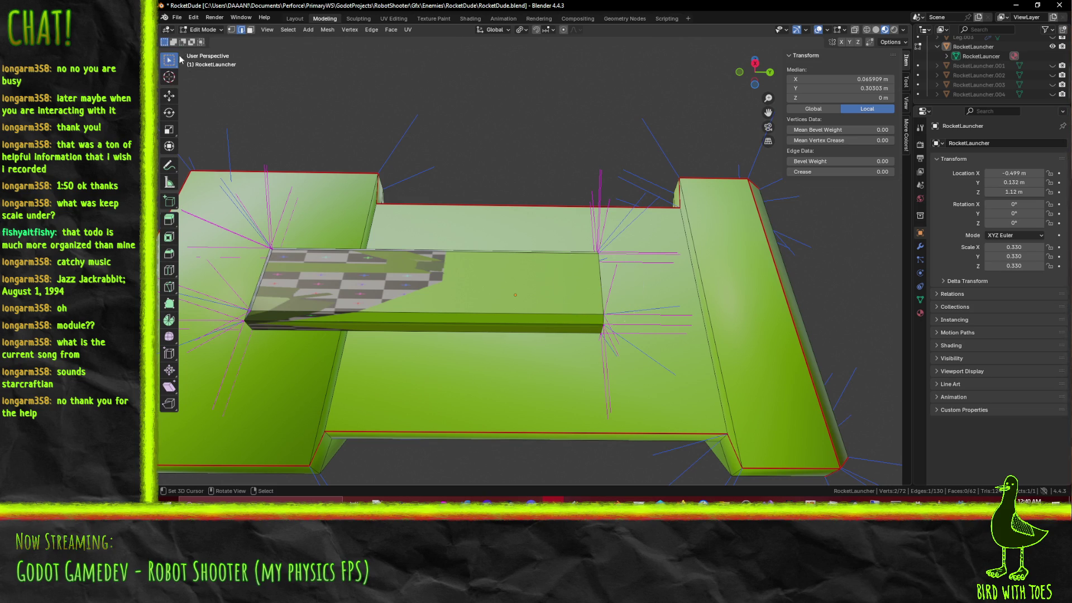
Step: Select the four thin bevel strip faces along the beam's top and bottom
click(491, 282)
mouse_move(491, 282)
middle_down()
mouse_move(459, 309)
mouse_move(475, 283)
middle_up()
shift+click(458, 308)
shift+click(474, 284)
shift+click(552, 316)
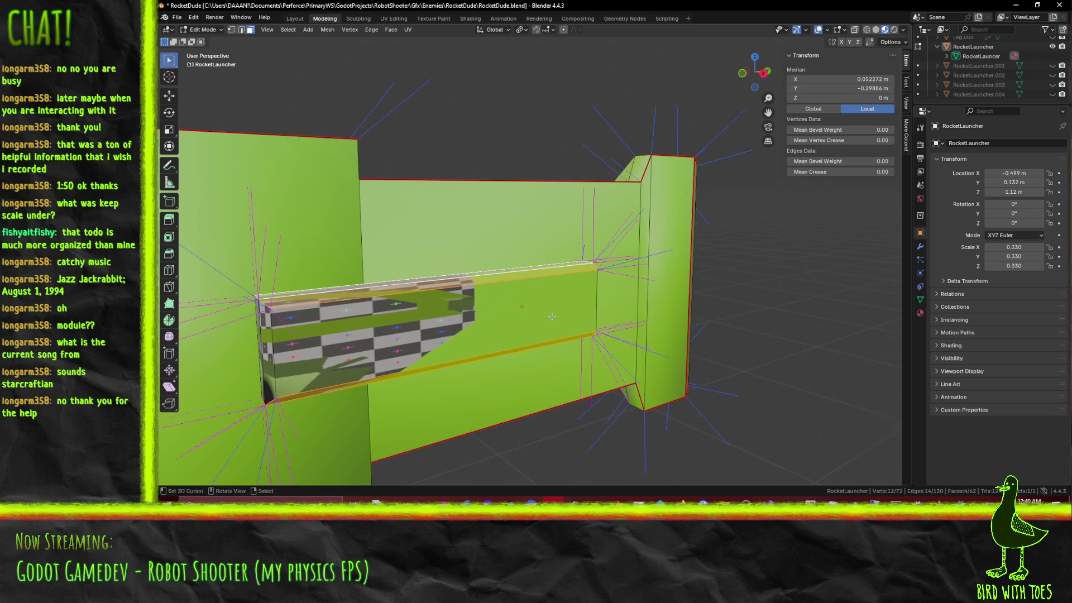
Step: In the right side view, extrude the strip faces to the right into two rails
key(KP_3)
key(KP_1)
key(KP_3)
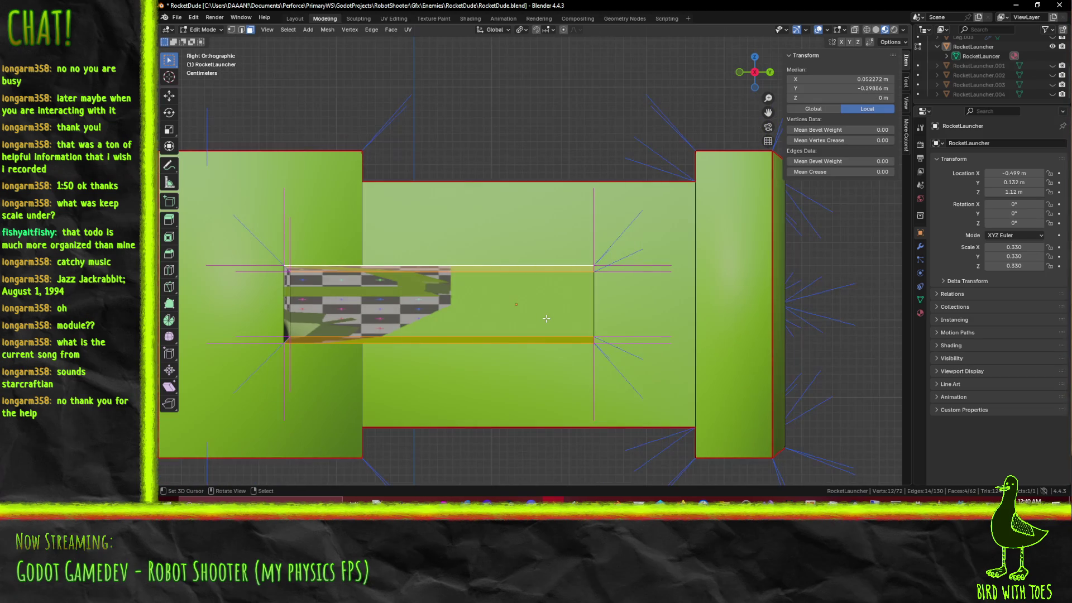
scroll(546, 319, down, 4)
key(e)
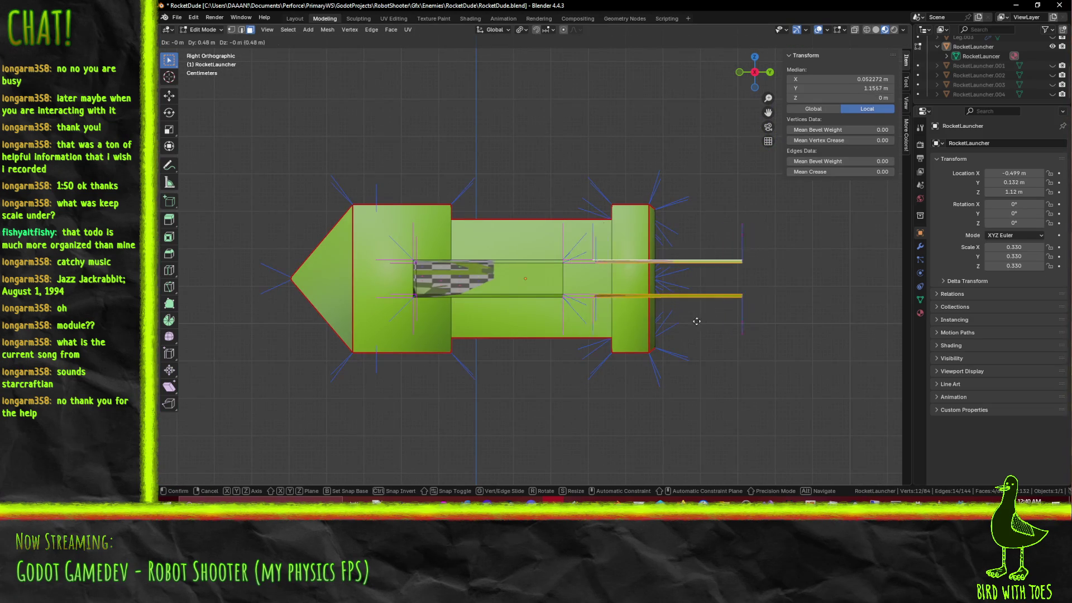
click(764, 319)
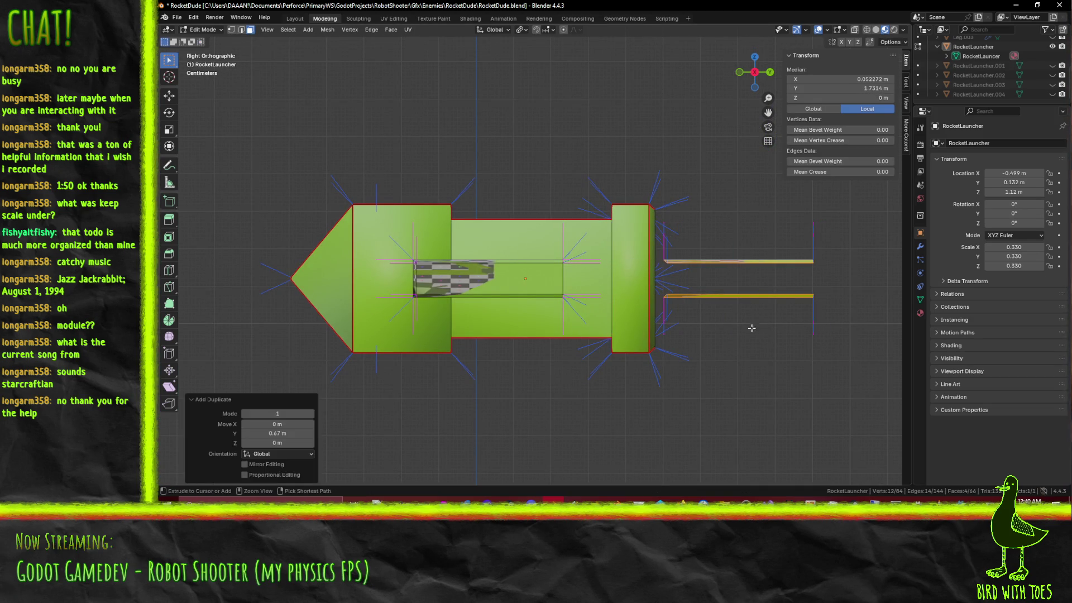
scroll(616, 338, up, 3)
Step: In vertex mode, move the rail vertices beside the rear flange into position
key(alt+a)
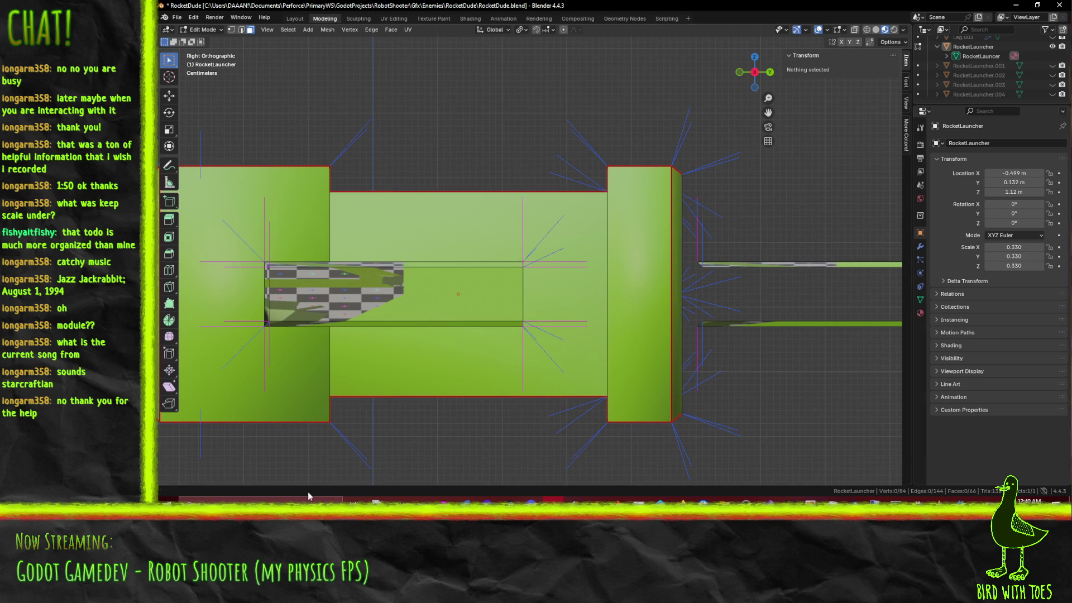
click(231, 29)
drag(687, 243, 700, 355)
key(g)
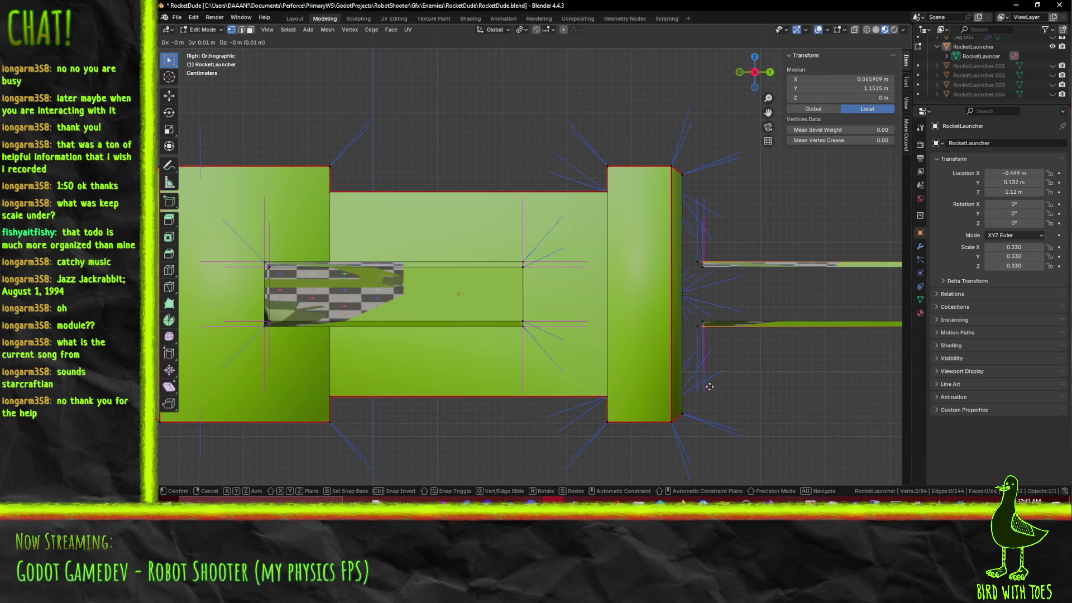
click(709, 384)
scroll(710, 384, up, 2)
key(alt+a)
key(b)
mouse_move(630, 231)
mouse_down()
mouse_move(651, 296)
mouse_move(647, 351)
mouse_up()
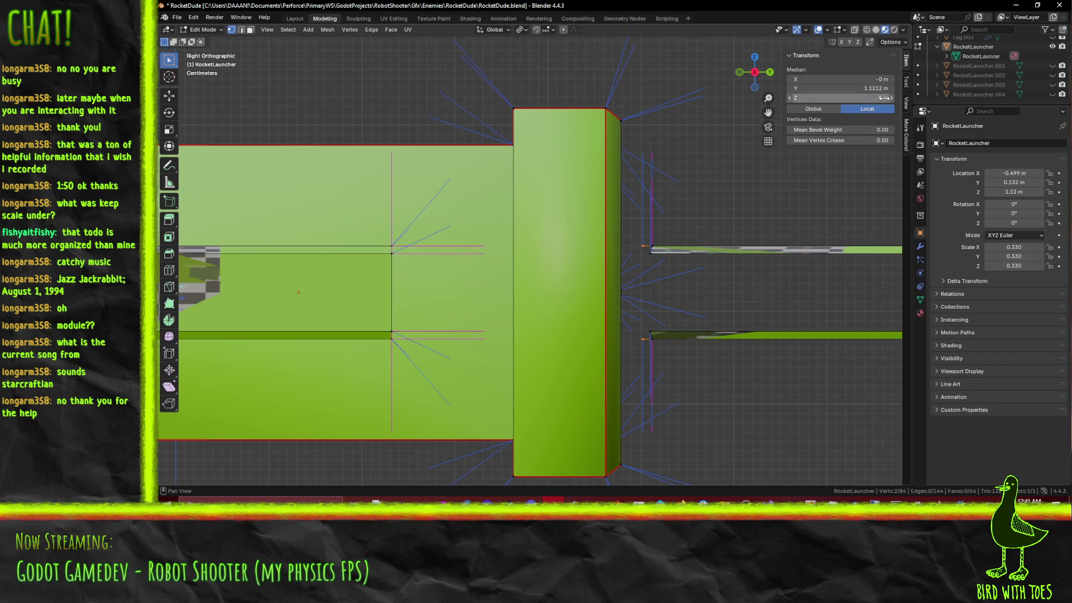
key(g)
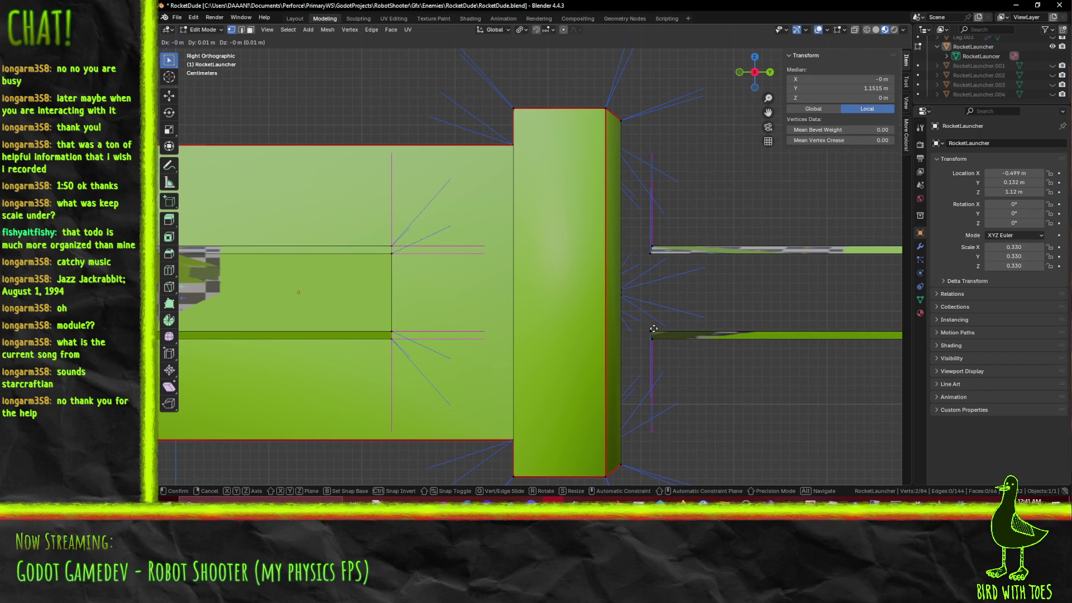
click(653, 328)
scroll(665, 316, up, 5)
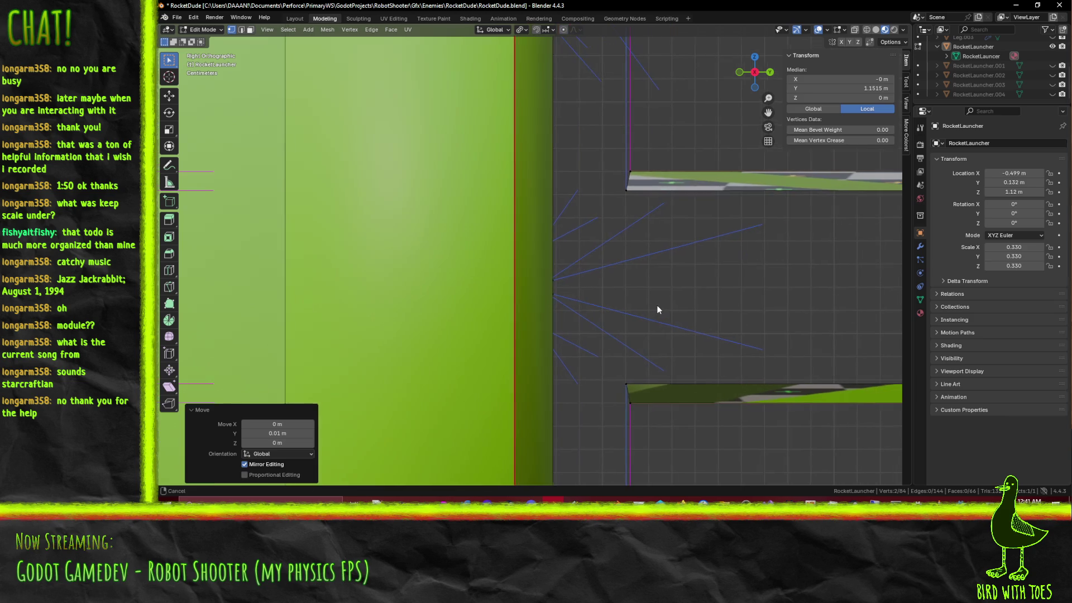
Step: Set the first rail's starting vertices to Median Y 1.15 m
click(649, 211)
key(b)
drag(644, 401, 629, 397)
mouse_move(618, 403)
middle_down()
mouse_move(642, 413)
mouse_move(625, 389)
middle_up()
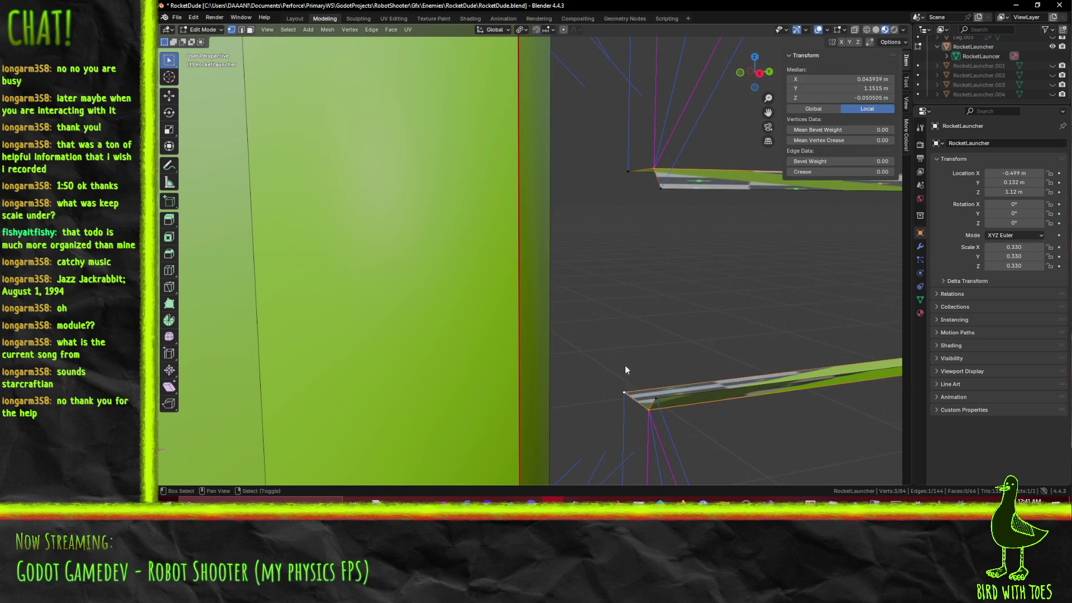
shift+click(629, 170)
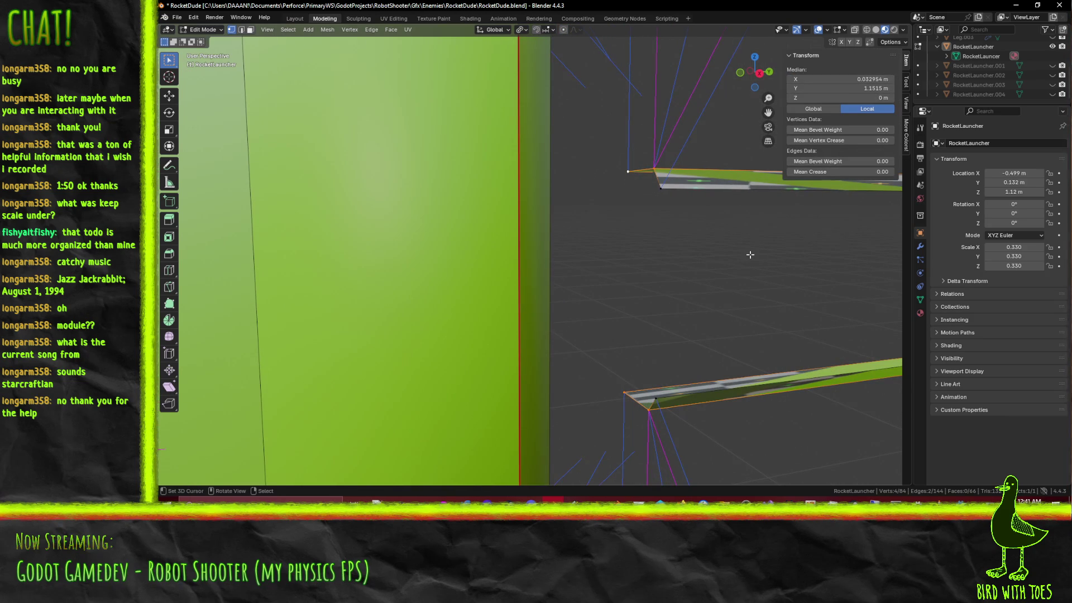
key(KP_5)
key(KP_3)
click(862, 90)
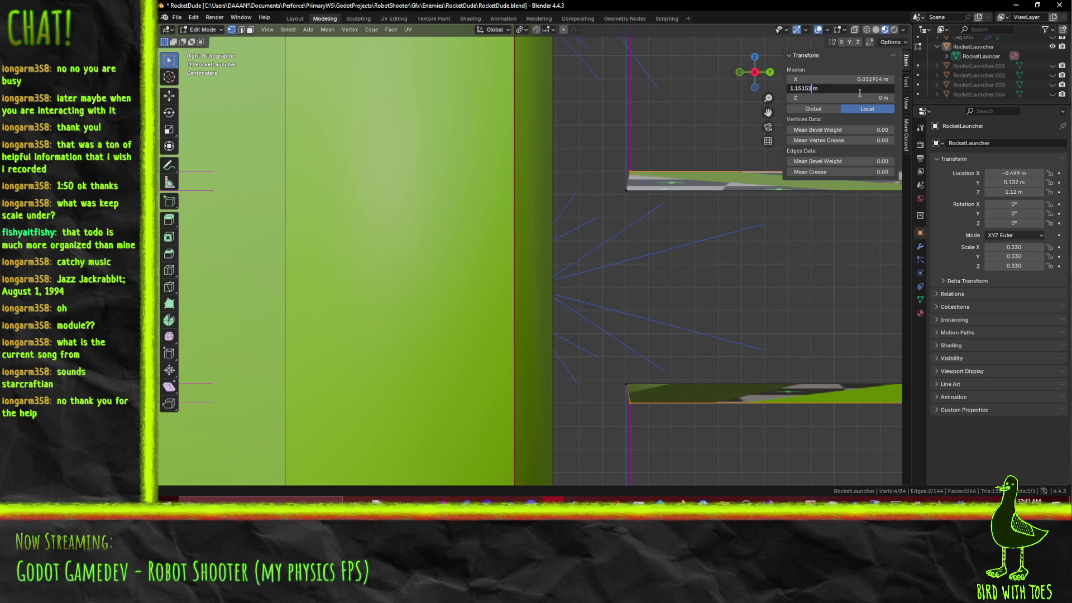
key(Return)
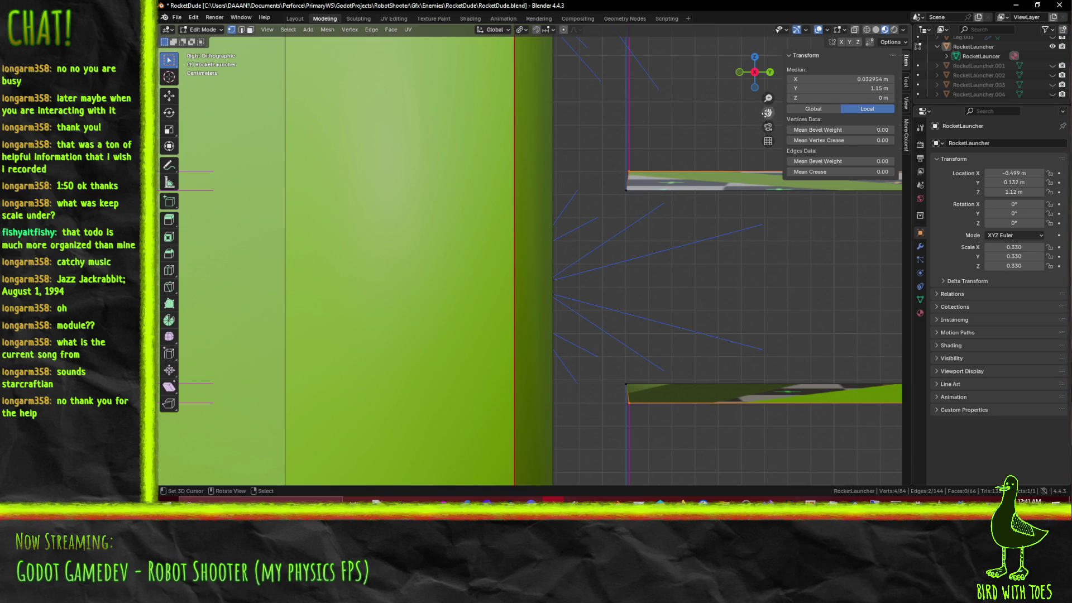
Step: Set the other rail's starting vertices to Median Y 1.15 m
click(638, 199)
drag(620, 186, 650, 386)
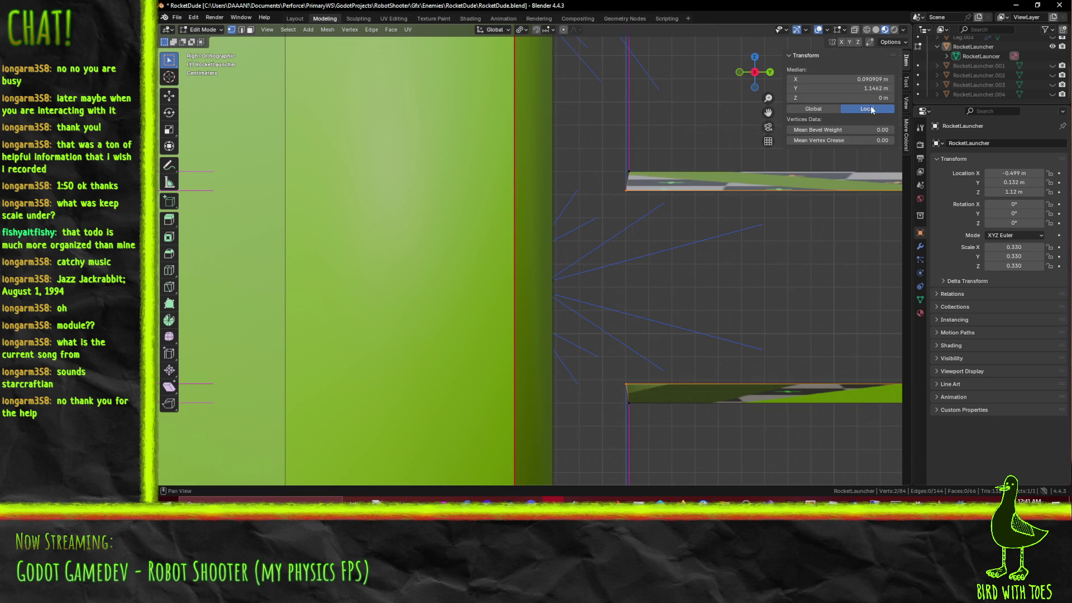
click(875, 88)
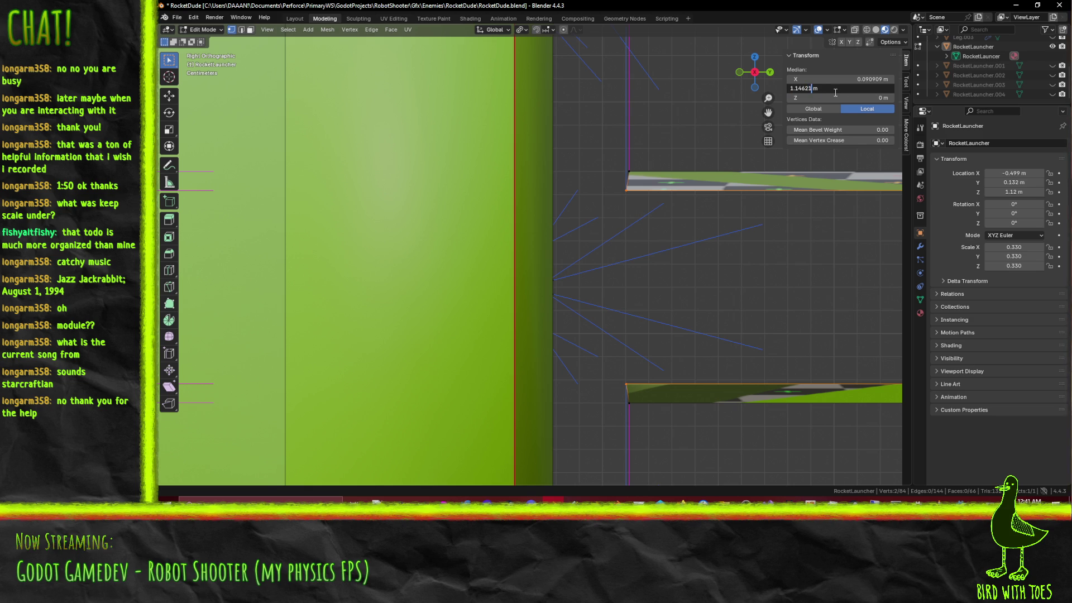
key(Return)
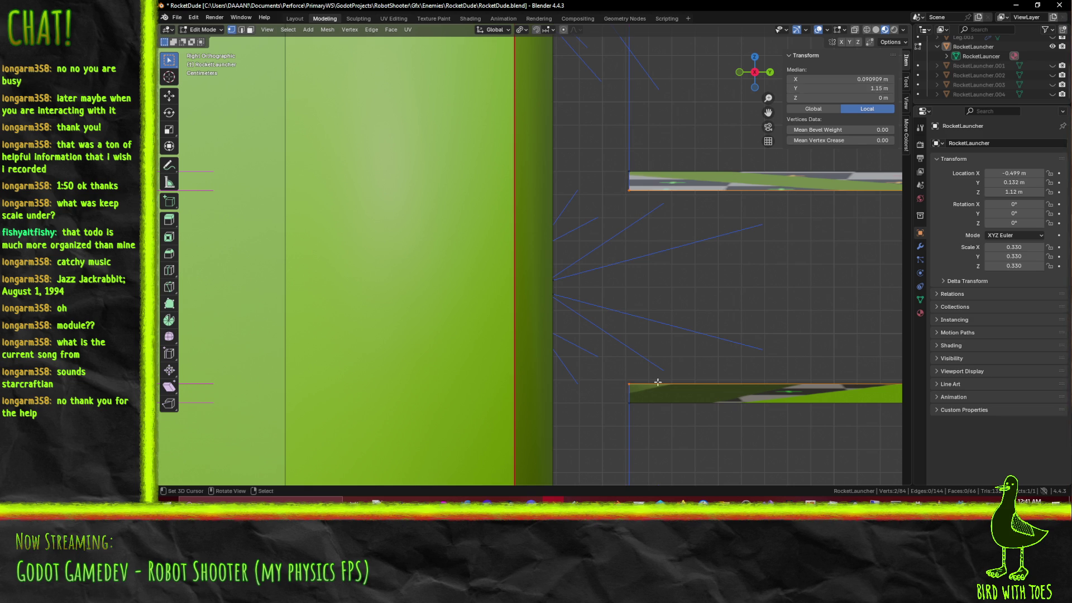
click(728, 254)
scroll(670, 256, down, 4)
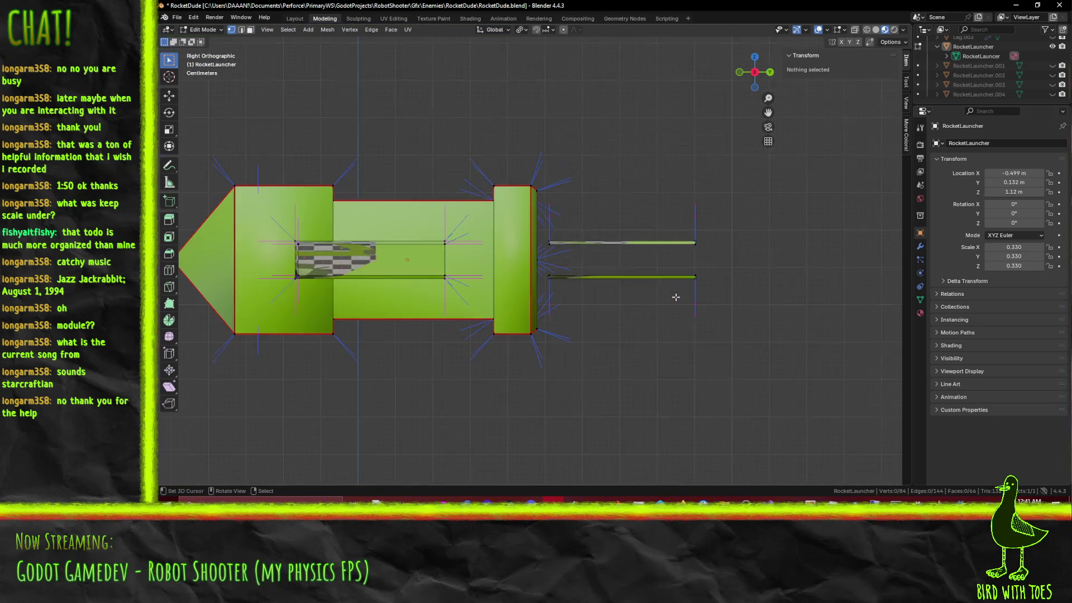
Step: Select the vertices at the outer ends of both thin rails
scroll(610, 256, up, 2)
scroll(610, 256, down, 2)
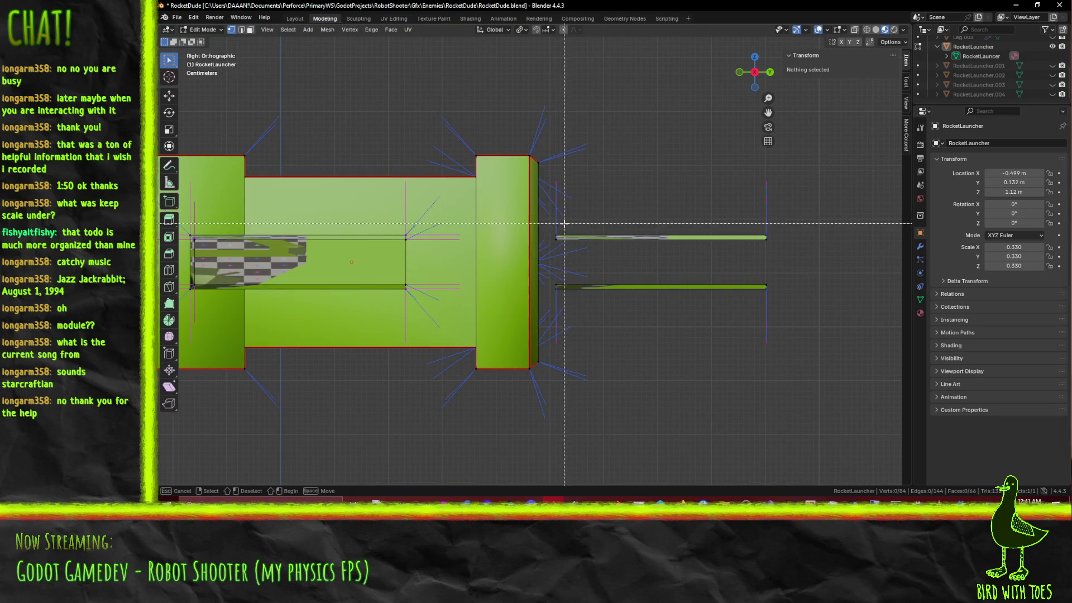
drag(549, 214, 784, 346)
mouse_move(731, 308)
middle_down()
mouse_move(707, 324)
mouse_move(587, 342)
mouse_move(560, 322)
middle_up()
click(631, 335)
drag(690, 277, 789, 328)
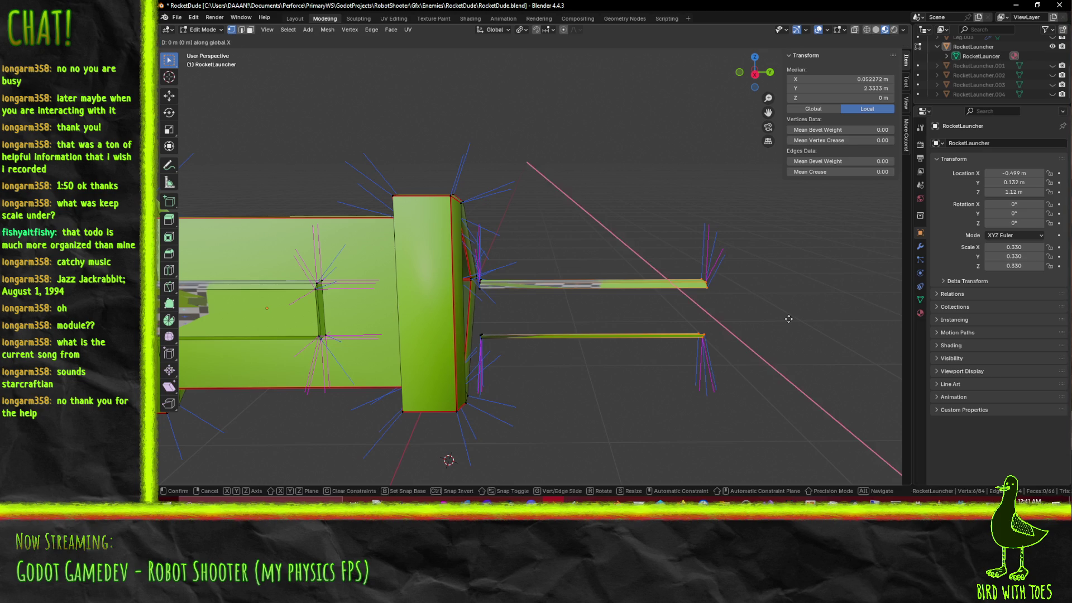
Step: Pull the rail ends back and set their Median Y to 1.7 m
key(KP_3)
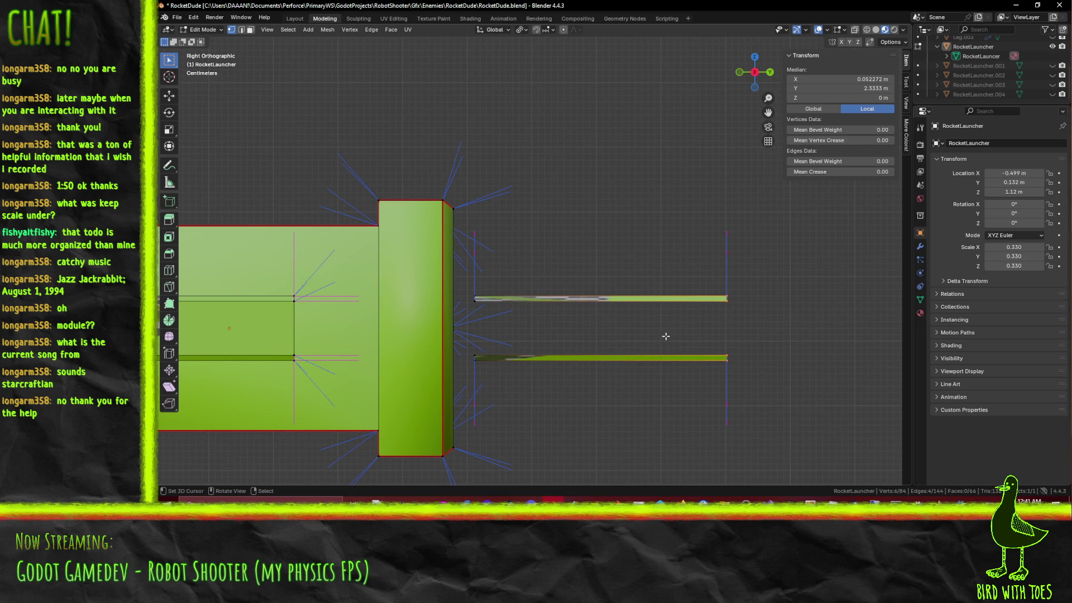
key(g)
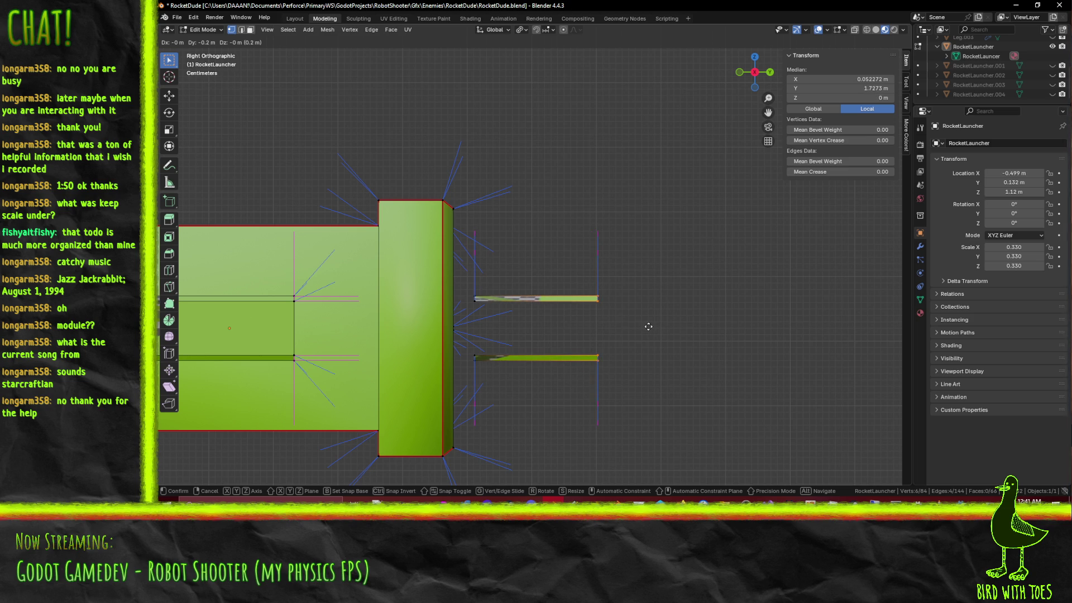
click(648, 326)
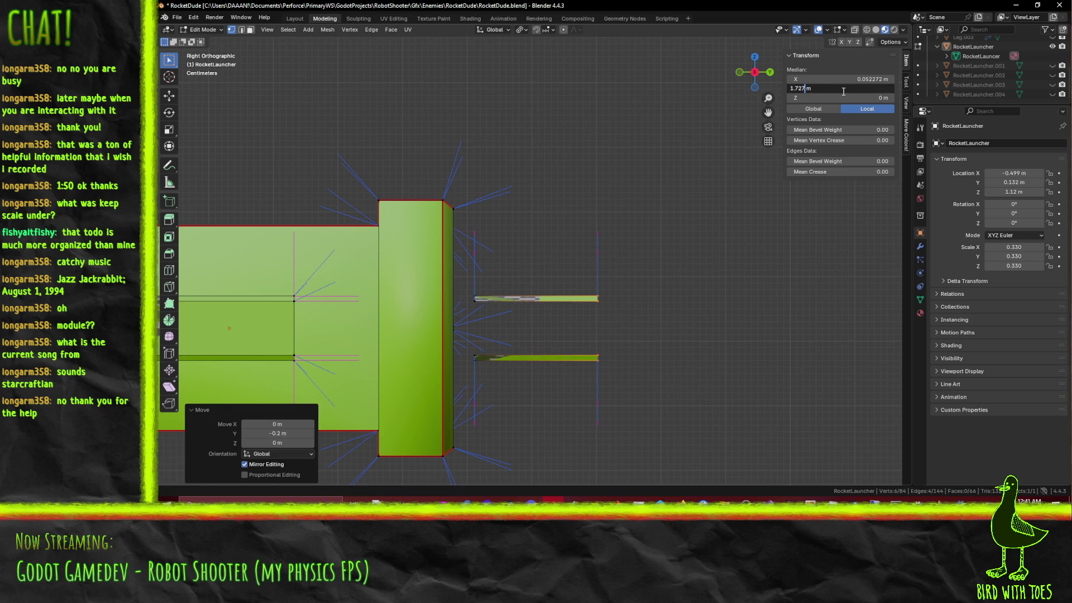
key(Return)
scroll(634, 284, up, 2)
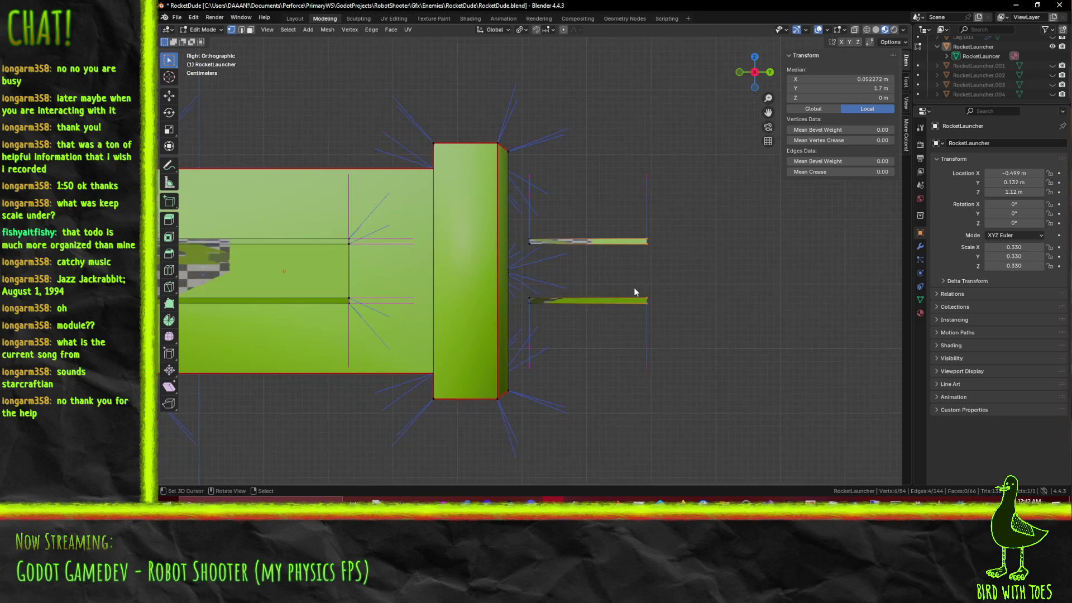
click(629, 298)
mouse_move(629, 298)
middle_down()
mouse_move(614, 276)
mouse_move(585, 279)
middle_up()
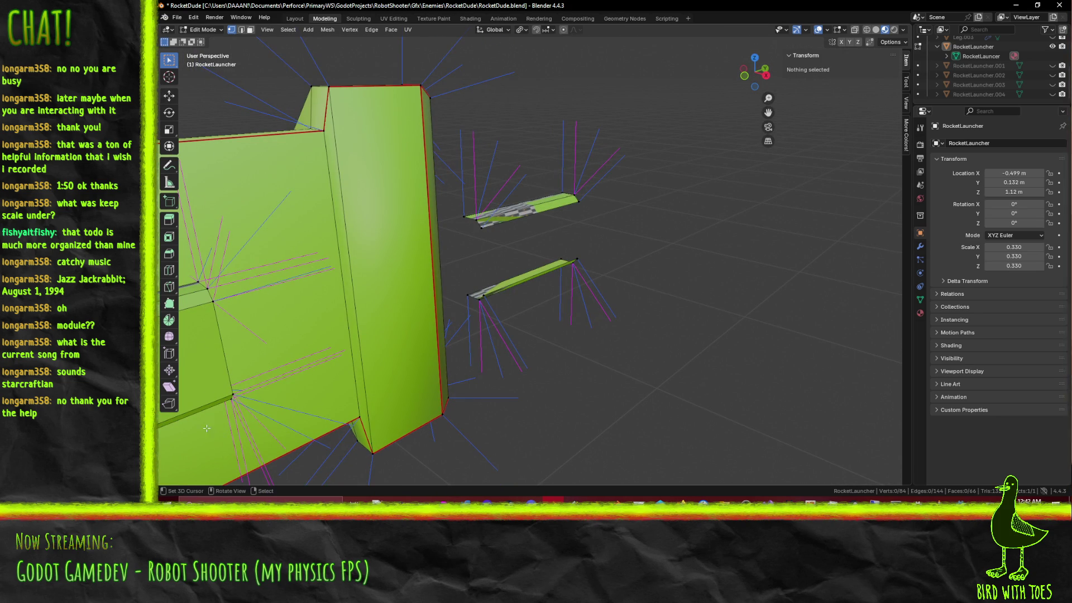
Step: Extrude the upper strip's edges 0.1 m straight up along Z
click(242, 31)
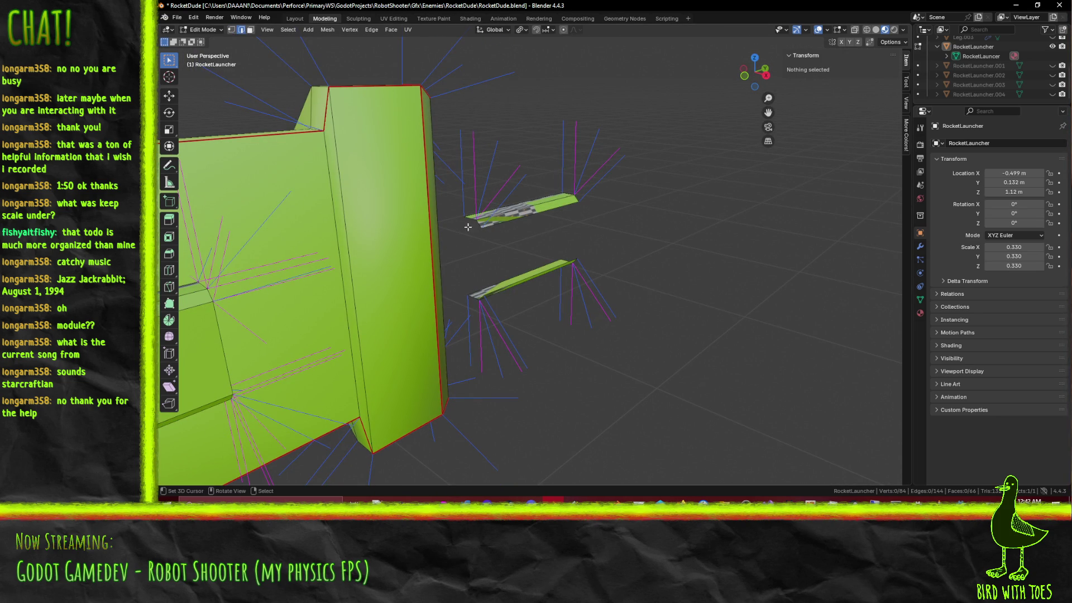
shift+click(471, 221)
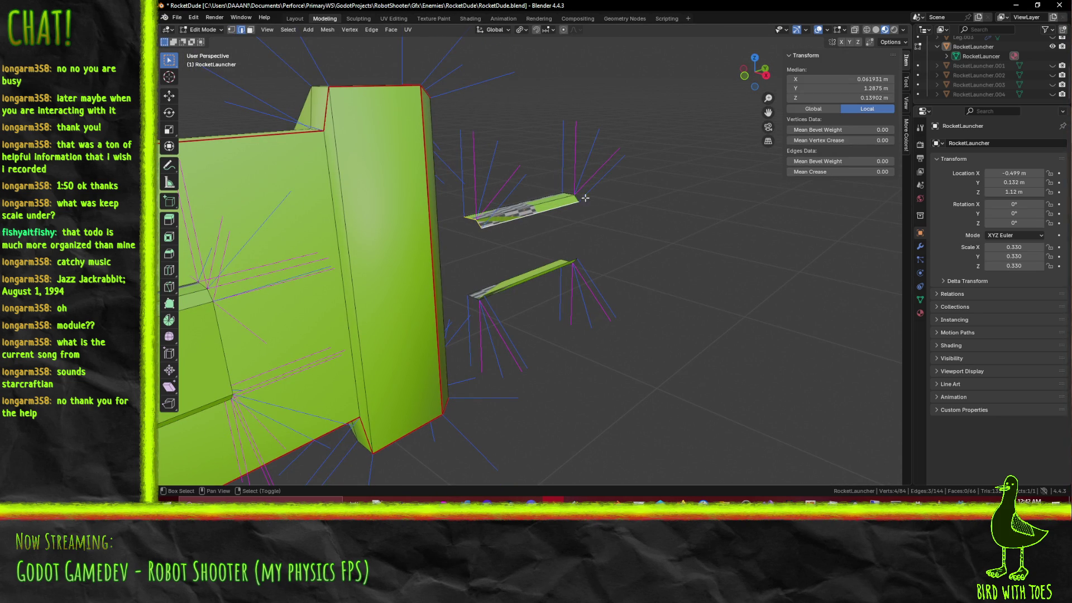
key(e)
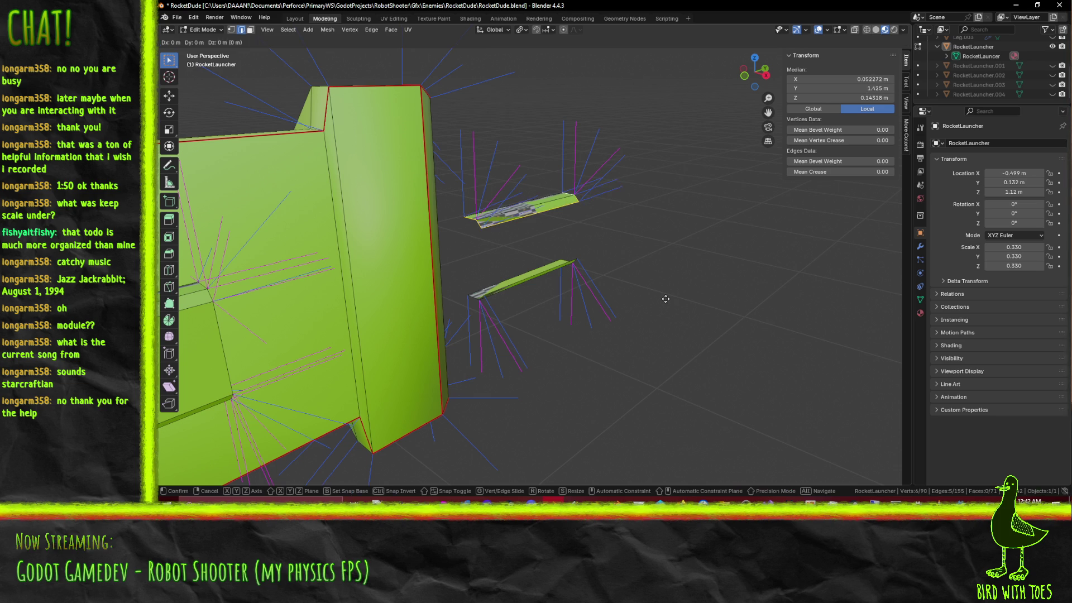
key(z)
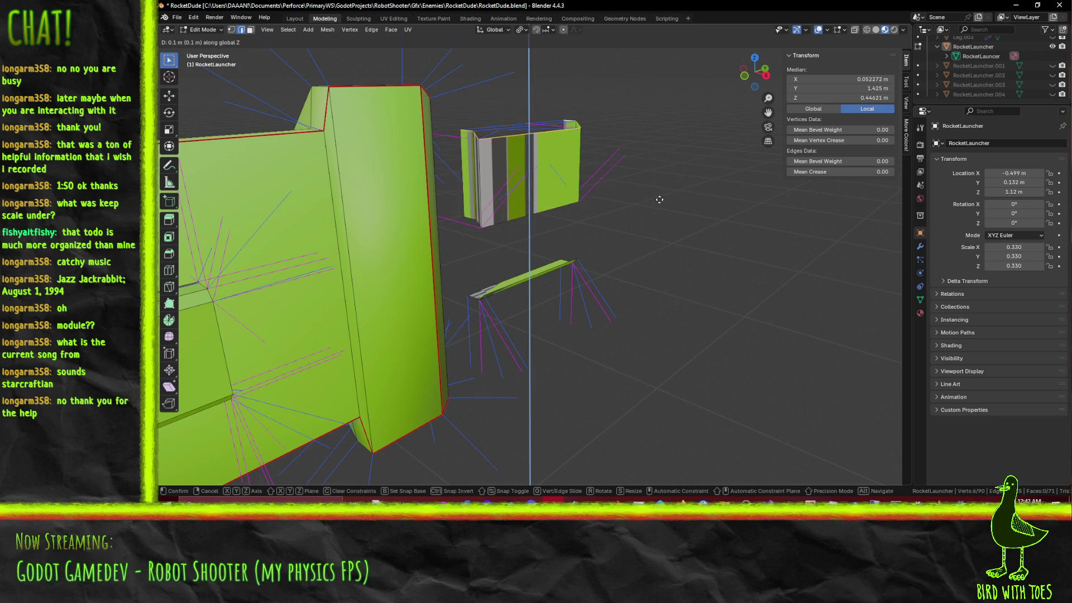
key(Return)
Step: Select the lower strip's edges and extrude them 0.1 m downward
click(473, 308)
click(491, 291)
shift+click(480, 296)
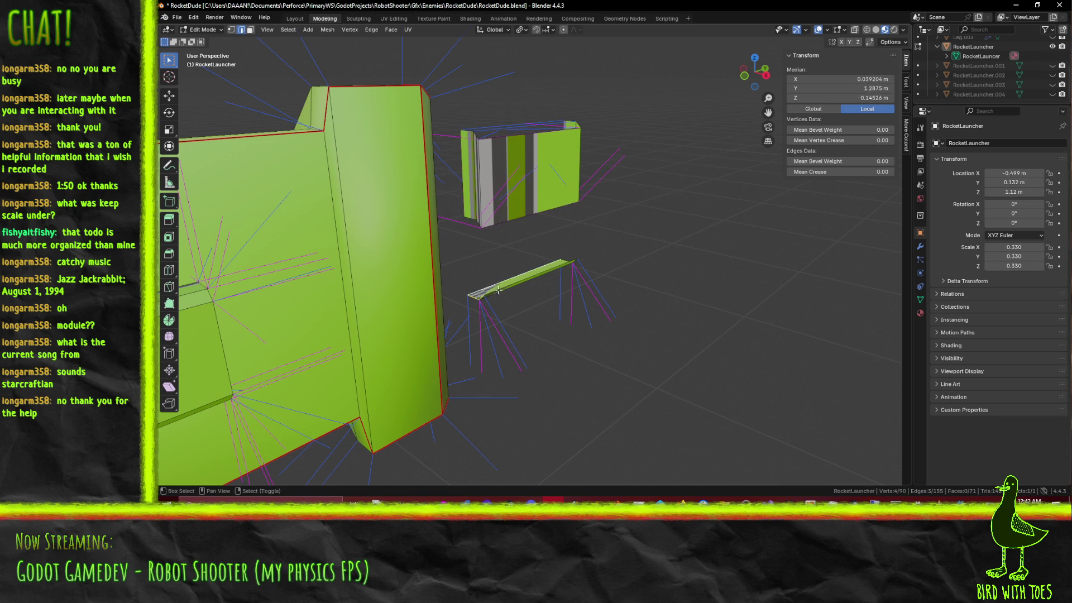
middle_drag(502, 286, 398, 251)
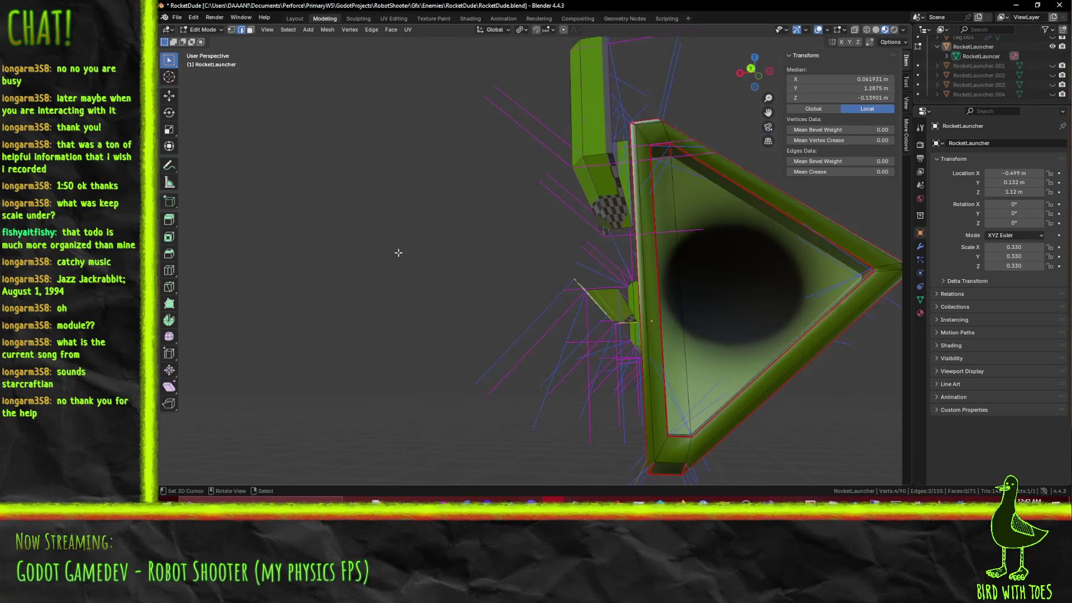
middle_drag(583, 287, 646, 365)
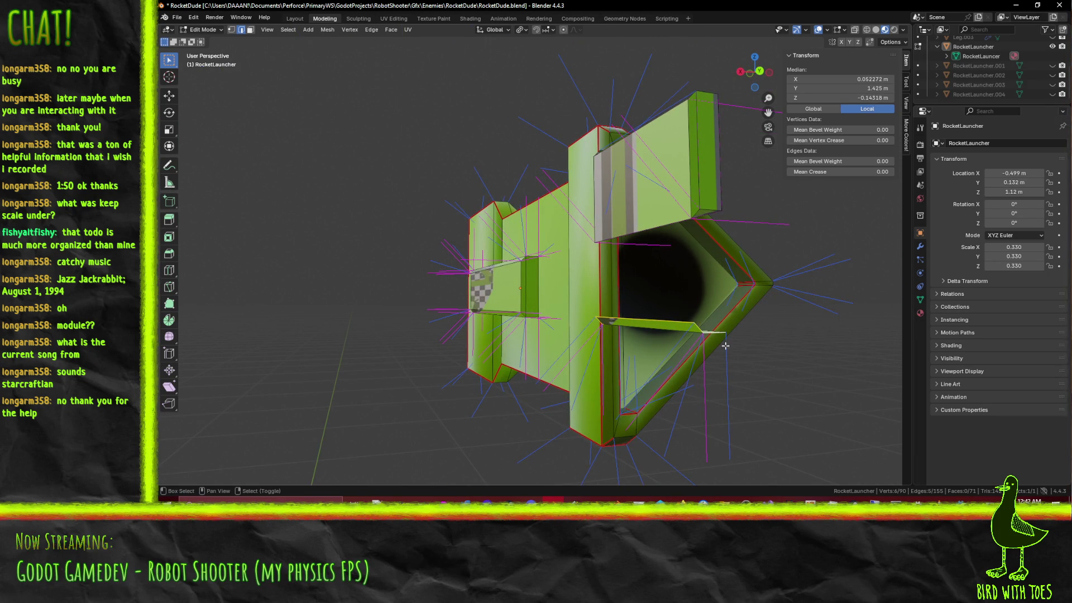
middle_drag(713, 335, 784, 332)
key(g)
key(z)
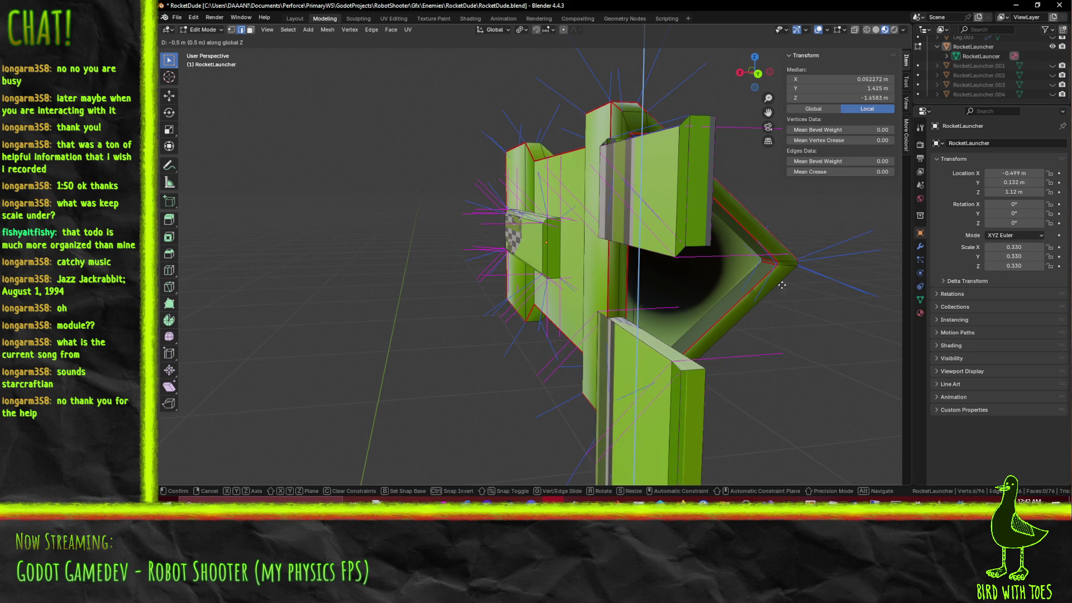
right_click(764, 68)
scroll(639, 311, down, 4)
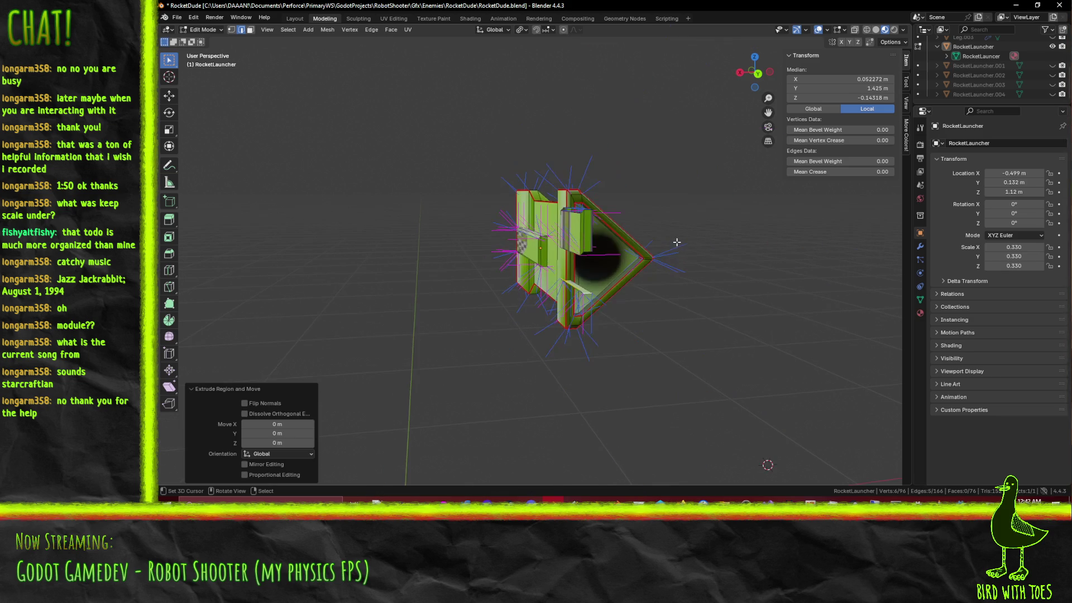
key(g)
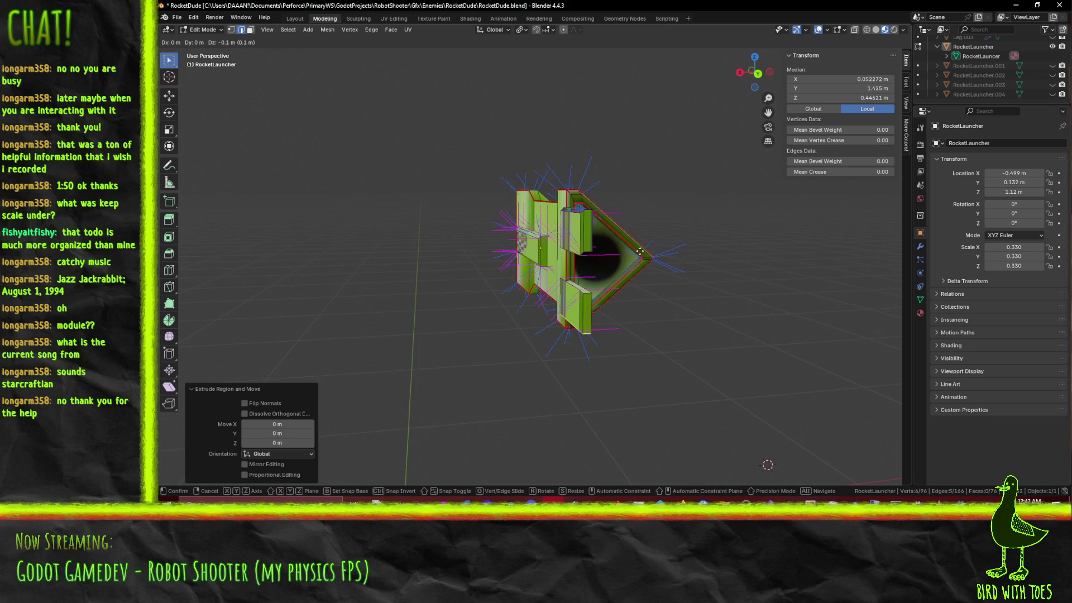
click(637, 219)
Step: Inspect the new walls from side and front views, then clear the selection
key(KP_3)
key(KP_1)
key(KP_3)
mouse_move(624, 253)
ctrl+middle_down()
mouse_move(612, 307)
mouse_move(482, 274)
ctrl+middle_up()
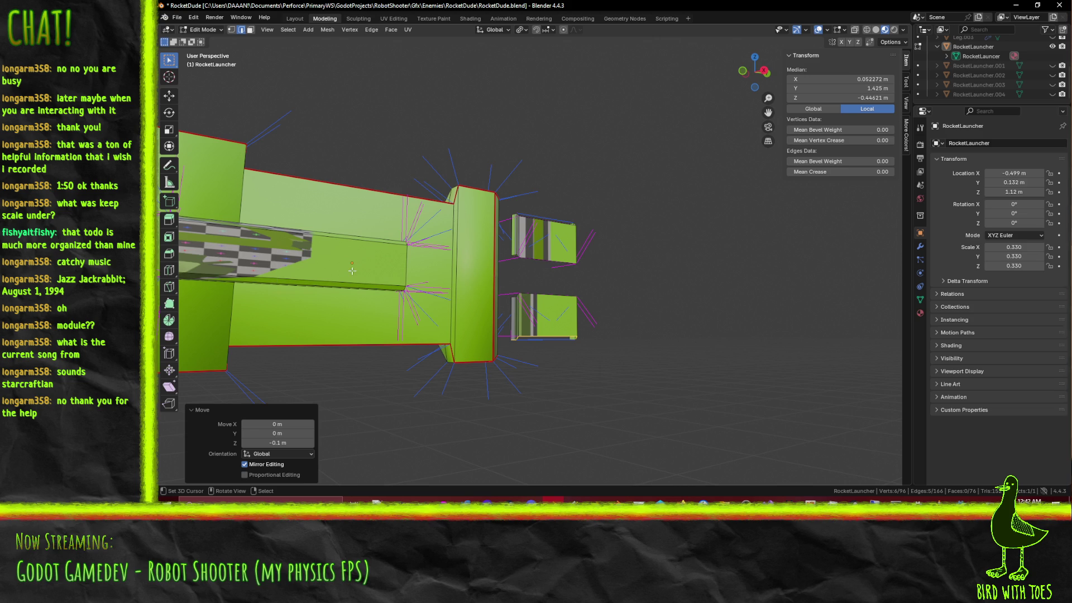
middle_drag(580, 287, 607, 308)
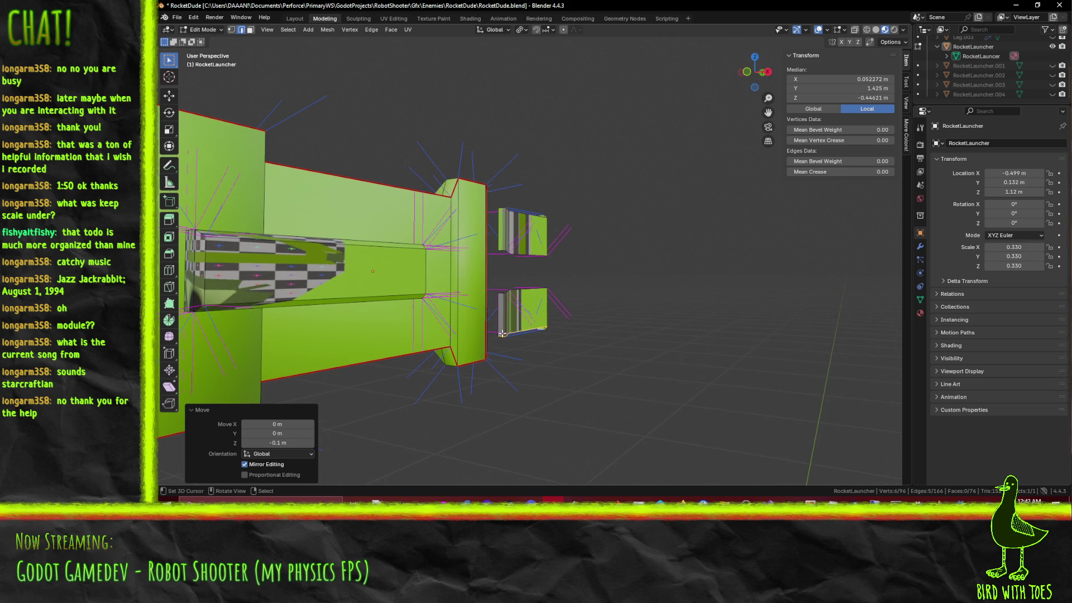
scroll(541, 268, up, 4)
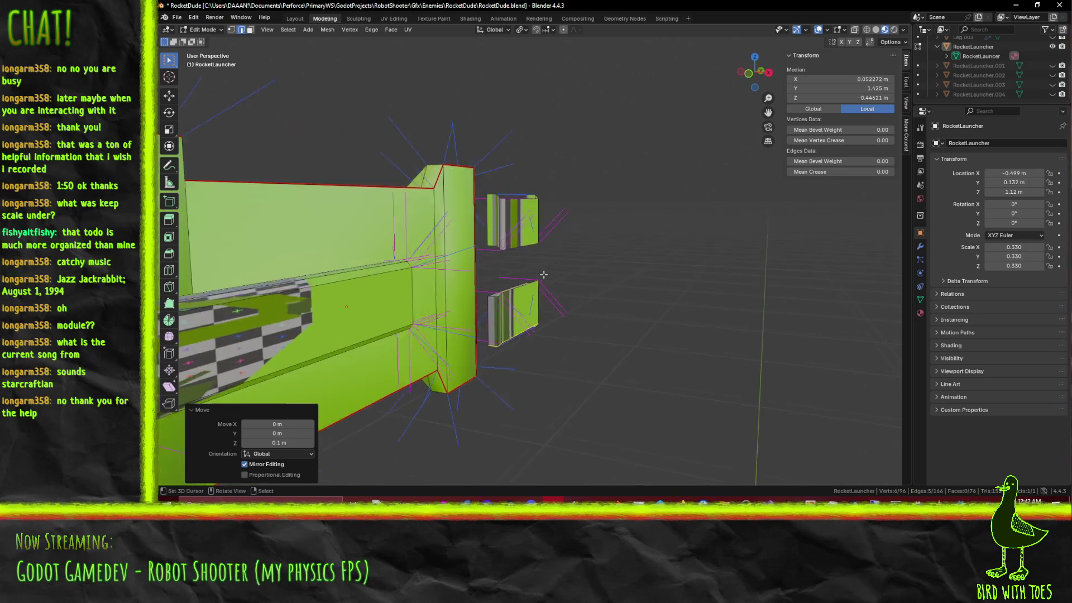
click(546, 259)
Step: Fill a face between two opposite edges of the lower shell piece
mouse_move(545, 259)
middle_down()
mouse_move(480, 227)
mouse_move(393, 240)
mouse_move(574, 242)
mouse_move(497, 231)
middle_up()
mouse_move(706, 196)
middle_down()
mouse_move(716, 203)
mouse_move(693, 177)
mouse_move(605, 138)
mouse_move(631, 196)
middle_up()
middle_drag(644, 398, 693, 392)
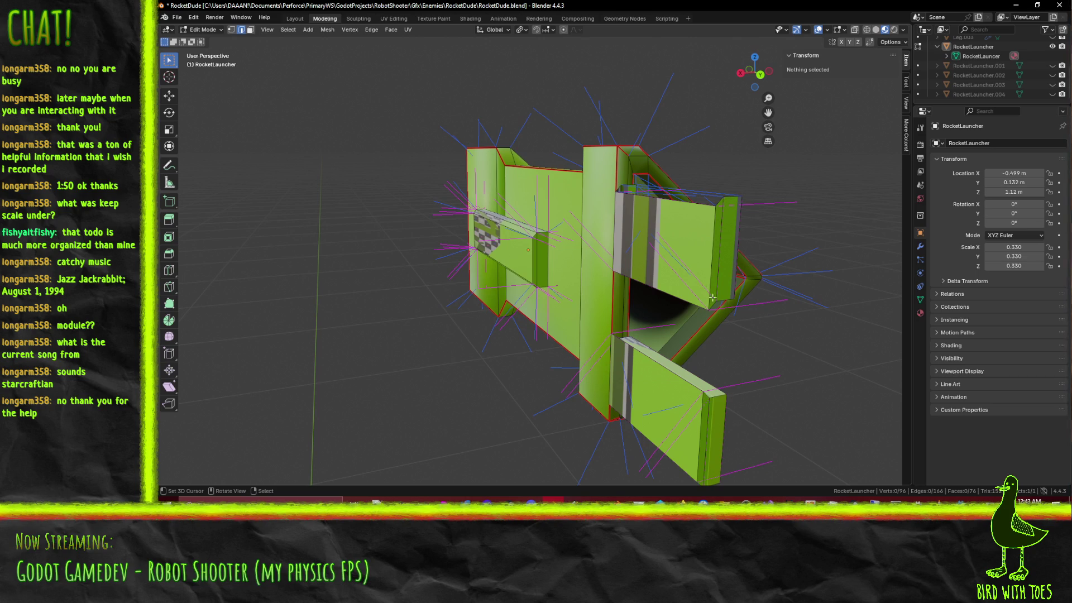
mouse_move(620, 360)
middle_down()
mouse_move(674, 356)
mouse_move(660, 389)
middle_up()
middle_drag(608, 355, 608, 354)
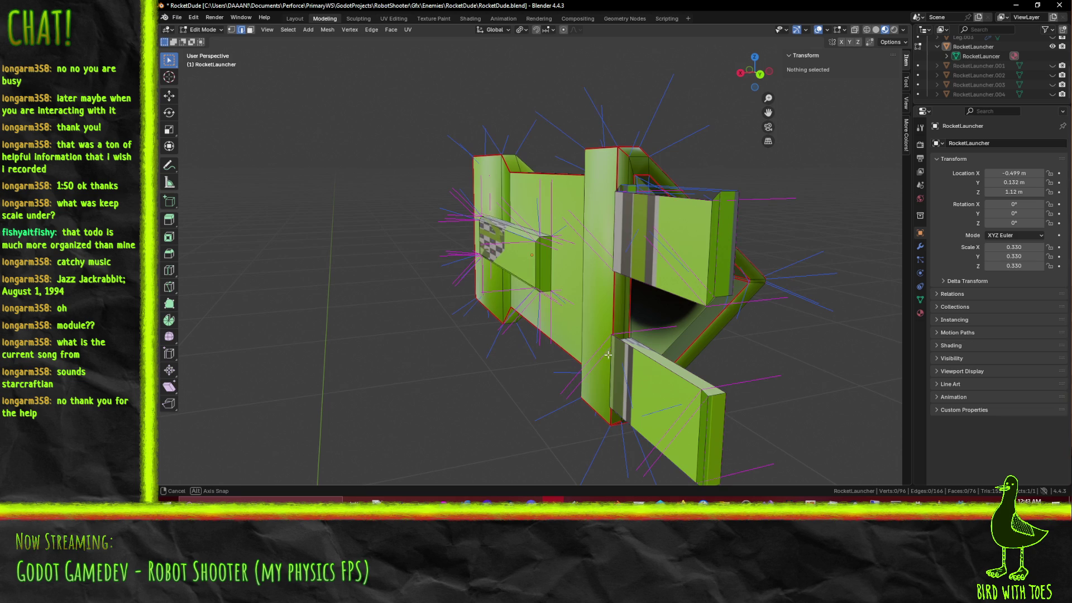
click(702, 394)
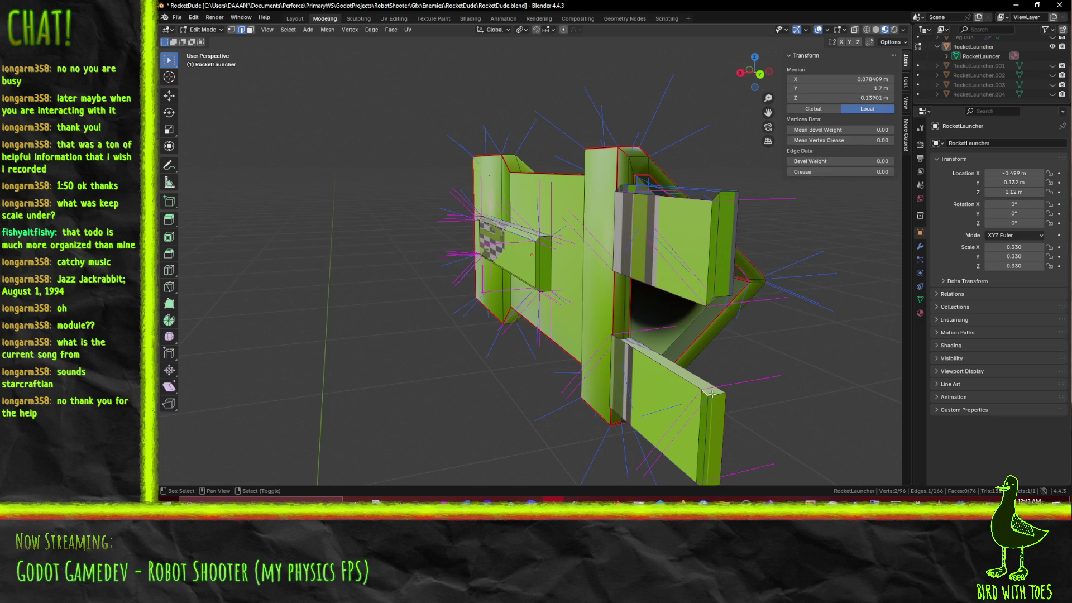
shift+click(715, 308)
middle_drag(749, 345, 751, 377)
key(f)
Step: Select two vertical edges on the lower shell piece and view it from the right
click(702, 412)
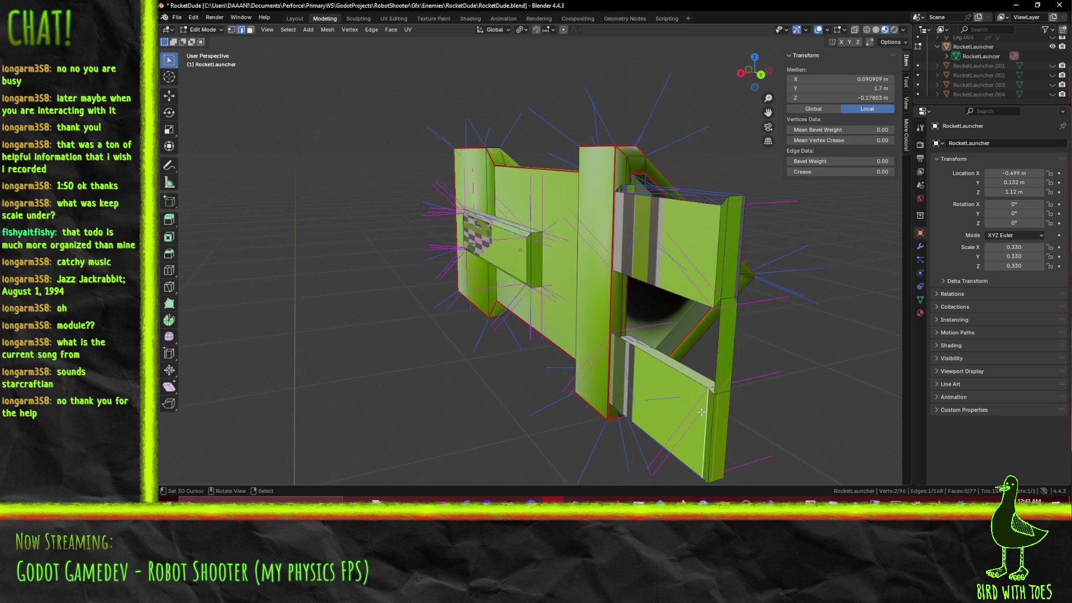
shift+click(703, 276)
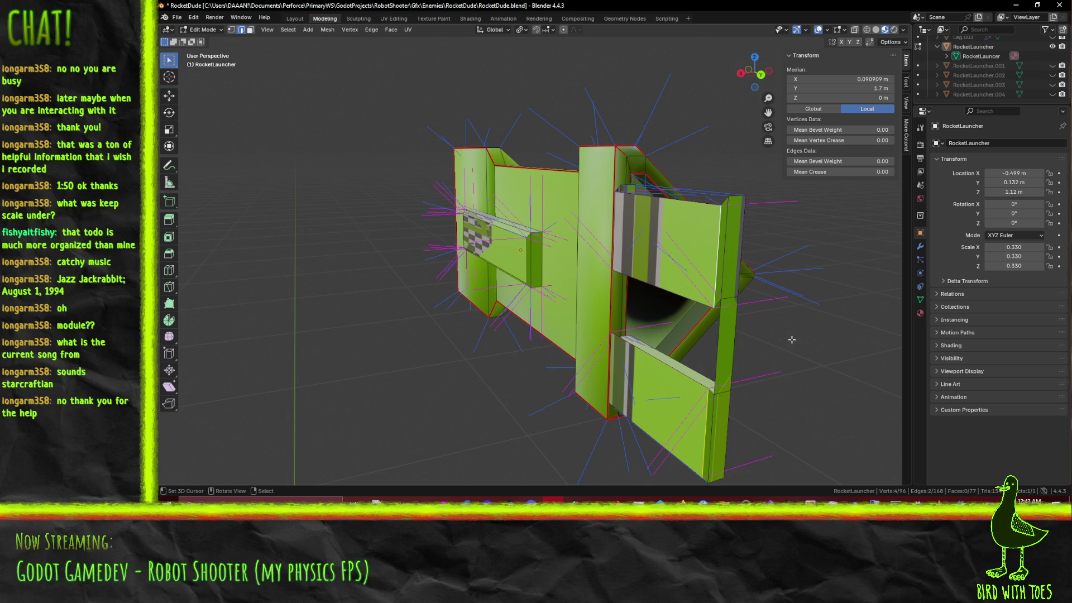
key(KP_3)
Step: Shift the shell piece's vertical edges 0.01 m, then 0.02 m along Y
key(g)
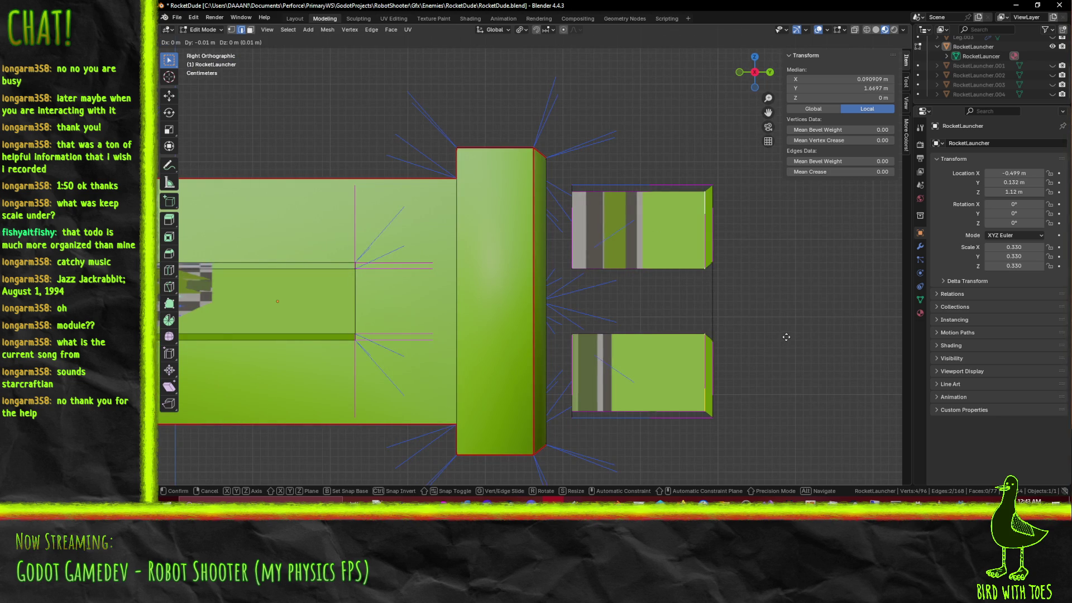
click(786, 337)
middle_drag(786, 337, 527, 222)
click(514, 220)
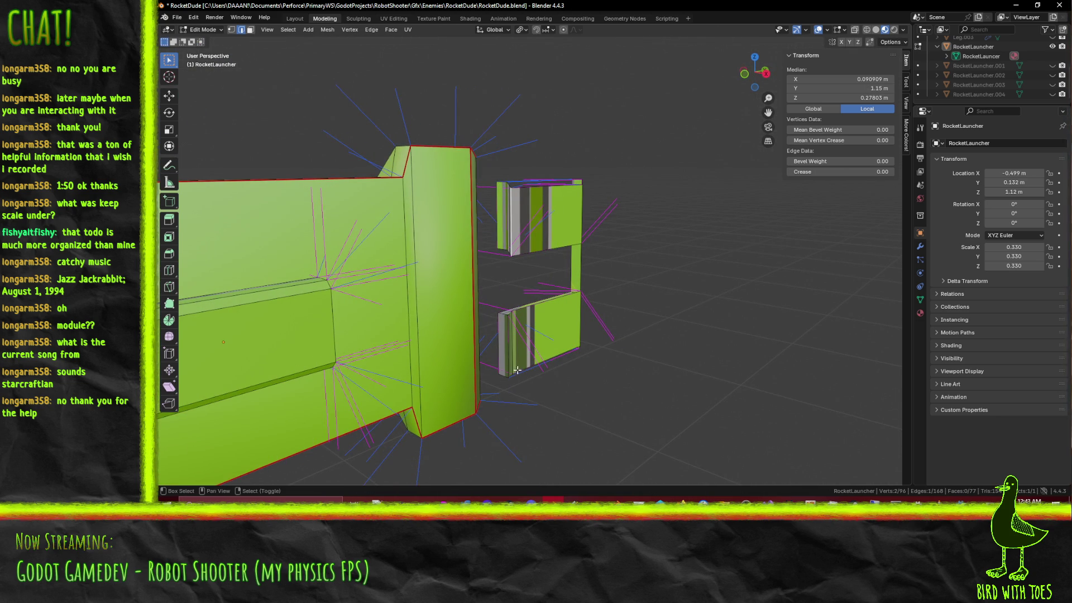
shift+click(509, 356)
key(KP_3)
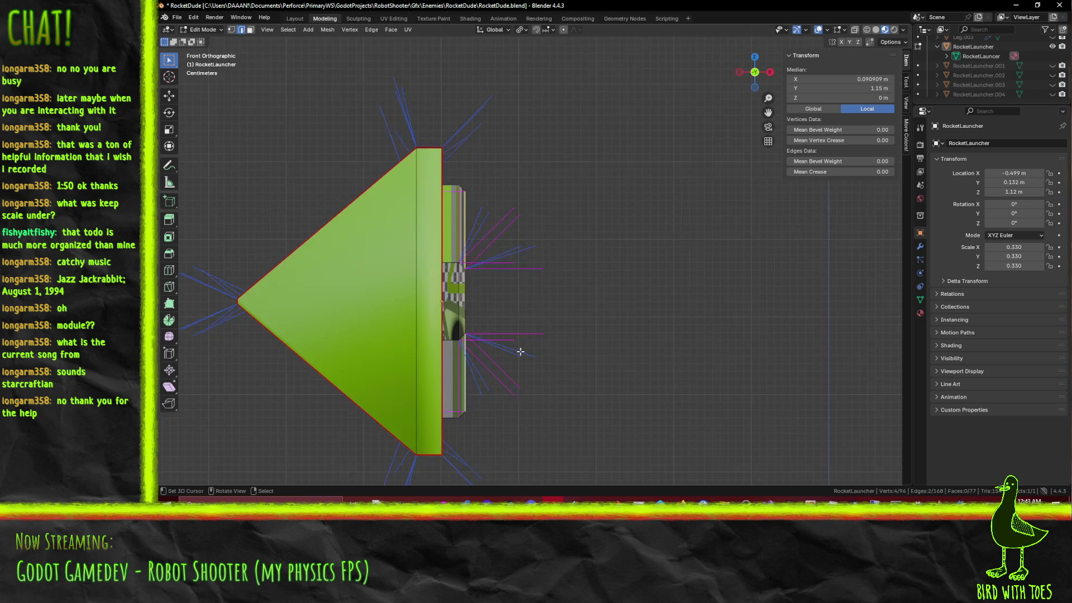
key(g)
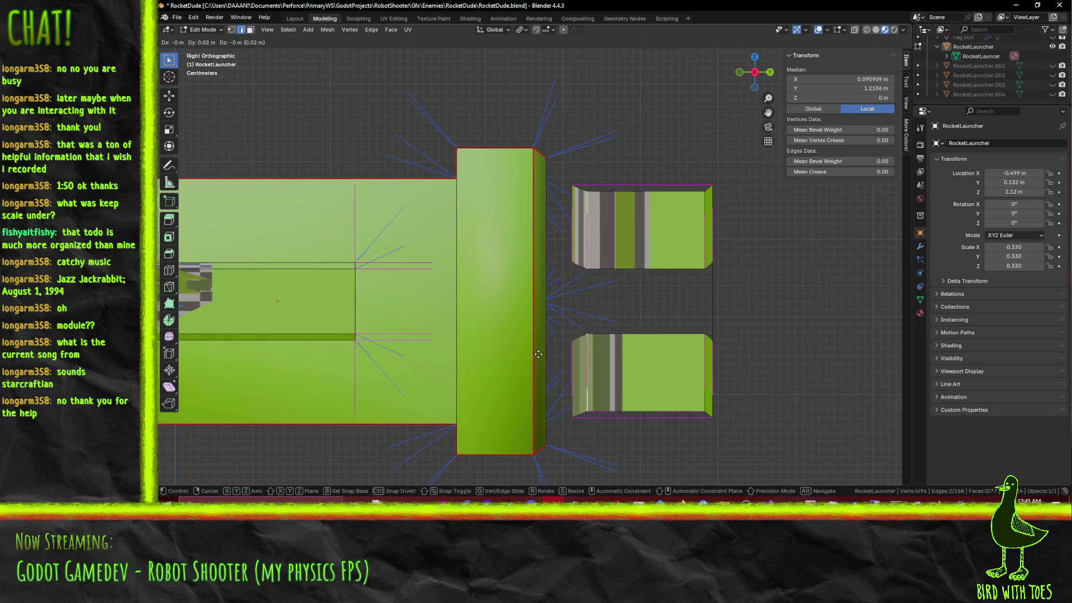
click(527, 353)
middle_drag(527, 353, 530, 367)
Step: Add an edge on the upper box and move the selected edges again in Right view
shift+click(537, 248)
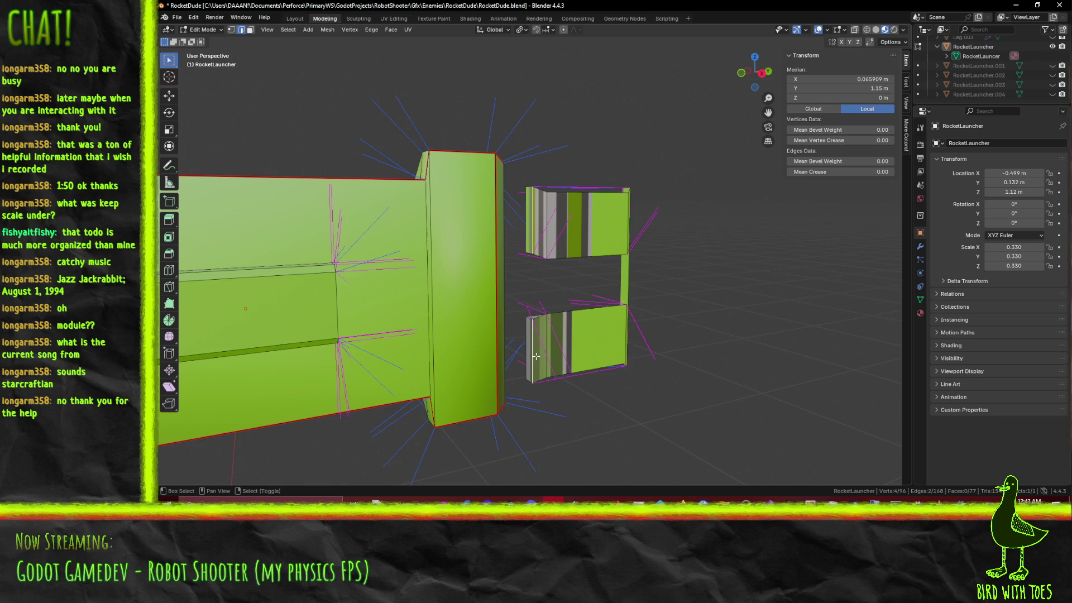
key(KP_3)
key(g)
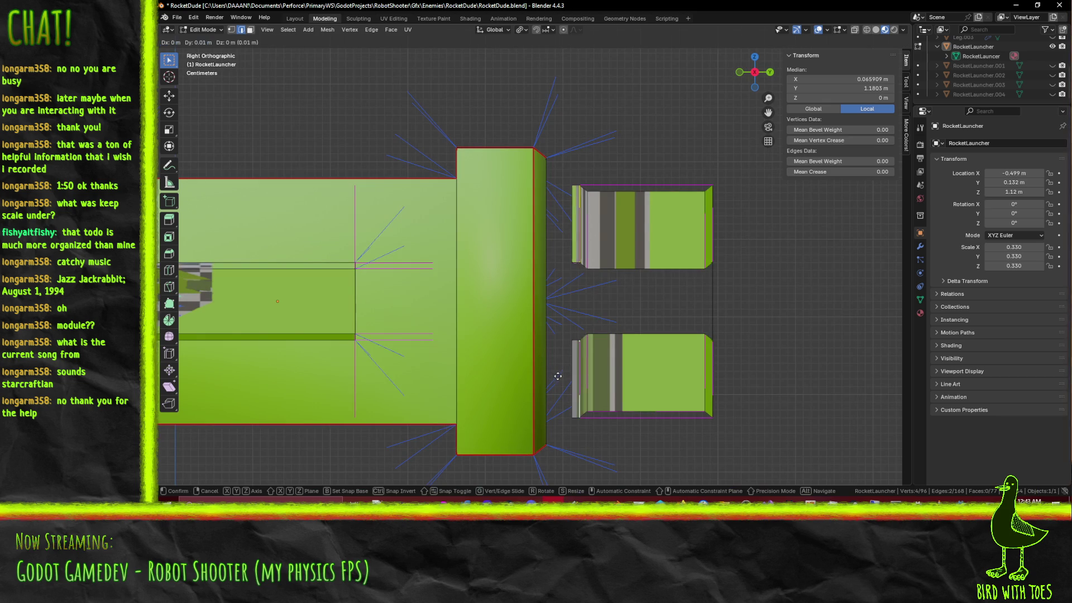
click(561, 376)
click(562, 376)
mouse_move(562, 375)
middle_down()
mouse_move(626, 358)
mouse_move(620, 379)
mouse_move(678, 350)
mouse_move(857, 369)
mouse_move(625, 323)
middle_up()
Step: Fill the three open gaps on the split shell pieces with new faces
click(459, 201)
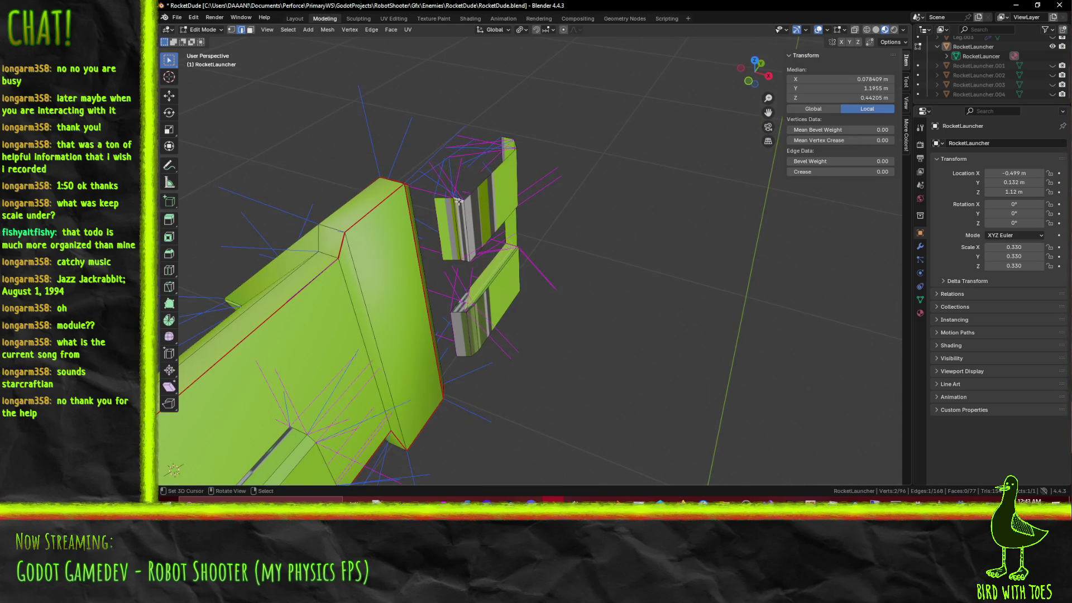
key(f)
shift+click(452, 196)
key(f)
middle_drag(452, 196, 425, 208)
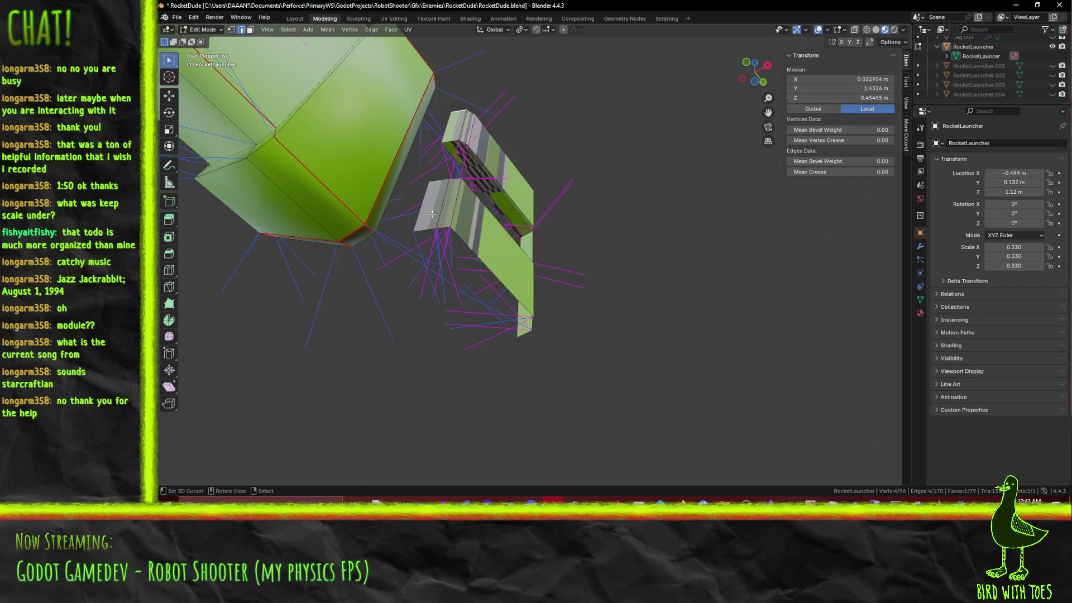
key(f)
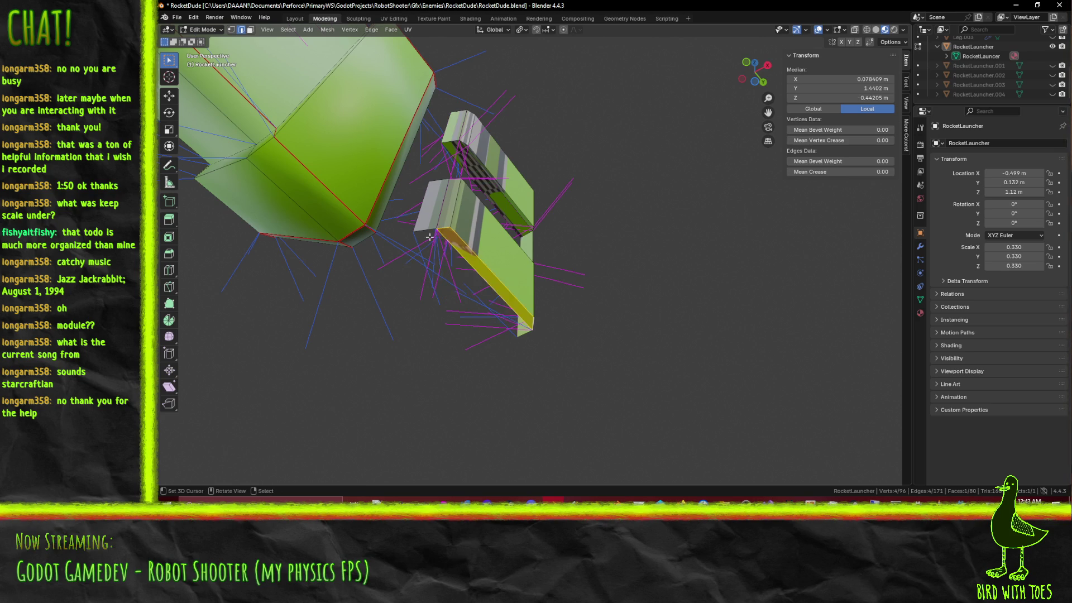
middle_drag(534, 322, 557, 311)
Step: Extrude the outer vertical edges 0.05 m along Y from the right-side view
click(559, 240)
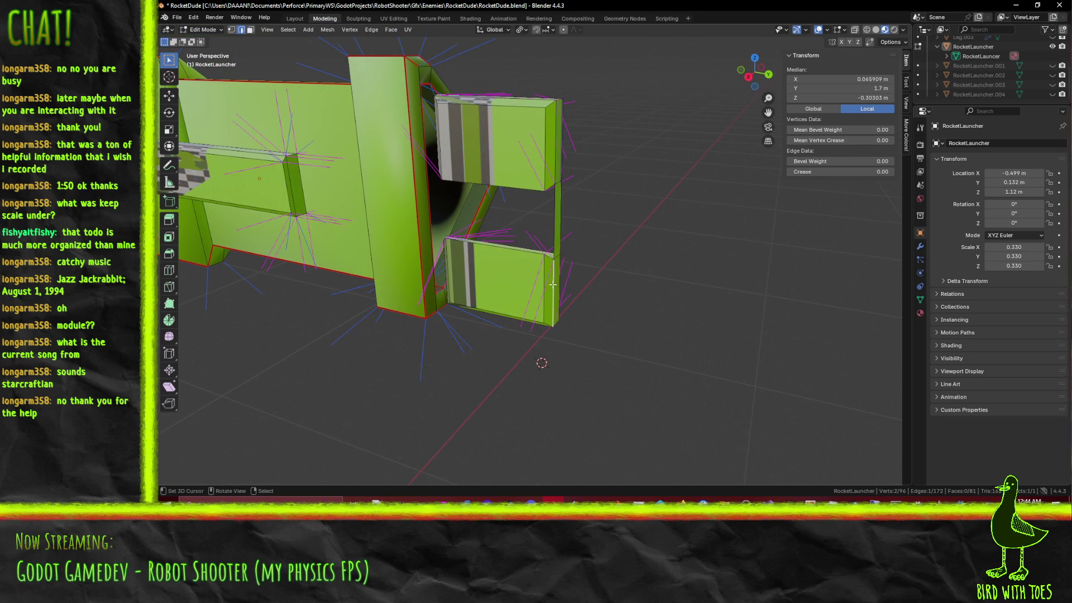
shift+click(556, 232)
shift+click(554, 165)
key(KP_3)
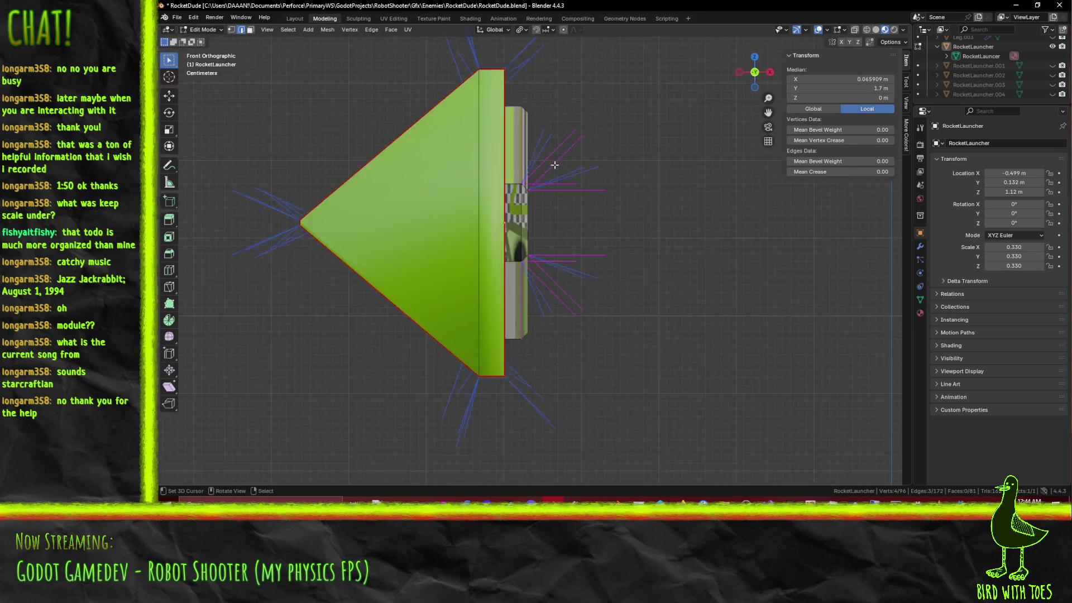
key(e)
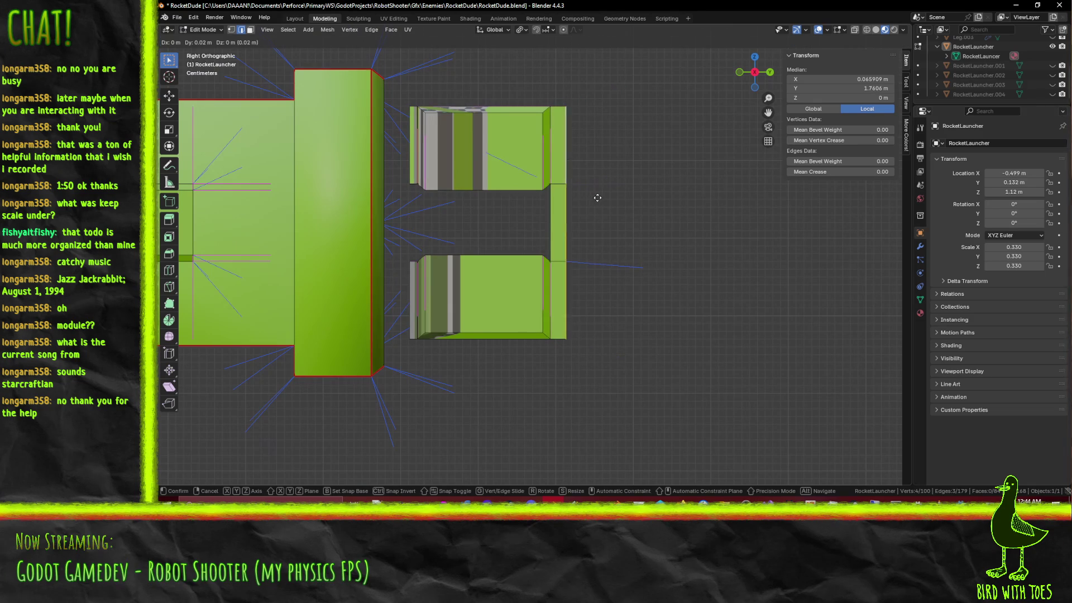
key(Escape)
middle_drag(609, 200, 562, 103)
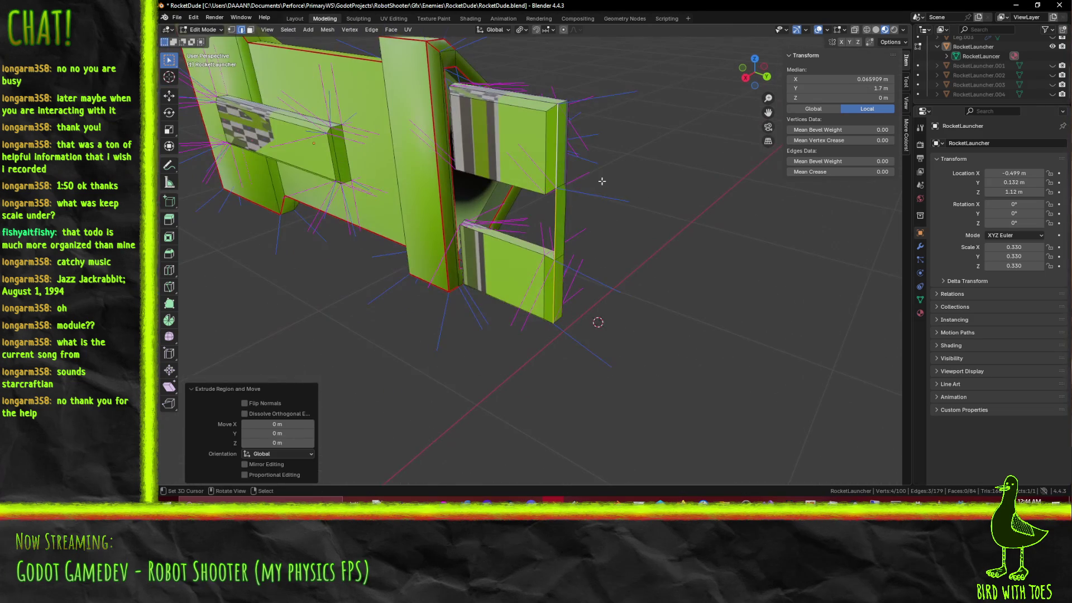
key(ctrl+z)
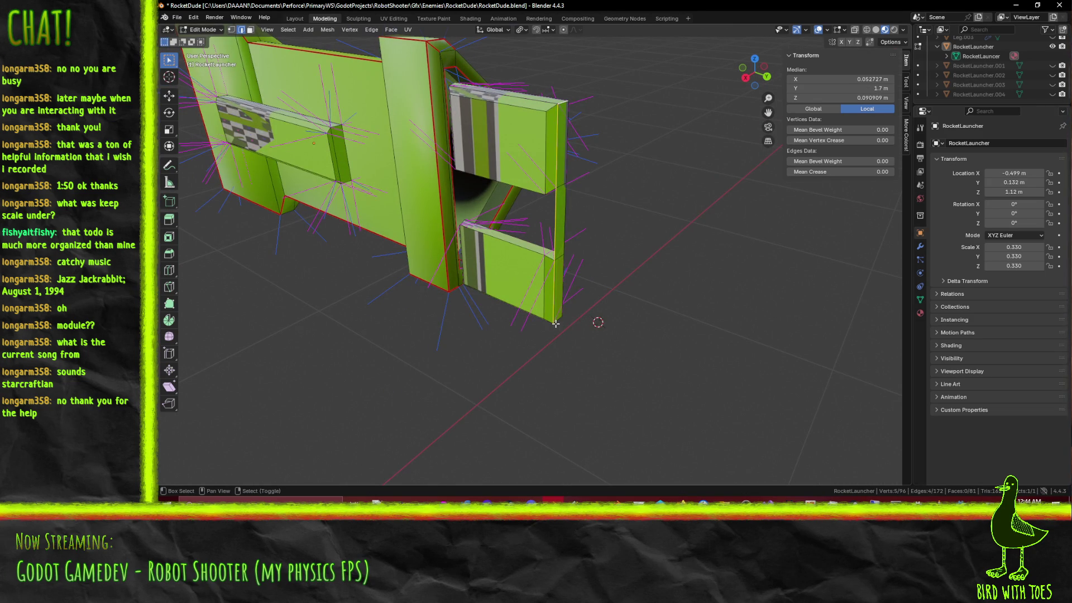
key(KP_3)
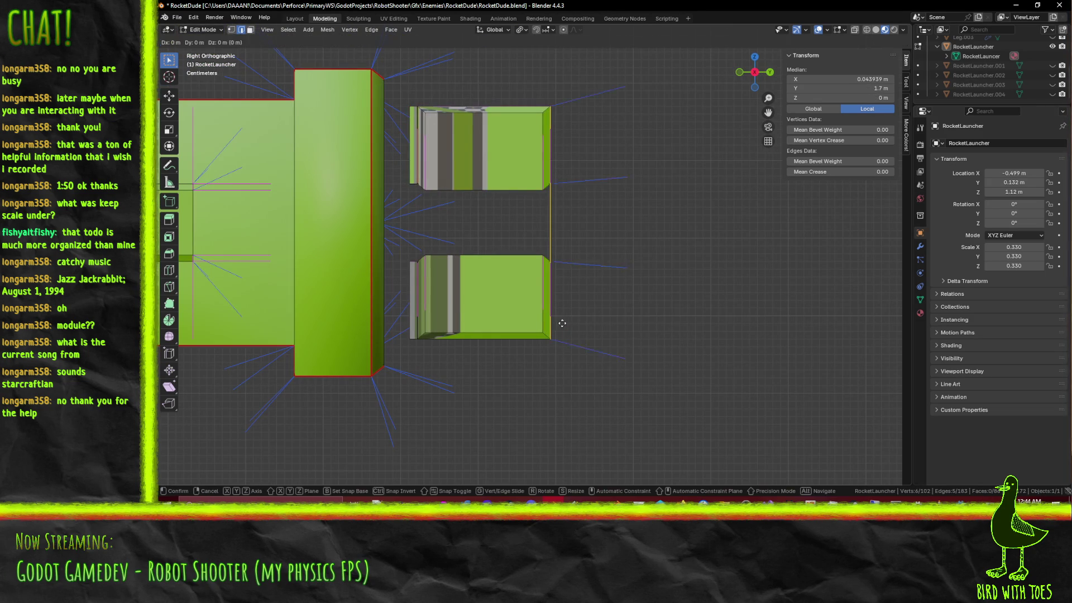
key(e)
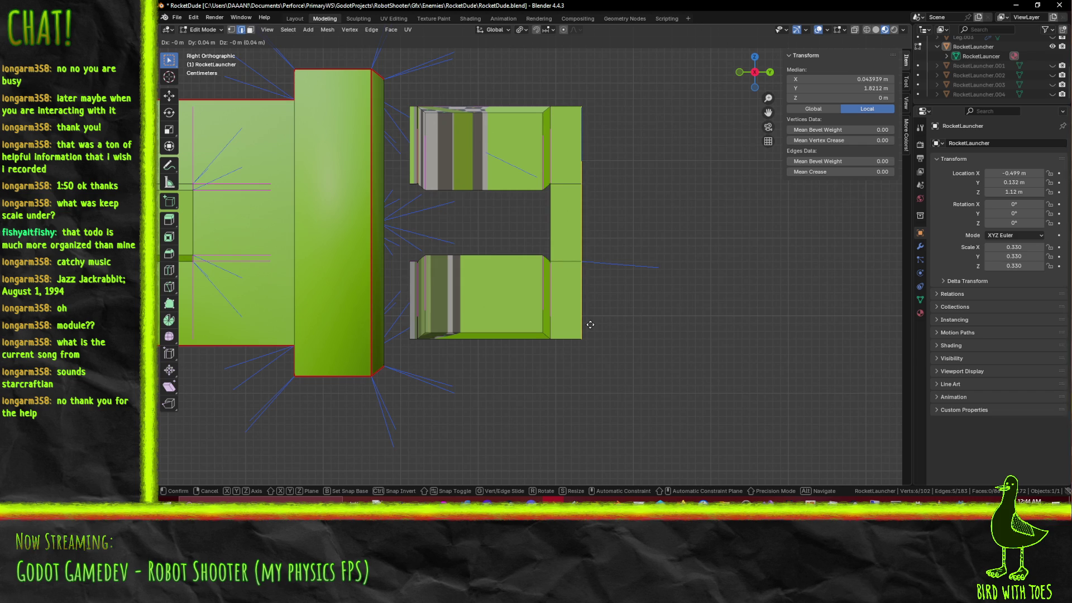
click(594, 324)
middle_drag(595, 324, 417, 435)
click(250, 30)
Step: Delete the lower and upper inner faces of the split front pieces
click(551, 304)
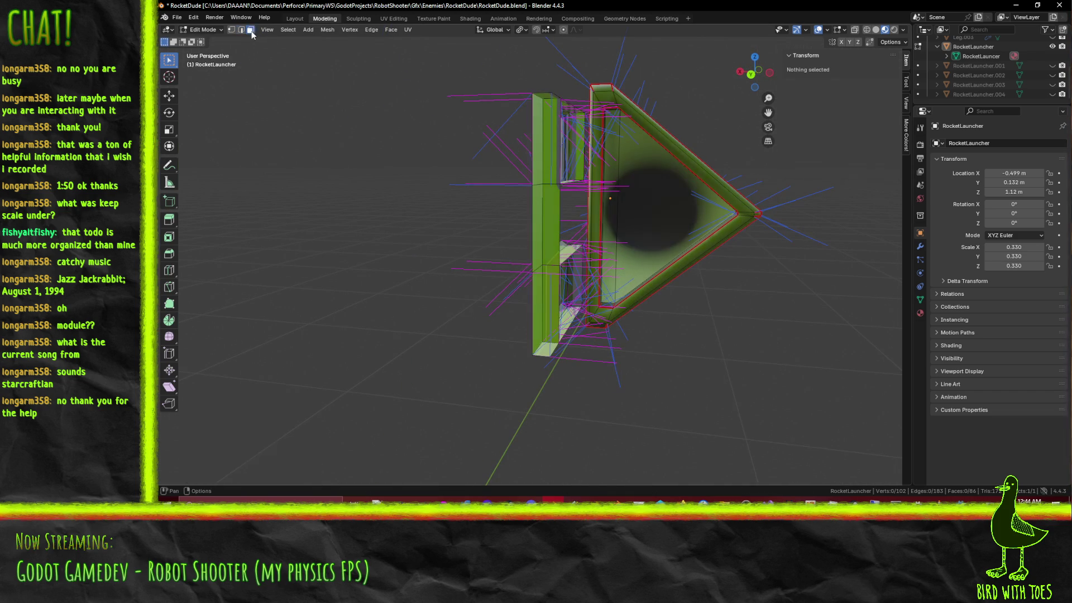
shift+click(551, 130)
key(x)
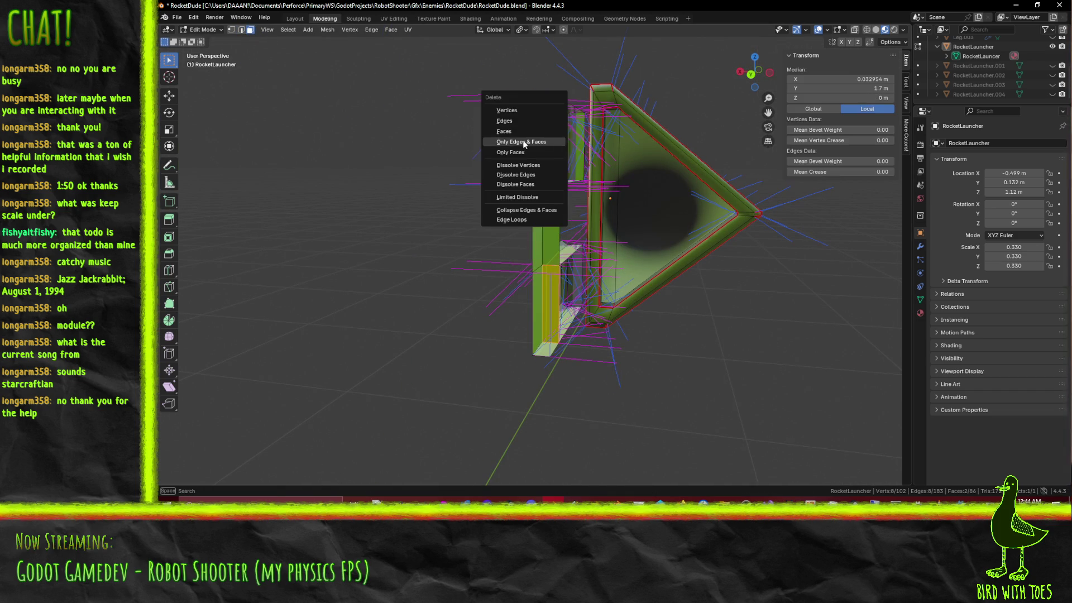
click(515, 131)
scroll(479, 204, up, 3)
mouse_move(479, 203)
middle_down()
mouse_move(418, 222)
mouse_move(418, 177)
mouse_move(635, 222)
middle_up()
Step: In wireframe, box-select the front pieces and move them -0.38 m along Y
key(KP_3)
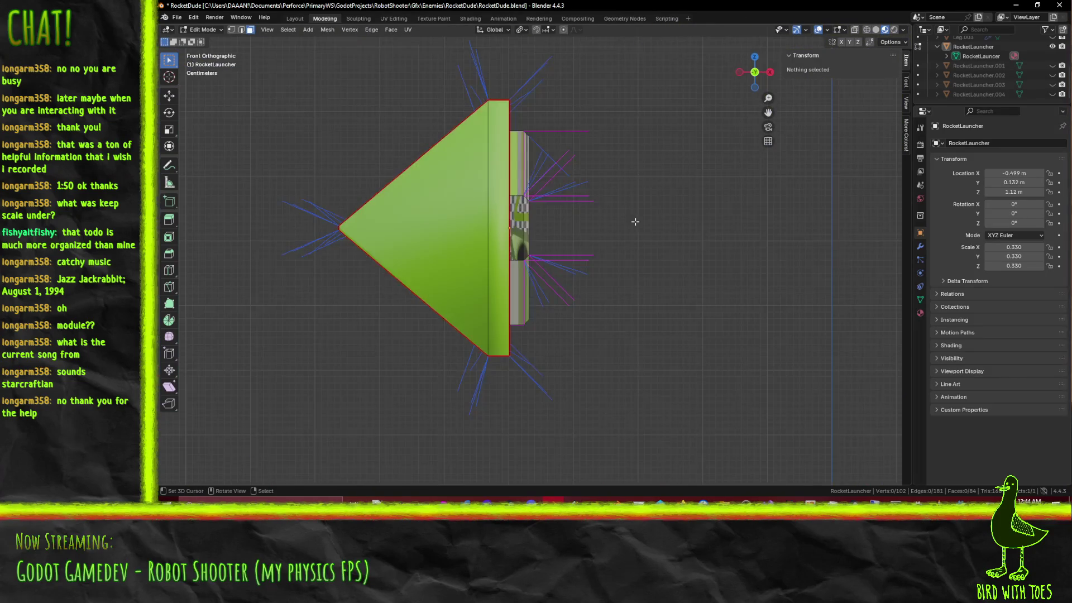
key(z)
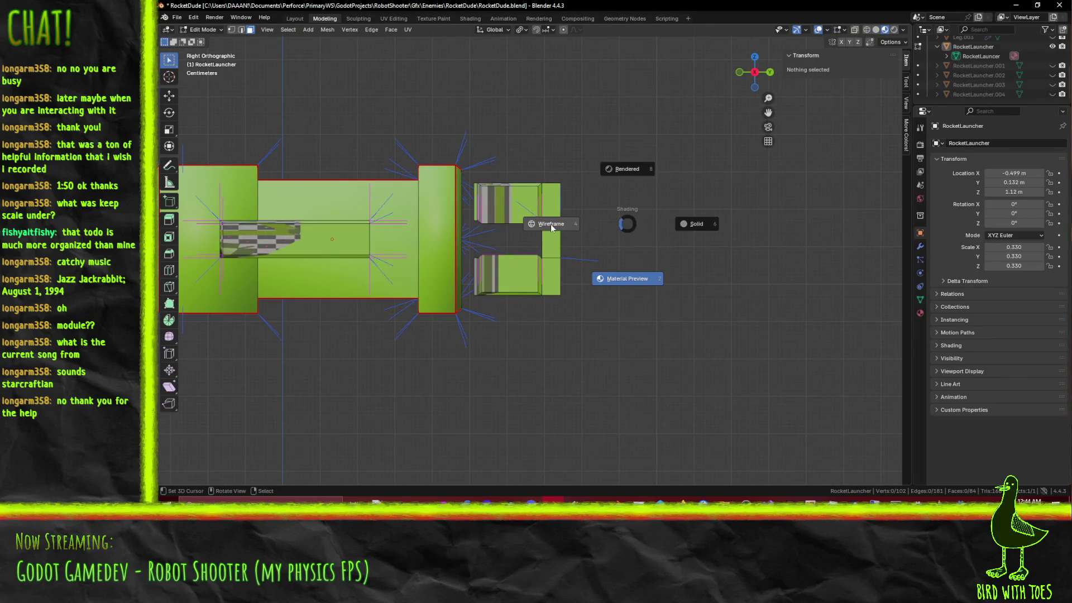
click(551, 226)
mouse_move(465, 173)
mouse_down()
mouse_move(527, 239)
mouse_move(629, 301)
mouse_up()
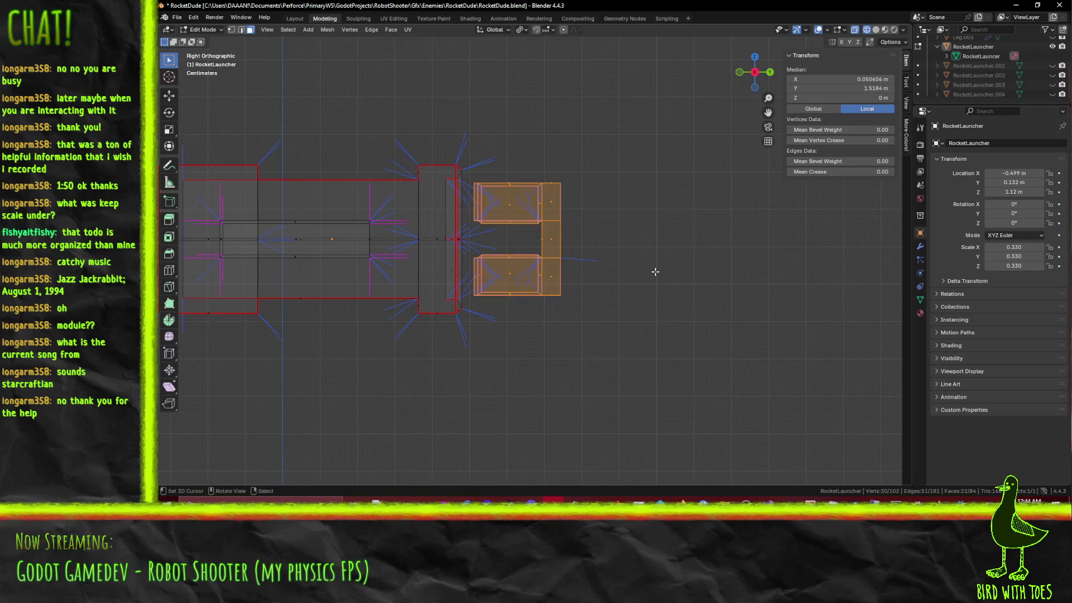
key(g)
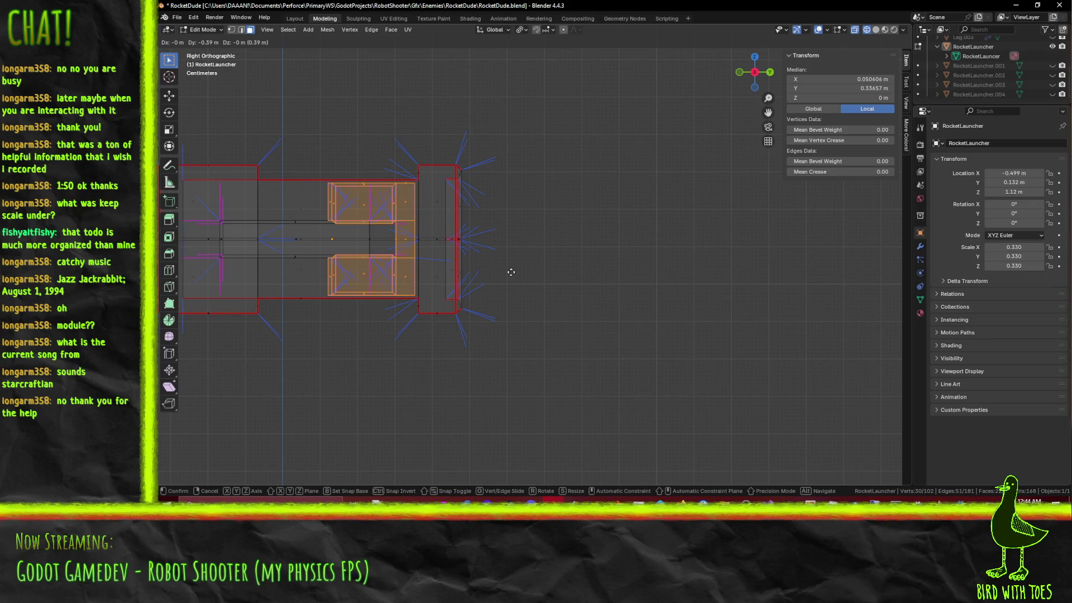
click(512, 272)
mouse_move(467, 282)
shift+middle_down()
mouse_move(636, 264)
mouse_move(543, 304)
mouse_move(553, 316)
mouse_move(518, 270)
mouse_move(599, 302)
shift+middle_up()
scroll(603, 282, up, 3)
Step: Return to material preview shading and select the centre face from the right view
key(z)
click(634, 356)
mouse_move(634, 356)
middle_down()
mouse_move(589, 339)
mouse_move(555, 304)
mouse_move(592, 263)
middle_up()
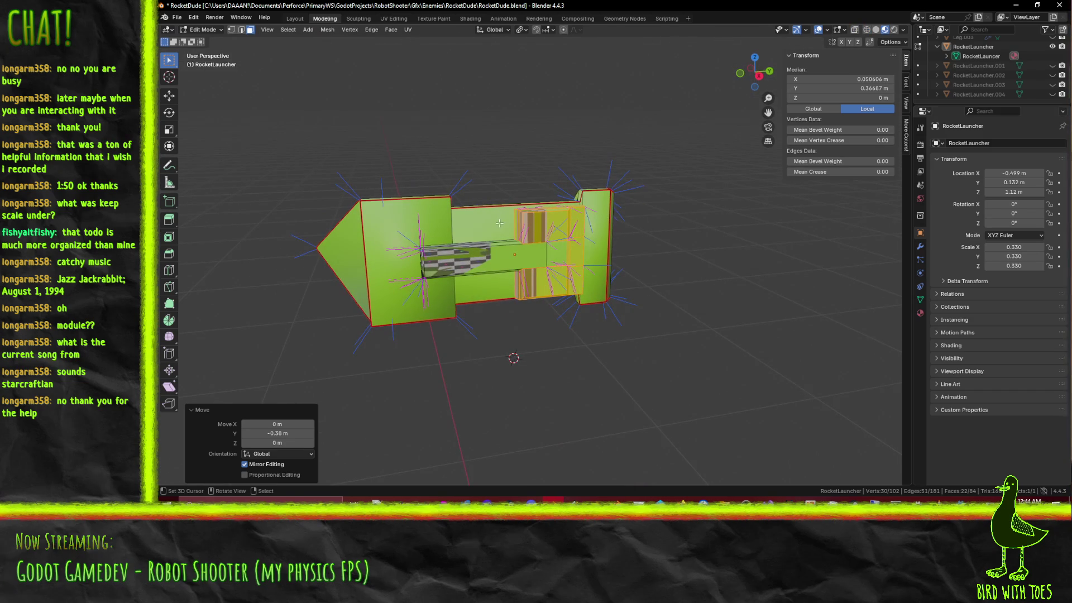
middle_drag(496, 275, 459, 255)
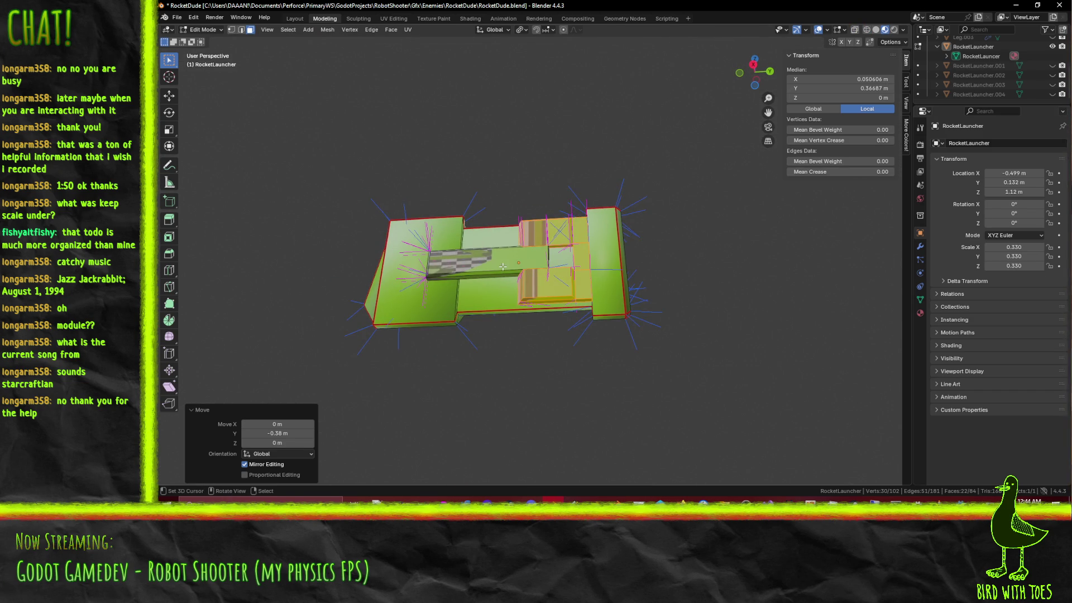
key(KP_3)
scroll(502, 267, up, 5)
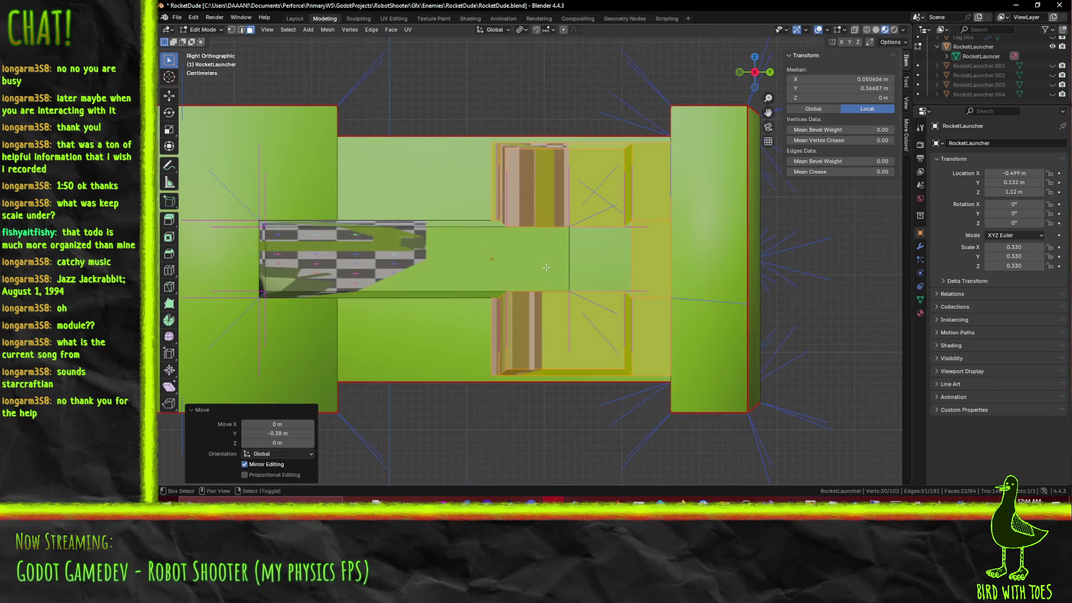
click(390, 253)
Step: Add the narrow neighbouring face and shift both faces 0.06 m along Y
middle_drag(413, 266, 486, 277)
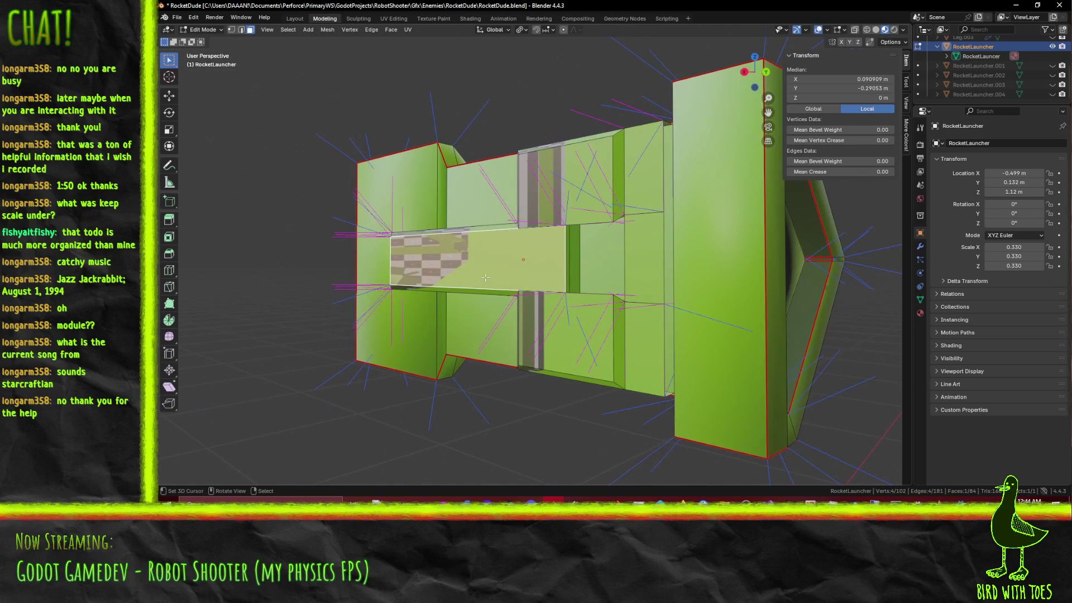
shift+click(569, 263)
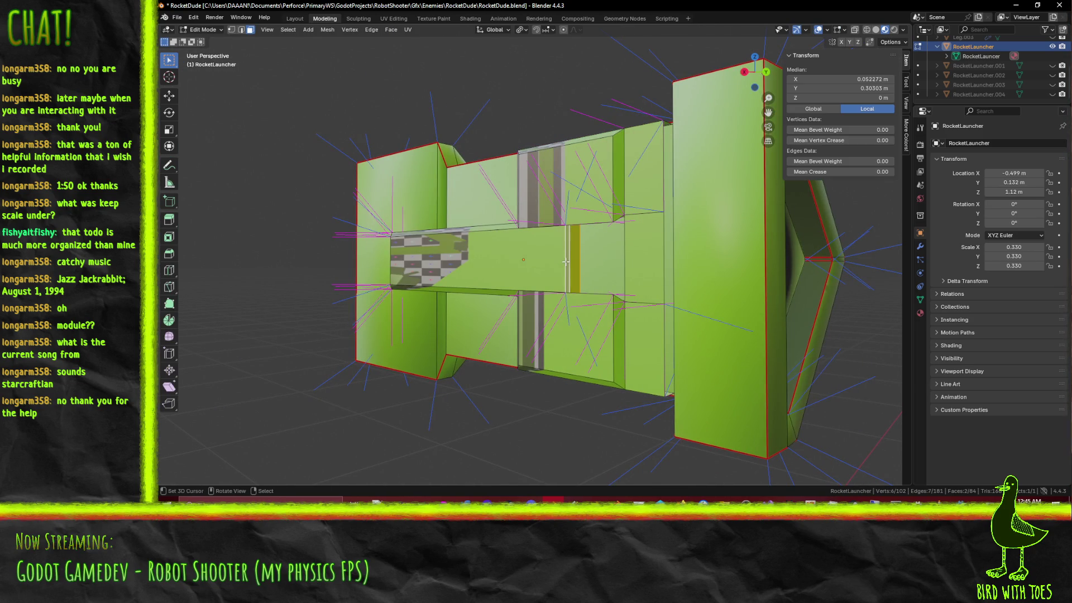
key(KP_3)
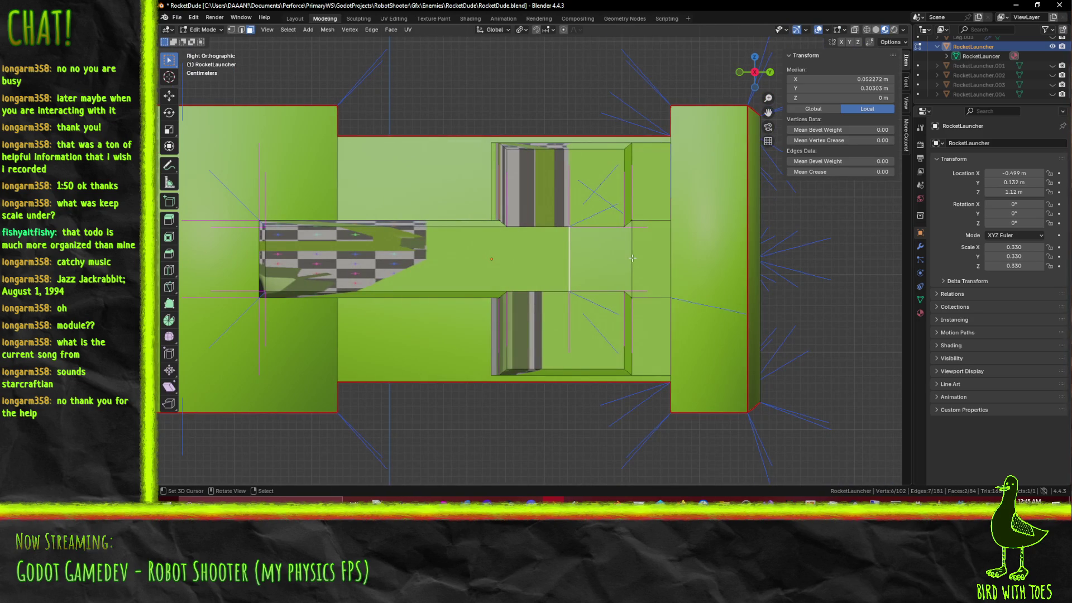
key(g)
key(z)
key(y)
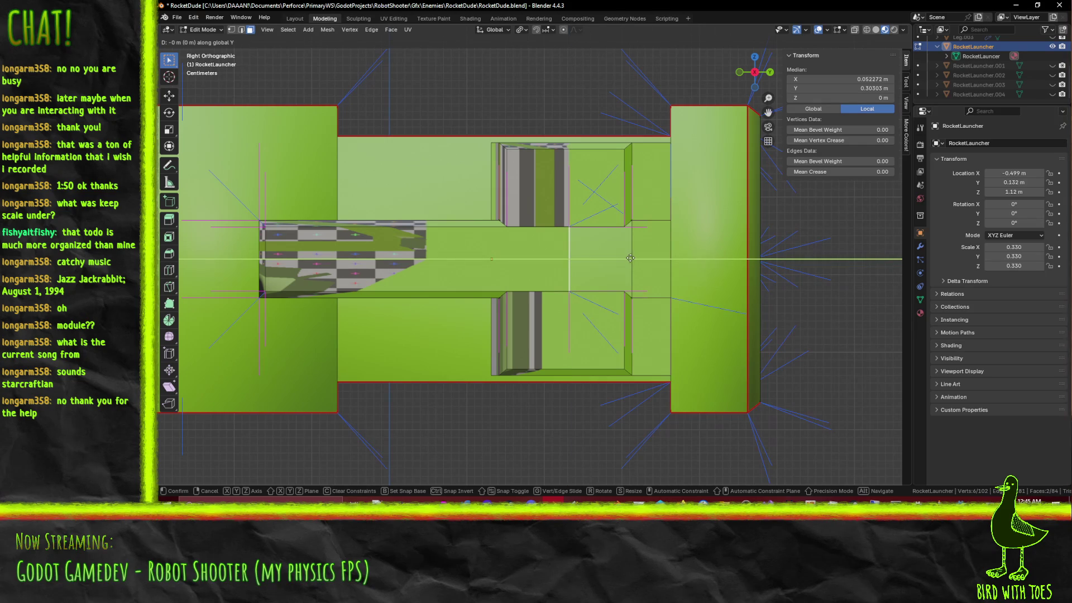
click(583, 259)
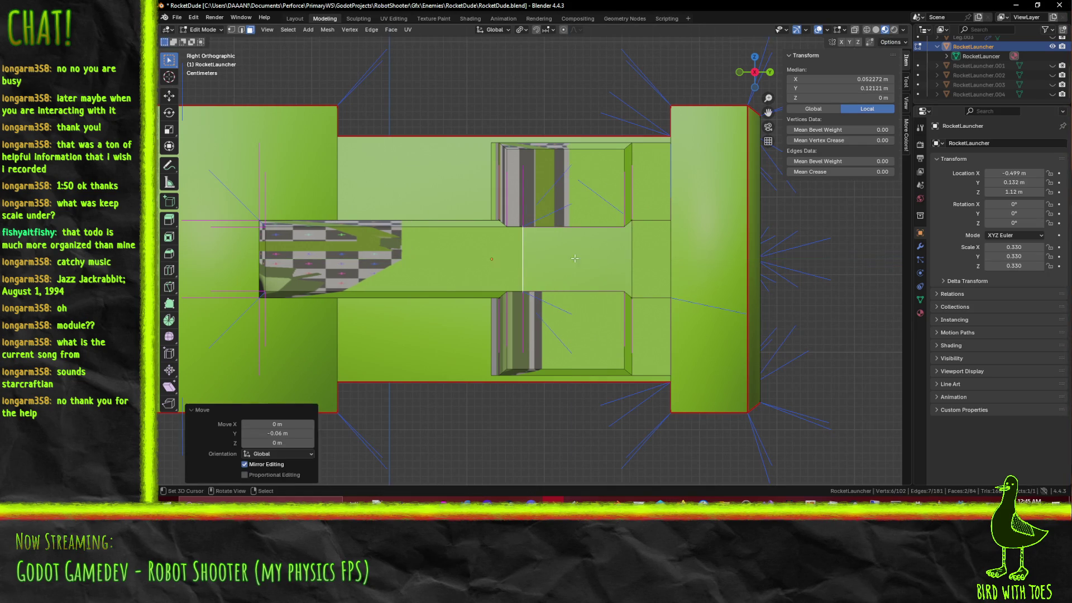
middle_drag(582, 259, 491, 190)
Step: Select the four inner side faces and shift them 0.05 m along Y
click(486, 188)
shift+click(490, 184)
shift+click(494, 346)
shift+click(504, 336)
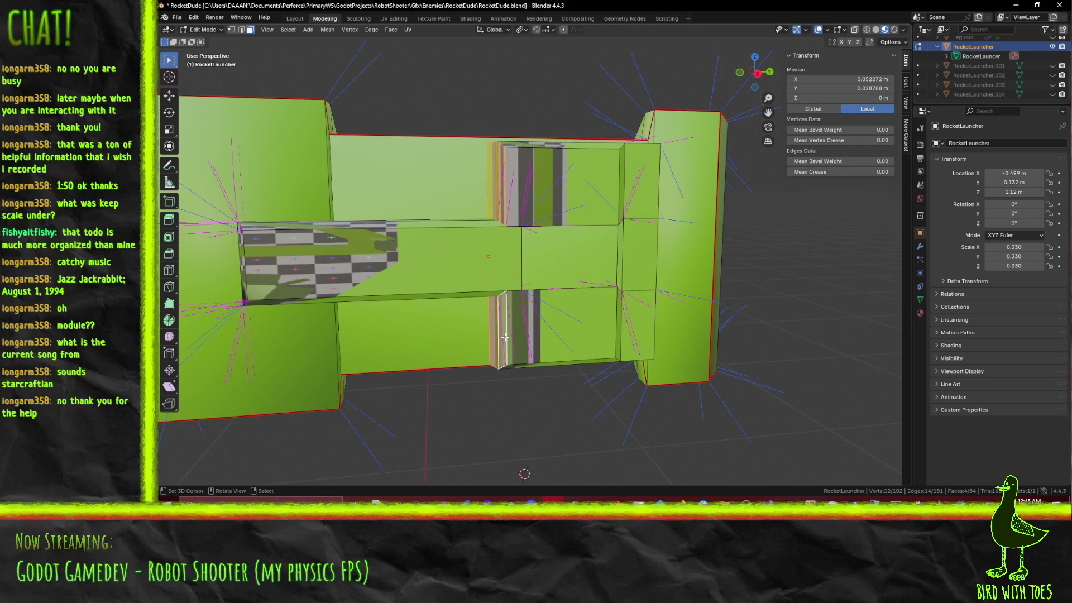
key(KP_3)
key(g)
key(z)
key(y)
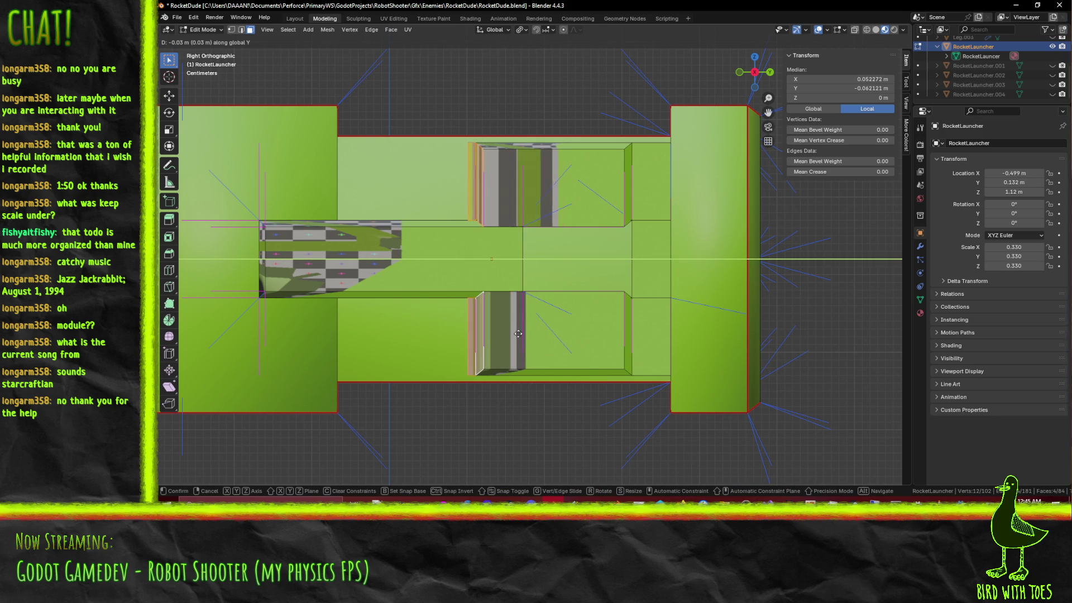
click(504, 332)
Step: Lower two faces on the upper block by 0.05 m along Z
mouse_move(521, 213)
middle_down()
mouse_move(533, 185)
mouse_move(563, 175)
mouse_move(558, 146)
mouse_move(575, 126)
mouse_move(634, 252)
mouse_move(651, 234)
middle_up()
click(533, 186)
shift+click(558, 147)
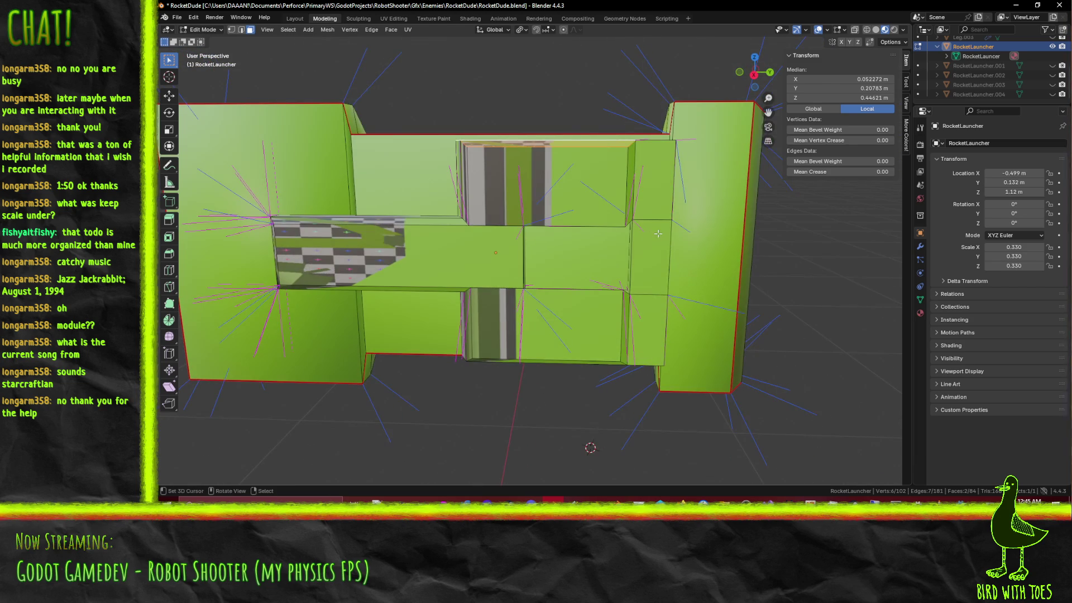
key(KP_3)
key(g)
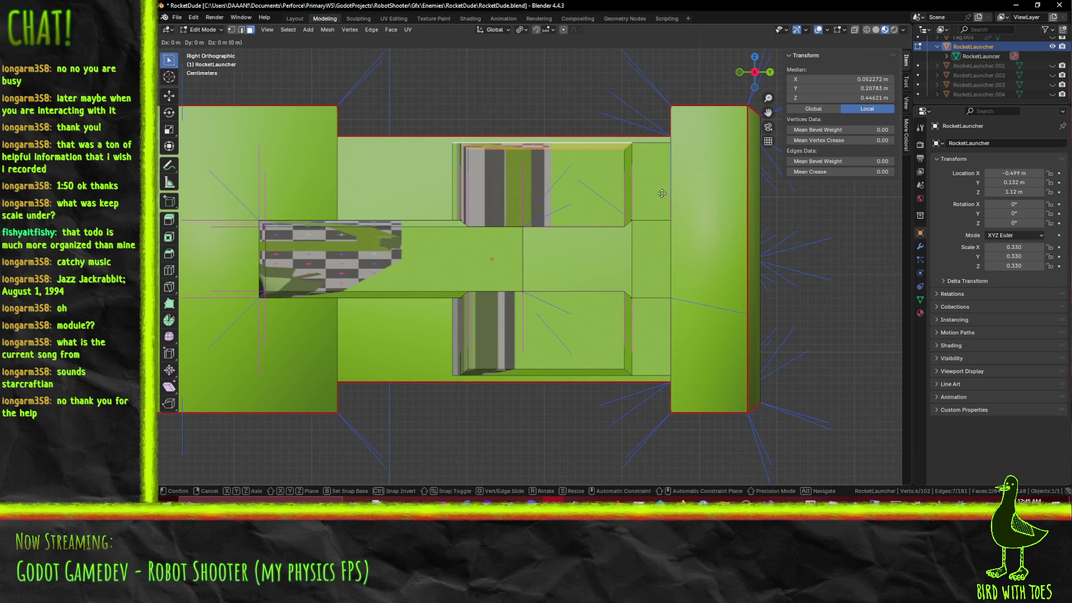
click(661, 231)
mouse_move(660, 231)
middle_down()
mouse_move(660, 290)
mouse_move(610, 334)
mouse_move(649, 396)
mouse_move(570, 320)
mouse_move(469, 268)
middle_up()
scroll(591, 343, down, 4)
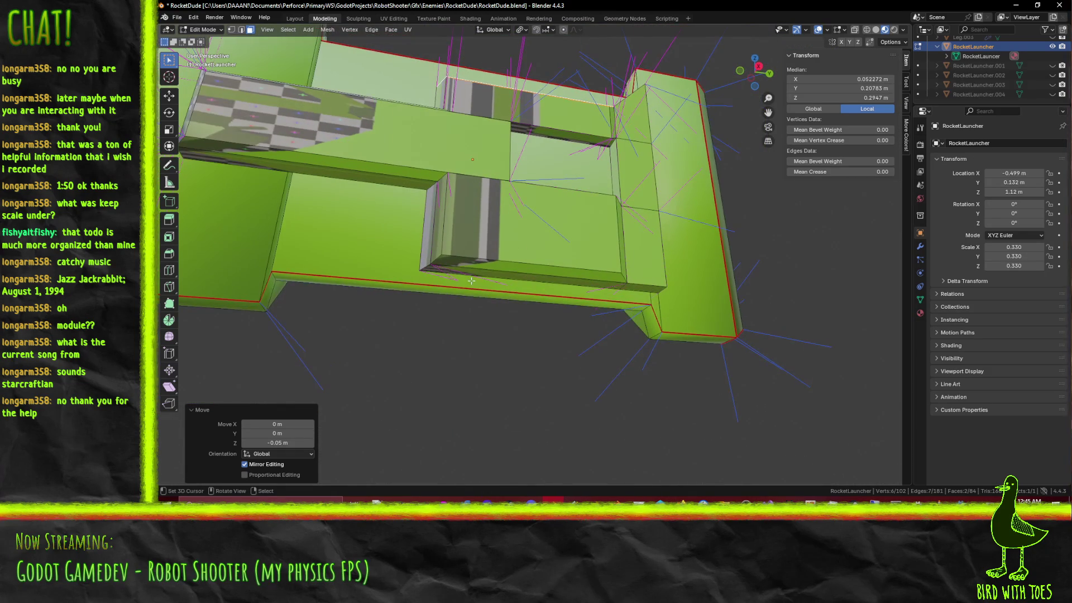
Step: In Right orthographic view, raise the edge 0.02 m along Z
click(469, 268)
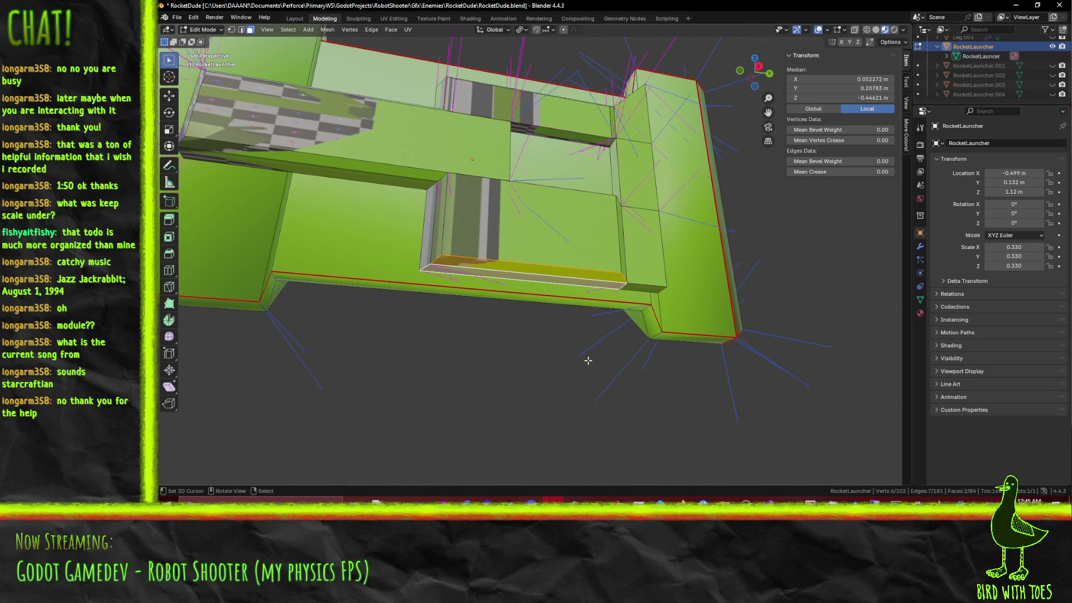
key(g)
key(z)
key(Escape)
key(KP_1)
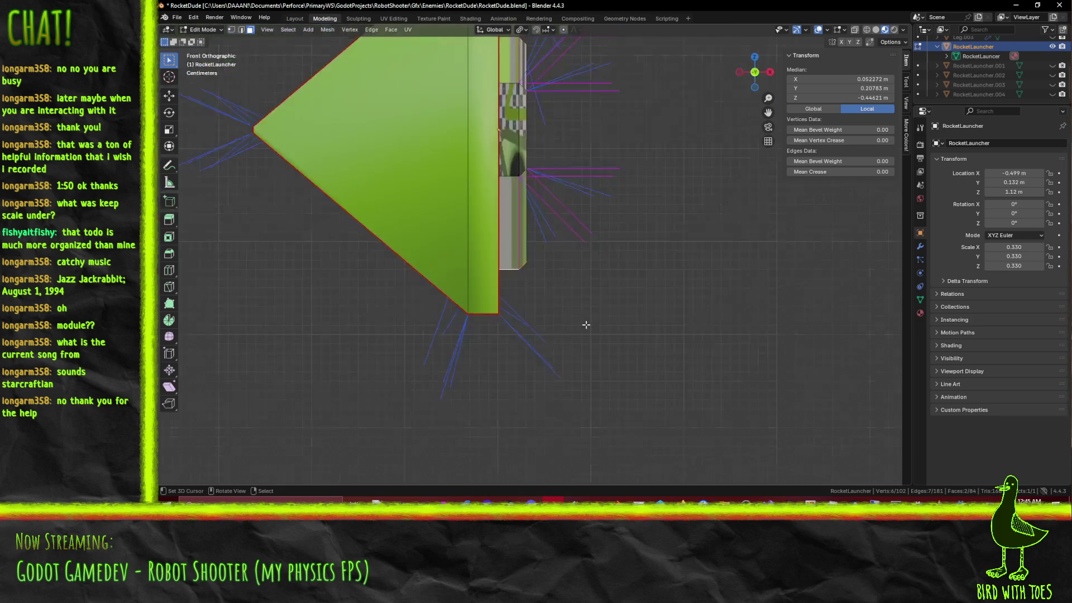
key(KP_3)
key(g)
key(z)
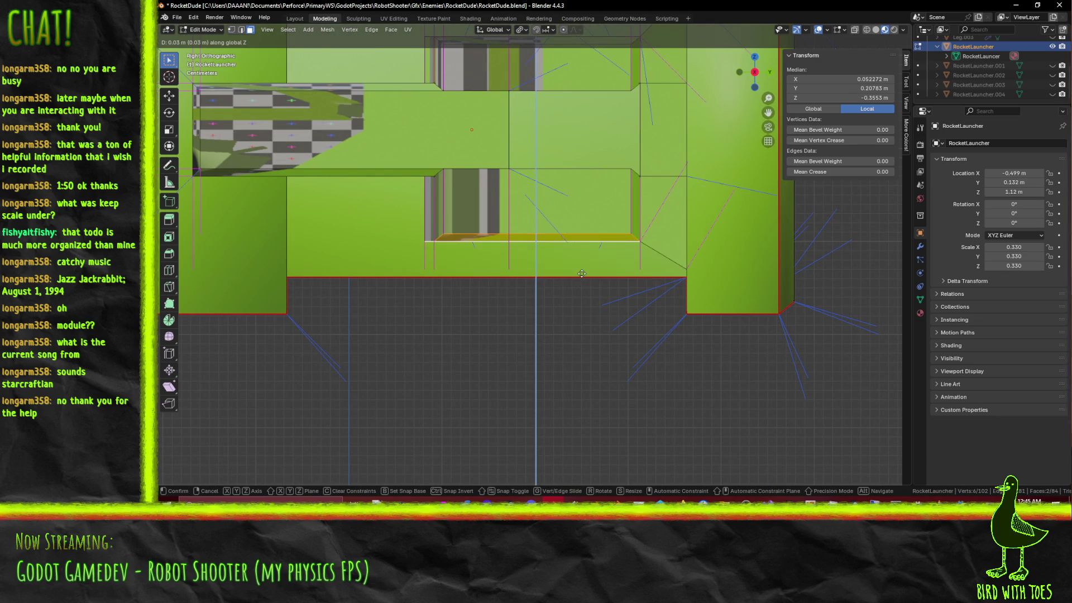
click(581, 283)
Step: Select a single face on the launcher and inspect it from side and angled views
scroll(569, 276, down, 3)
scroll(554, 265, up, 3)
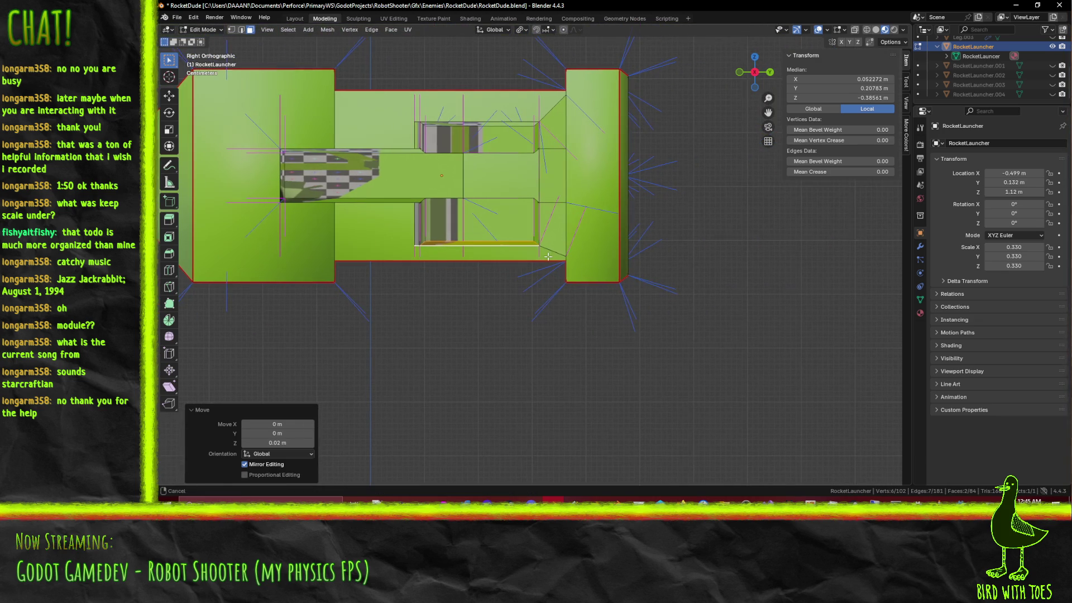
mouse_move(555, 265)
middle_down()
mouse_move(530, 248)
mouse_move(547, 261)
middle_up()
click(547, 261)
key(KP_3)
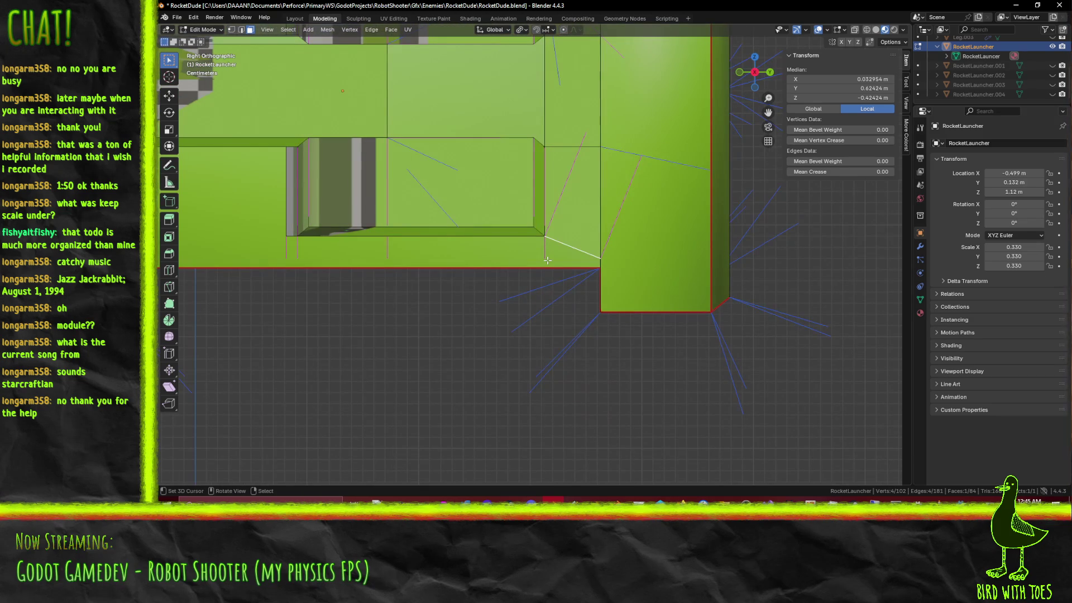
mouse_move(642, 191)
middle_down()
mouse_move(609, 221)
mouse_move(617, 170)
mouse_move(557, 289)
mouse_move(597, 283)
mouse_move(596, 264)
mouse_move(611, 254)
mouse_move(574, 271)
mouse_move(585, 276)
middle_up()
key(KP_3)
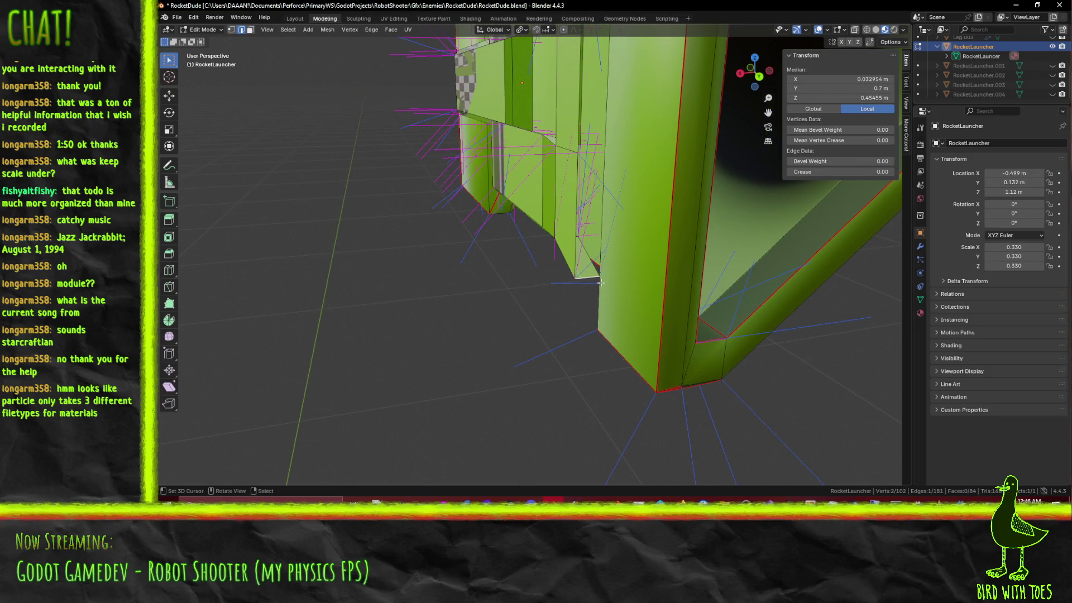
Step: Lower a side edge 0.05 m along Z with 'gz-0.05', then clear the selection
key(KP_3)
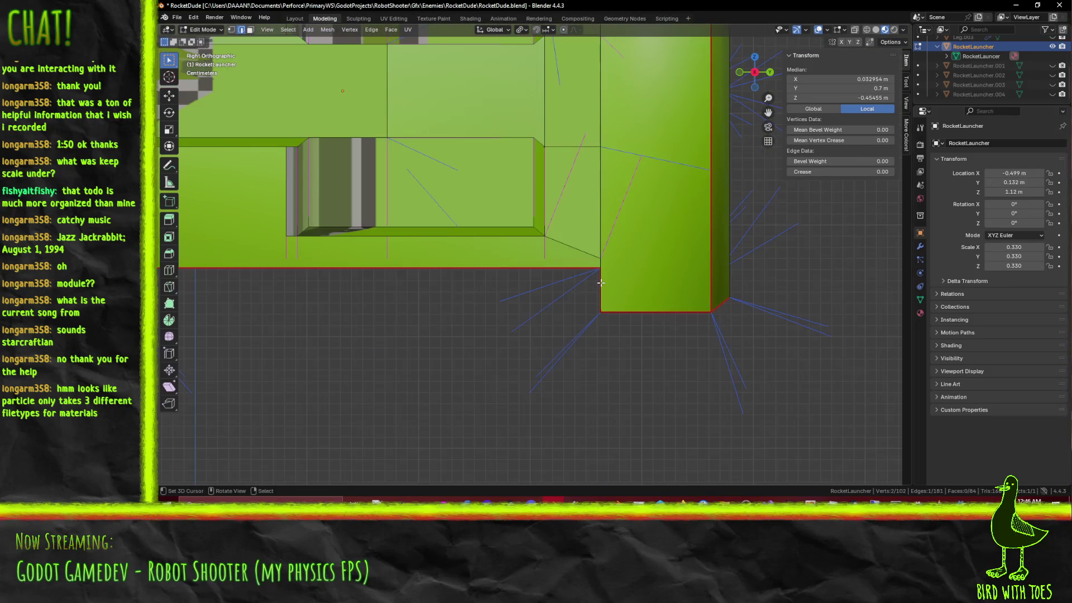
key(g)
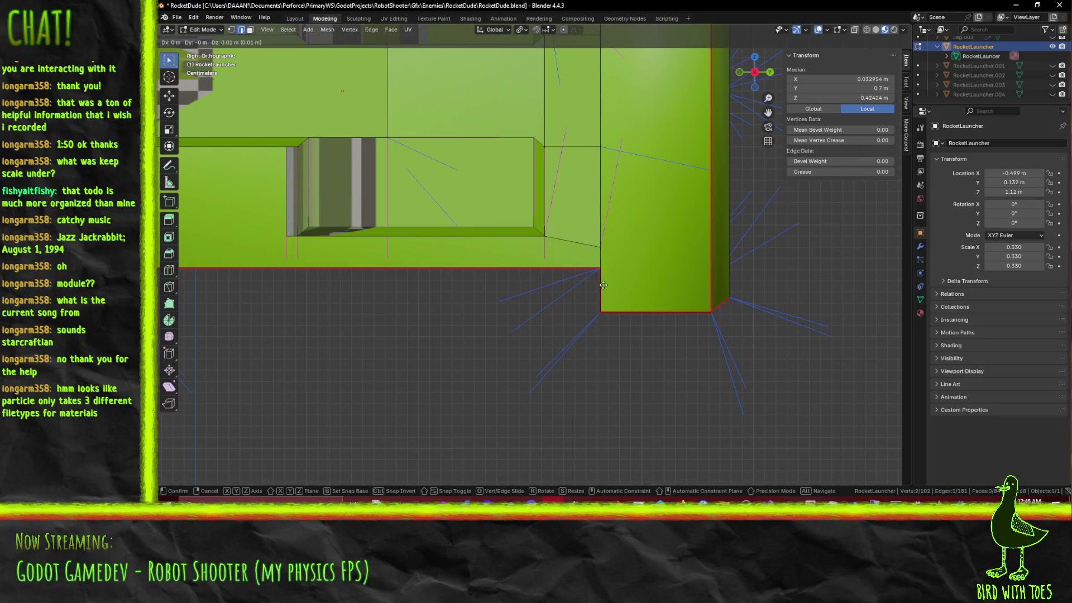
click(605, 276)
middle_drag(605, 276, 550, 89)
click(550, 89)
key(KP_3)
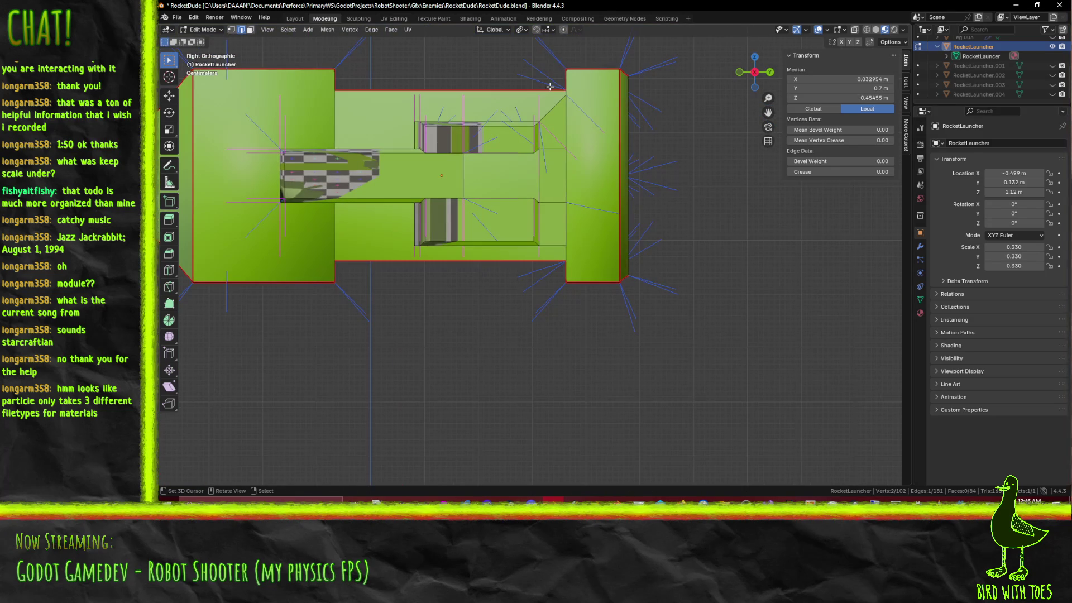
text(gz-0.05)
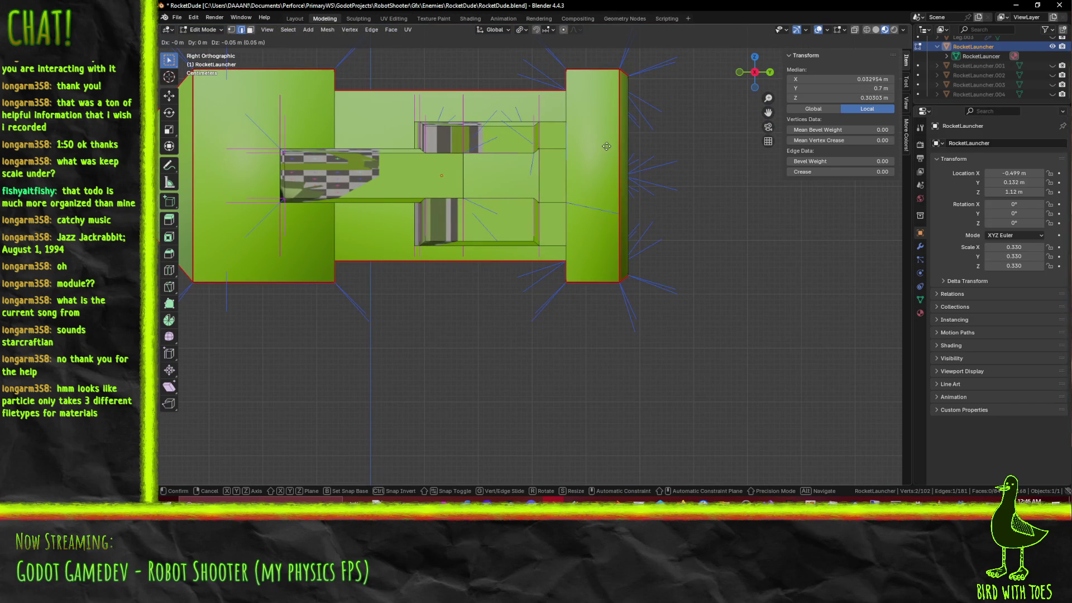
key(Return)
mouse_move(508, 196)
middle_down()
mouse_move(474, 184)
mouse_move(471, 240)
mouse_move(272, 240)
middle_up()
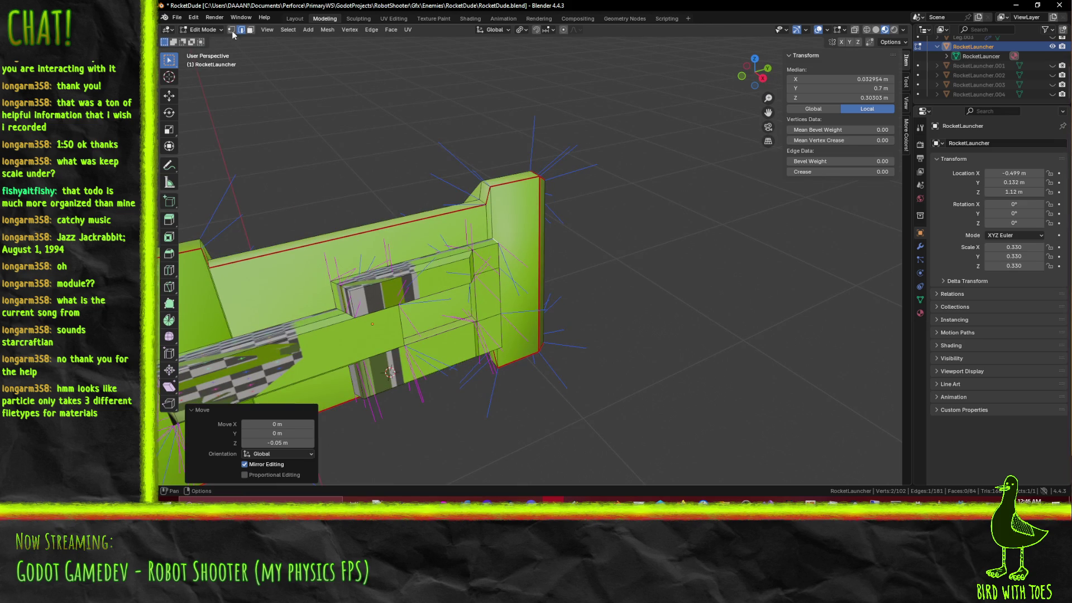
drag(218, 39, 270, 41)
Step: Extrude two small side faces 0.02 m inward along their normals
click(483, 244)
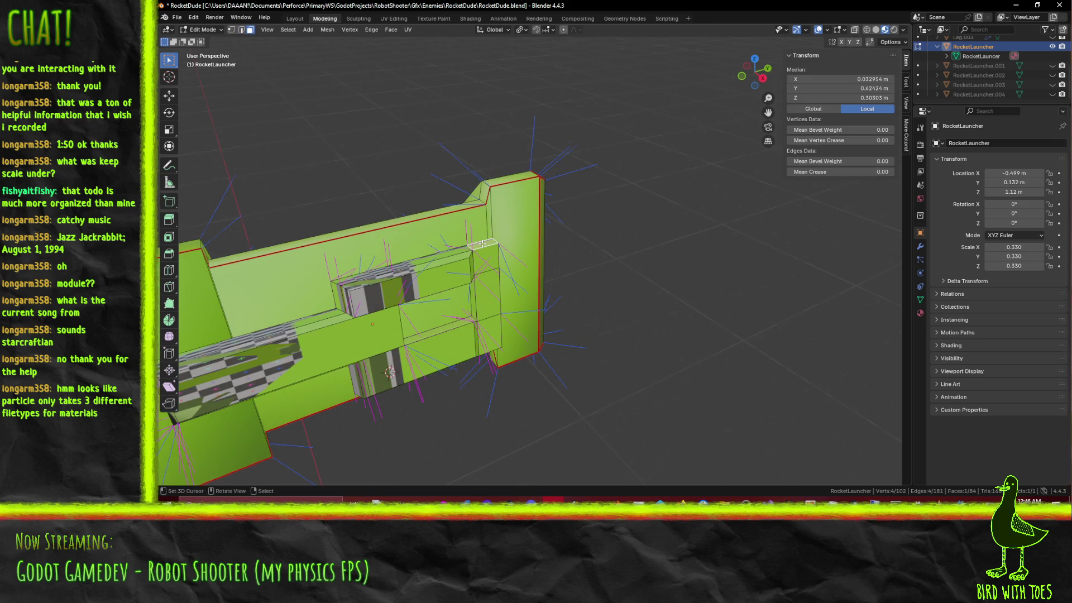
key(KP_3)
key(e)
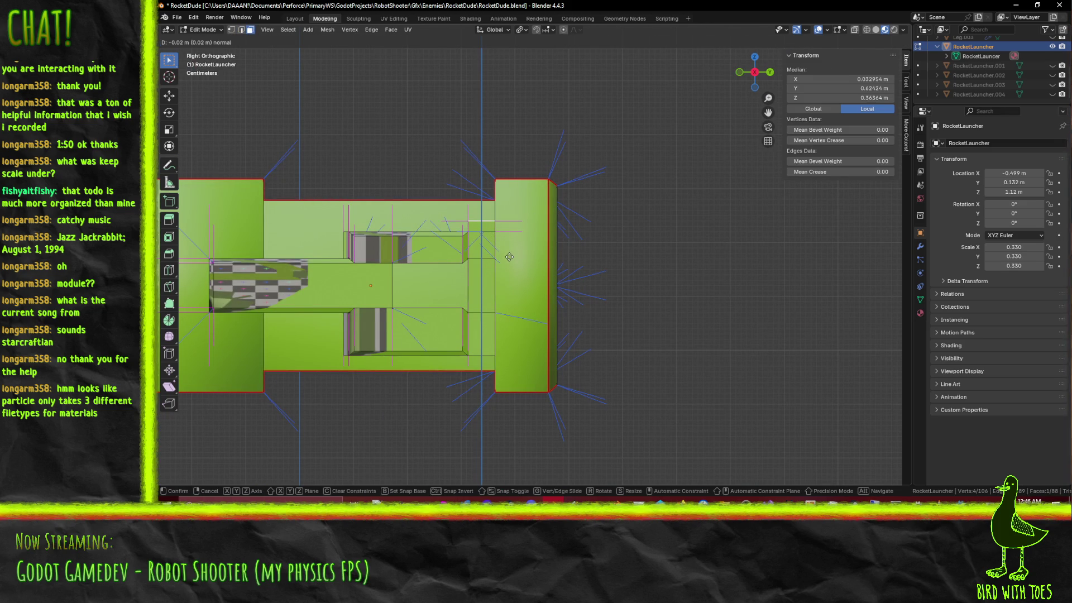
click(509, 257)
middle_drag(509, 256, 542, 283)
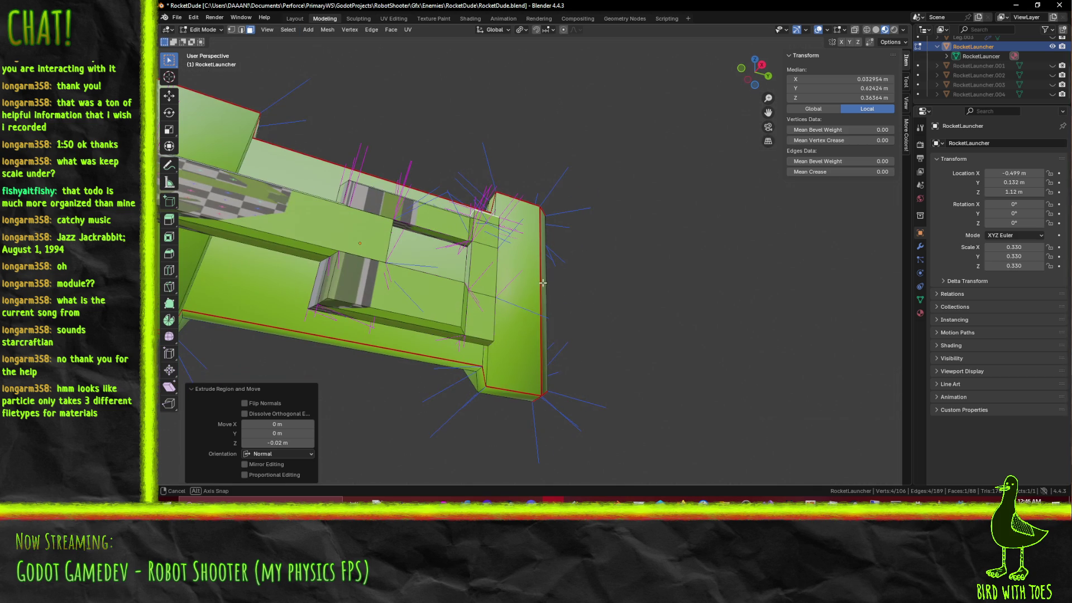
click(468, 352)
key(KP_3)
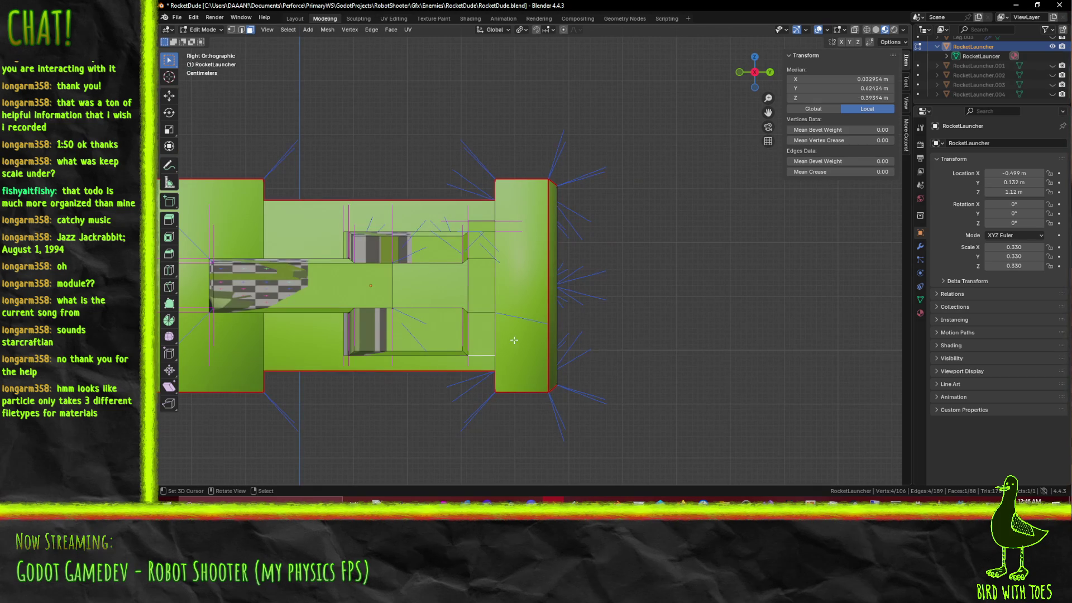
key(e)
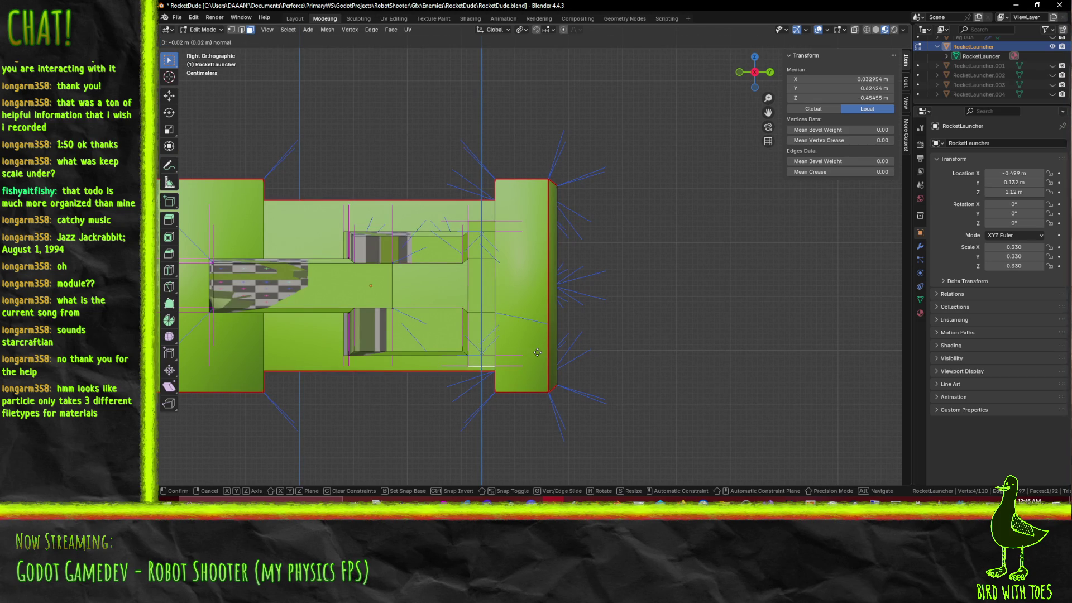
click(537, 352)
Step: Select two small faces near the front cone and bring up the delete options
mouse_move(536, 352)
middle_down()
mouse_move(514, 362)
mouse_move(458, 351)
middle_up()
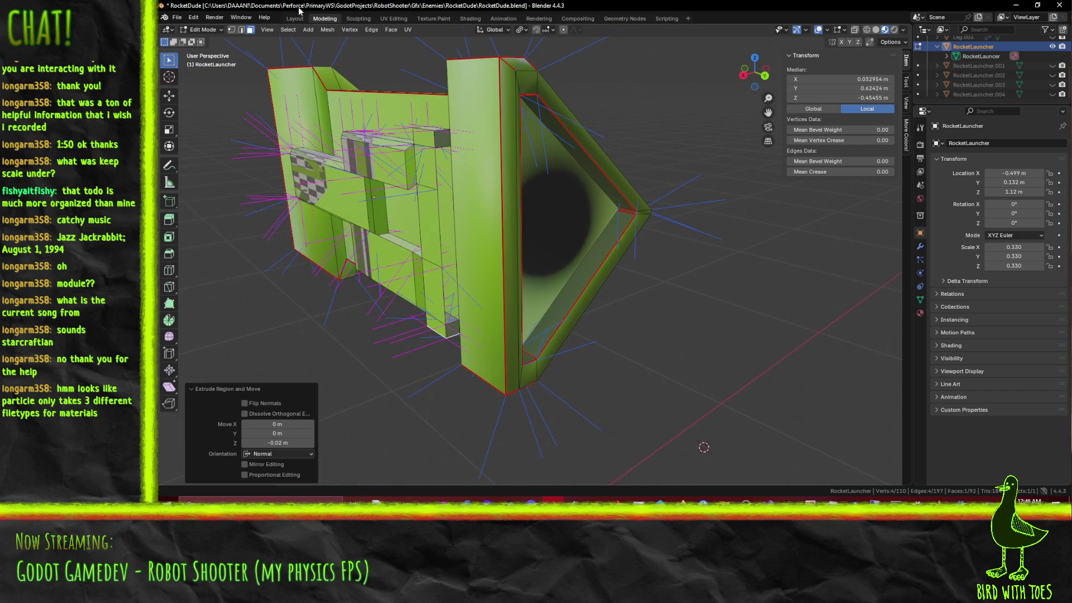
click(457, 336)
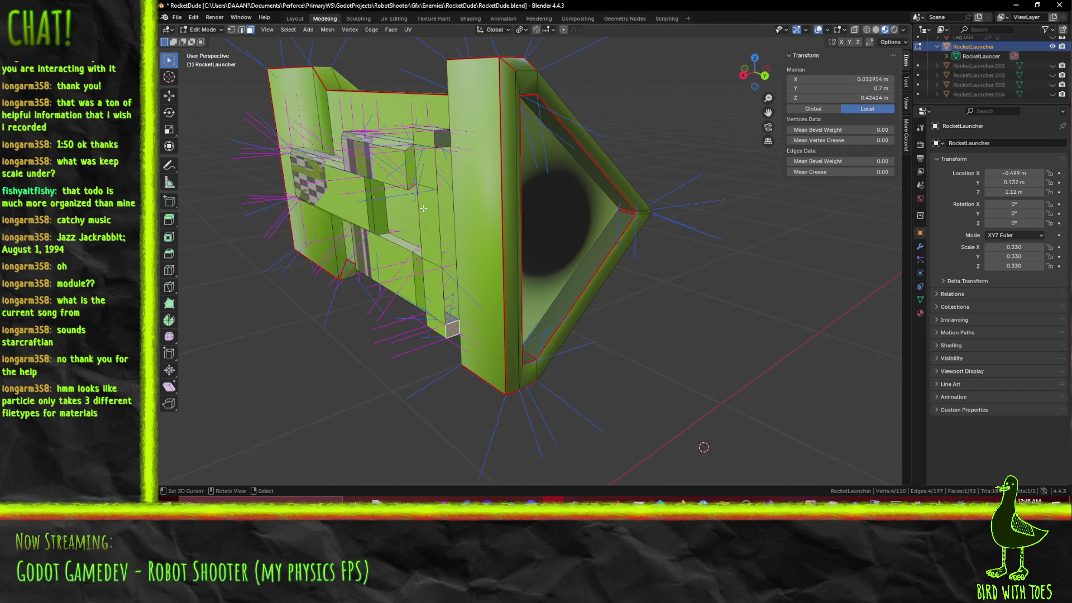
shift+click(434, 137)
key(x)
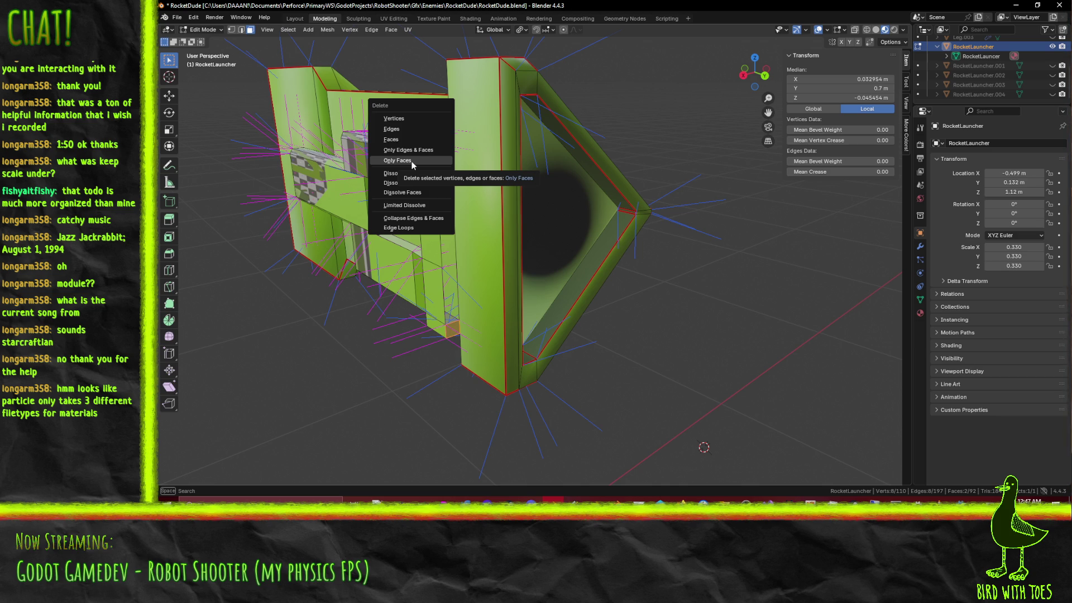
Step: Delete only the two chosen faces, hide vertex and split normals, and select a side face
click(412, 162)
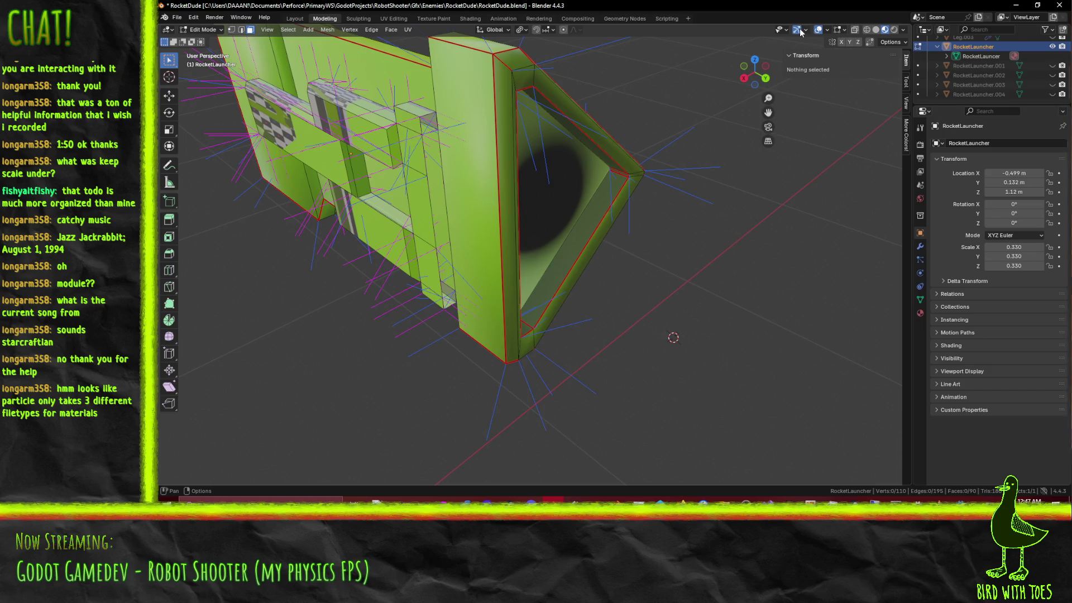
click(845, 31)
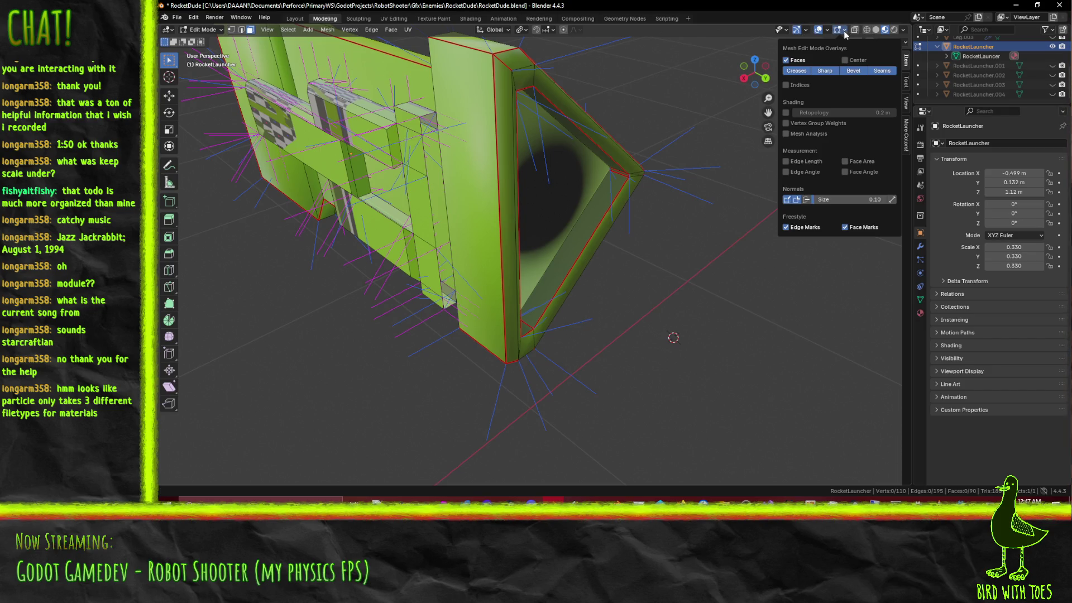
click(797, 199)
click(787, 199)
mouse_move(642, 251)
middle_down()
mouse_move(561, 216)
mouse_move(593, 232)
mouse_move(692, 229)
mouse_move(656, 176)
mouse_move(642, 182)
mouse_move(687, 173)
mouse_move(676, 242)
mouse_move(641, 222)
mouse_move(680, 225)
mouse_move(671, 214)
middle_up()
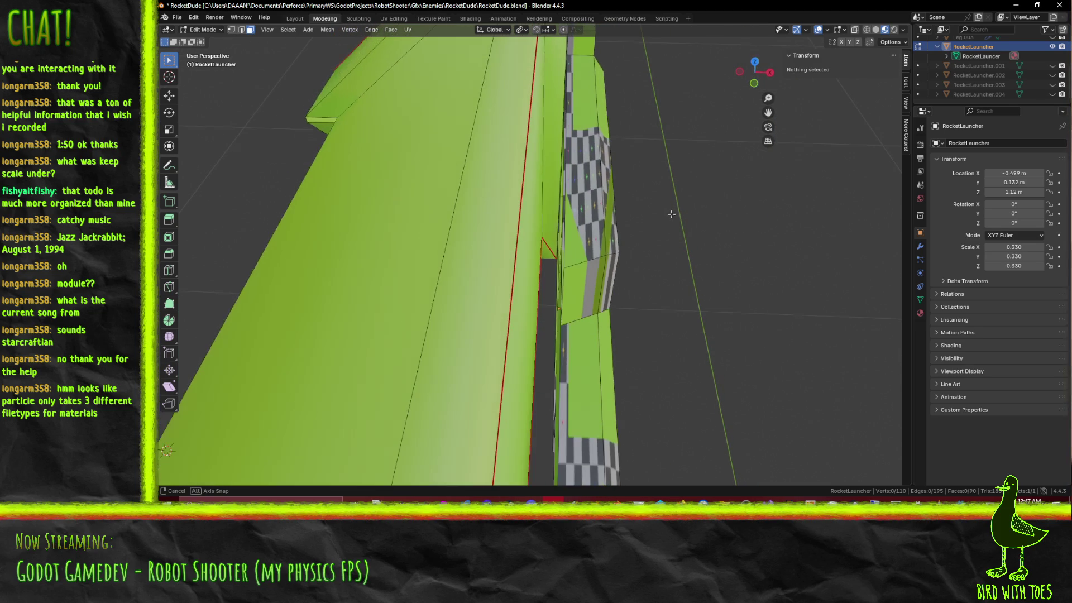
click(567, 282)
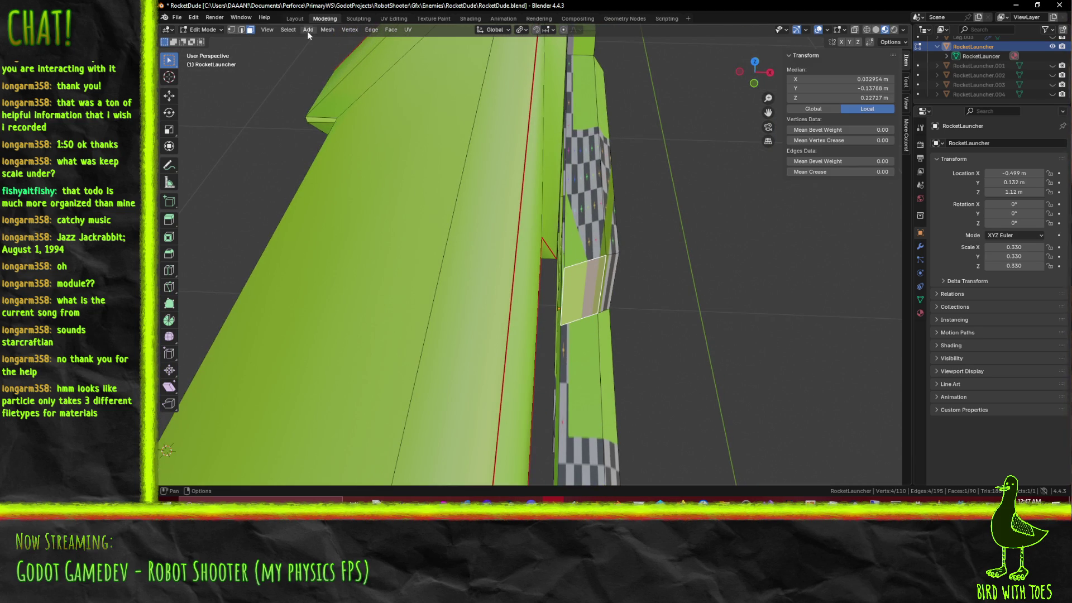
Step: Select a vertical edge loop and move it 0.02 m in top view
alt+click(563, 281)
middle_drag(574, 246, 687, 281)
key(KP_7)
key(g)
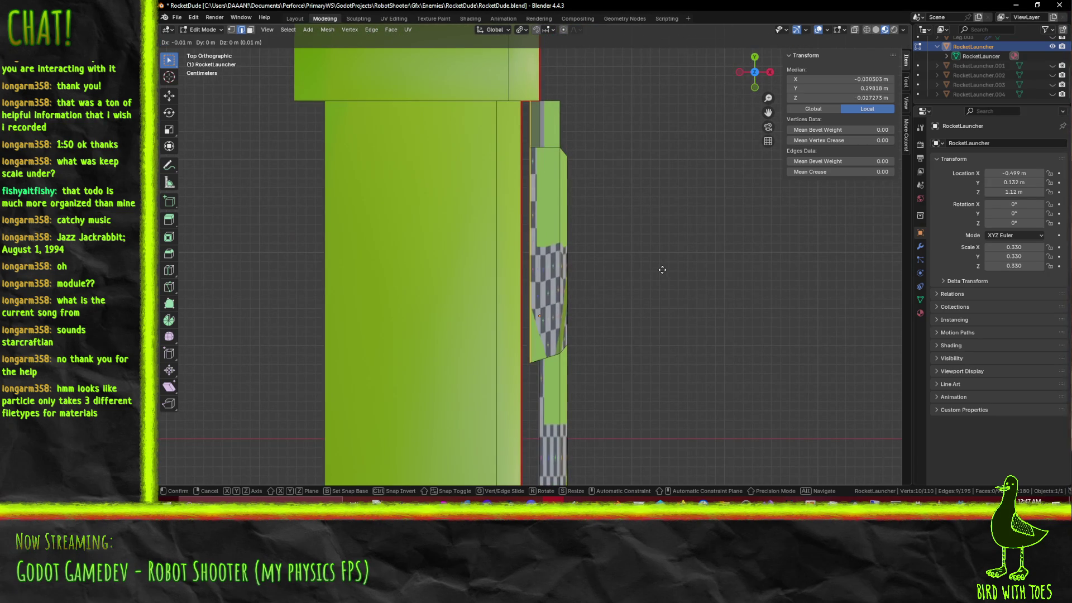
click(666, 289)
mouse_move(666, 288)
middle_down()
mouse_move(586, 275)
mouse_move(664, 274)
mouse_move(512, 232)
mouse_move(608, 299)
mouse_move(612, 177)
middle_up()
scroll(664, 274, down, 3)
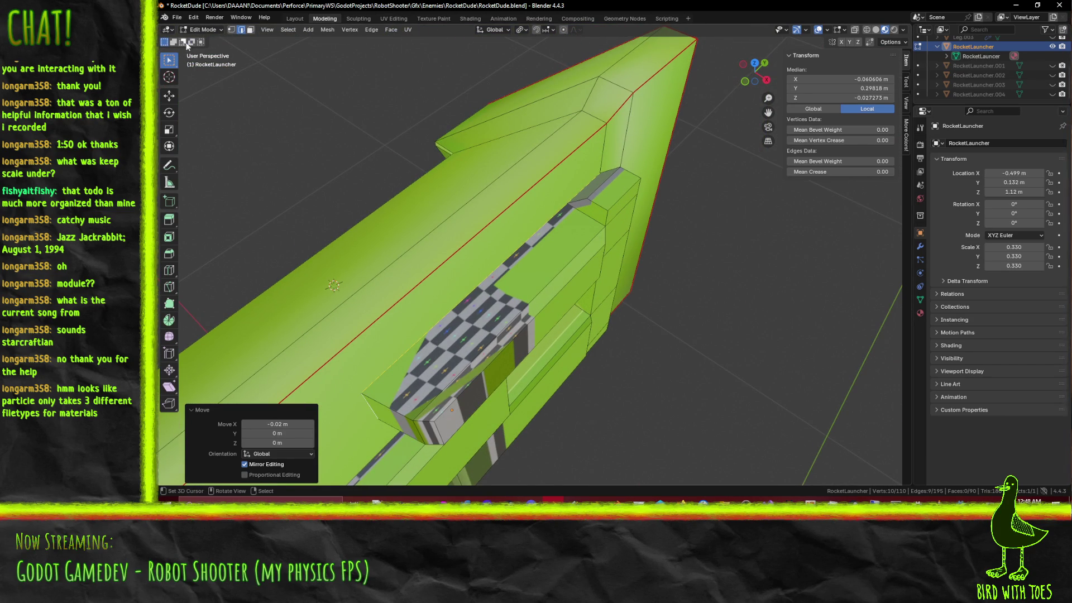
Step: Delete two faces on the launcher to open a hole into its interior
click(250, 29)
click(603, 187)
mouse_move(593, 185)
middle_down()
mouse_move(604, 169)
mouse_move(598, 299)
middle_up()
shift+click(598, 301)
key(x)
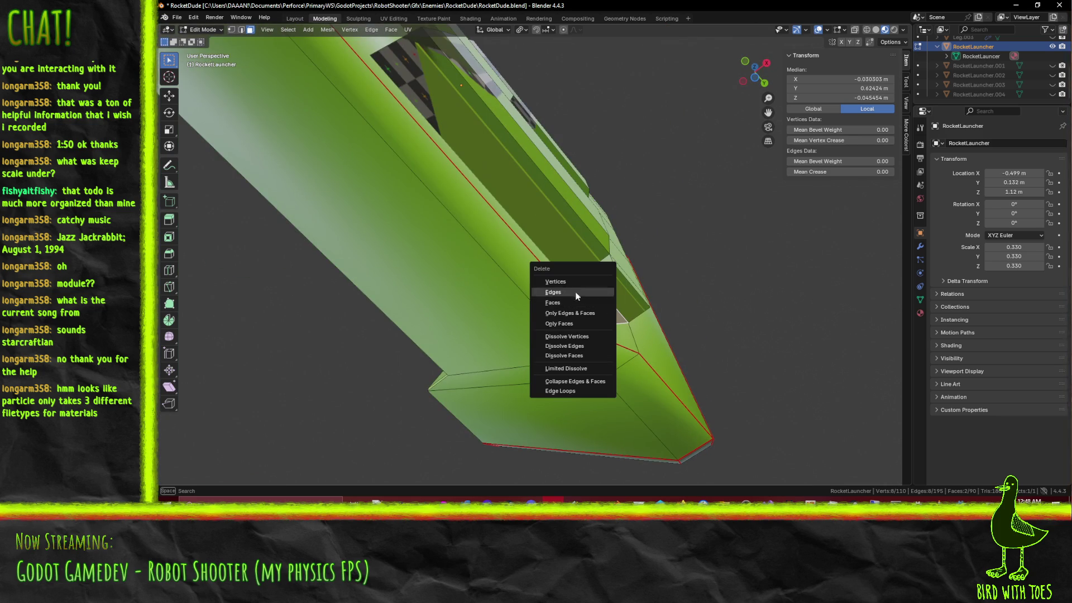
click(574, 303)
middle_drag(622, 313, 608, 311)
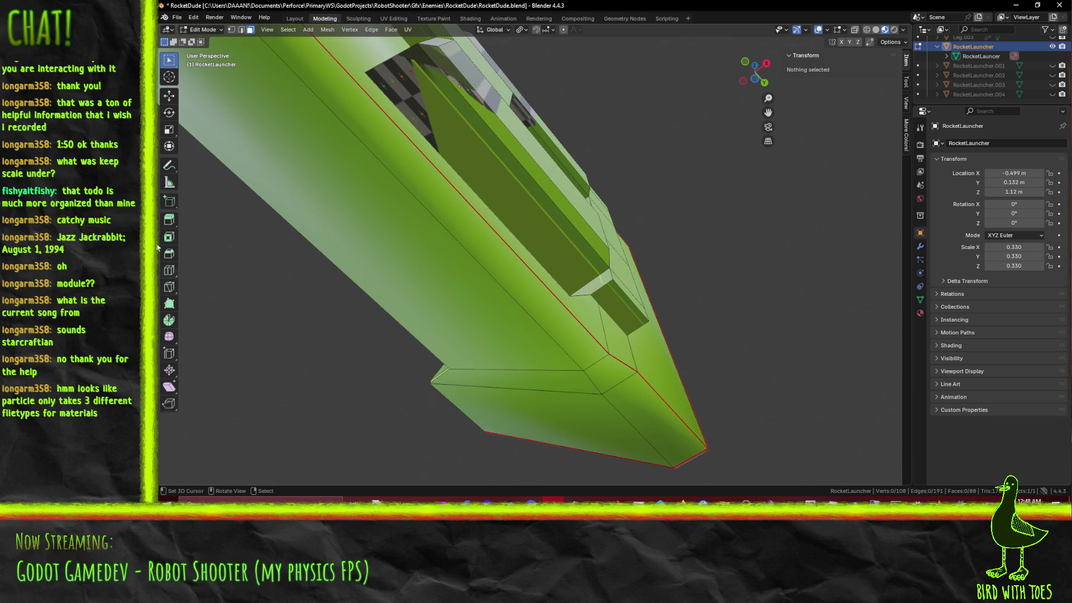
Step: Select an edge near the opening and try an X-axis move, then cancel it
click(240, 30)
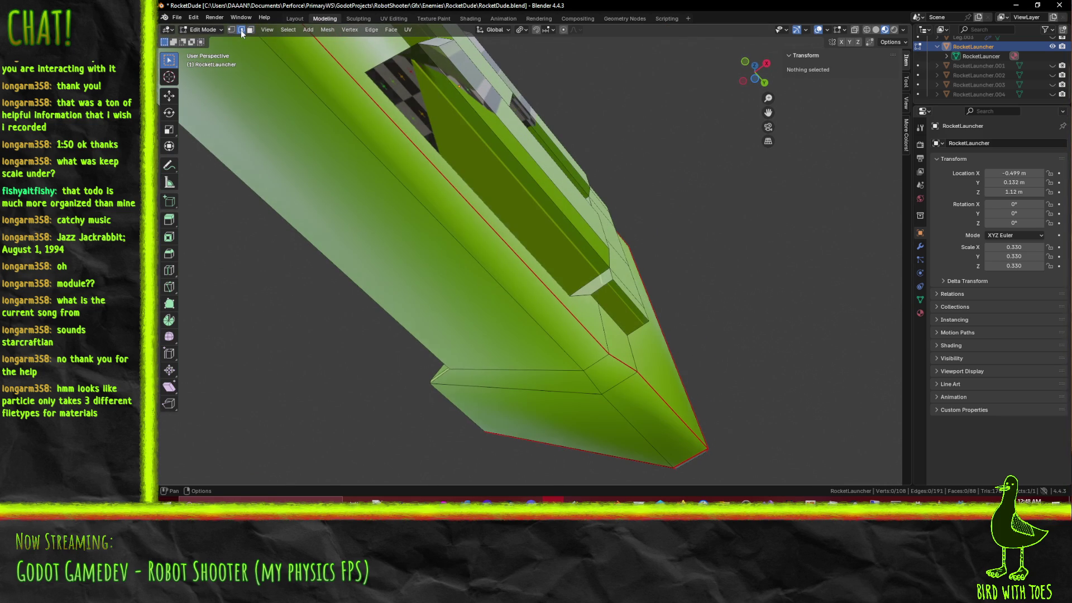
click(599, 327)
middle_drag(599, 327, 596, 252)
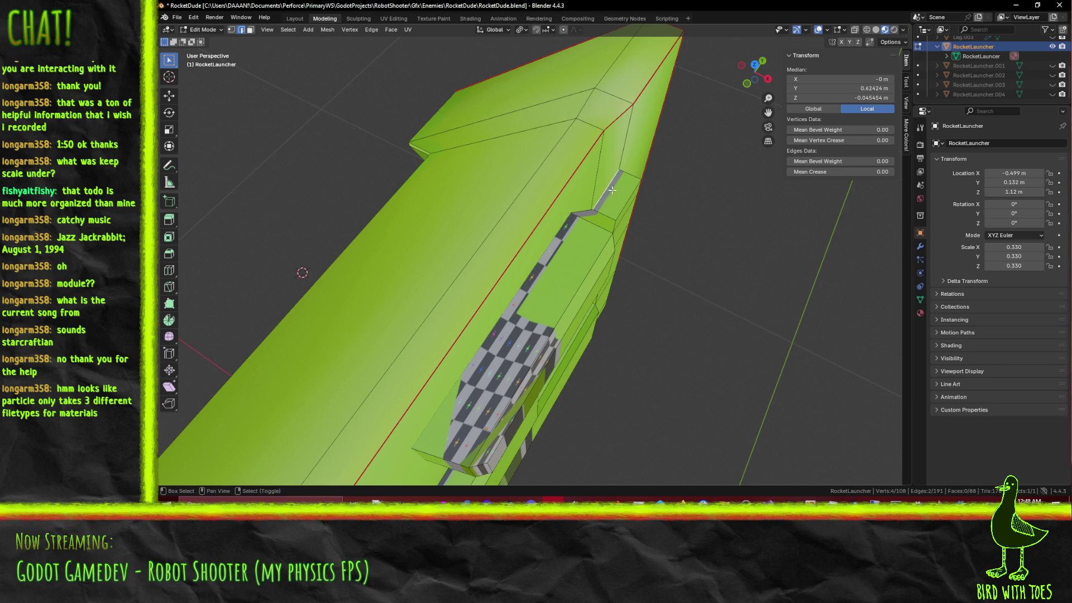
key(g)
key(x)
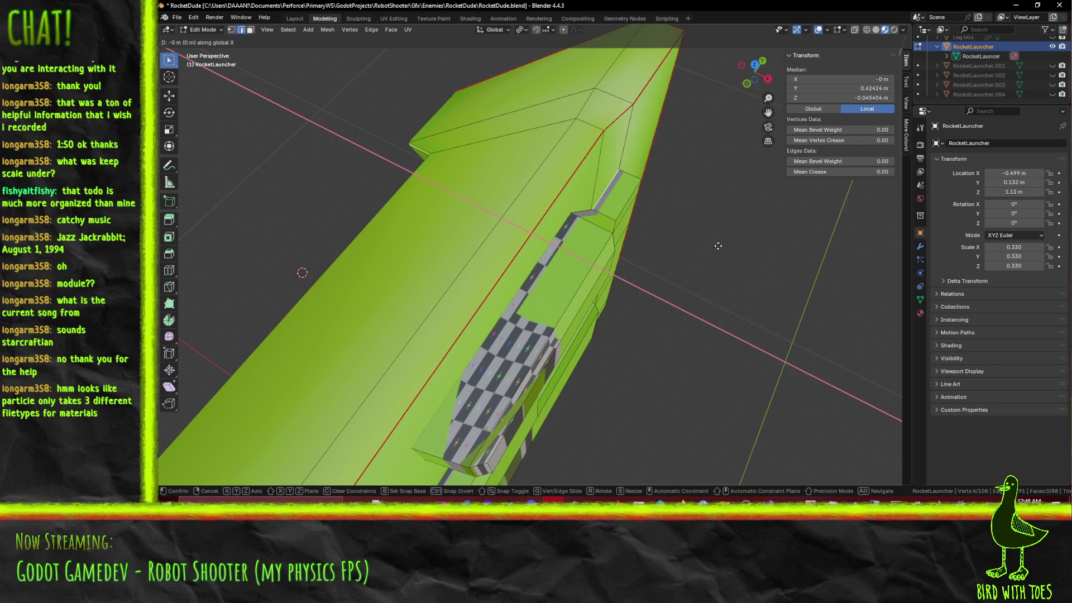
key(Escape)
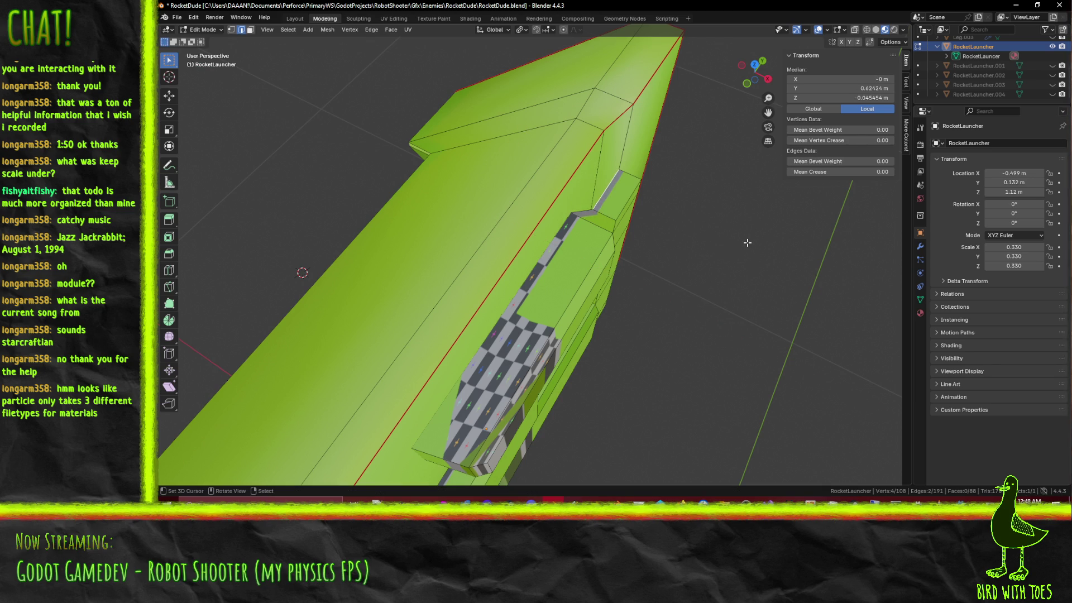
Step: Shift the selected vertices -0.02 m along global X in top view, then deselect all
key(KP_7)
key(g)
key(x)
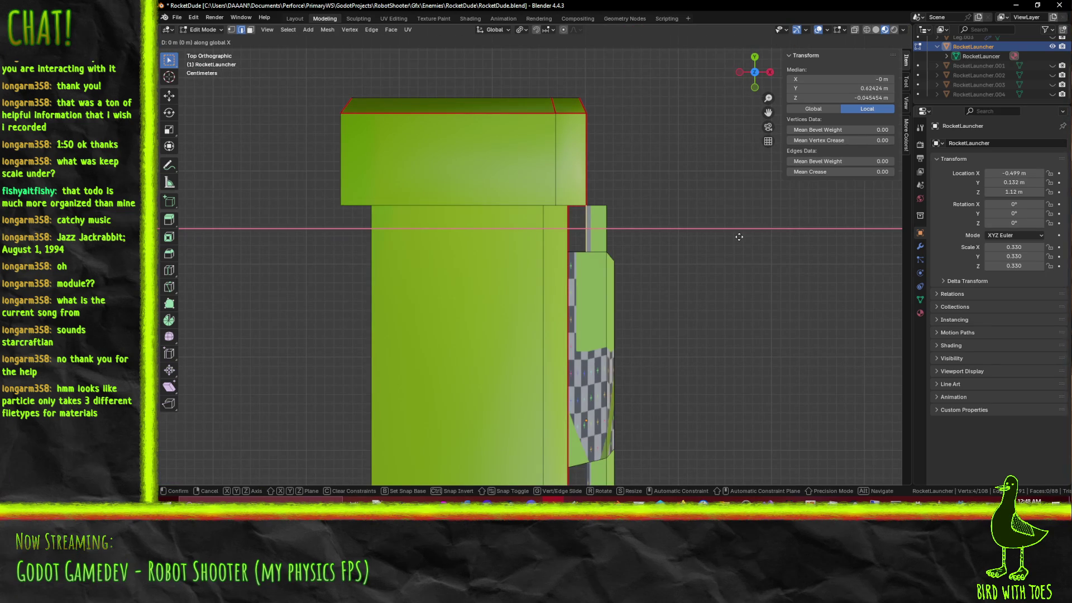
click(741, 262)
mouse_move(741, 262)
middle_down()
mouse_move(580, 246)
mouse_move(595, 217)
mouse_move(625, 204)
mouse_move(626, 259)
mouse_move(600, 282)
mouse_move(659, 294)
mouse_move(681, 251)
mouse_move(687, 272)
middle_up()
key(alt+a)
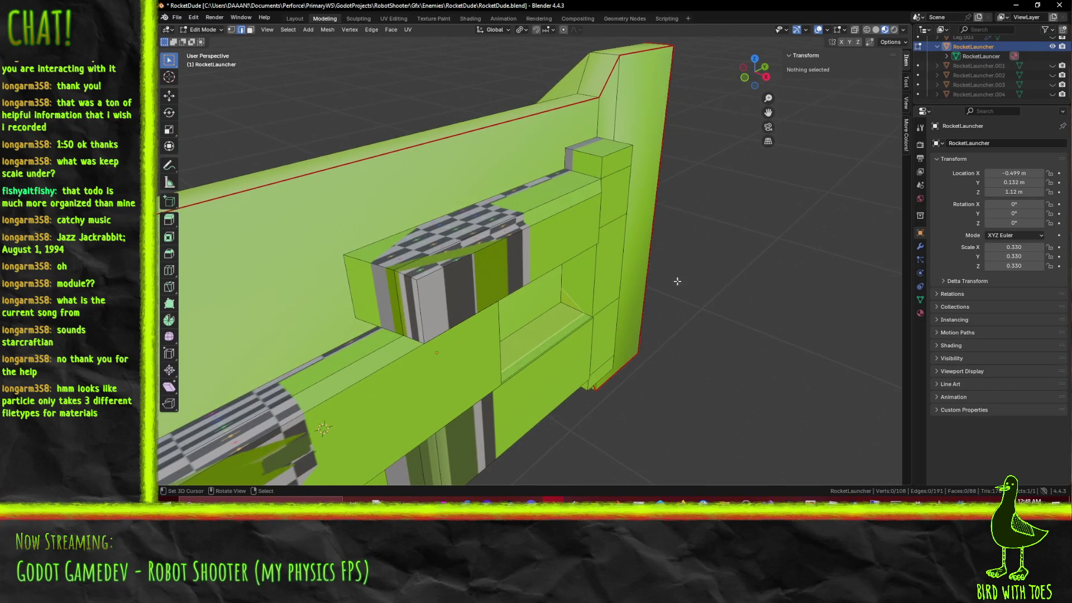
Step: Select an edge on the launcher's side and move that section 0.04 m along Y in top view
scroll(581, 329, up, 5)
click(581, 340)
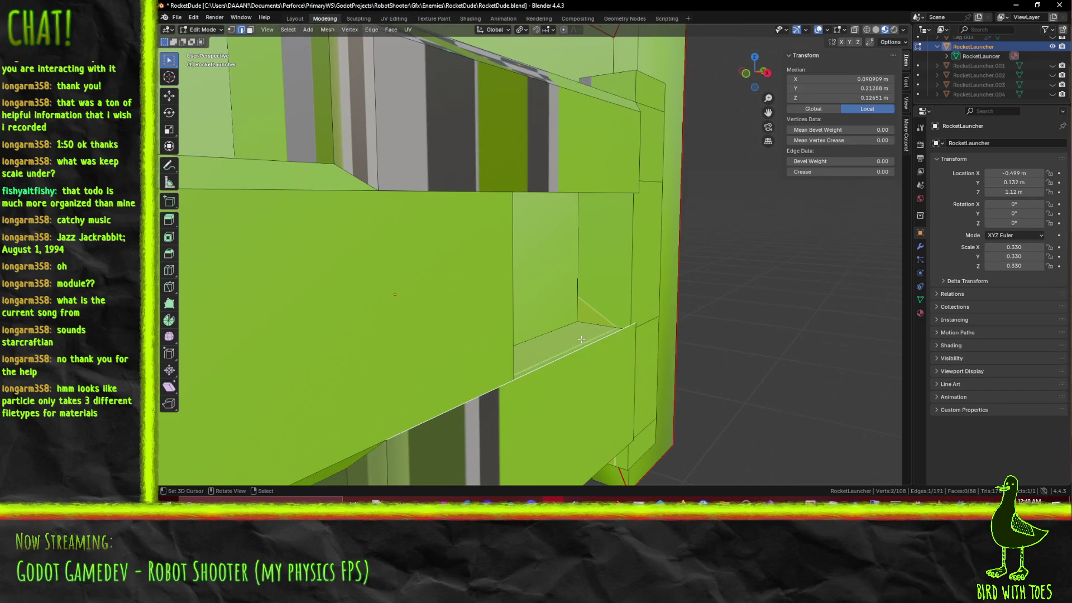
scroll(581, 340, down, 3)
click(586, 356)
mouse_move(654, 356)
middle_down()
mouse_move(550, 295)
mouse_move(540, 264)
mouse_move(562, 318)
mouse_move(547, 293)
mouse_move(518, 314)
middle_up()
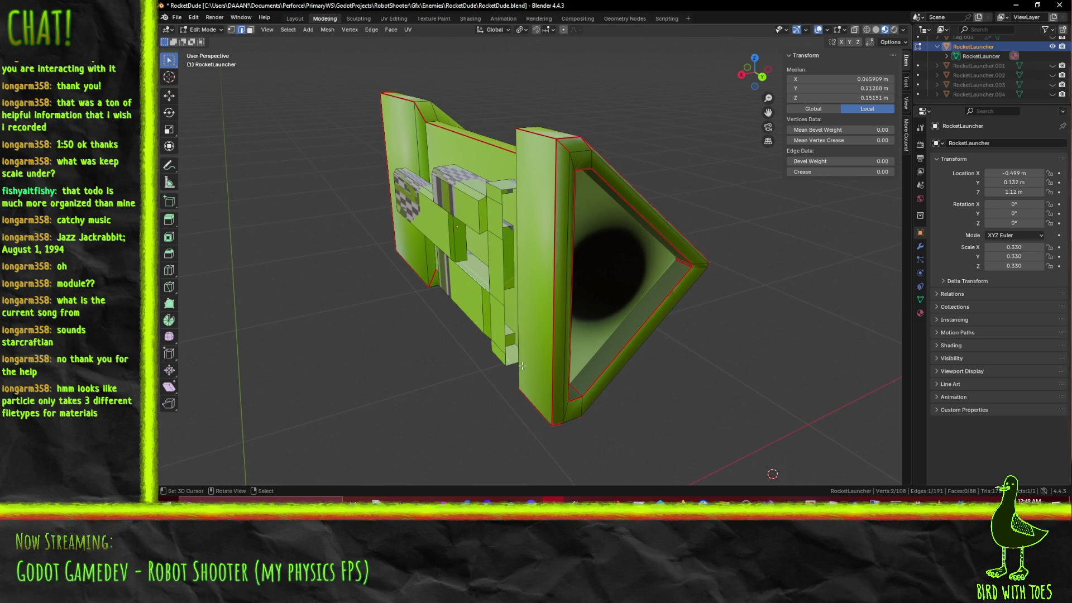
middle_drag(514, 369, 530, 359)
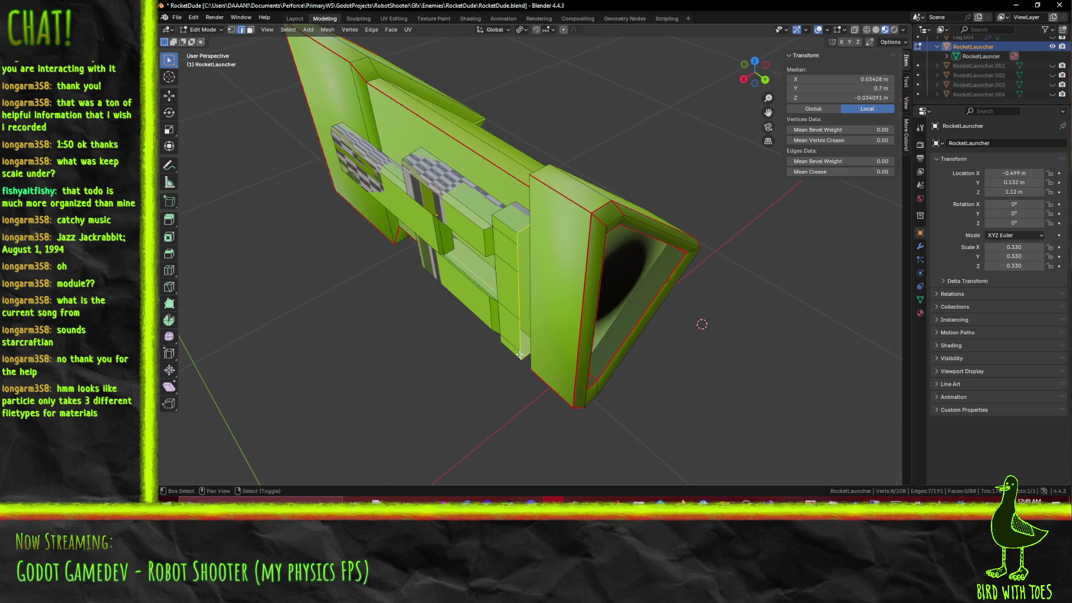
key(KP_7)
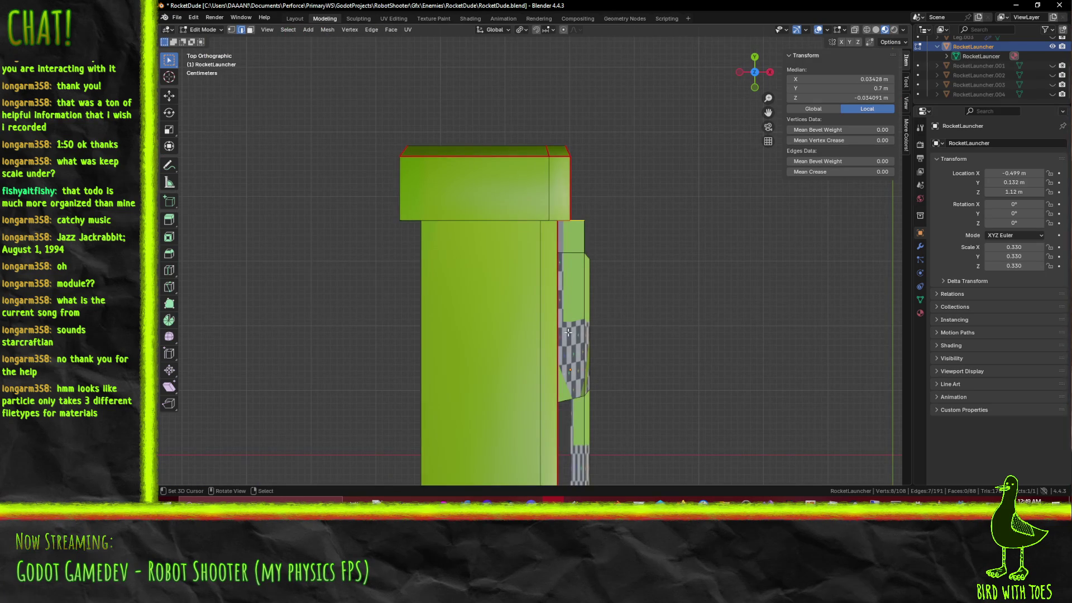
key(g)
click(566, 308)
middle_drag(566, 308, 464, 191)
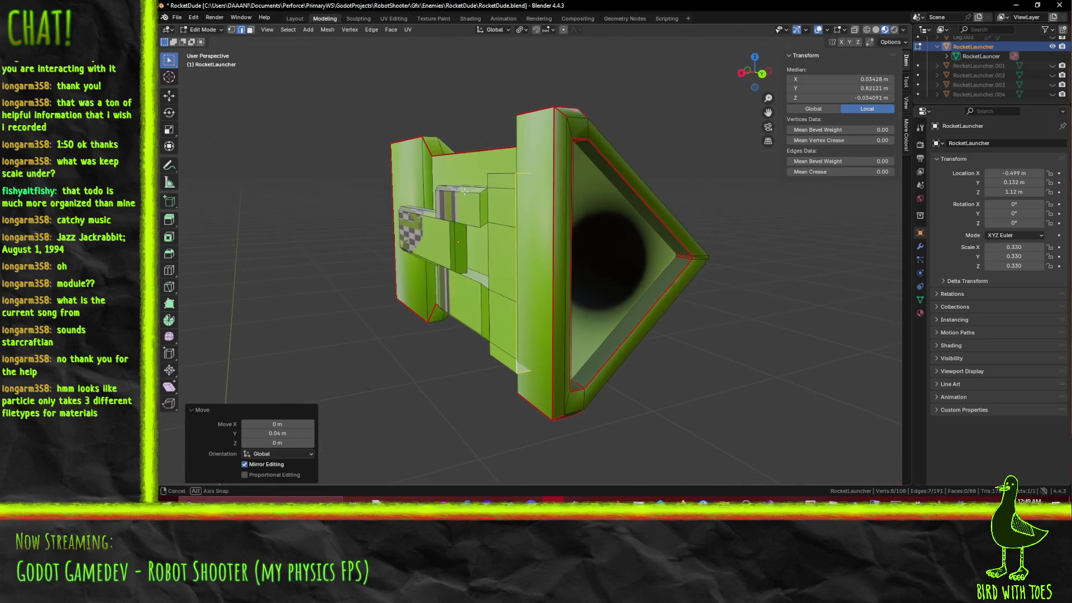
Step: In Wireframe shading, fill a new tall face between the selected edges
key(z)
click(502, 251)
mouse_move(531, 239)
middle_down()
mouse_move(526, 320)
mouse_move(540, 334)
middle_up()
key(f)
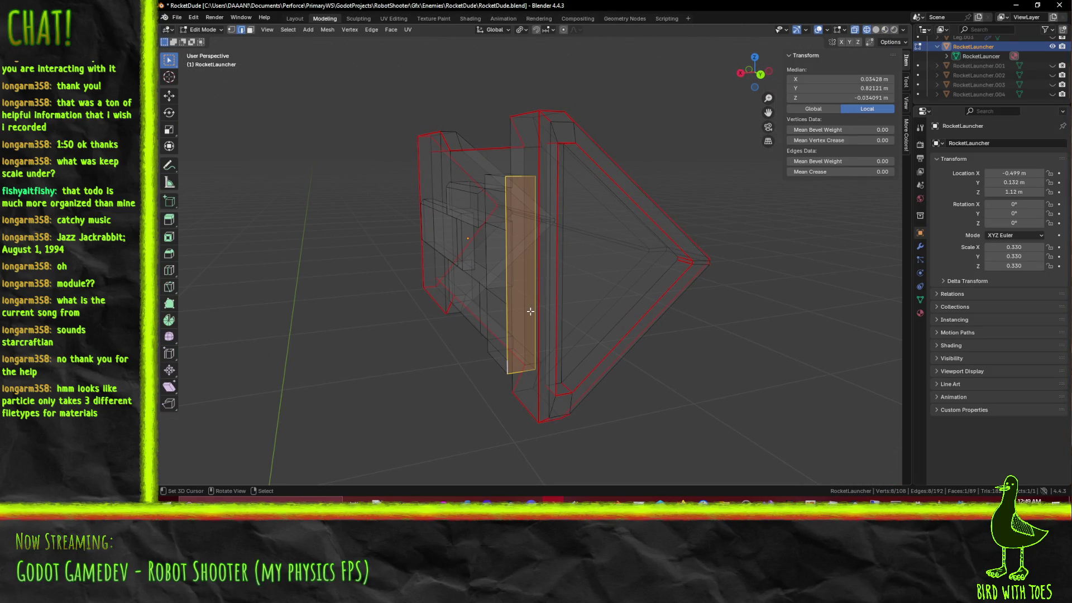
key(alt+a)
Step: Check the result in Material Preview, then select an edge near the front cone in Wireframe
key(z)
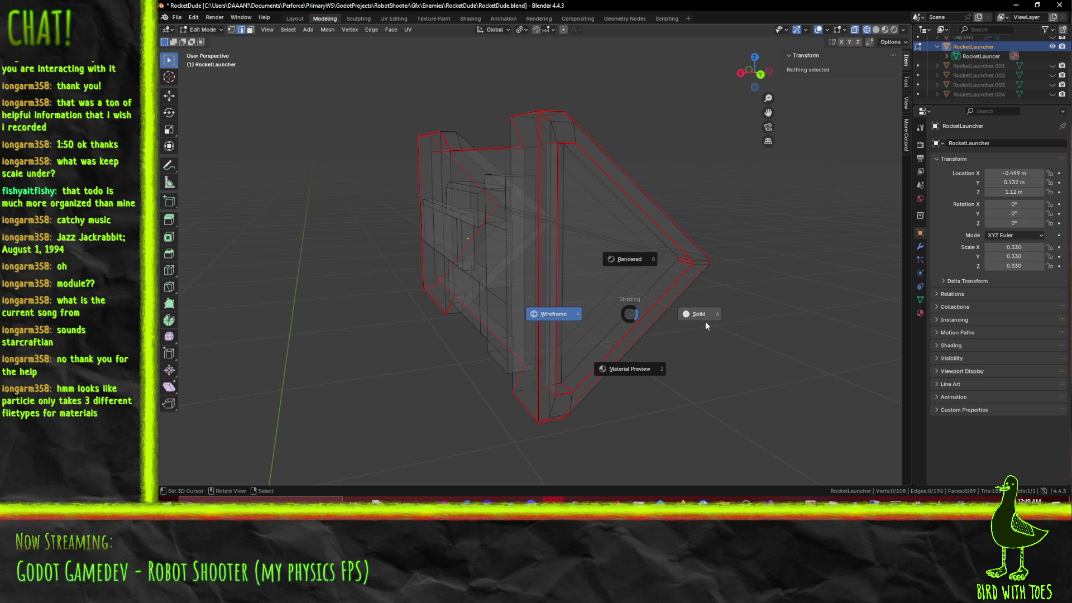
click(705, 320)
key(z)
click(634, 381)
mouse_move(627, 378)
middle_down()
mouse_move(591, 353)
mouse_move(492, 332)
mouse_move(519, 372)
mouse_move(589, 326)
mouse_move(707, 330)
mouse_move(548, 333)
mouse_move(554, 344)
middle_up()
click(490, 331)
key(z)
click(417, 330)
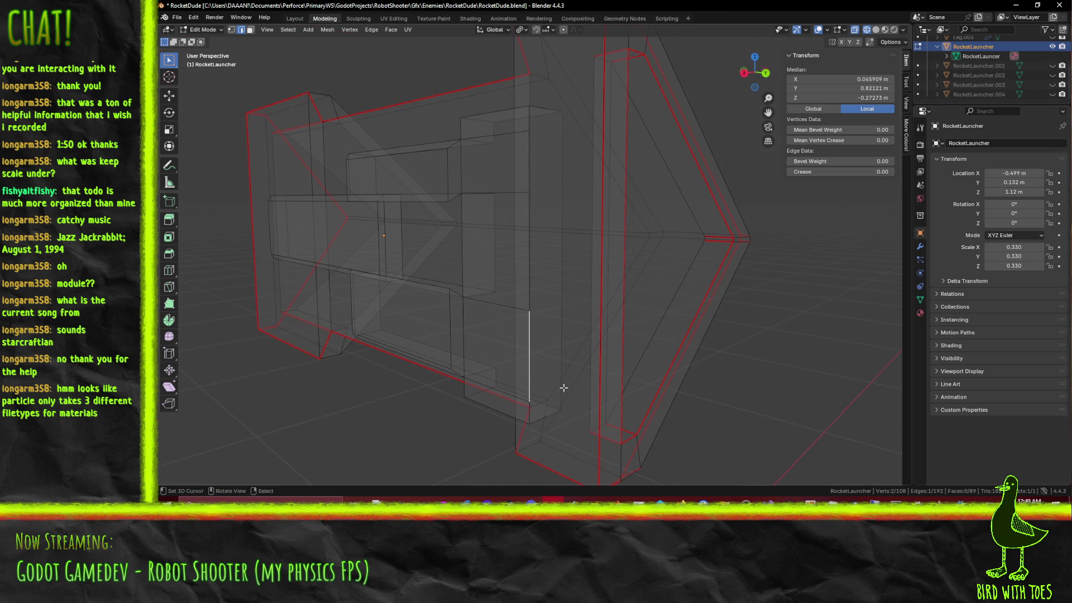
key(k)
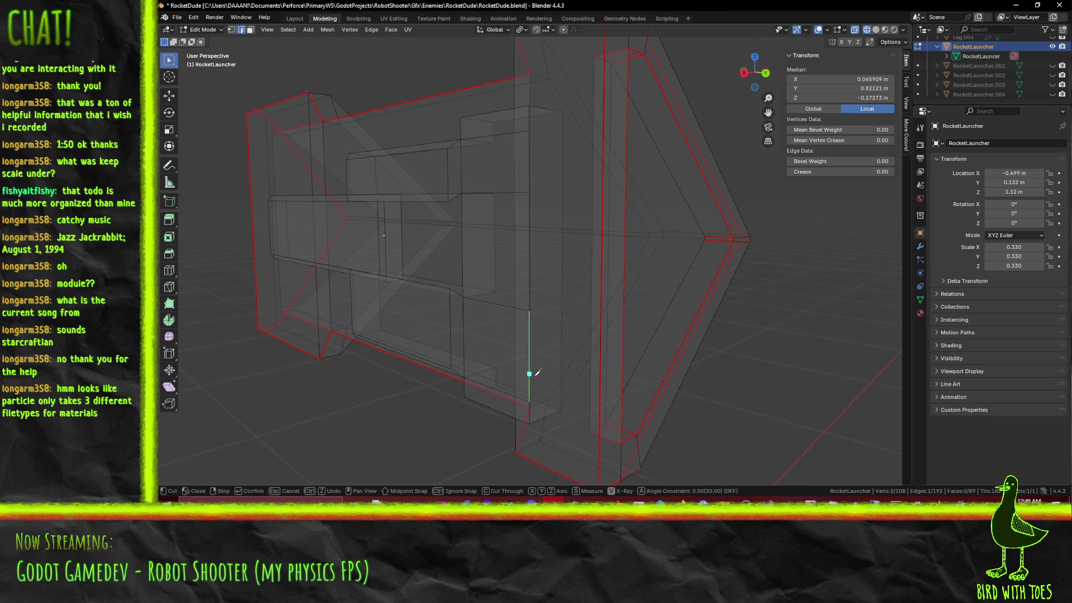
key(Escape)
key(KP_3)
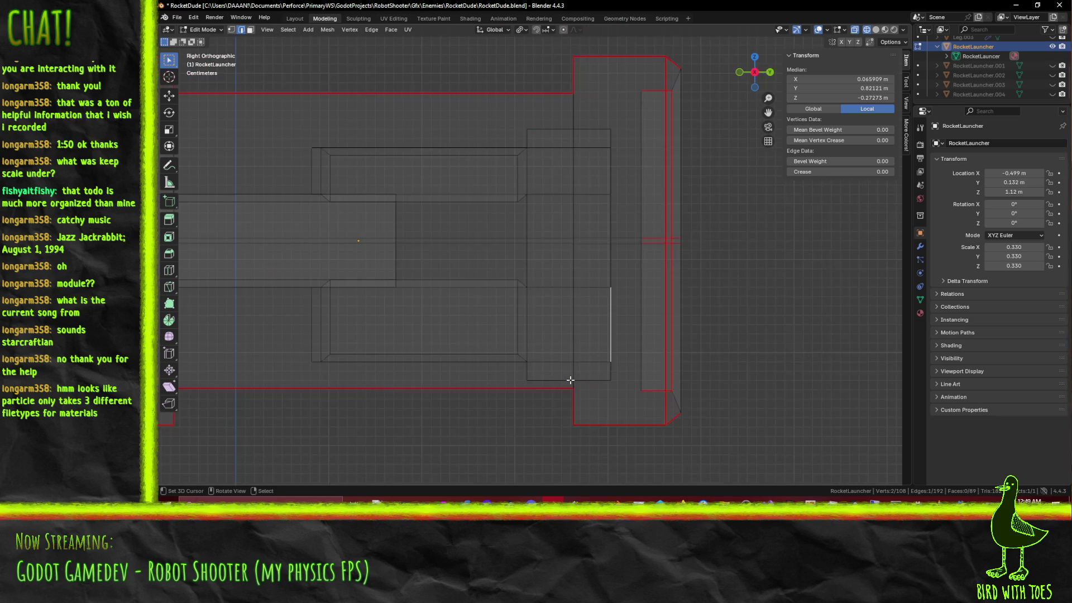
key(ctrl+KP_1)
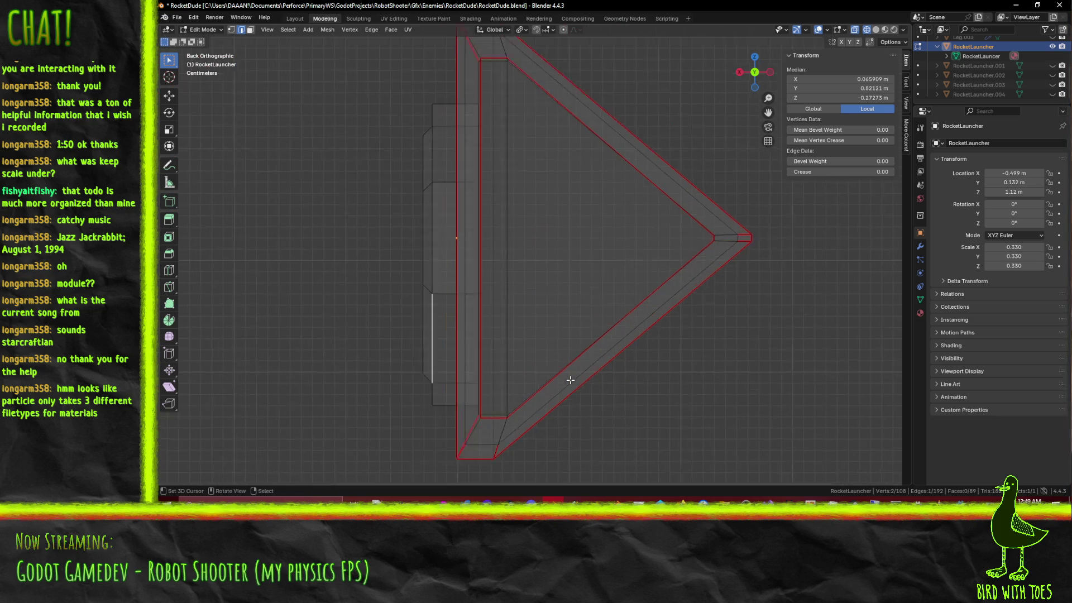
scroll(513, 322, up, 5)
key(1)
key(k)
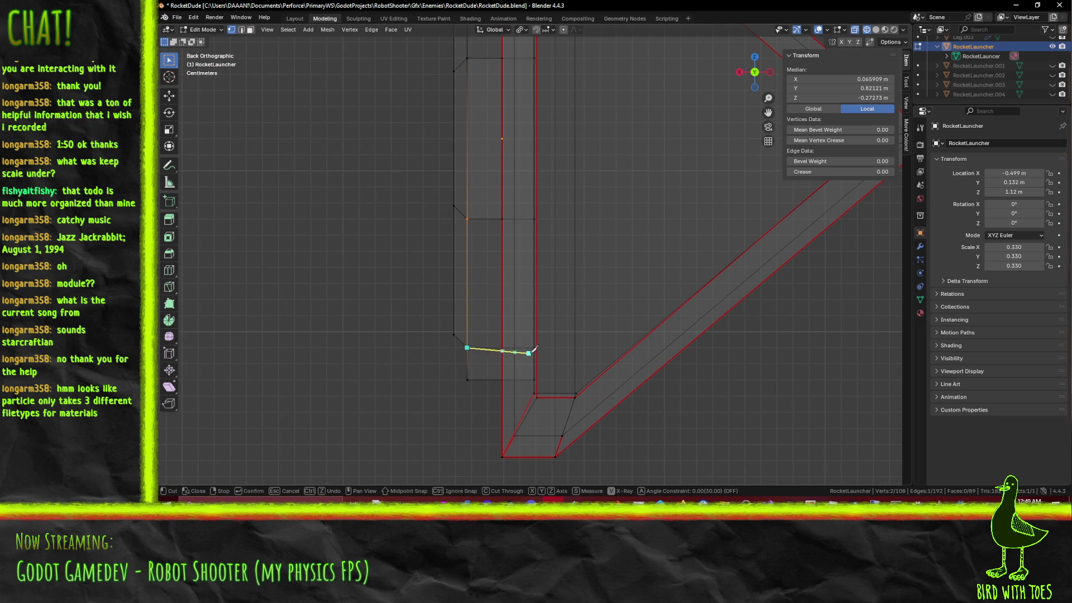
key(x)
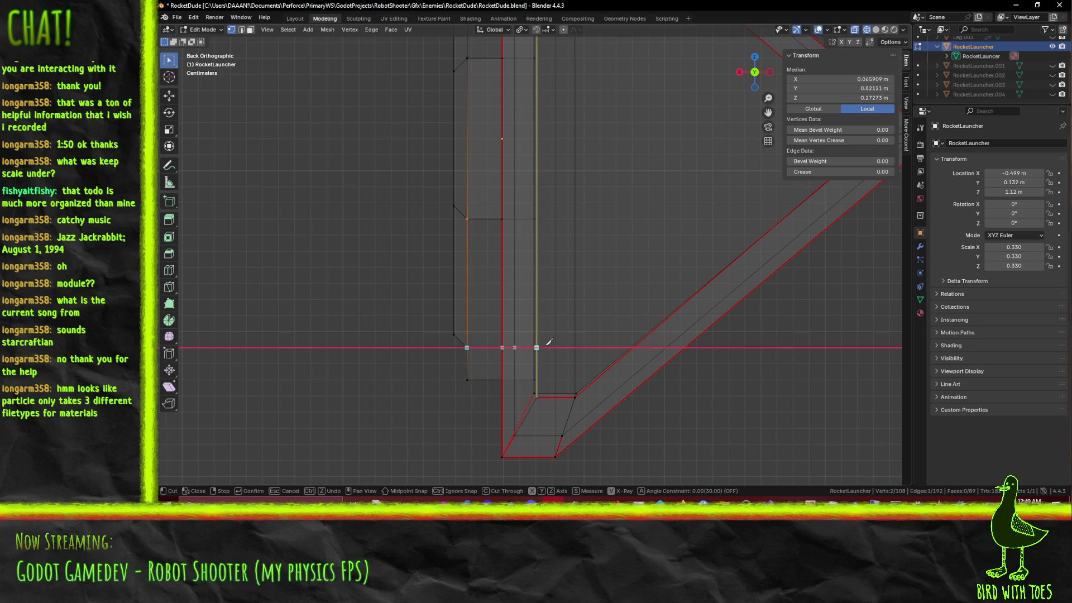
key(x)
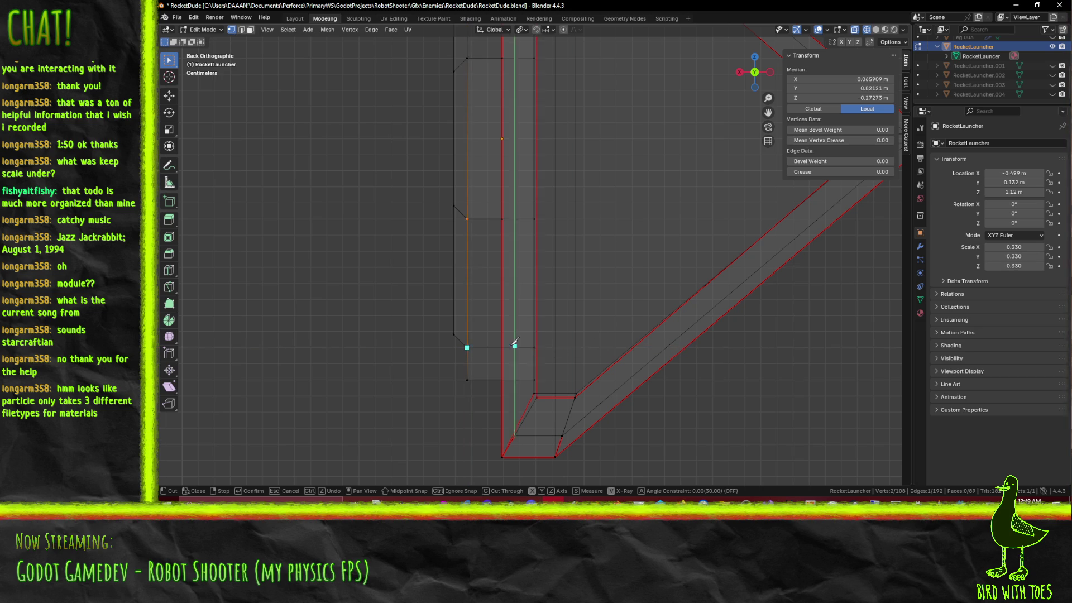
middle_drag(532, 350, 512, 349)
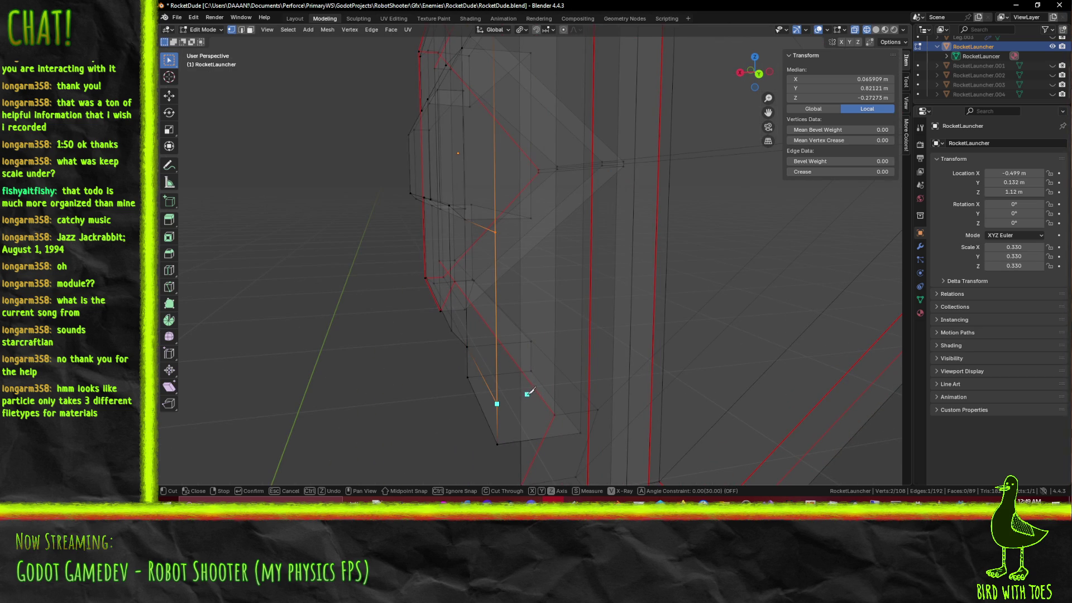
key(Return)
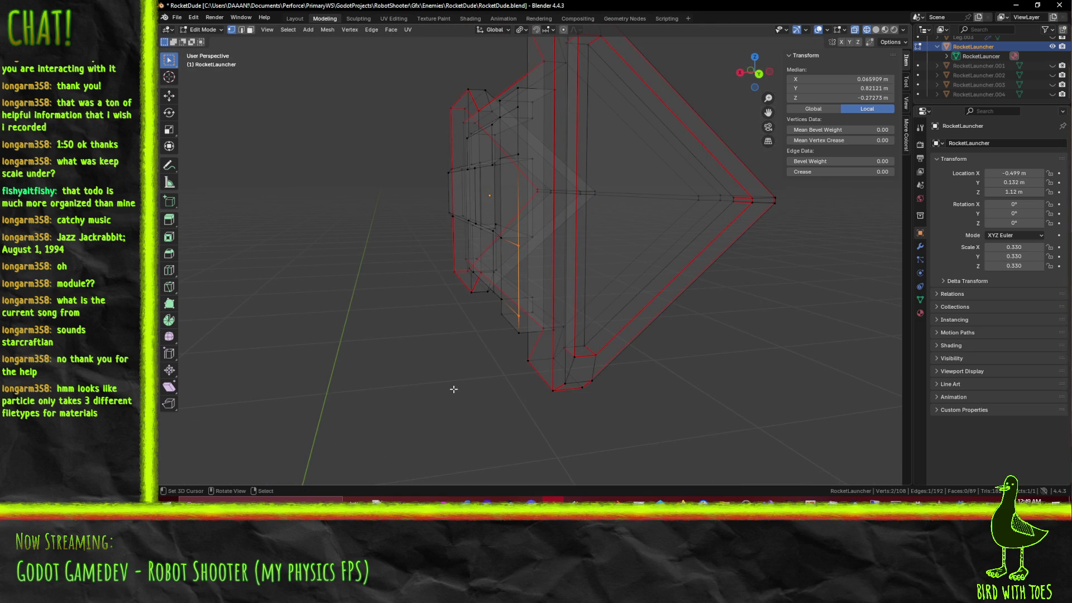
key(z)
click(534, 381)
key(z)
click(386, 367)
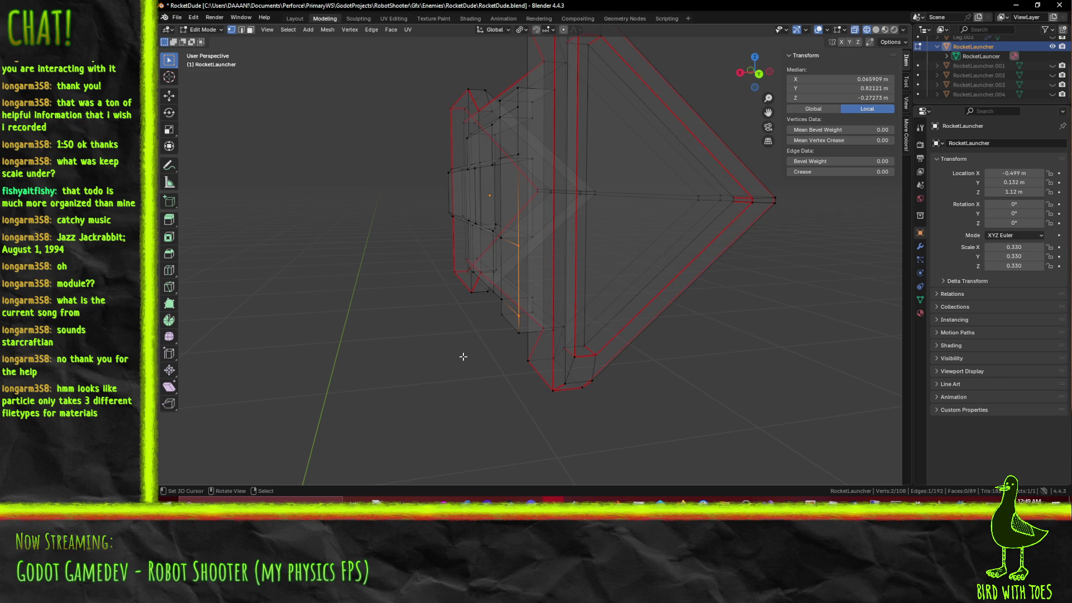
Step: Delete the tall filled face to reopen the gap
click(250, 29)
click(540, 211)
click(524, 215)
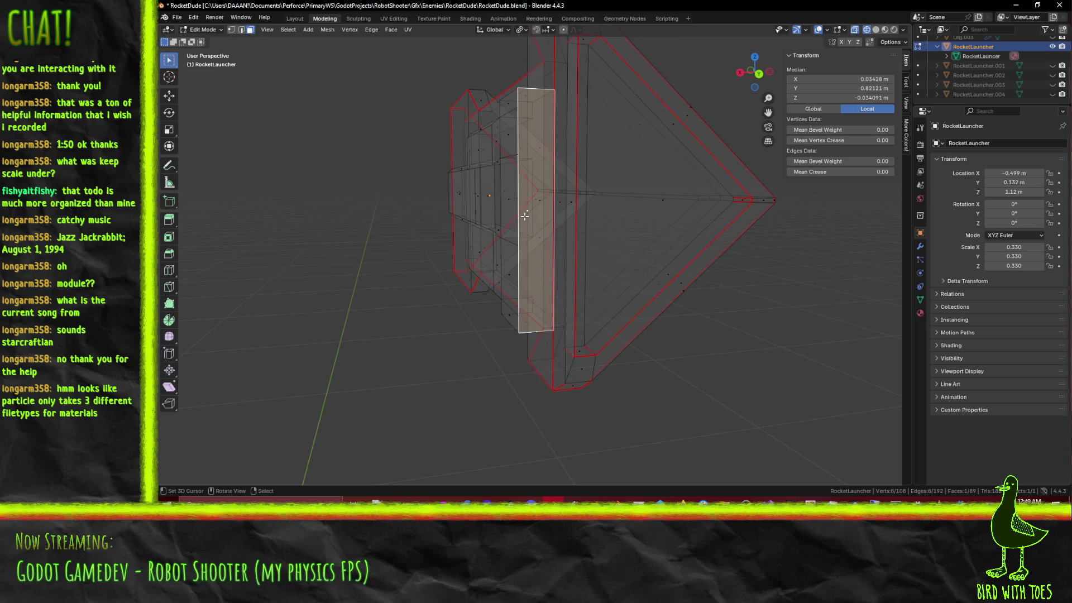
key(x)
click(505, 216)
middle_drag(510, 238, 524, 259)
Step: Select the three edges bordering the opening in edge mode
click(240, 30)
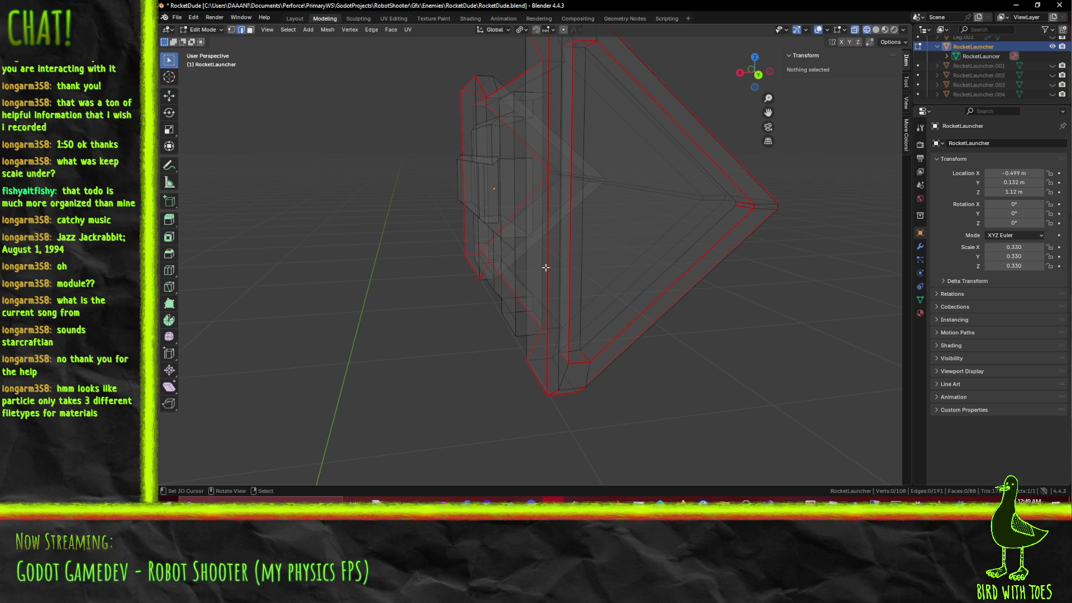
click(511, 225)
click(511, 239)
click(519, 275)
click(515, 289)
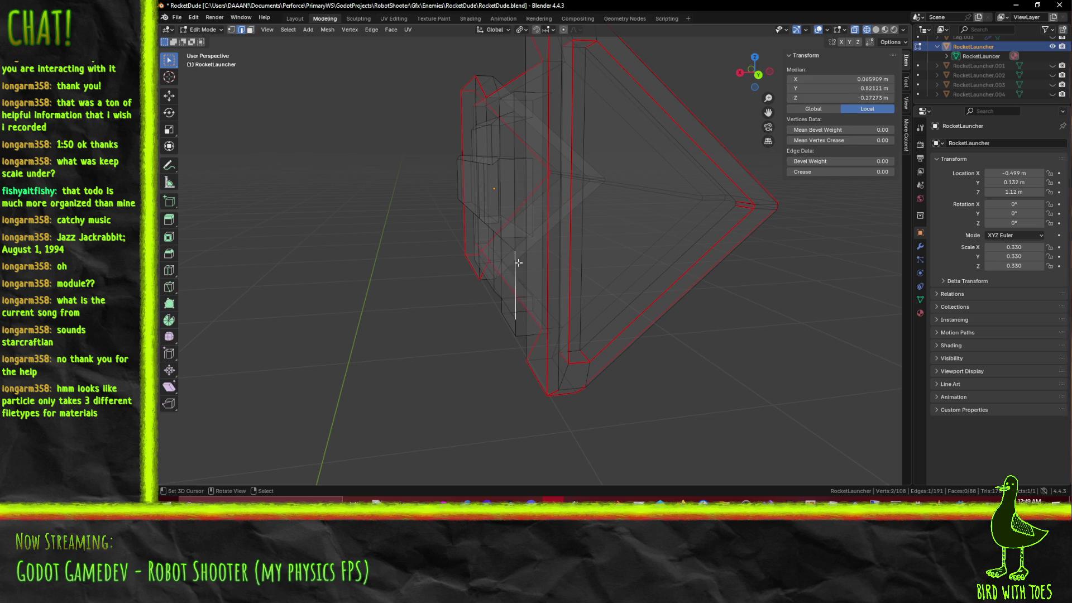
shift+click(513, 178)
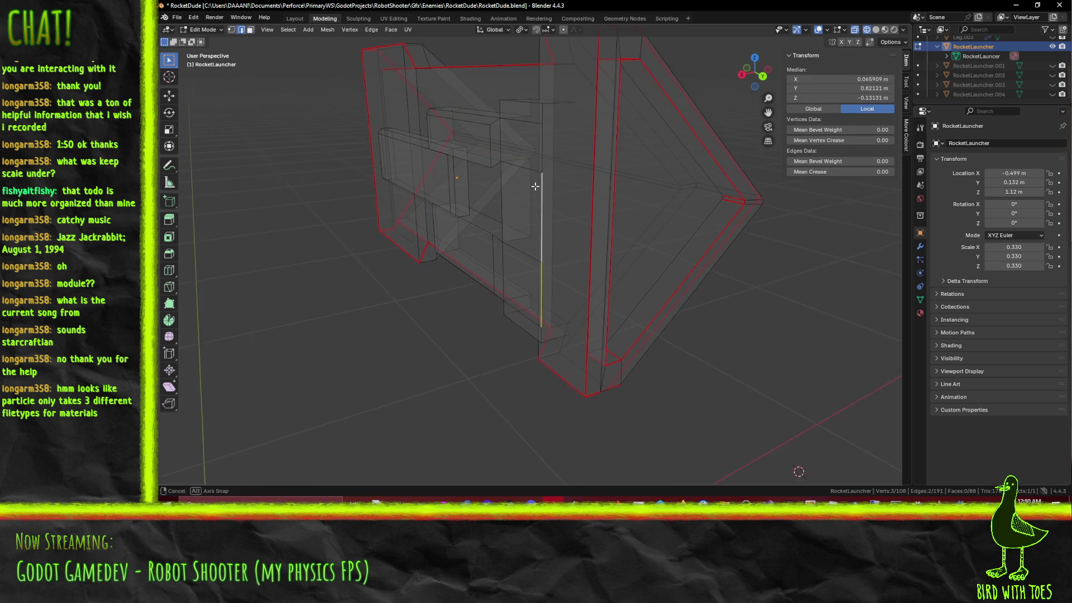
shift+click(542, 142)
Step: Extrude the three edges -0.04 m along X in Back Orthographic view
key(KP_1)
key(ctrl+KP_1)
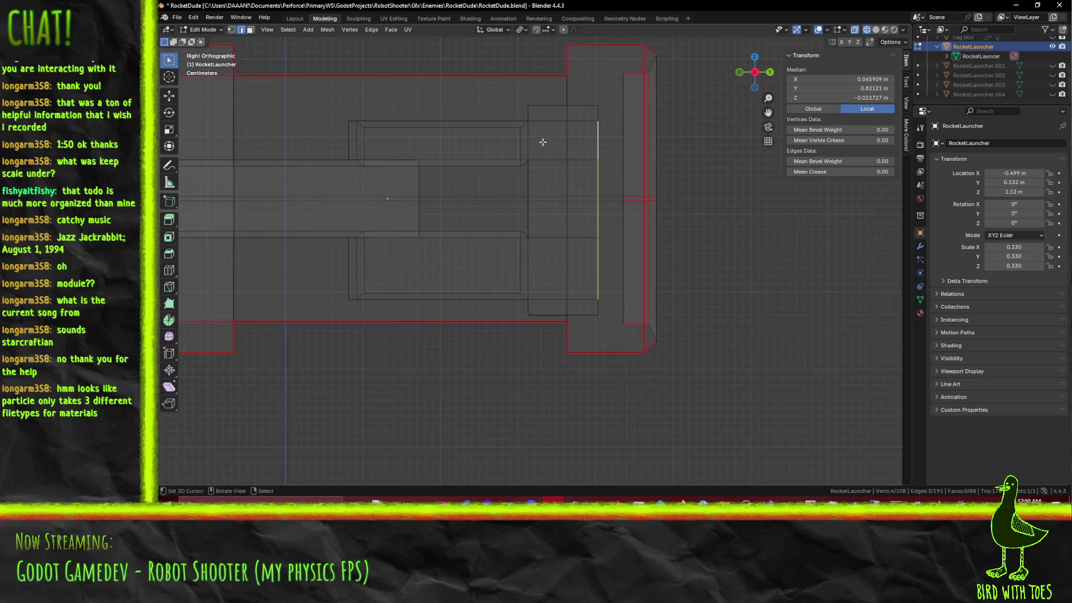
scroll(542, 142, up, 2)
shift+middle_drag(542, 141, 561, 205)
key(g)
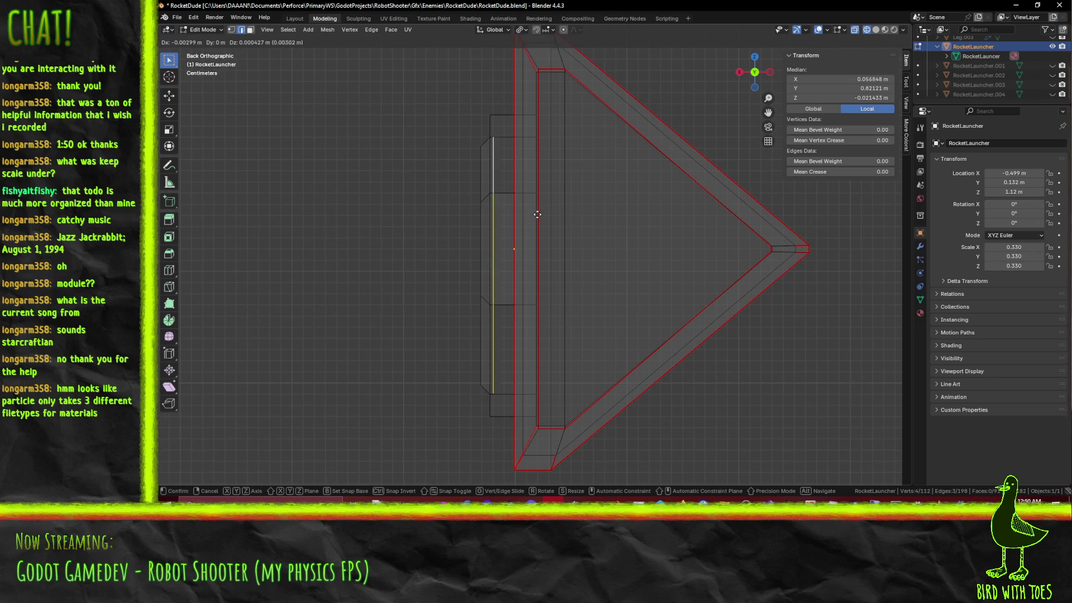
key(x)
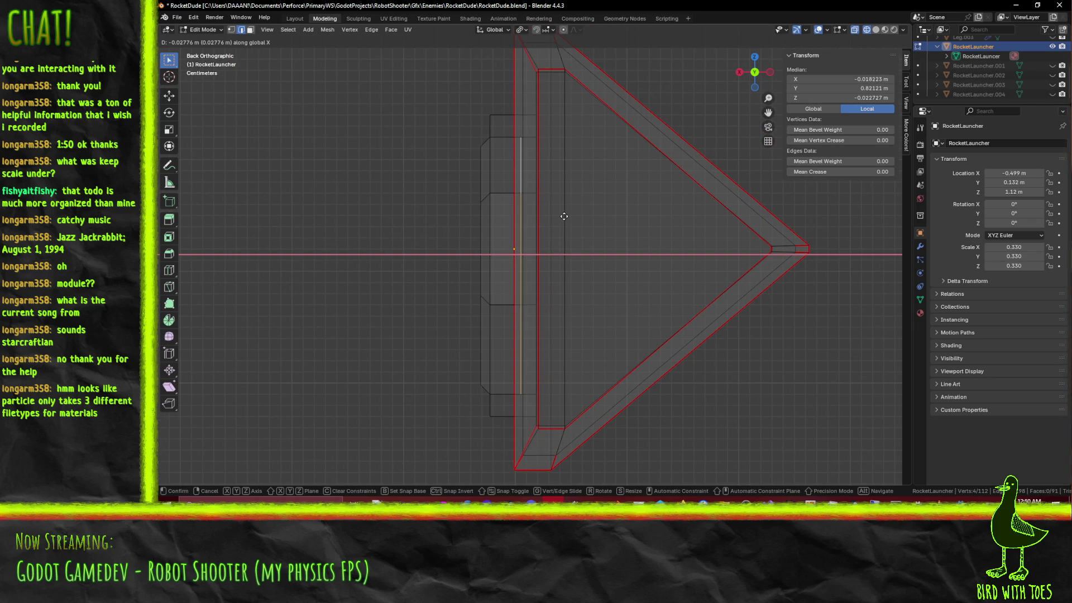
click(577, 214)
shift+middle_drag(574, 215, 565, 248)
scroll(586, 170, up, 8)
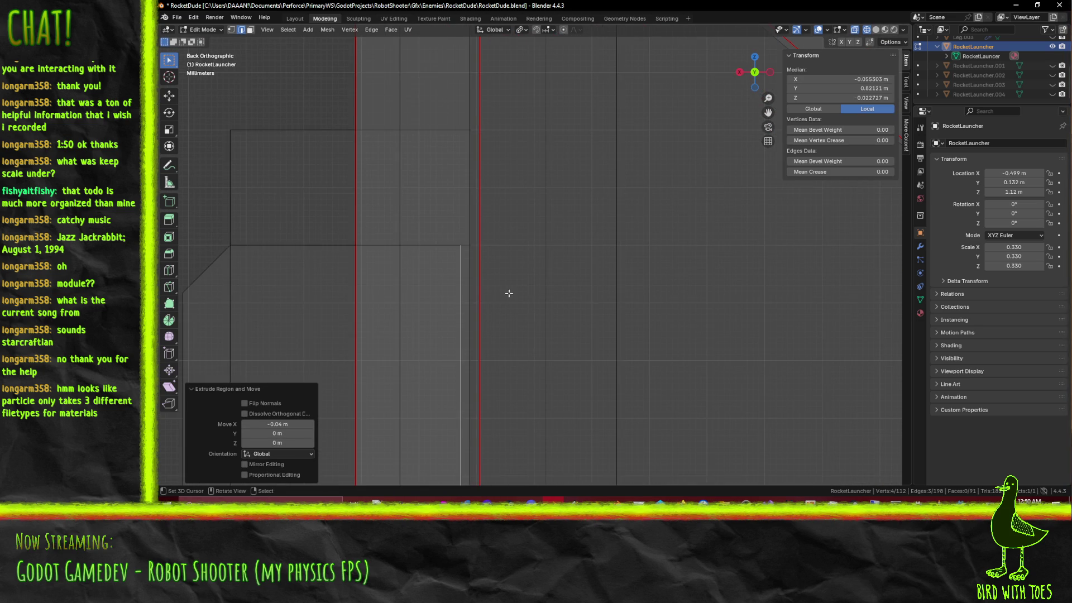
Step: Set the selected edges' median X position to -0.05 m
scroll(502, 294, up, 2)
scroll(511, 286, up, 2)
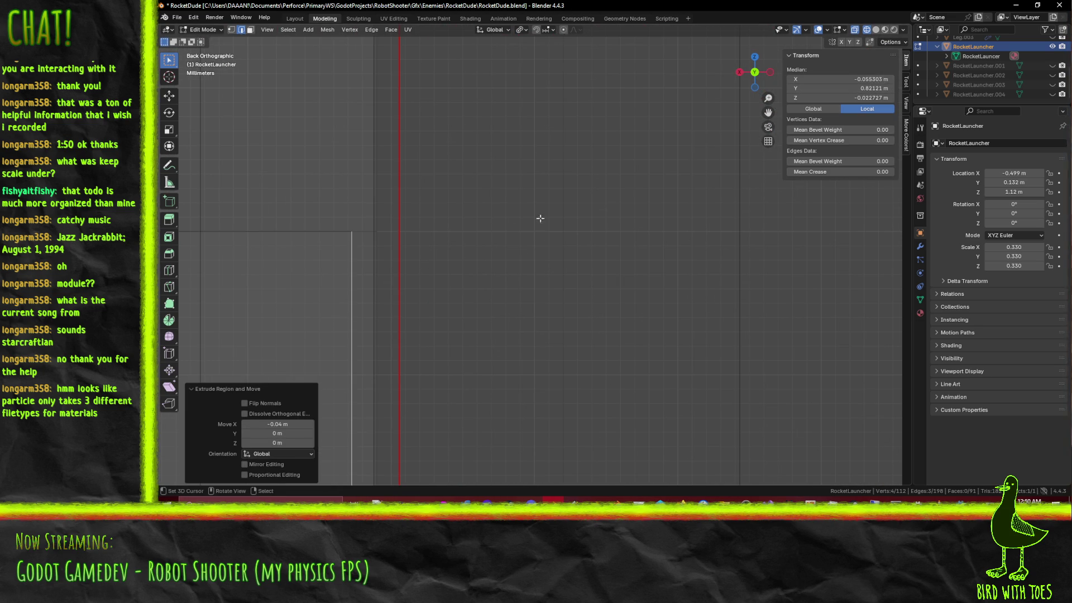
scroll(519, 223, down, 5)
shift+middle_drag(562, 303, 479, 213)
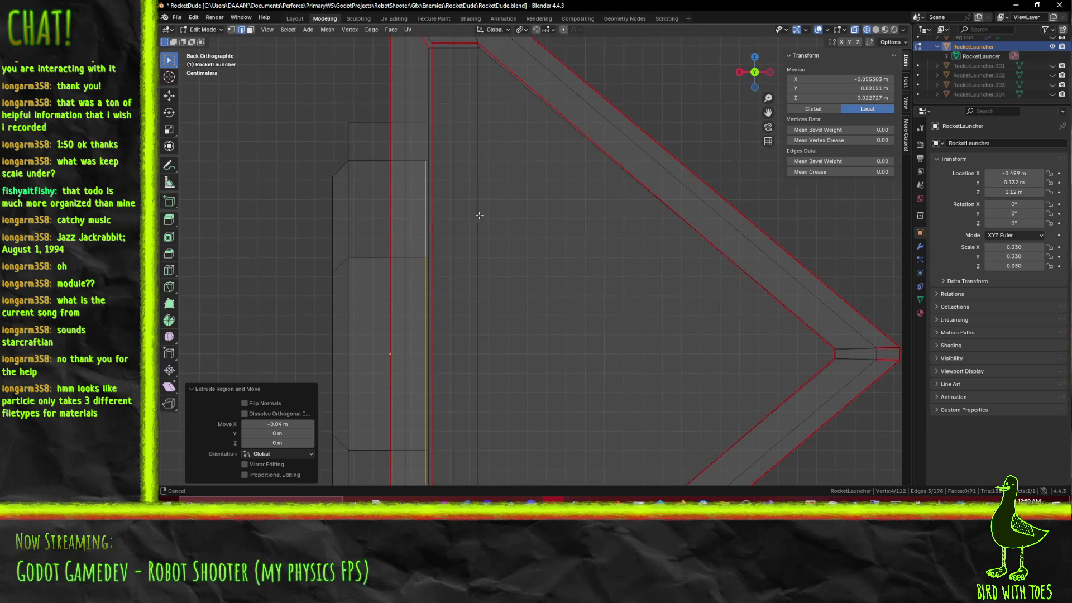
click(869, 80)
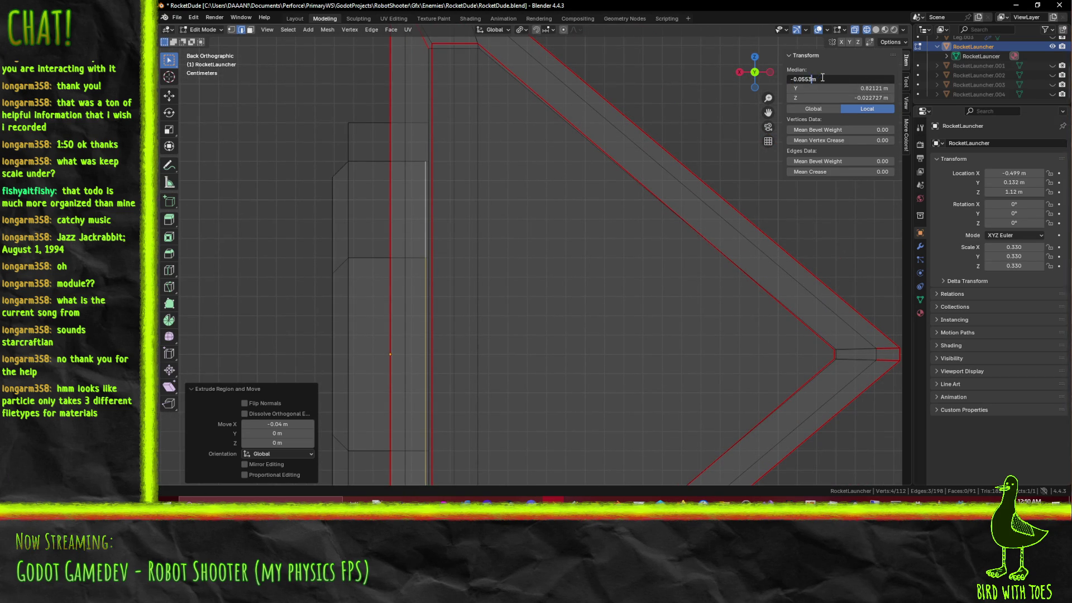
key(BackSpace)
key(Return)
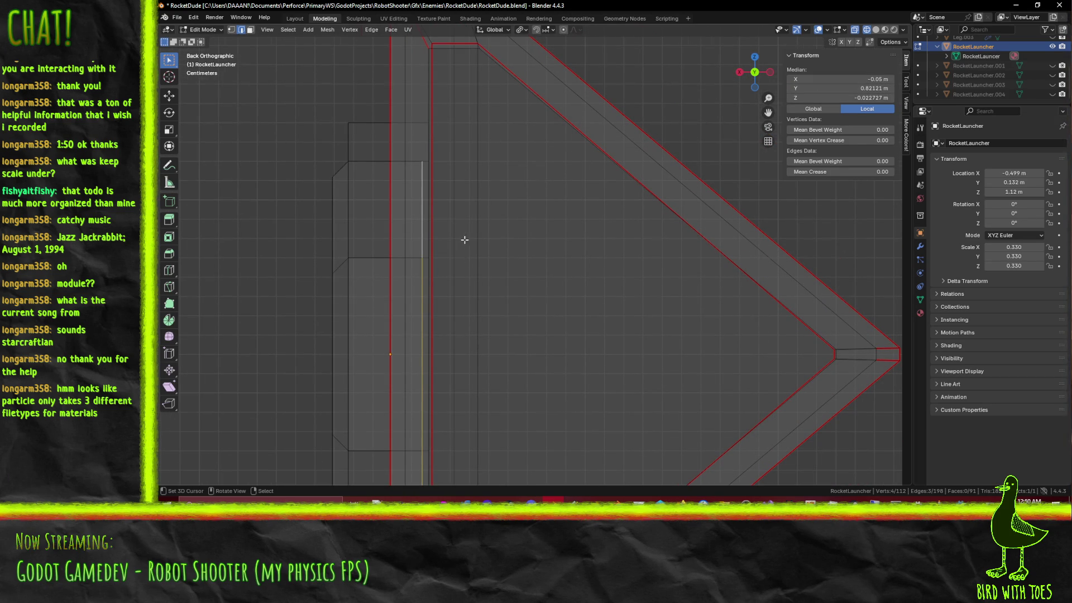
Step: Nudge the vertical edge a further -0.003 m along X
scroll(463, 242, up, 4)
key(g)
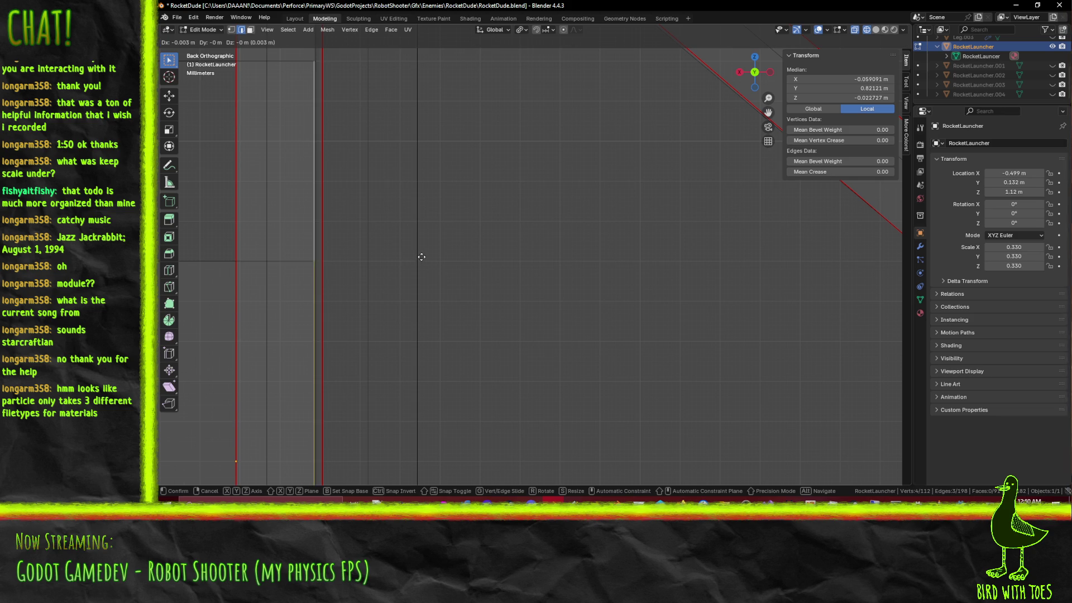
click(421, 257)
scroll(397, 249, up, 4)
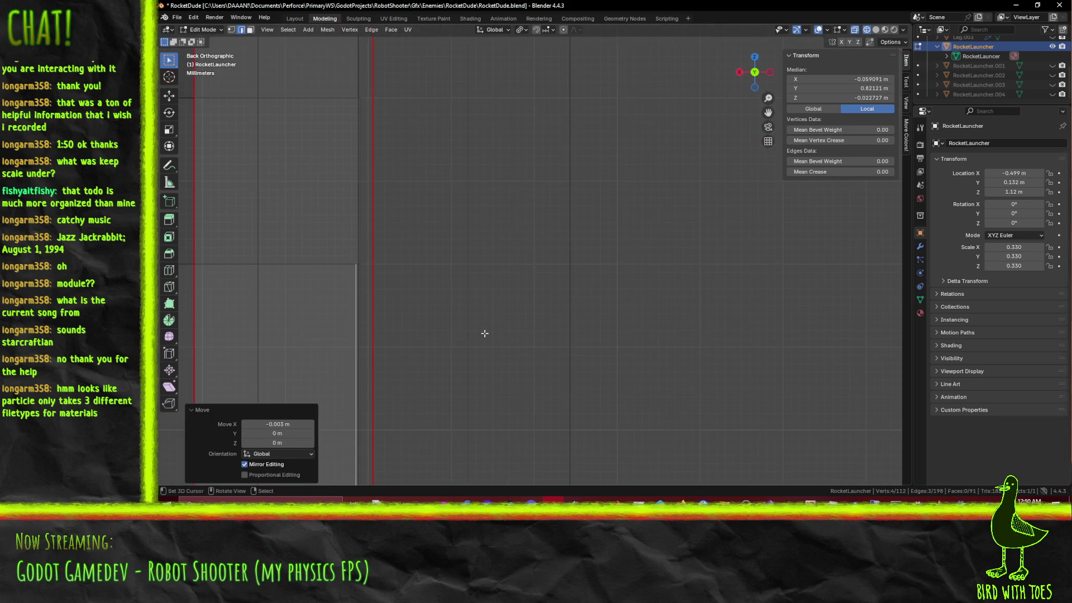
scroll(485, 333, down, 5)
middle_drag(471, 342, 545, 295)
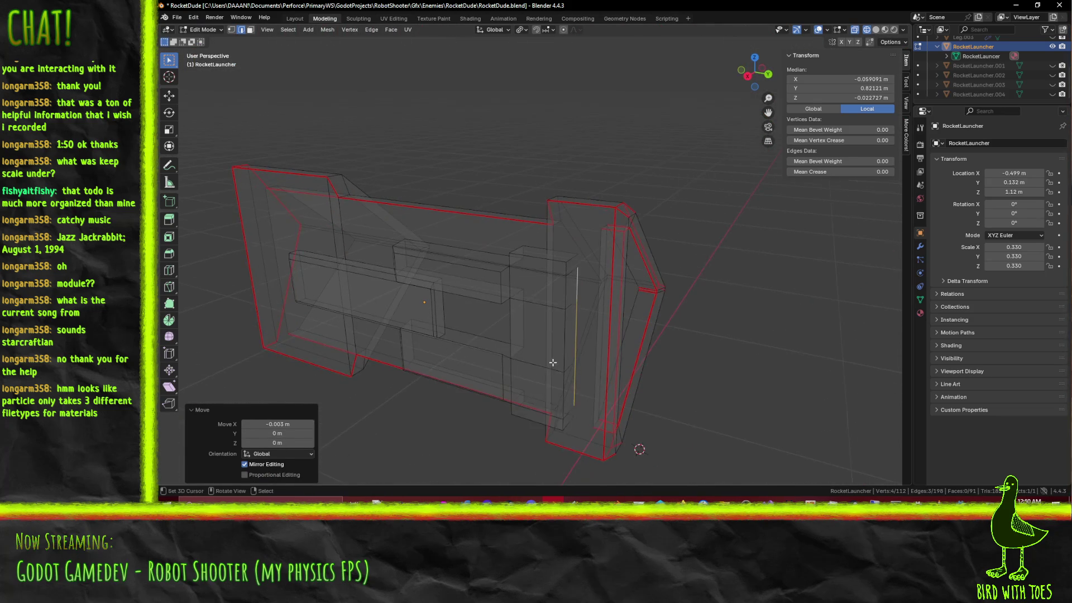
Step: Display the launcher in Material Preview with its green material and clear the selection
key(z)
click(614, 362)
middle_drag(613, 365, 557, 352)
key(z)
click(539, 307)
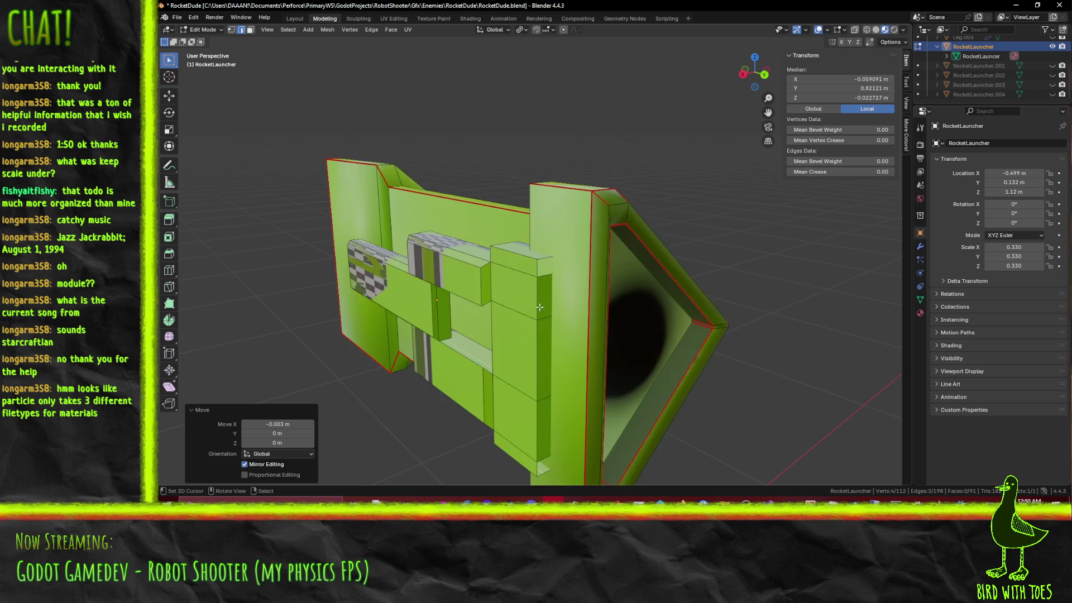
shift+click(547, 260)
mouse_move(549, 285)
shift+middle_down()
mouse_move(495, 253)
mouse_move(500, 277)
mouse_move(617, 257)
shift+middle_up()
key(alt+a)
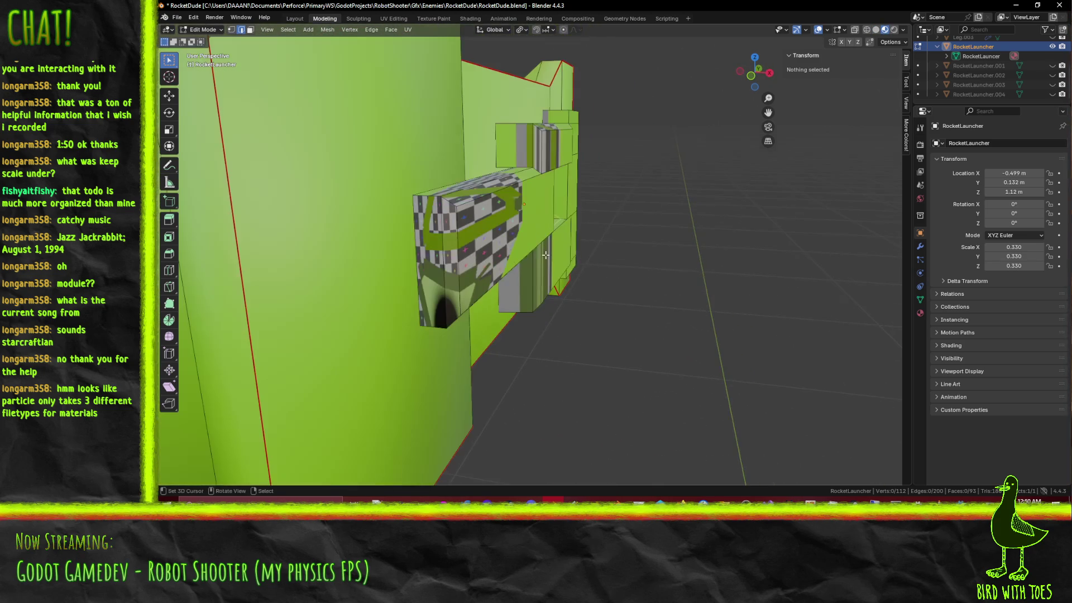
Step: Save RocketDude.blend, making it writable in Perforce after the first save fails
key(ctrl+s)
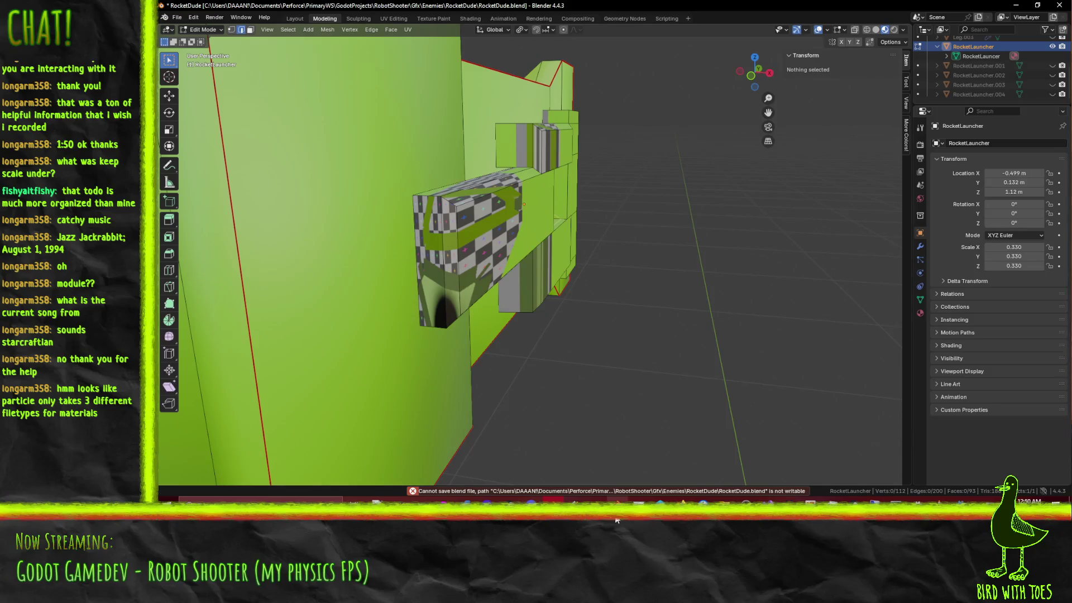
key(alt+Tab)
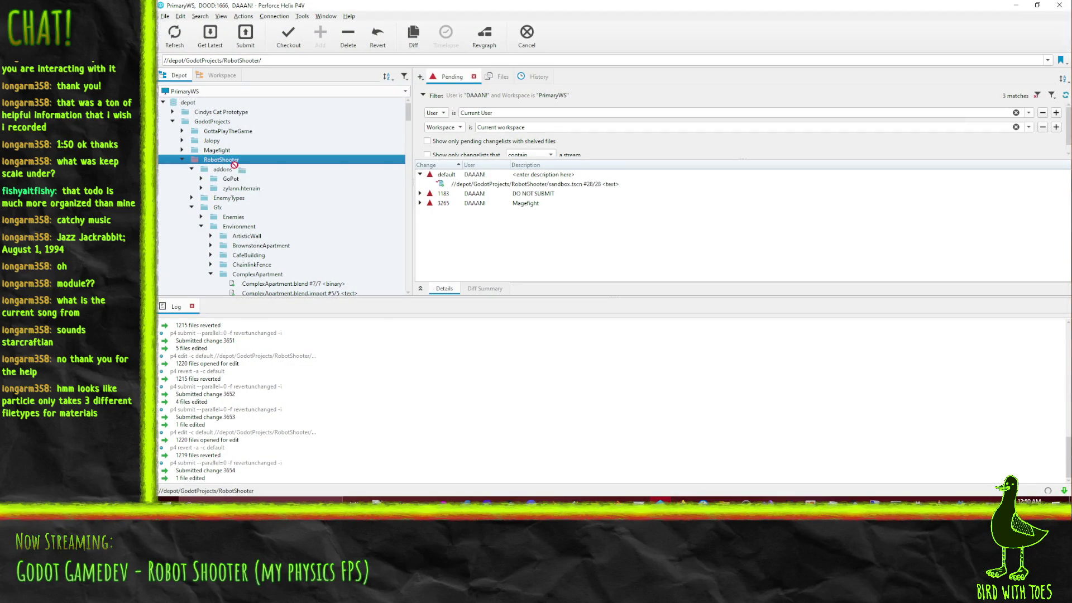
key(alt+Tab)
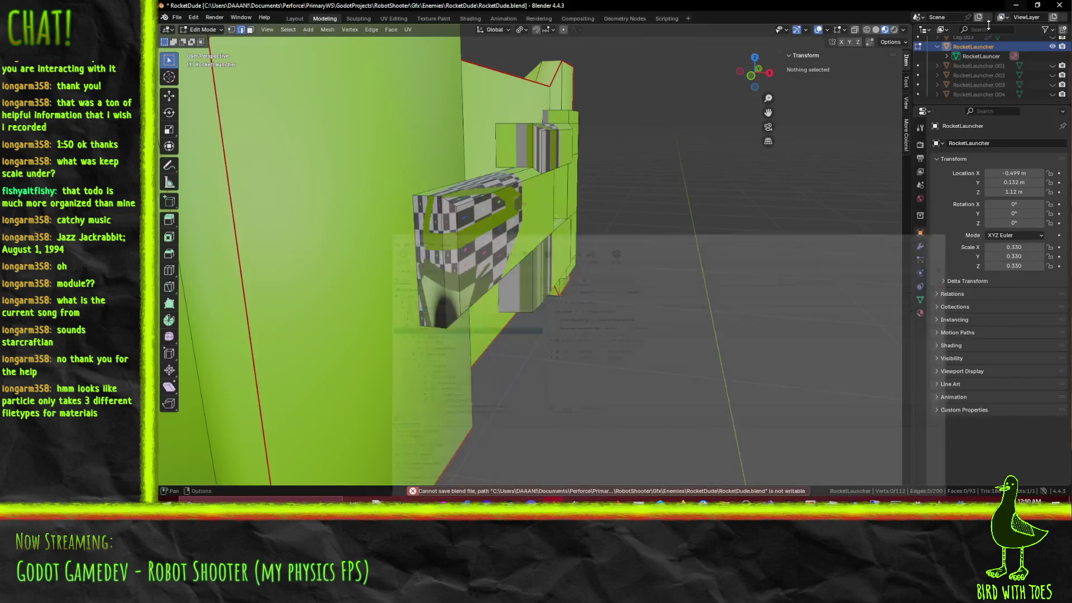
key(ctrl+s)
Step: Orbit around the whole launcher and select an edge on its side
mouse_move(651, 201)
middle_down()
mouse_move(446, 196)
mouse_move(370, 170)
mouse_move(497, 208)
mouse_move(428, 238)
mouse_move(474, 268)
middle_up()
scroll(491, 212, up, 5)
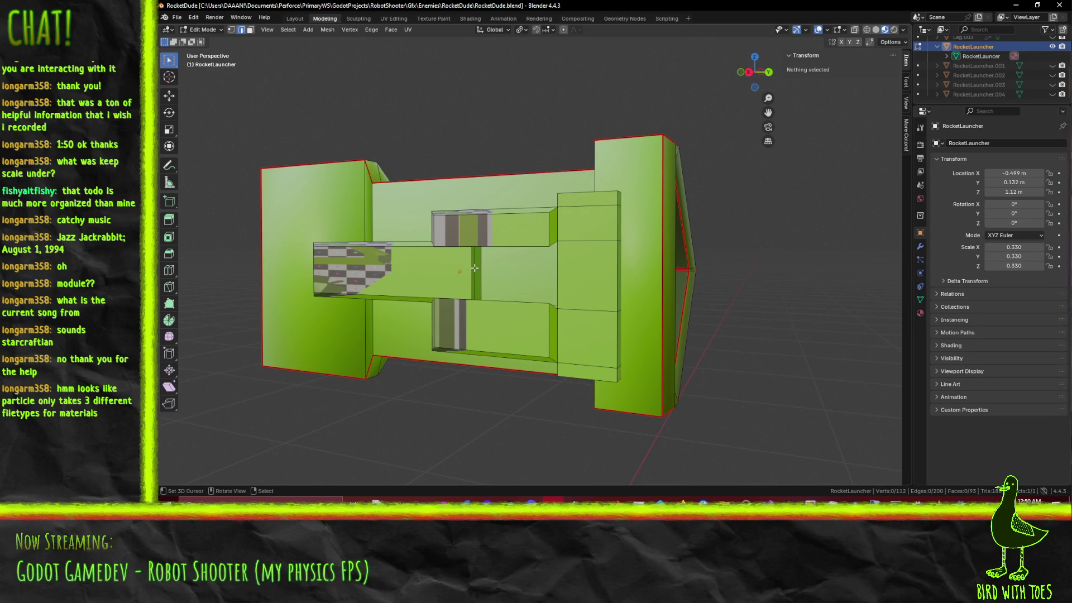
mouse_move(474, 268)
middle_down()
mouse_move(486, 329)
mouse_move(497, 301)
mouse_move(557, 299)
middle_up()
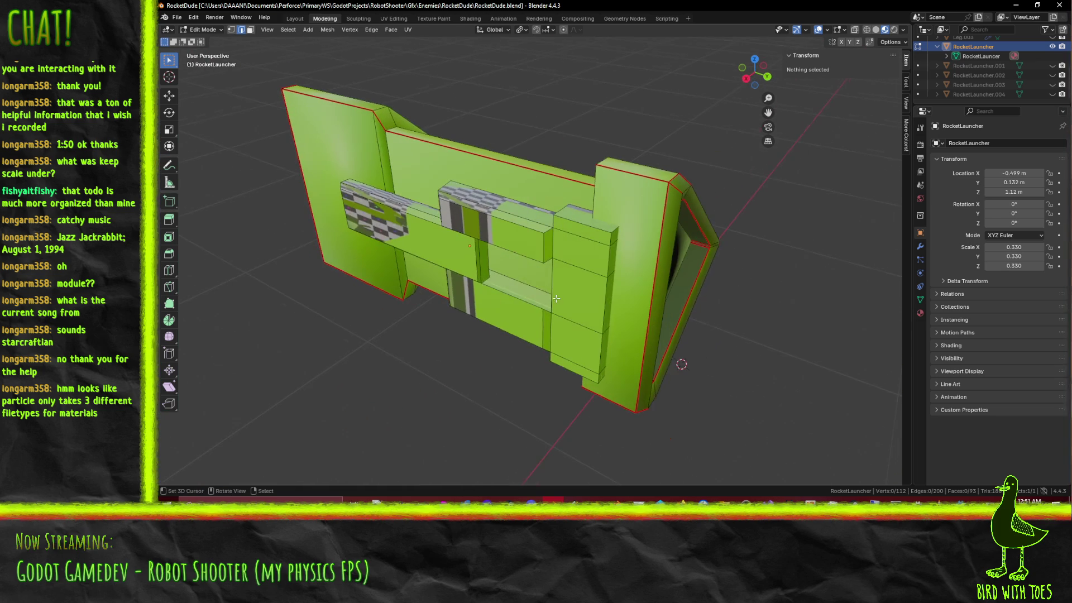
scroll(556, 293, up, 3)
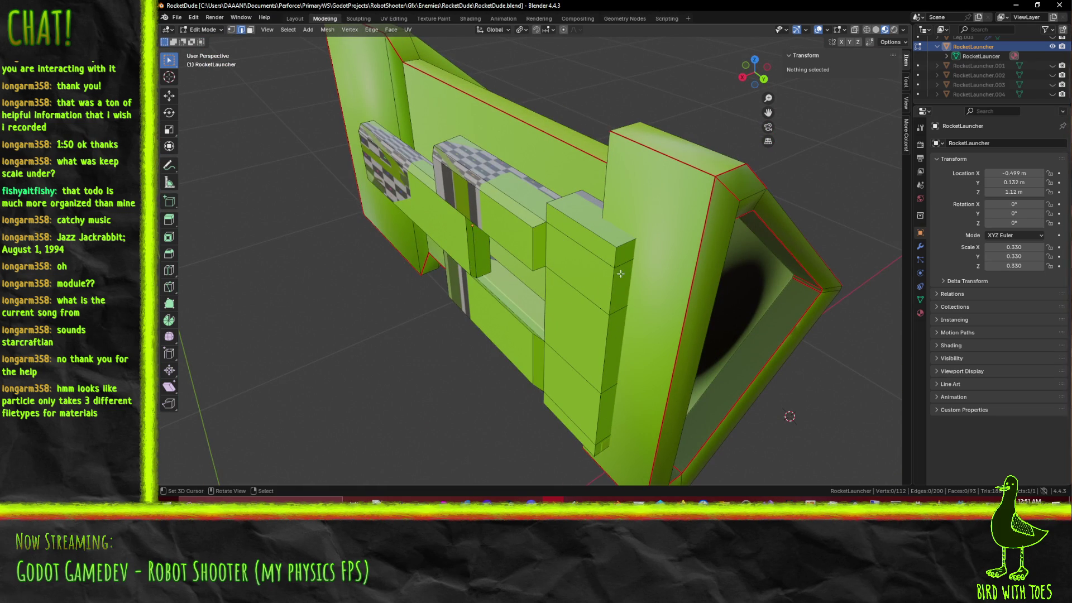
click(540, 226)
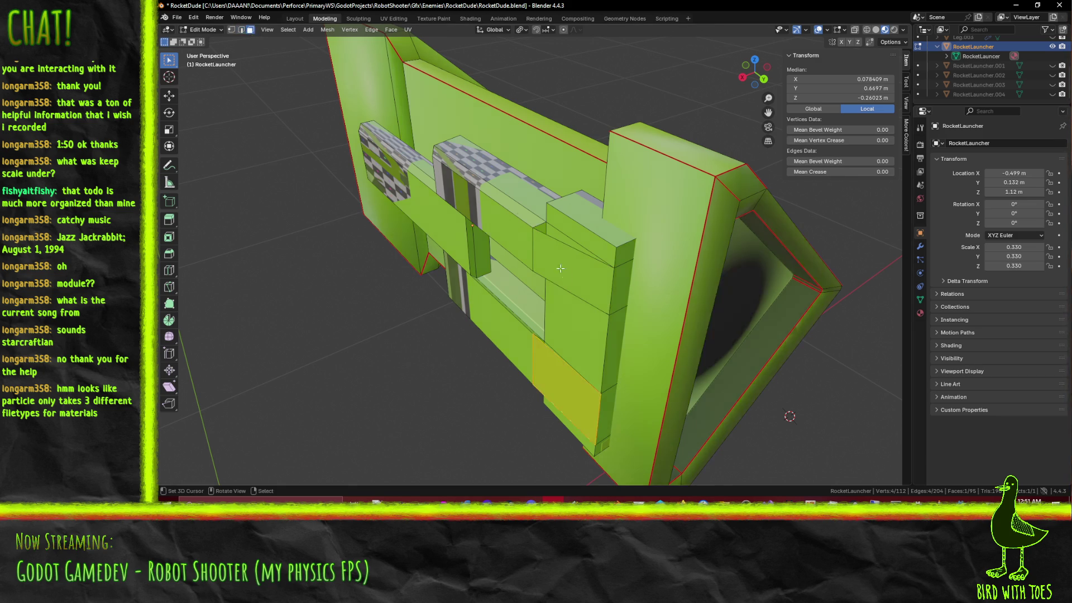
Step: Select several faces on the launcher's side and delete them
middle_drag(485, 262, 525, 280)
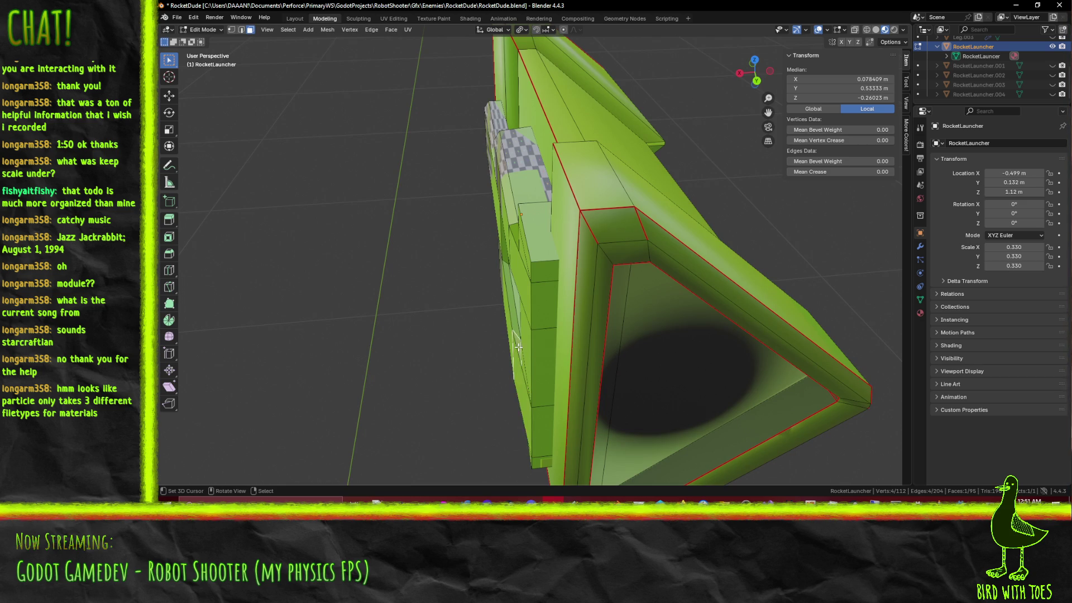
shift+click(523, 369)
middle_drag(523, 369, 567, 228)
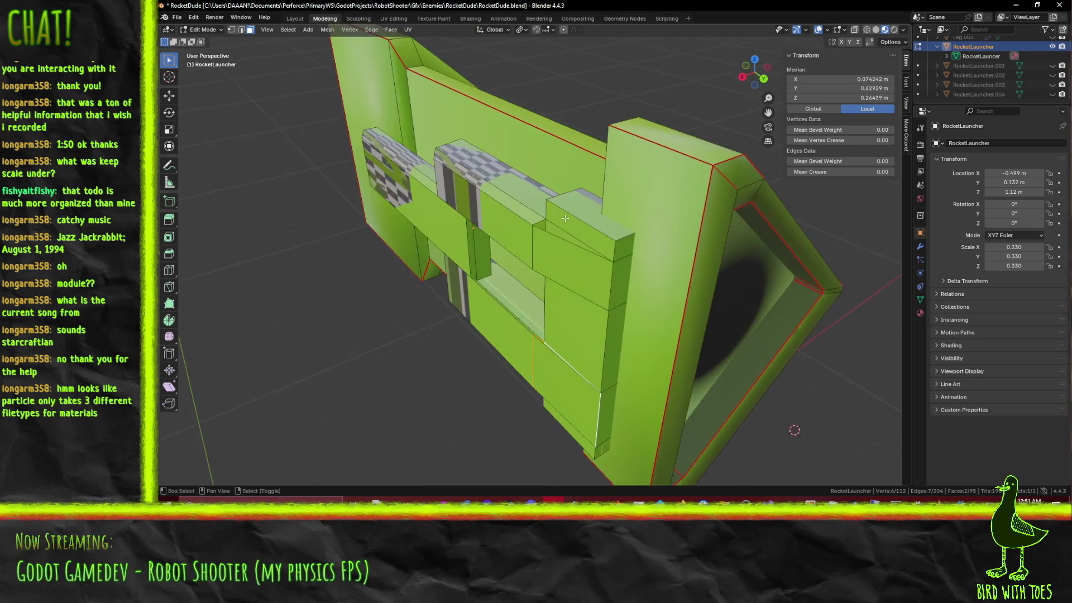
shift+click(542, 229)
shift+click(554, 246)
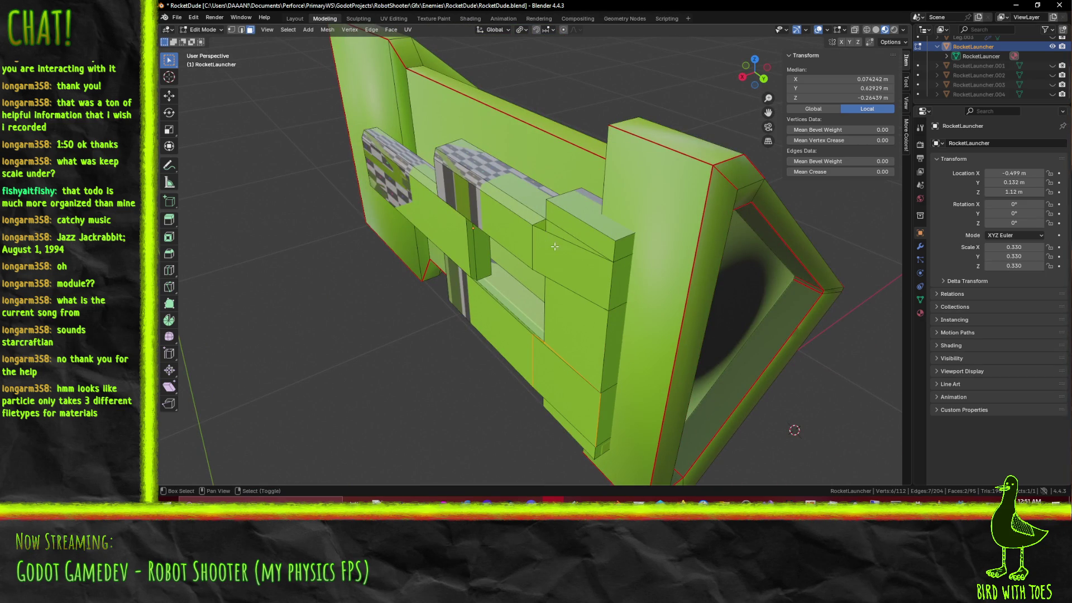
key(x)
click(530, 225)
Step: Delete another side face and select the face below it
mouse_move(530, 225)
middle_down()
mouse_move(713, 337)
mouse_move(564, 232)
mouse_move(615, 353)
mouse_move(631, 234)
mouse_move(535, 322)
middle_up()
mouse_move(256, 165)
middle_down()
mouse_move(625, 301)
mouse_move(253, 202)
middle_up()
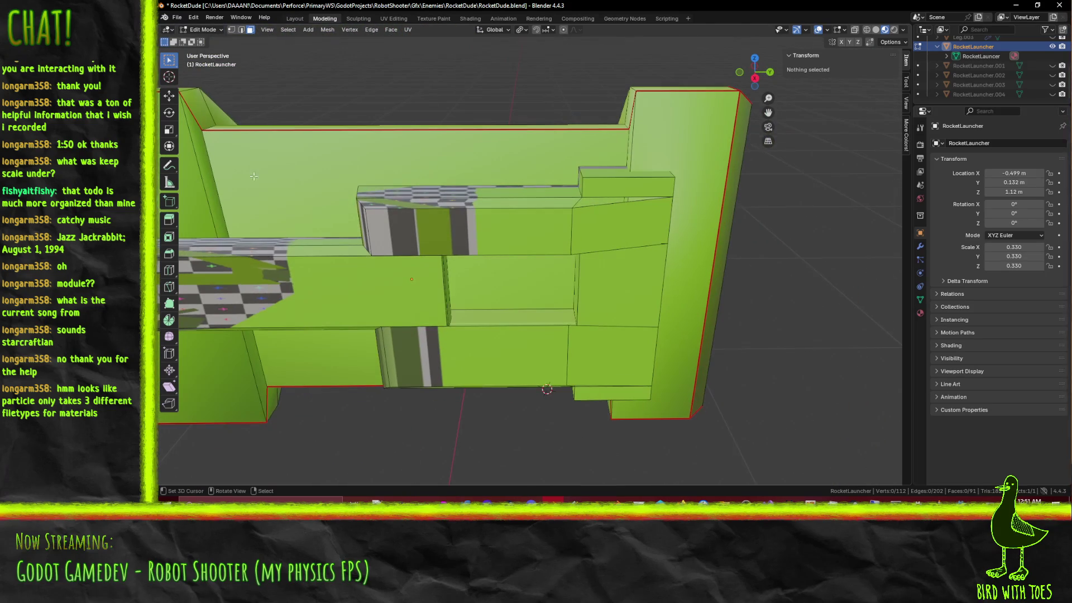
mouse_move(626, 358)
shift+middle_down()
mouse_move(552, 324)
mouse_move(561, 337)
mouse_move(574, 340)
mouse_move(530, 265)
shift+middle_up()
click(531, 265)
key(x)
click(506, 262)
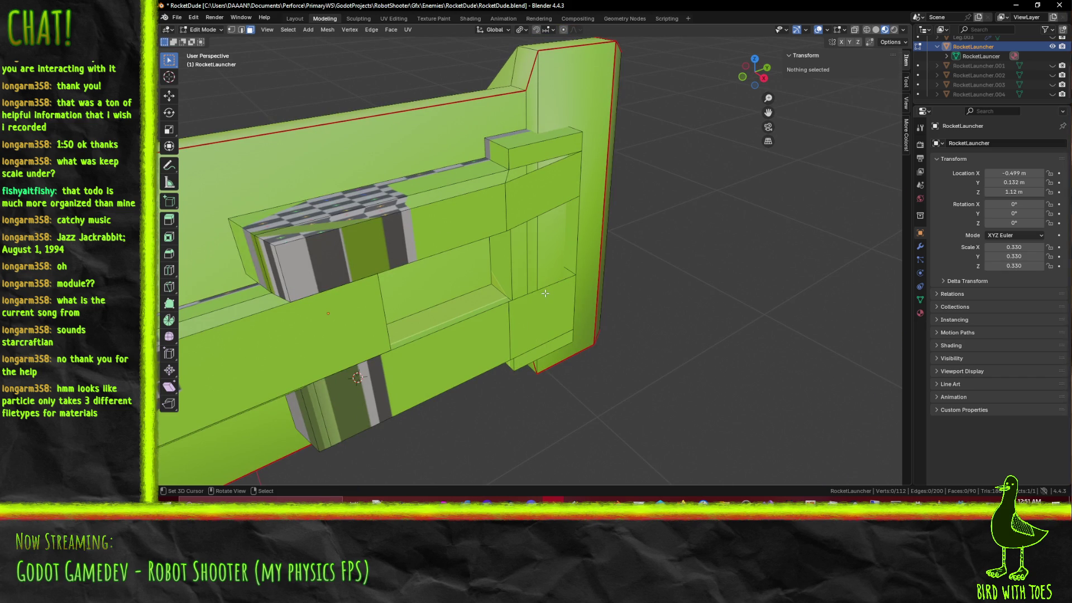
click(519, 318)
click(240, 31)
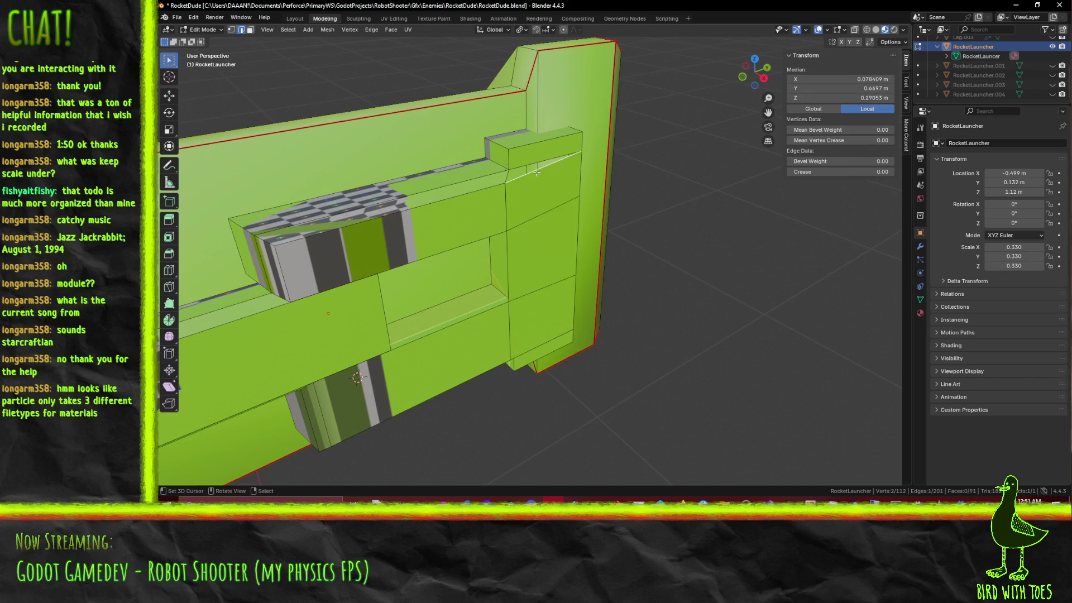
Step: Move the selected edge 0.03 m along Y in Right Orthographic view
middle_drag(575, 346, 522, 349)
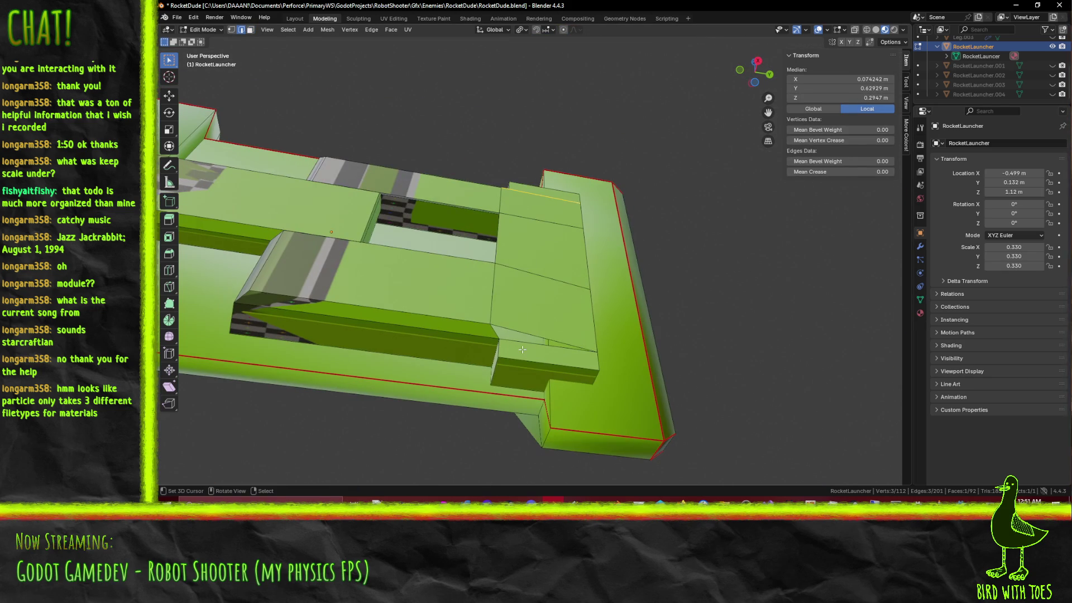
middle_drag(509, 301, 552, 371)
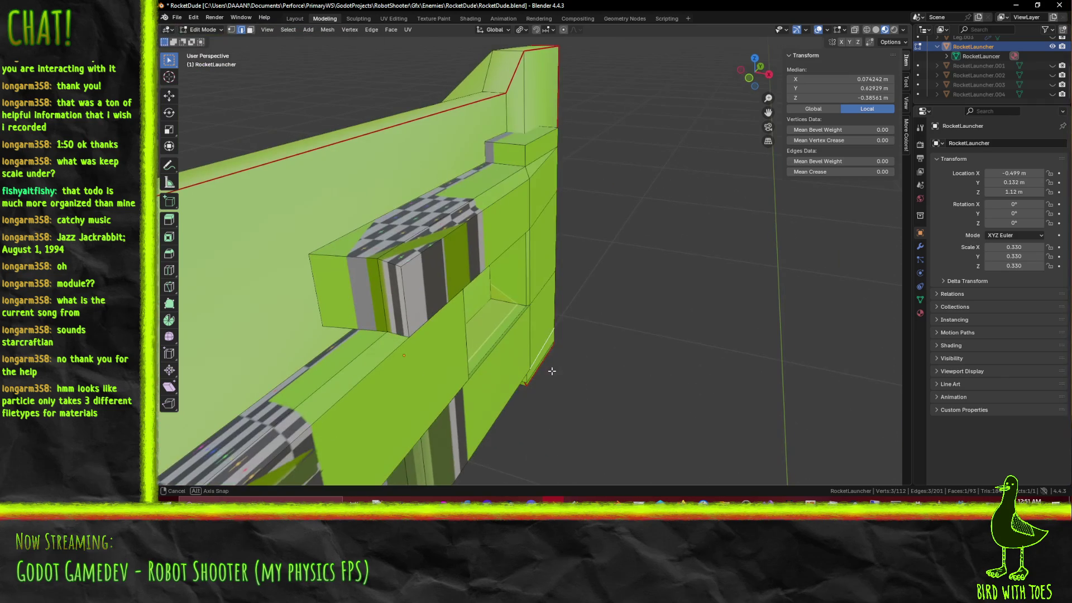
key(KP_3)
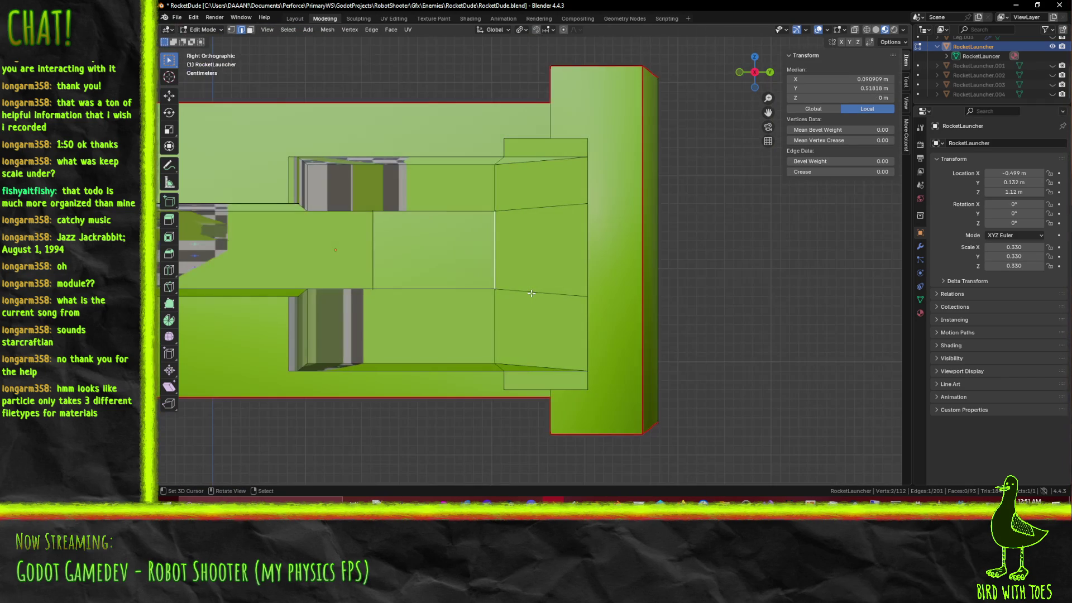
key(g)
key(z)
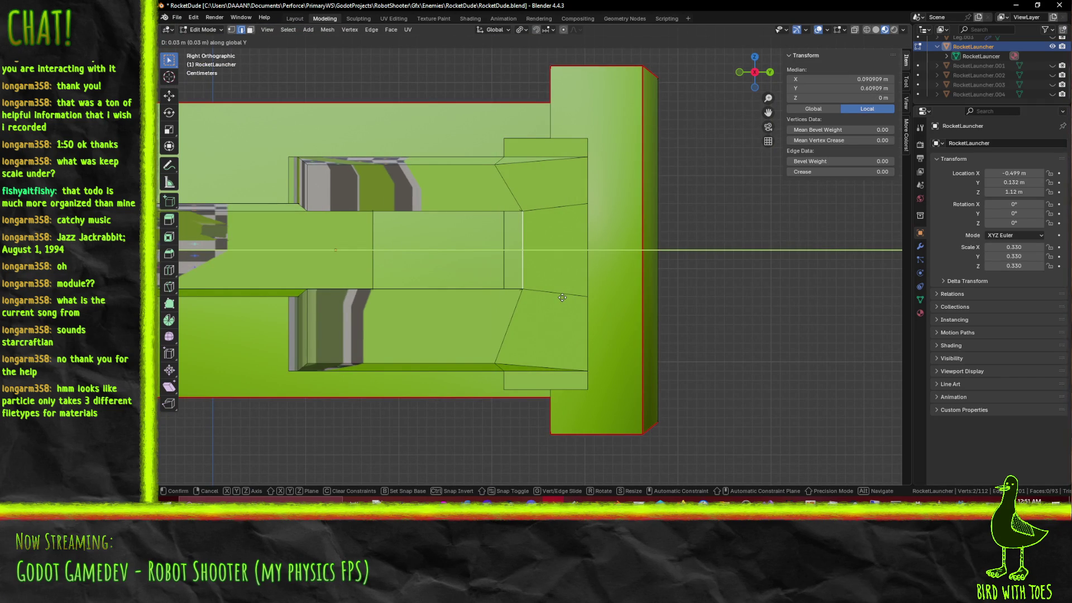
click(558, 298)
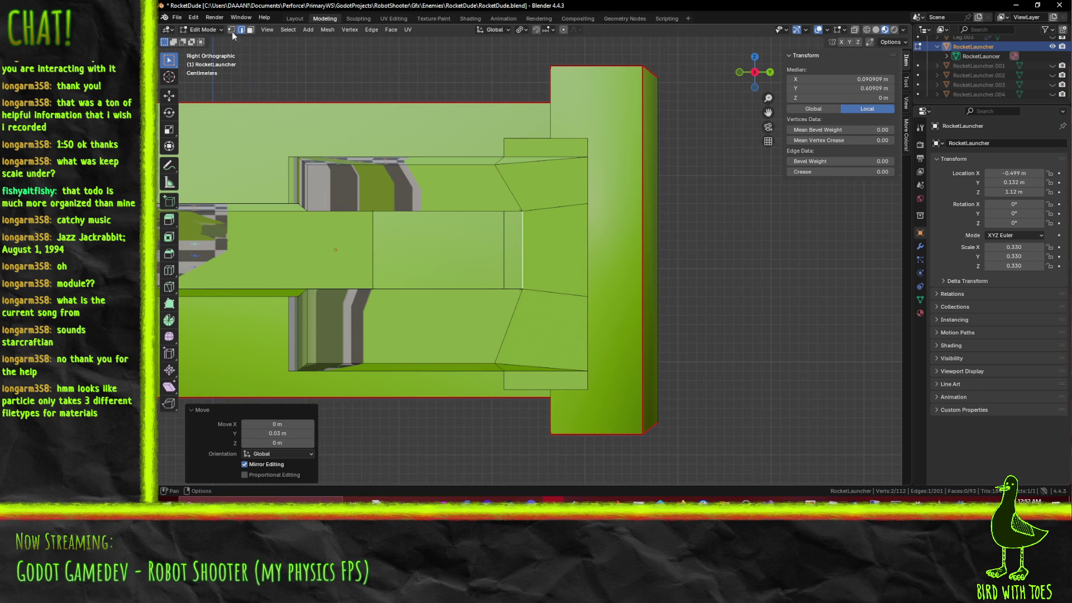
Step: Move the vertex path up to the upper corner 0.01 m along Y
key(1)
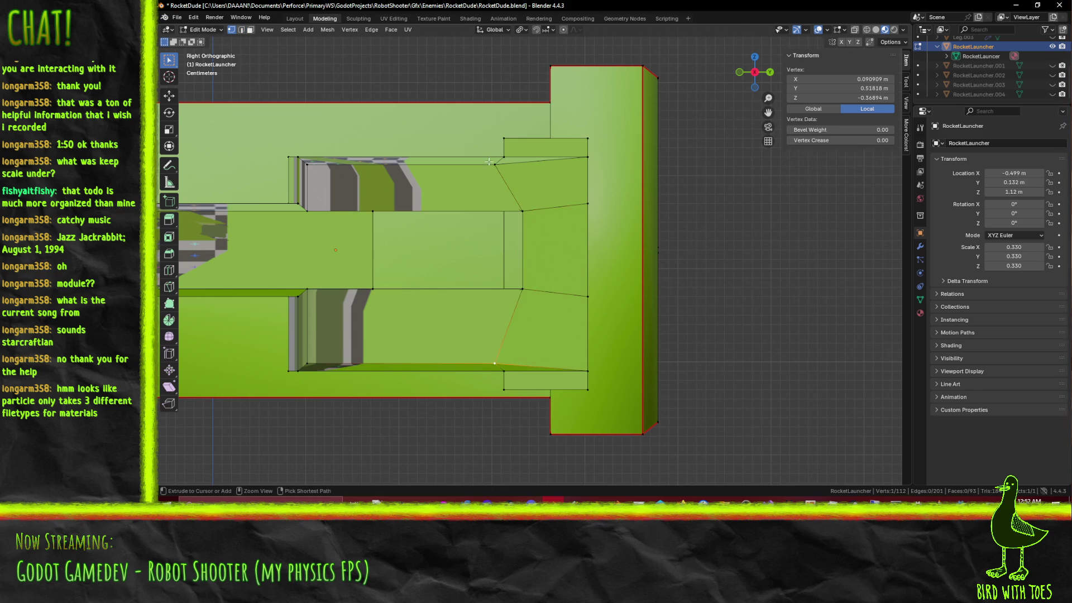
ctrl+click(494, 164)
text(gy.01)
key(Return)
Step: Move one vertical edge of the front section -0.03 m along Y
mouse_move(501, 301)
middle_down()
mouse_move(556, 222)
mouse_move(583, 225)
mouse_move(530, 244)
mouse_move(531, 223)
middle_up()
click(532, 222)
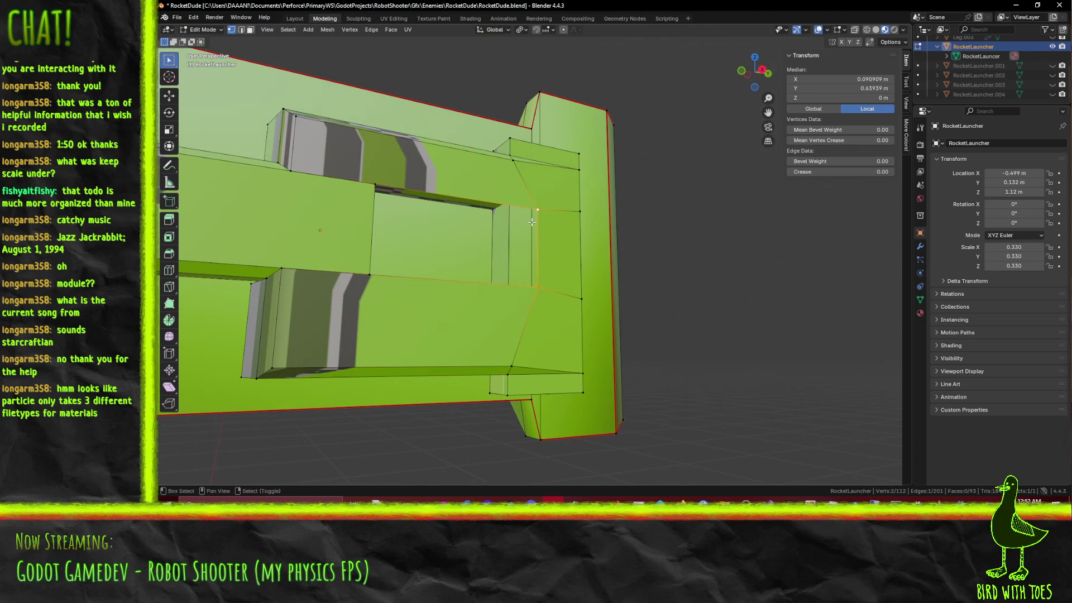
key(KP_3)
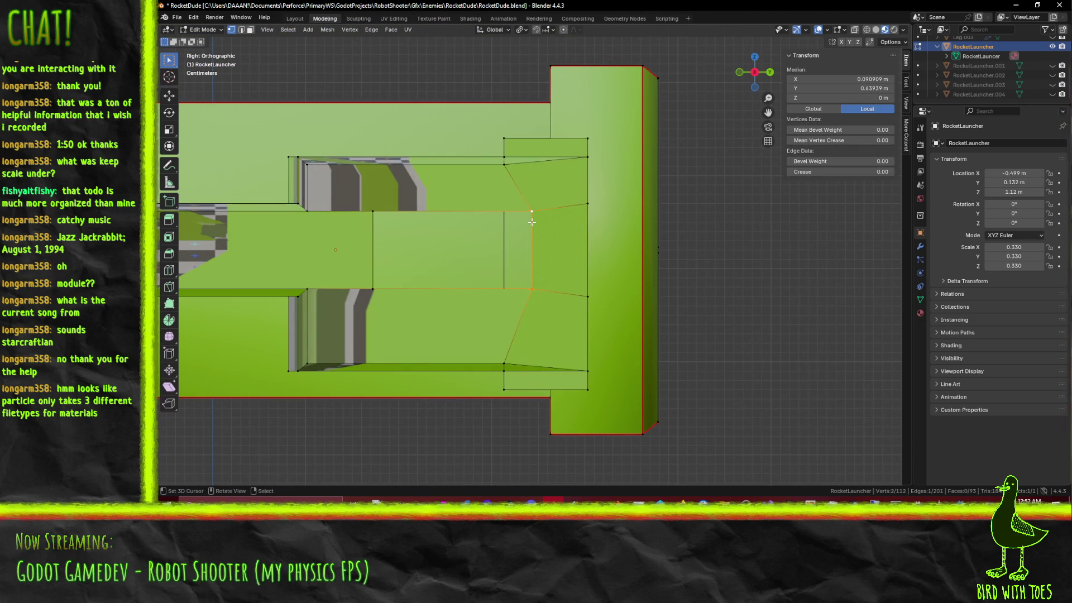
key(g)
click(517, 239)
mouse_move(517, 238)
middle_down()
mouse_move(548, 279)
mouse_move(297, 61)
middle_up()
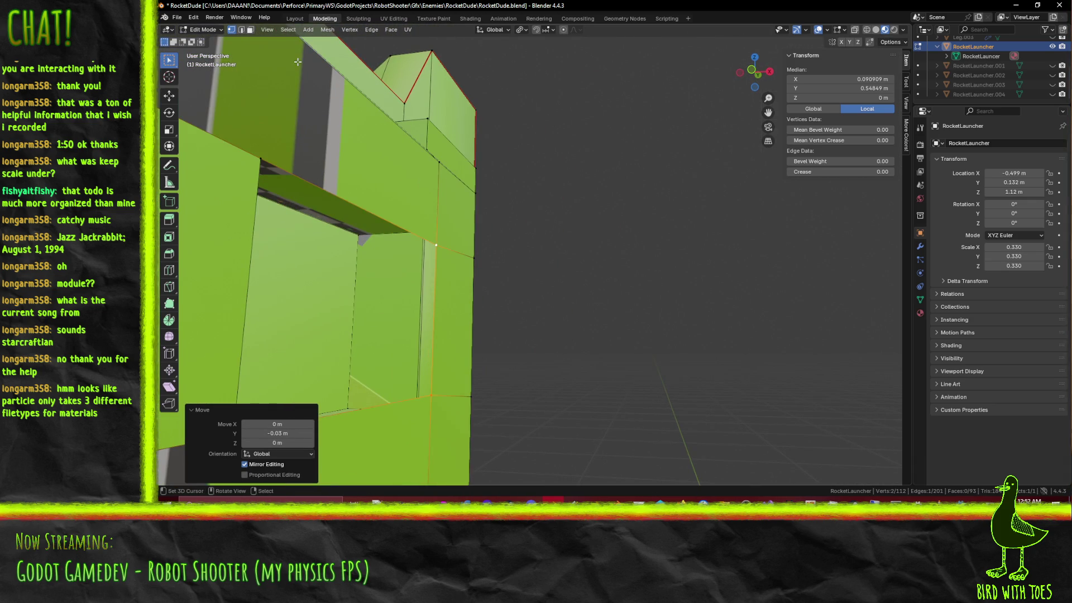
Step: Clear the selection and save RocketDude.blend
click(242, 30)
key(alt+a)
middle_drag(441, 311, 446, 369)
key(ctrl+s)
scroll(496, 369, down, 6)
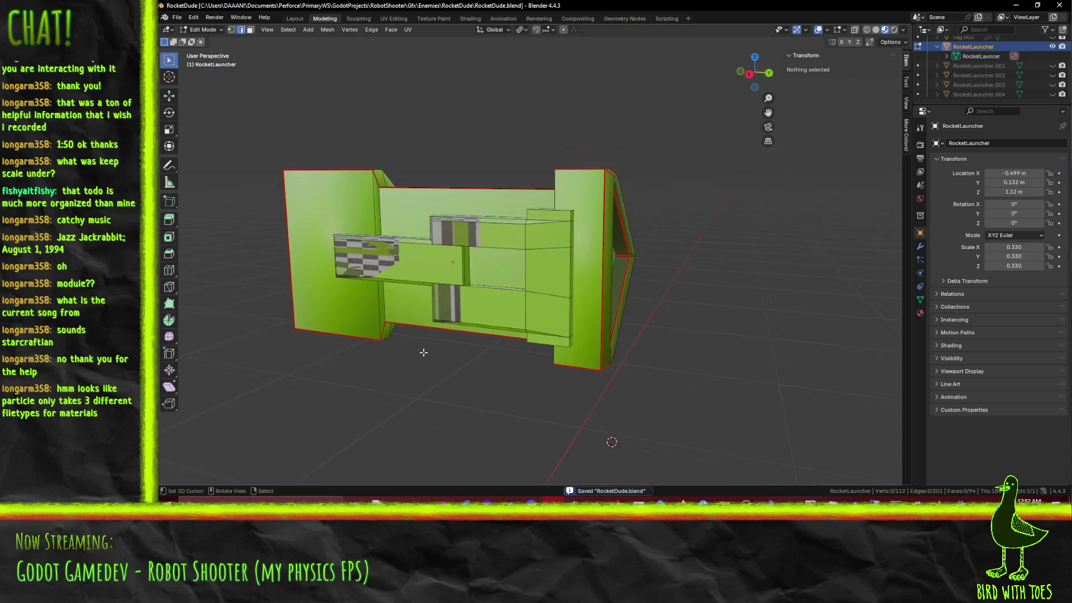
Step: Nudge the launcher's inner edge vertices 0.01 m along Y in Right Ortho view and save RocketDude.blend
mouse_move(480, 301)
middle_down()
mouse_move(461, 246)
mouse_move(555, 201)
mouse_move(614, 254)
mouse_move(439, 234)
mouse_move(579, 210)
mouse_move(443, 279)
mouse_move(452, 265)
middle_up()
click(500, 251)
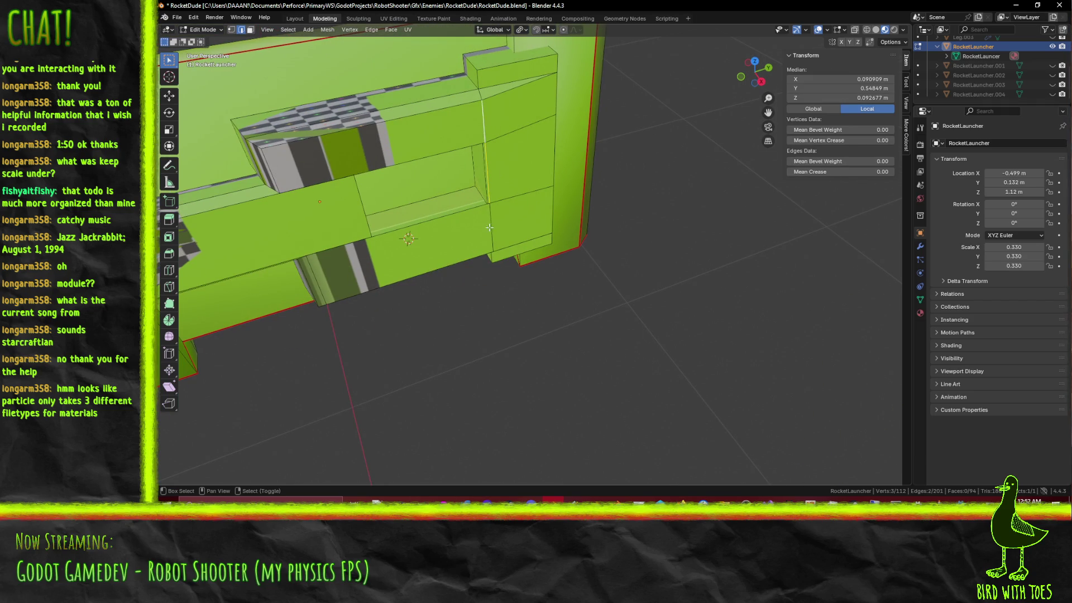
key(g)
key(y)
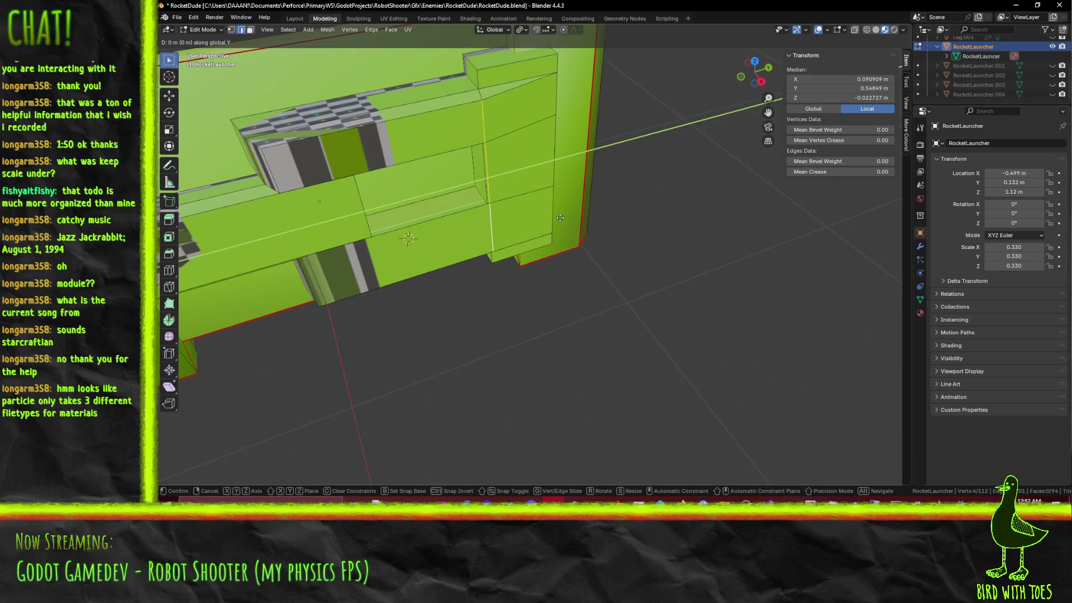
key(Escape)
key(KP_3)
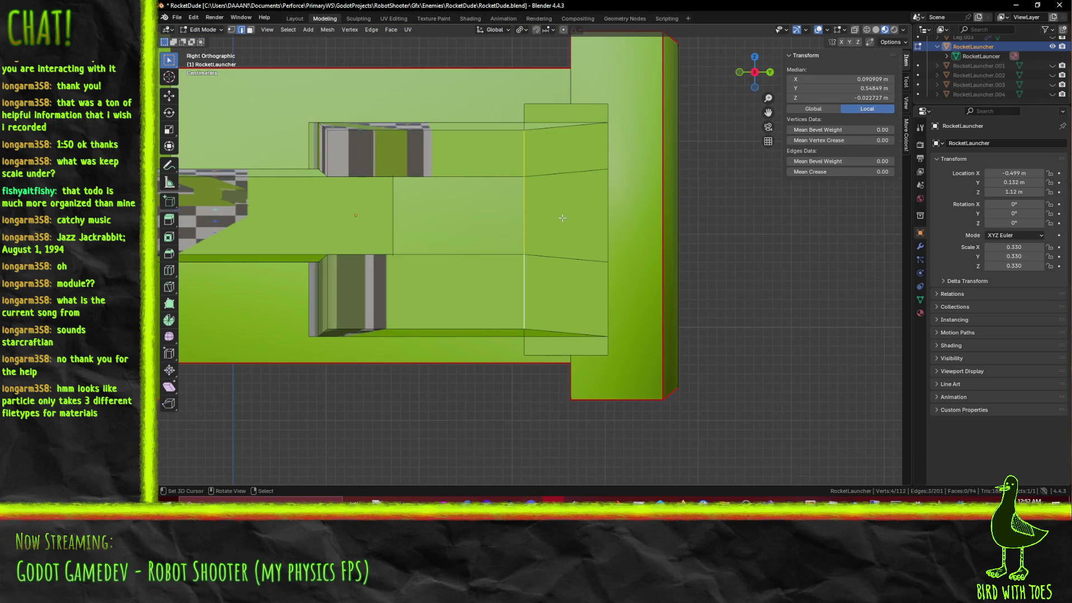
key(g)
click(576, 218)
mouse_move(576, 218)
middle_down()
mouse_move(523, 264)
mouse_move(434, 264)
mouse_move(475, 271)
middle_up()
key(ctrl+s)
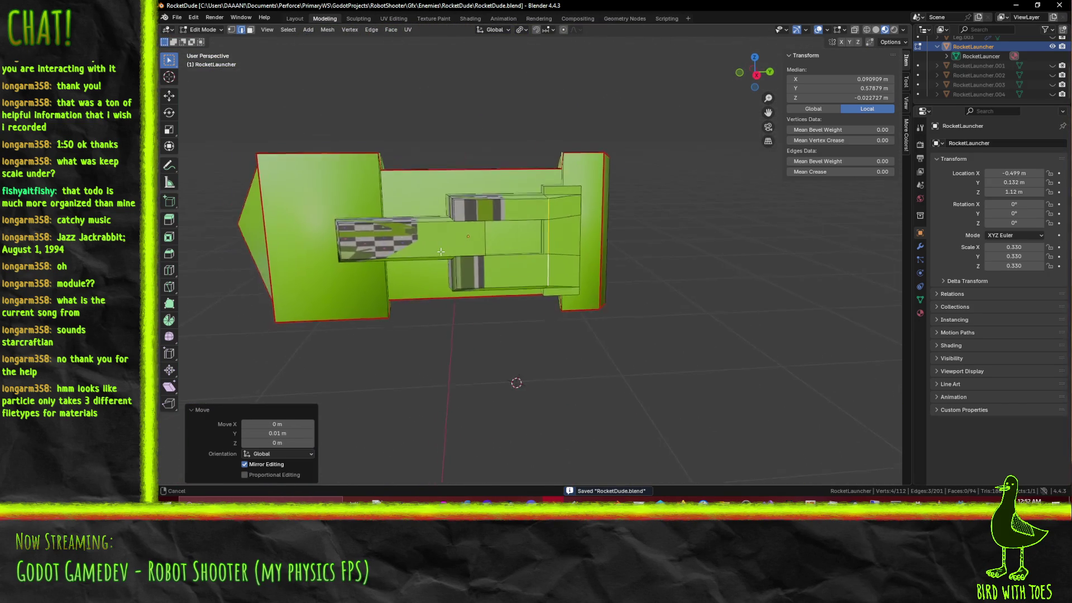
Step: Switch the viewport to Material Preview shading
scroll(495, 274, up, 3)
middle_drag(615, 274, 652, 275)
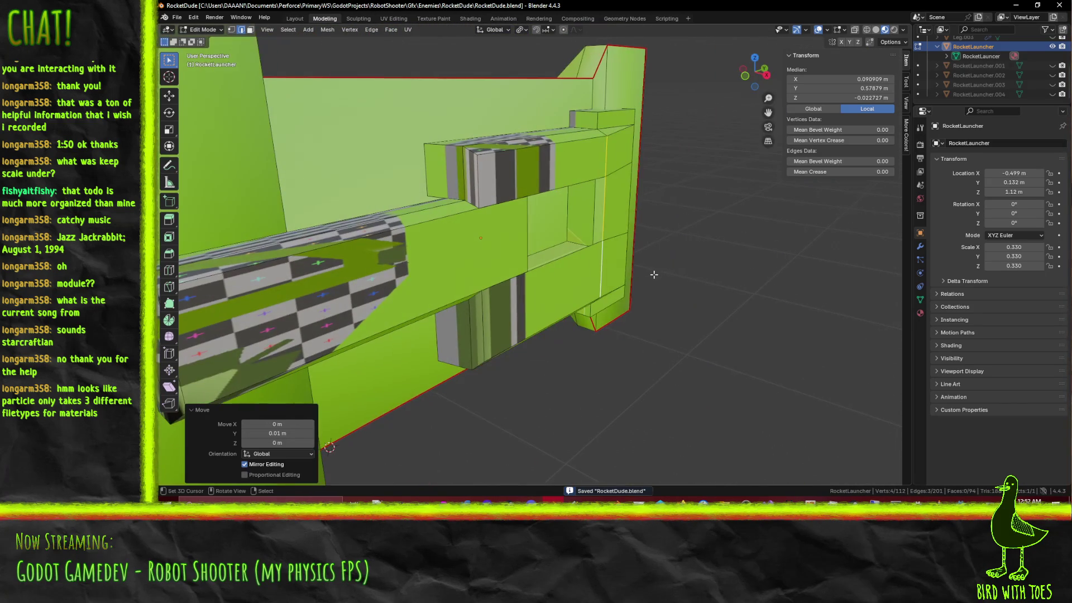
key(z)
click(741, 413)
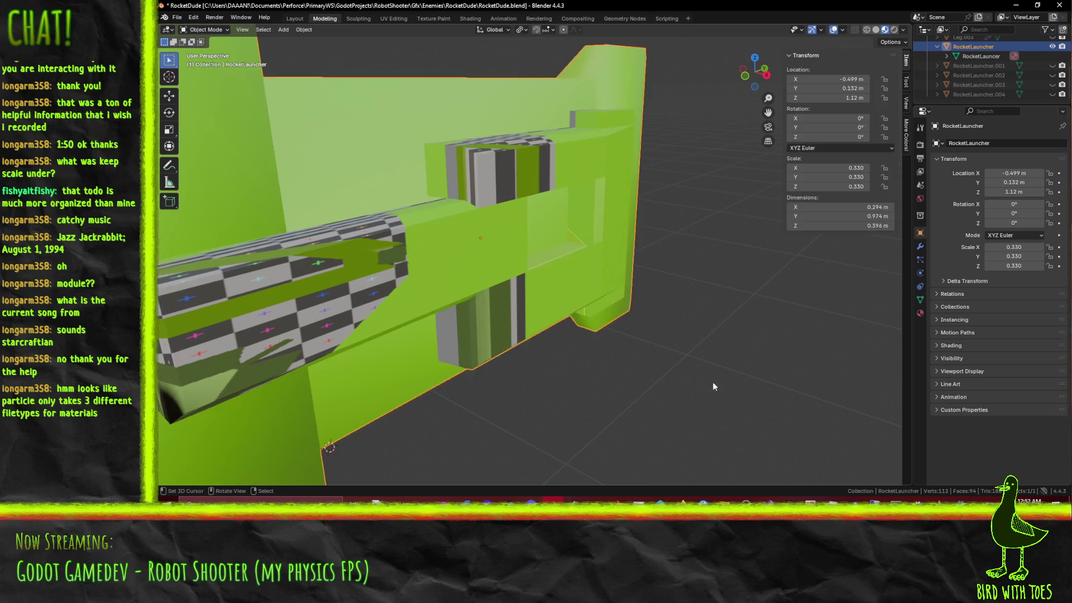
Step: Delete the selected corner vertices of the small raised block
scroll(691, 358, down, 5)
scroll(659, 328, up, 4)
mouse_move(658, 317)
middle_down()
mouse_move(559, 244)
mouse_move(562, 319)
middle_up()
mouse_move(565, 269)
middle_down()
mouse_move(552, 257)
mouse_move(641, 240)
mouse_move(585, 213)
mouse_move(582, 277)
mouse_move(577, 260)
mouse_move(712, 278)
mouse_move(543, 275)
mouse_move(586, 244)
mouse_move(574, 240)
mouse_move(579, 261)
middle_up()
scroll(582, 277, up, 3)
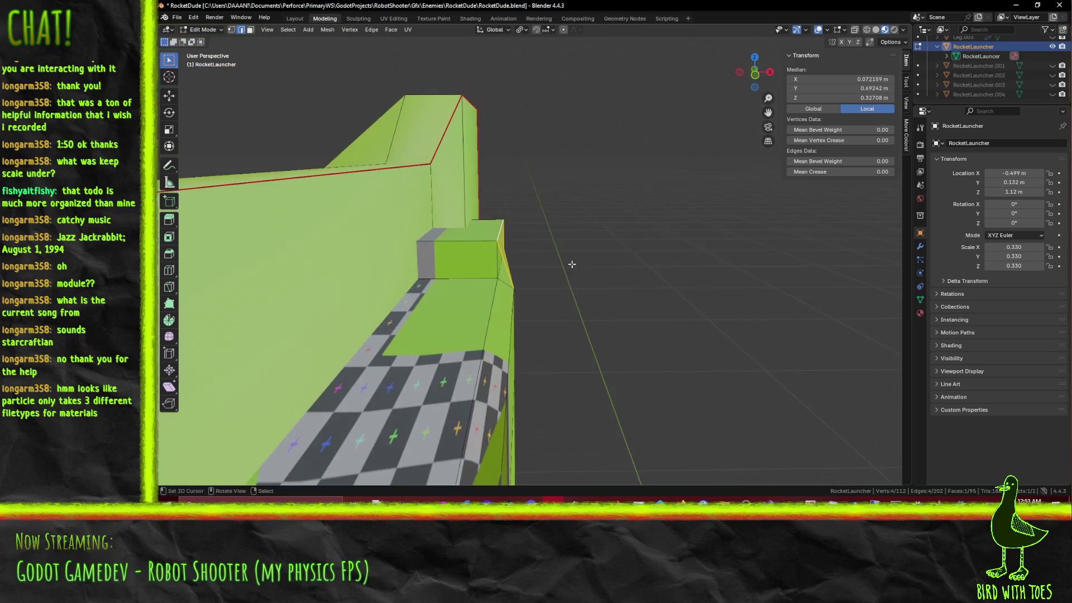
shift+click(496, 268)
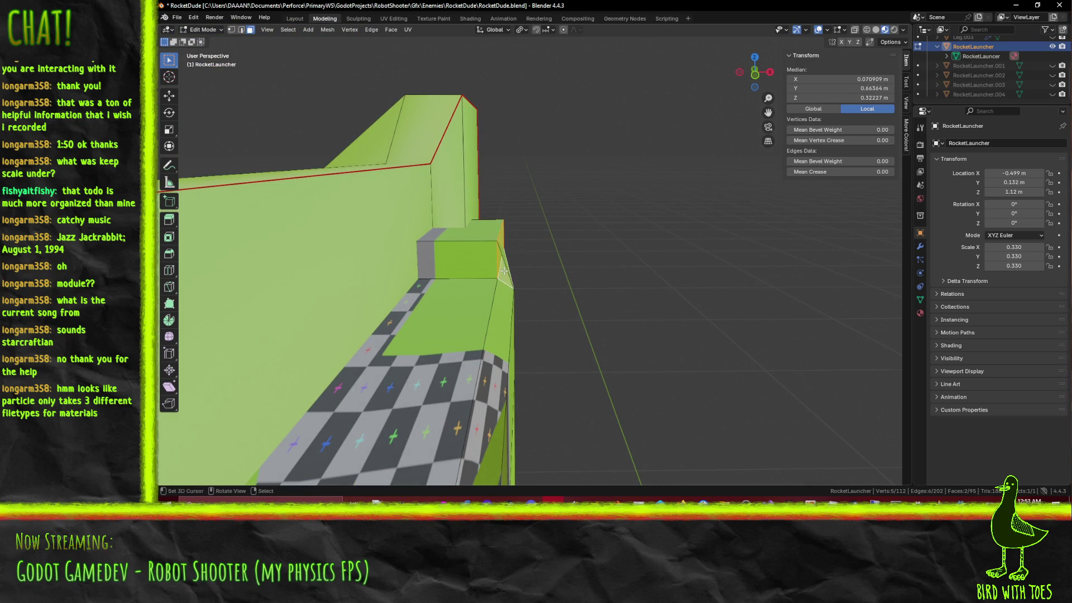
key(x)
click(502, 269)
middle_drag(502, 269, 481, 272)
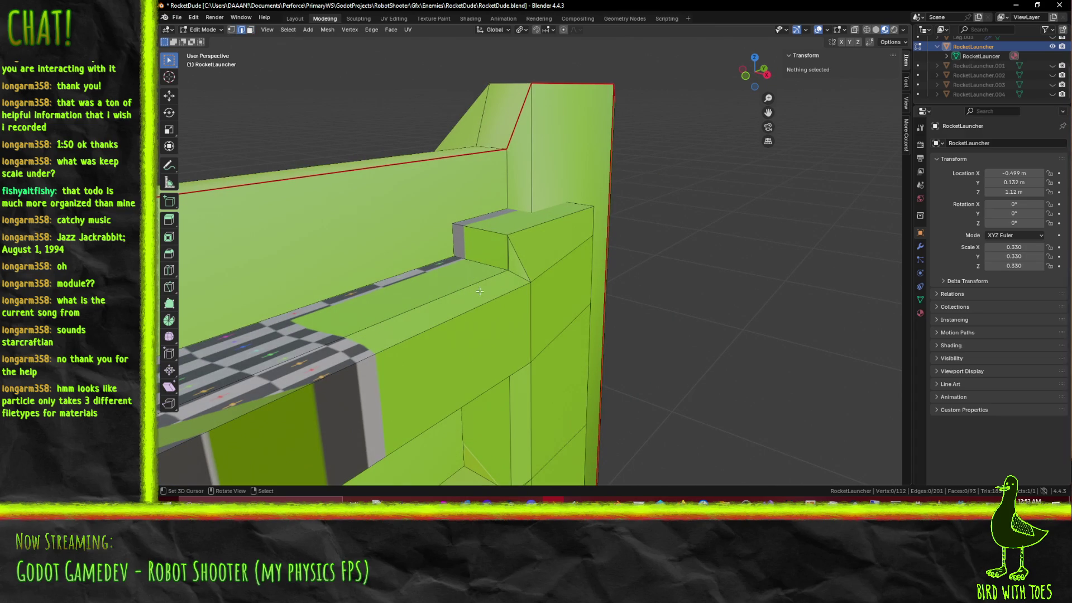
Step: Knife a new diagonal edge across the raised block
click(514, 273)
key(alt+a)
mouse_move(519, 265)
middle_down()
mouse_move(494, 320)
mouse_move(641, 368)
mouse_move(535, 393)
middle_up()
key(k)
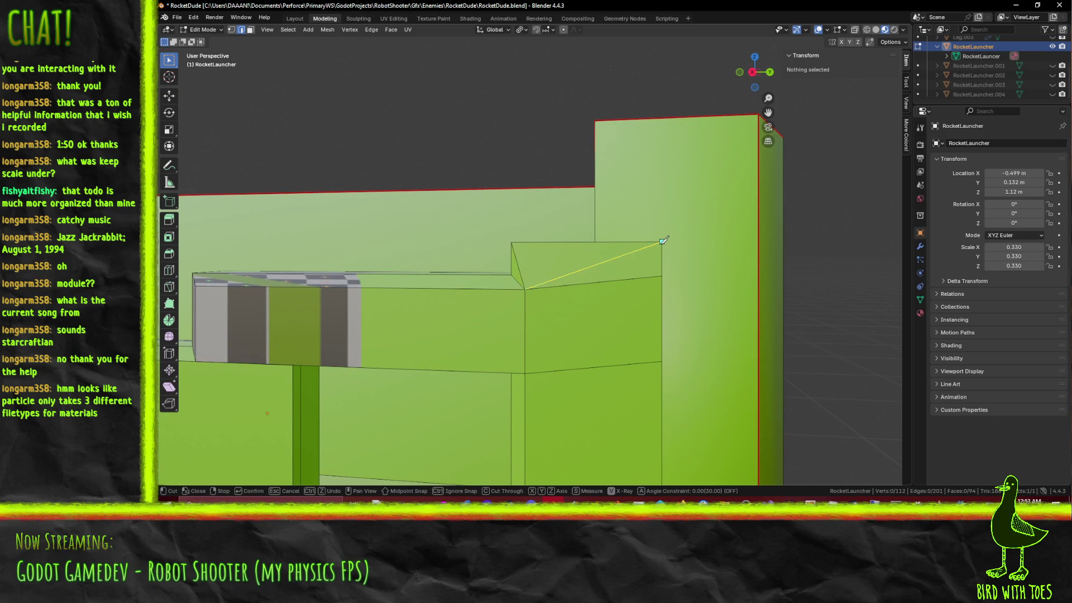
key(Return)
mouse_move(663, 241)
middle_down()
mouse_move(466, 330)
mouse_move(529, 220)
mouse_move(488, 271)
middle_up()
Step: Delete the block's old corner faces, leaving an opening
click(256, 40)
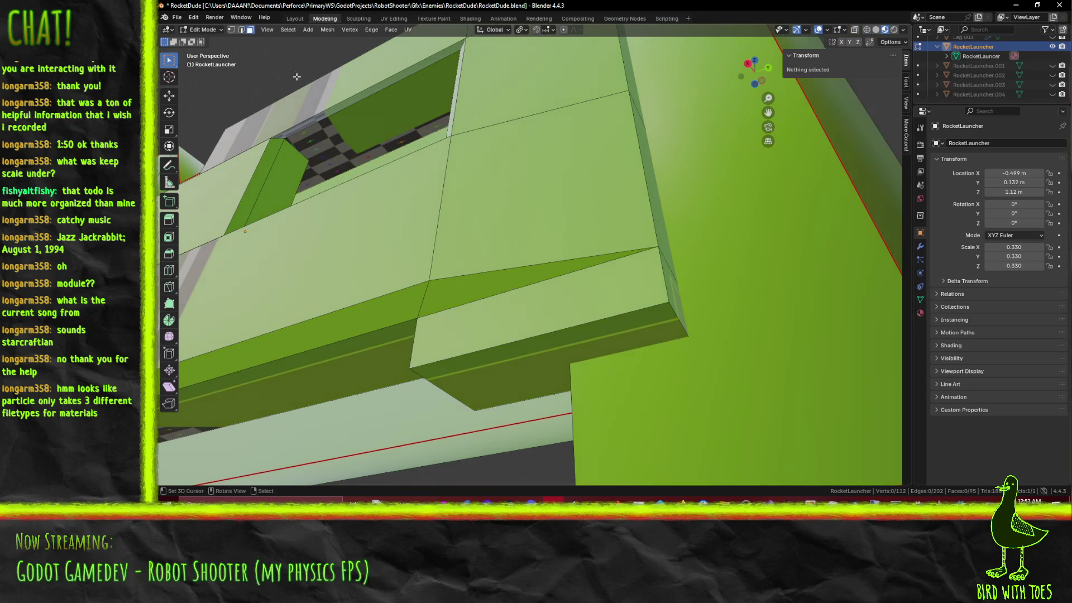
right_click(468, 318)
click(458, 296)
mouse_move(459, 296)
middle_down()
mouse_move(443, 327)
mouse_move(485, 330)
mouse_move(474, 326)
mouse_move(480, 296)
mouse_move(553, 303)
mouse_move(566, 279)
mouse_move(530, 337)
middle_up()
scroll(572, 273, up, 4)
middle_drag(541, 311, 535, 275)
Step: Fill the underside corner gap with a new quad face and a triangle face
click(534, 273)
shift+click(507, 265)
key(f)
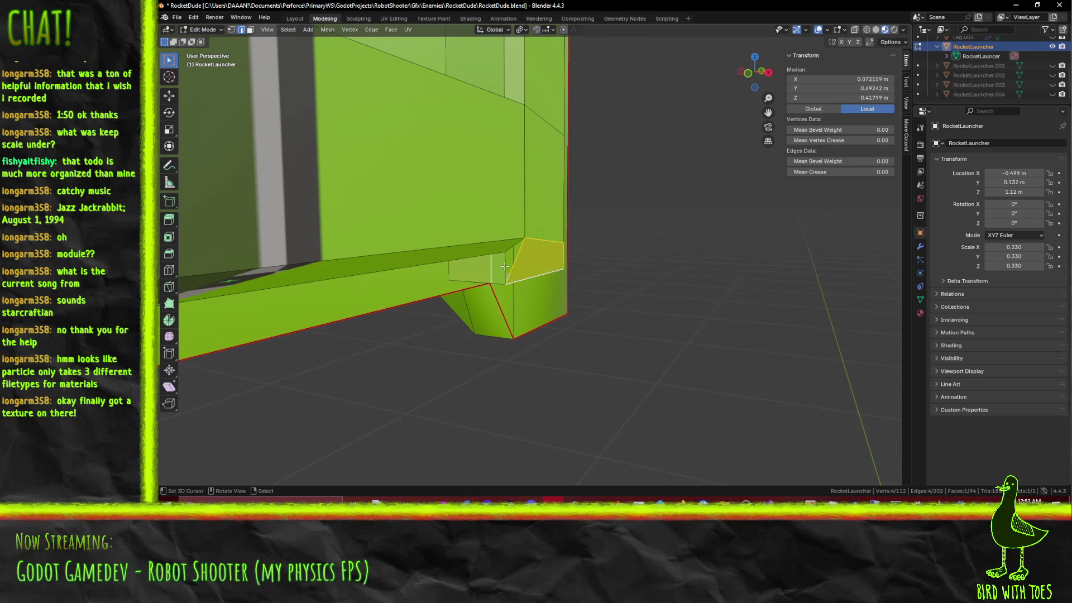
click(511, 267)
key(f)
mouse_move(511, 267)
middle_down()
mouse_move(453, 246)
mouse_move(478, 281)
middle_up()
scroll(478, 281, up, 2)
Step: Knife-cut one more edge across the underside and save the file
key(k)
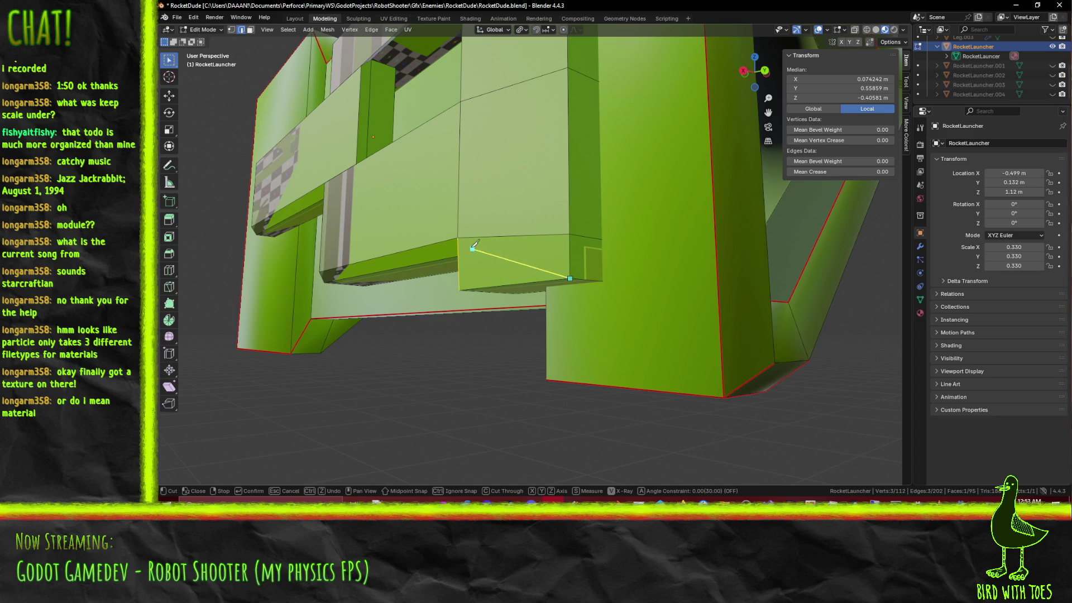
click(458, 238)
key(Return)
mouse_move(463, 235)
middle_down()
mouse_move(510, 219)
mouse_move(503, 255)
mouse_move(567, 293)
mouse_move(629, 270)
mouse_move(557, 283)
mouse_move(670, 177)
mouse_move(709, 217)
mouse_move(695, 250)
mouse_move(649, 253)
middle_up()
key(ctrl+s)
Step: Move the new underside edge 0.01 m along Y in Right view and save RocketDude.blend
click(708, 217)
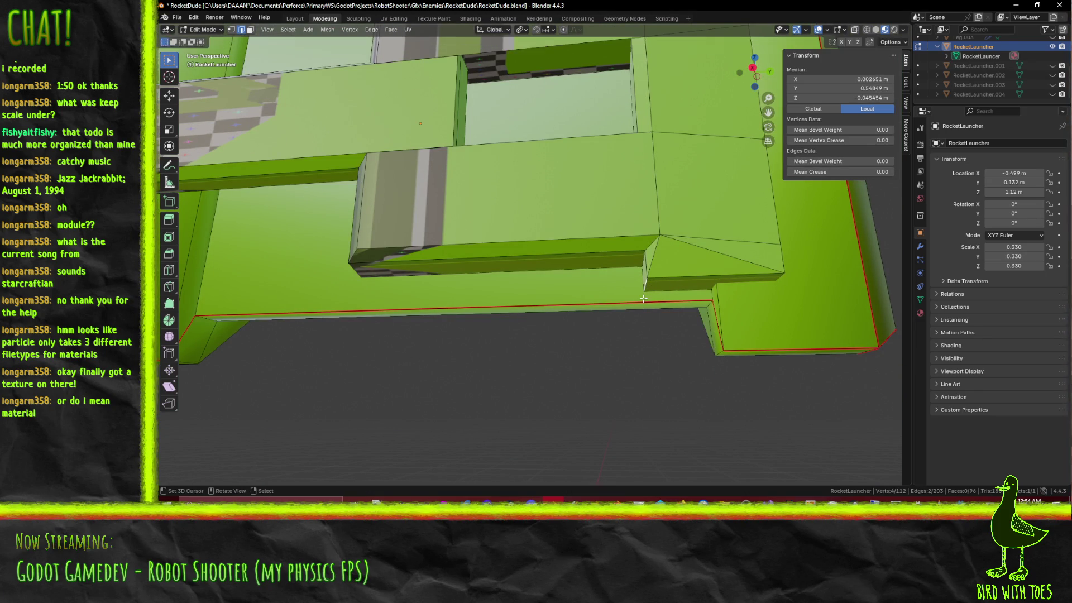
key(KP_1)
key(KP_3)
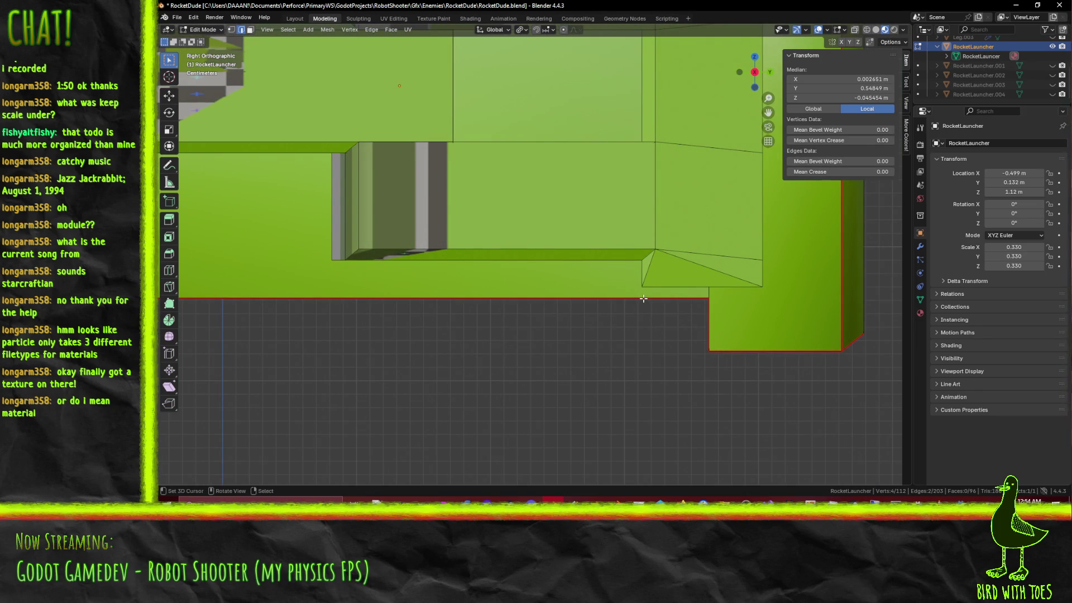
key(g)
key(y)
click(658, 296)
mouse_move(658, 293)
middle_down()
mouse_move(646, 195)
mouse_move(619, 355)
mouse_move(575, 285)
mouse_move(572, 307)
mouse_move(583, 311)
middle_up()
key(ctrl+s)
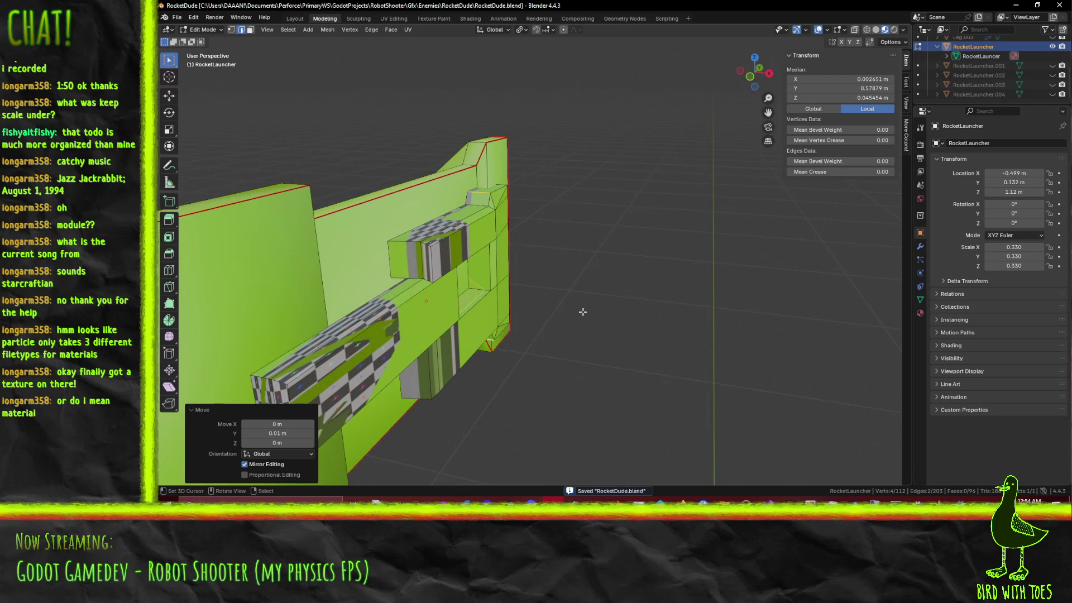
Step: Orbit around the launcher to inspect it from every side, including from above
mouse_move(453, 251)
middle_down()
mouse_move(392, 300)
mouse_move(469, 314)
middle_up()
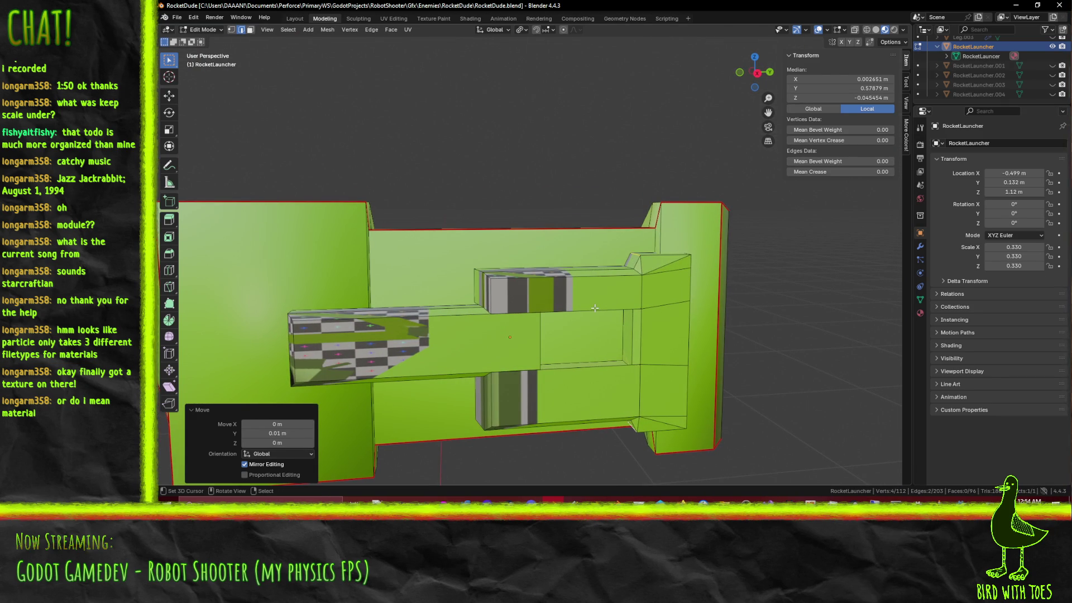
middle_drag(594, 307, 576, 317)
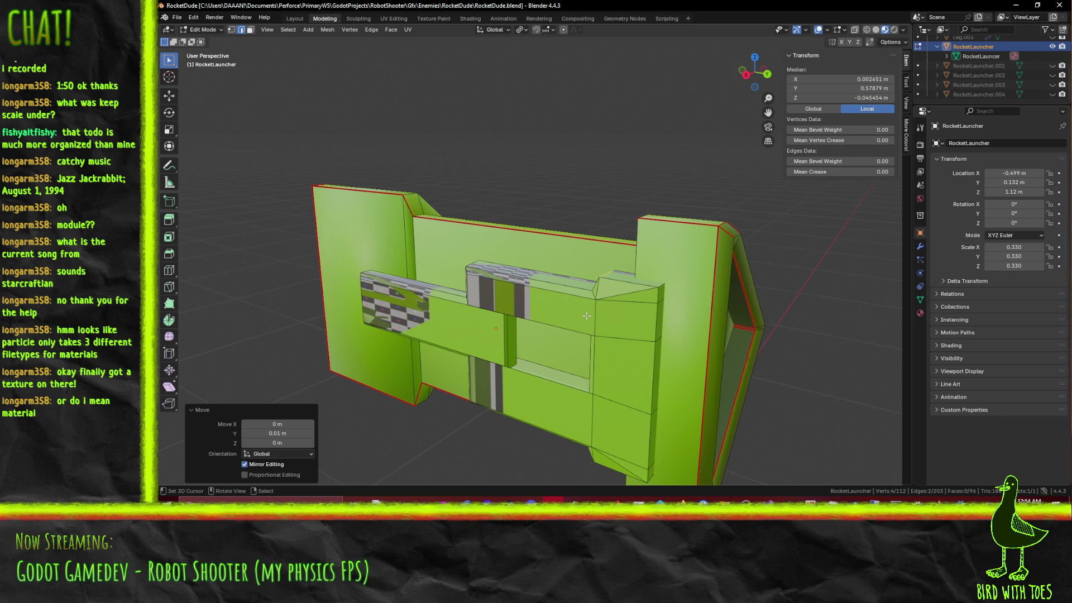
mouse_move(551, 333)
middle_down()
mouse_move(681, 277)
mouse_move(540, 300)
mouse_move(639, 284)
mouse_move(600, 250)
middle_up()
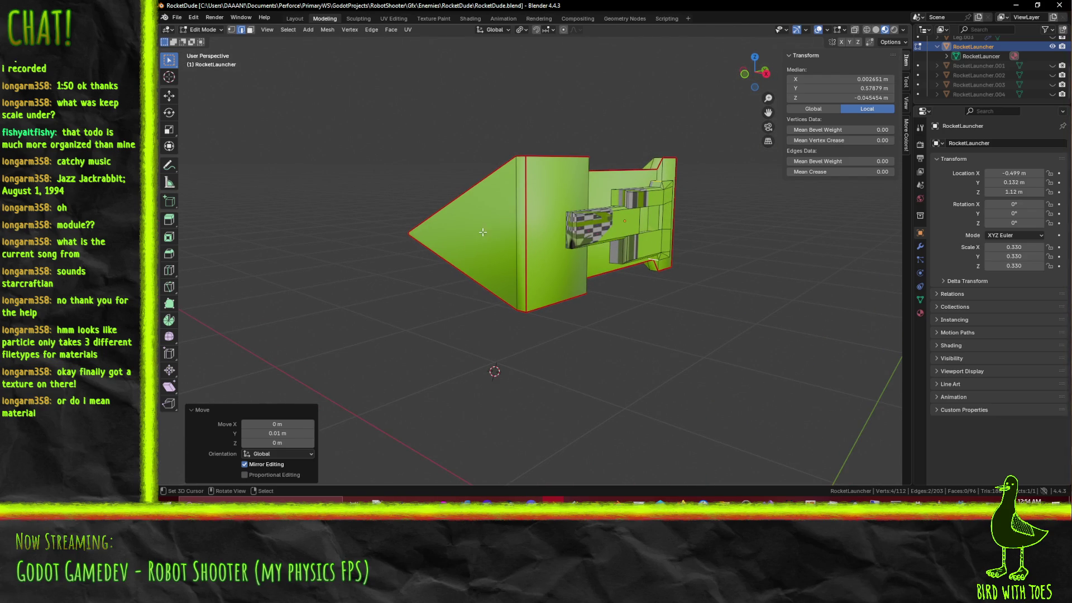
middle_drag(486, 239, 553, 238)
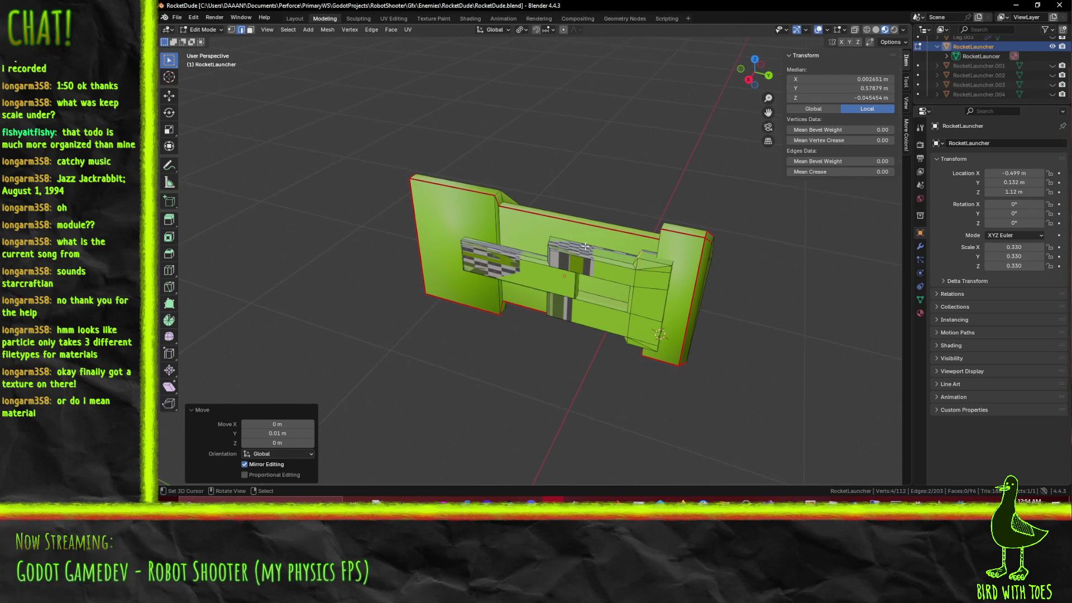
mouse_move(356, 213)
middle_down()
mouse_move(696, 274)
mouse_move(689, 195)
middle_up()
Step: Switch to Wireframe shading and select the front cone's diagonal edge
key(z)
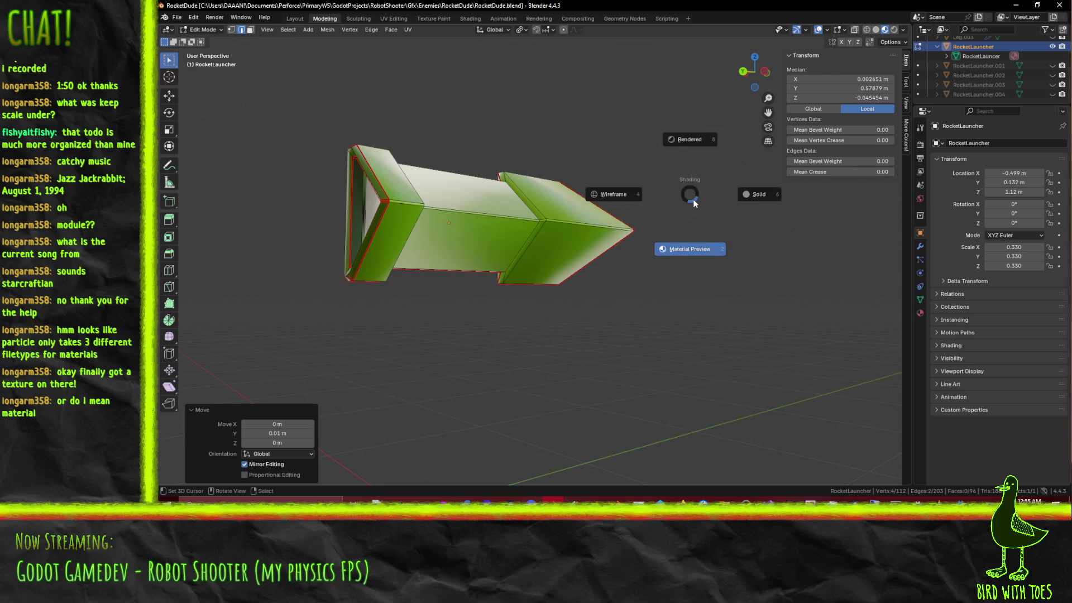
click(580, 188)
middle_drag(580, 188, 402, 169)
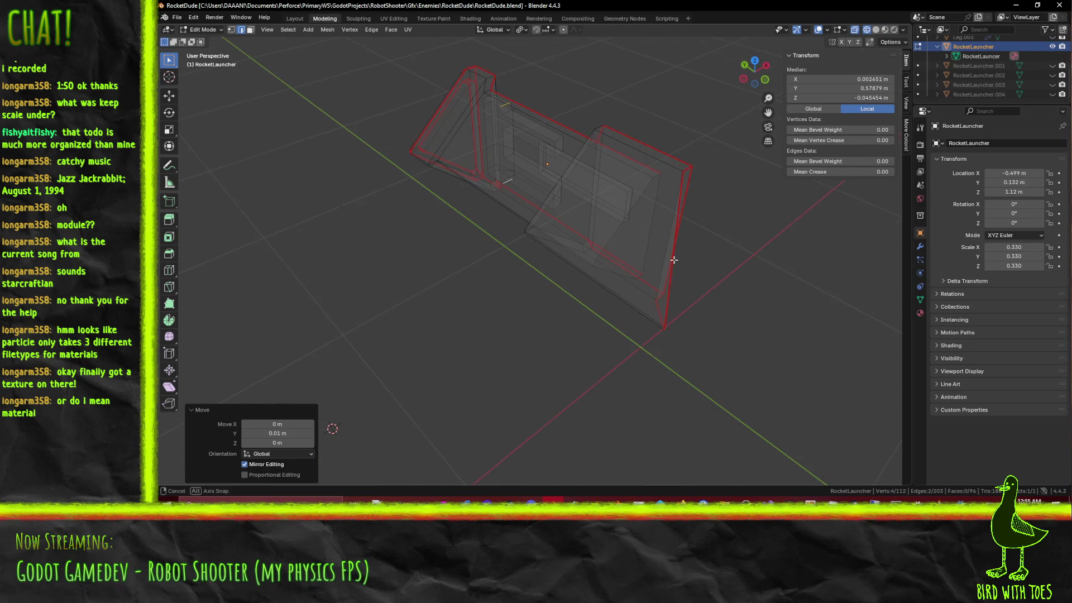
middle_drag(674, 259, 618, 268)
click(614, 268)
shift+click(592, 231)
click(575, 240)
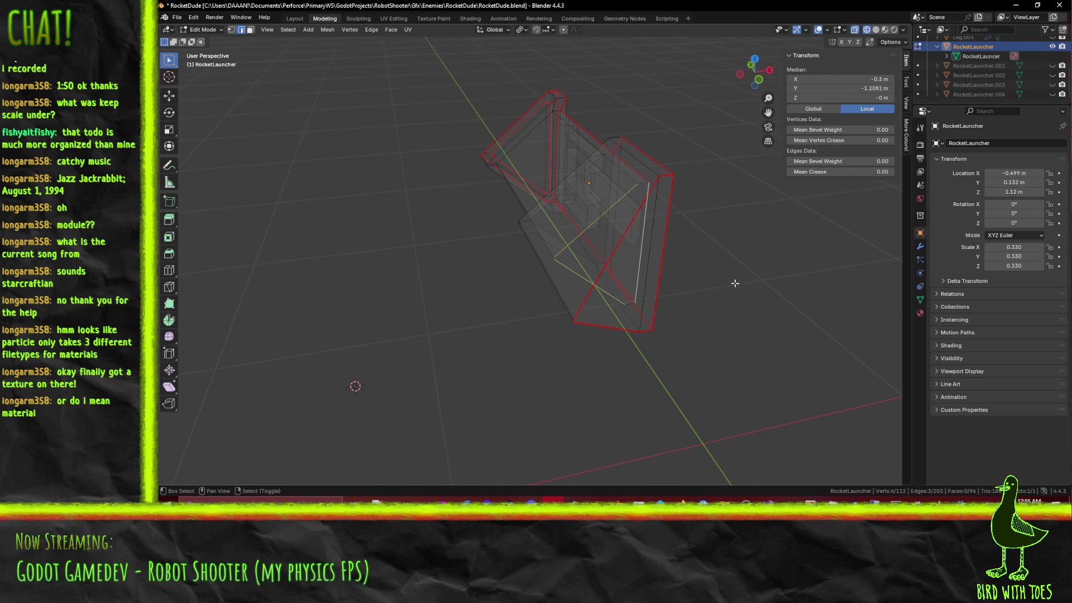
scroll(691, 313, down, 1)
Step: Move the diagonal edge -0.33 m along Y from Top Ortho view
key(g)
key(y)
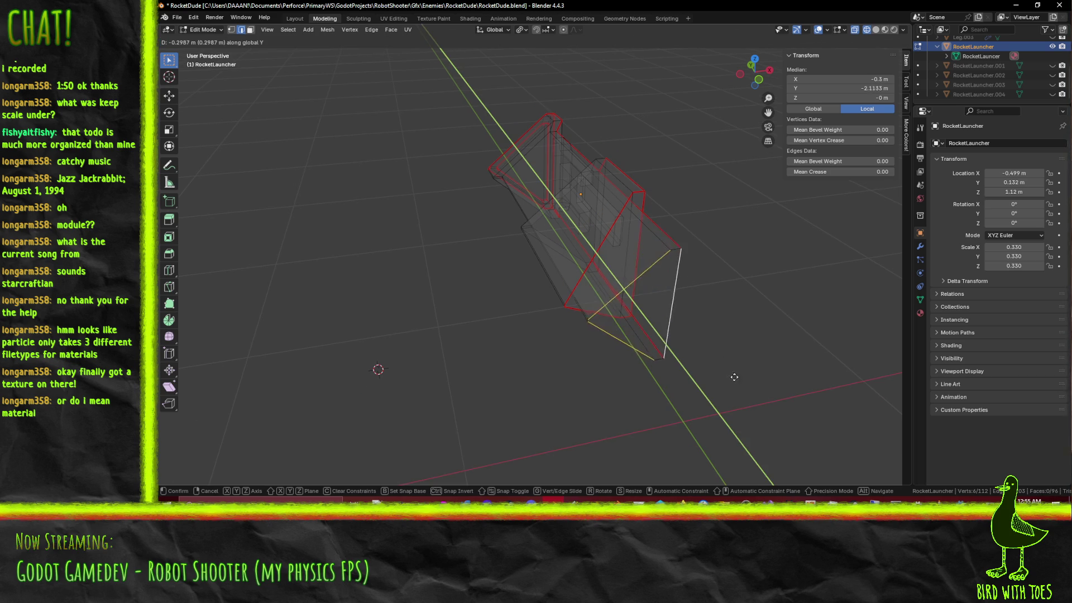
key(Escape)
key(KP_7)
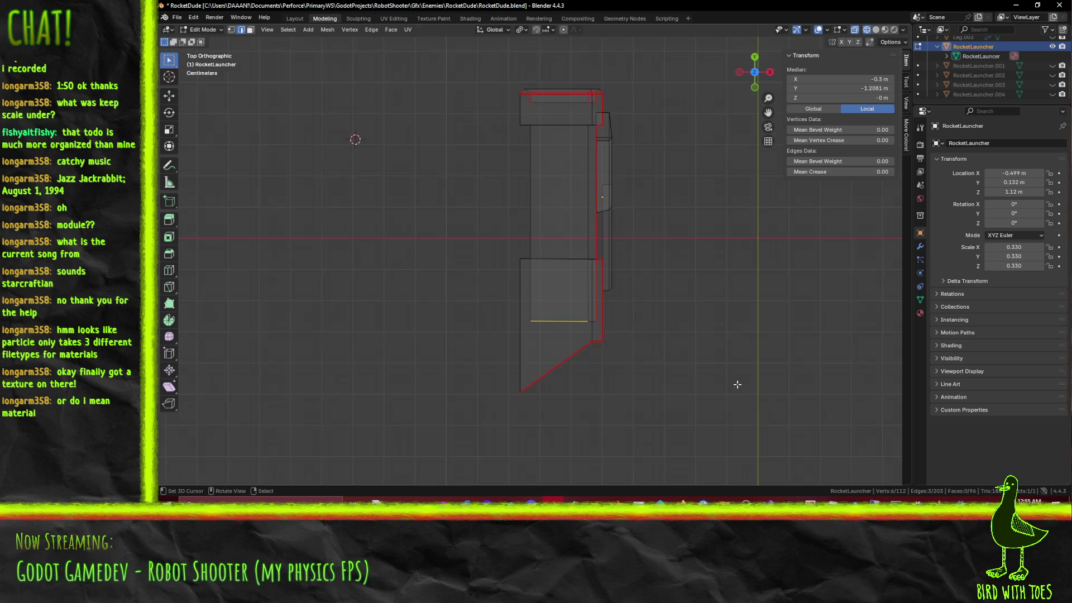
shift+scroll(713, 385, down, 5)
key(g)
key(y)
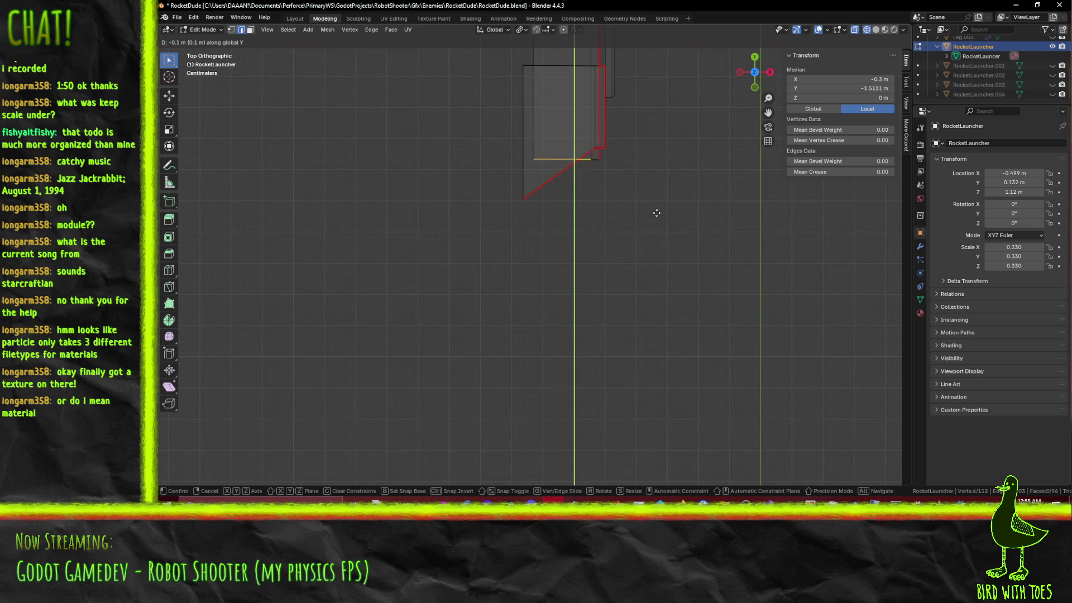
click(651, 277)
middle_drag(652, 276, 715, 266)
Step: Return to Material Preview shading and inspect the reshaped angled cone
key(z)
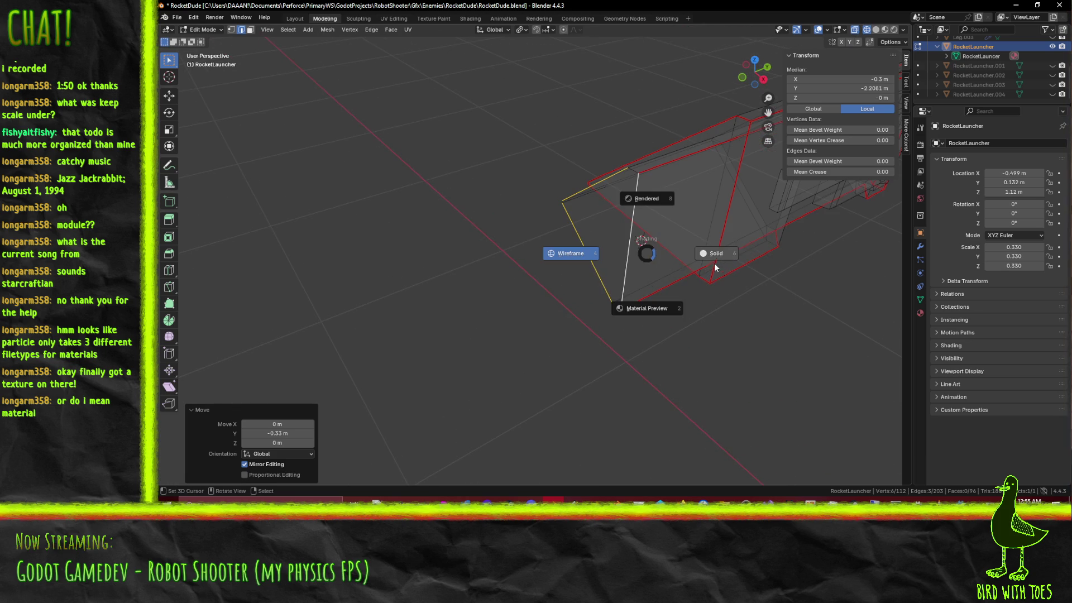
click(715, 262)
key(z)
click(652, 309)
mouse_move(652, 308)
middle_down()
mouse_move(711, 264)
mouse_move(598, 303)
mouse_move(683, 292)
mouse_move(584, 402)
mouse_move(589, 332)
middle_up()
scroll(701, 248, down, 3)
mouse_move(701, 247)
middle_down()
mouse_move(666, 255)
mouse_move(690, 181)
middle_up()
middle_drag(590, 212, 558, 239)
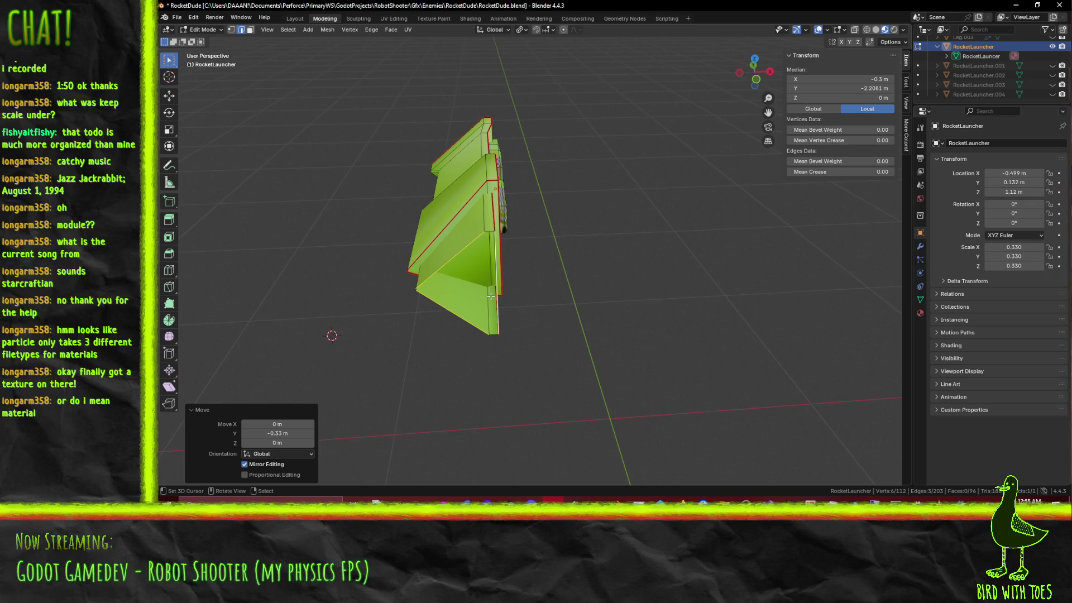
mouse_move(490, 295)
middle_down()
mouse_move(471, 294)
mouse_move(498, 294)
mouse_move(463, 229)
middle_up()
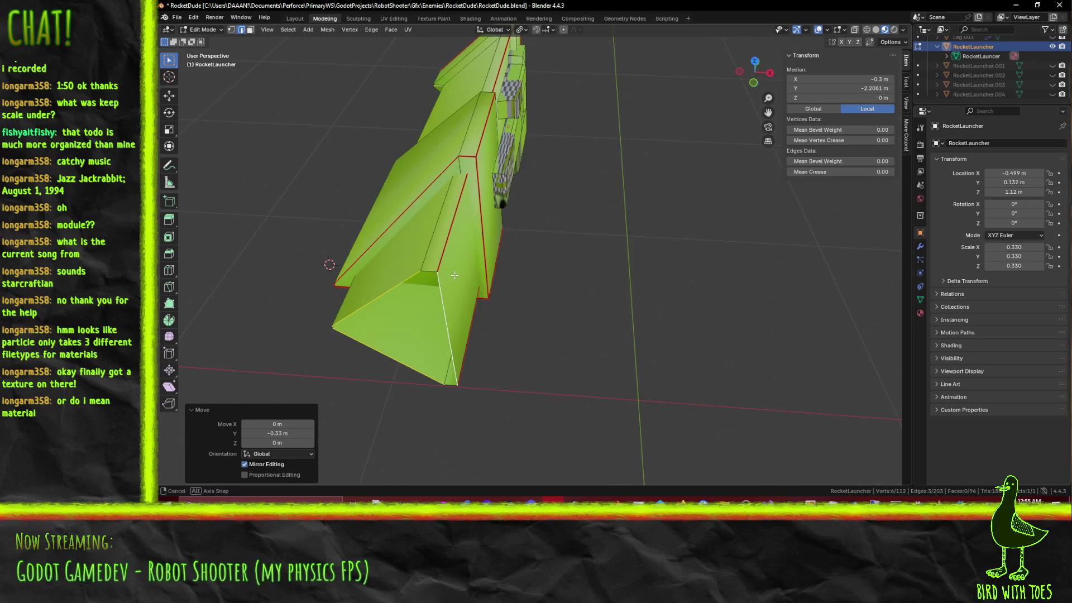
Step: Select the front cone's two faces and its rim edges
click(252, 30)
click(456, 168)
shift+click(469, 171)
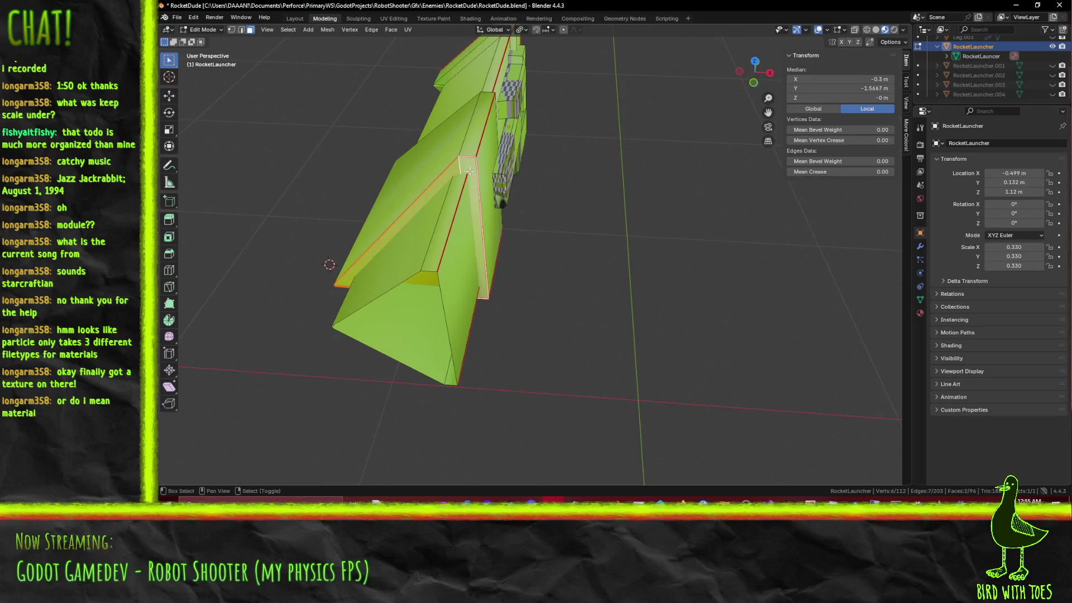
click(241, 31)
click(410, 208)
shift+click(472, 185)
mouse_move(428, 259)
middle_down()
mouse_move(484, 322)
mouse_move(589, 309)
middle_up()
shift+click(484, 323)
key(F3)
key(Escape)
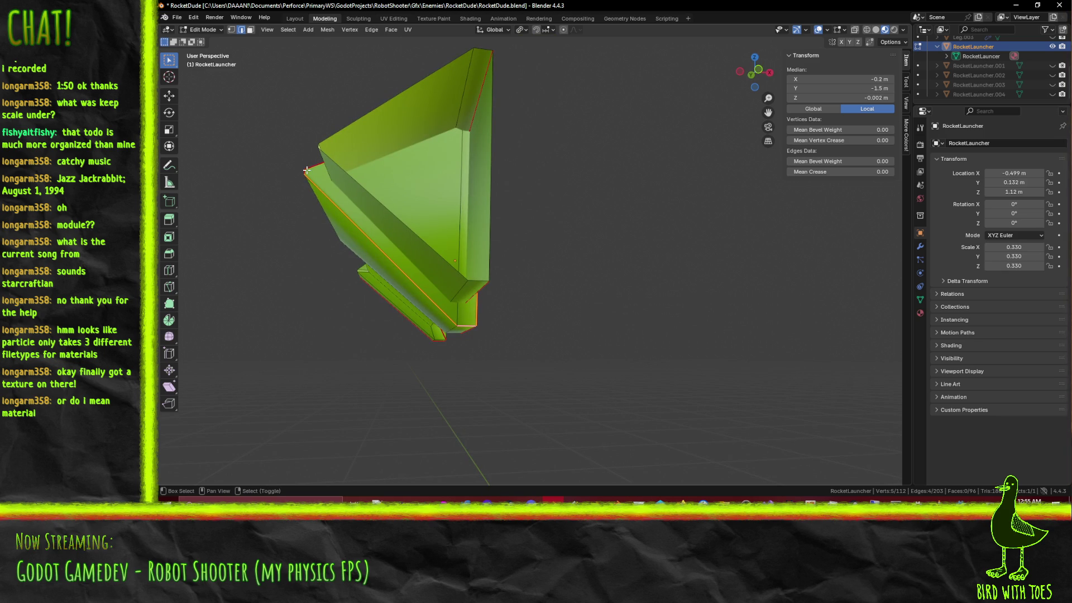
key(F3)
Step: Split the front cone faces off along the selected edges
text(spli)
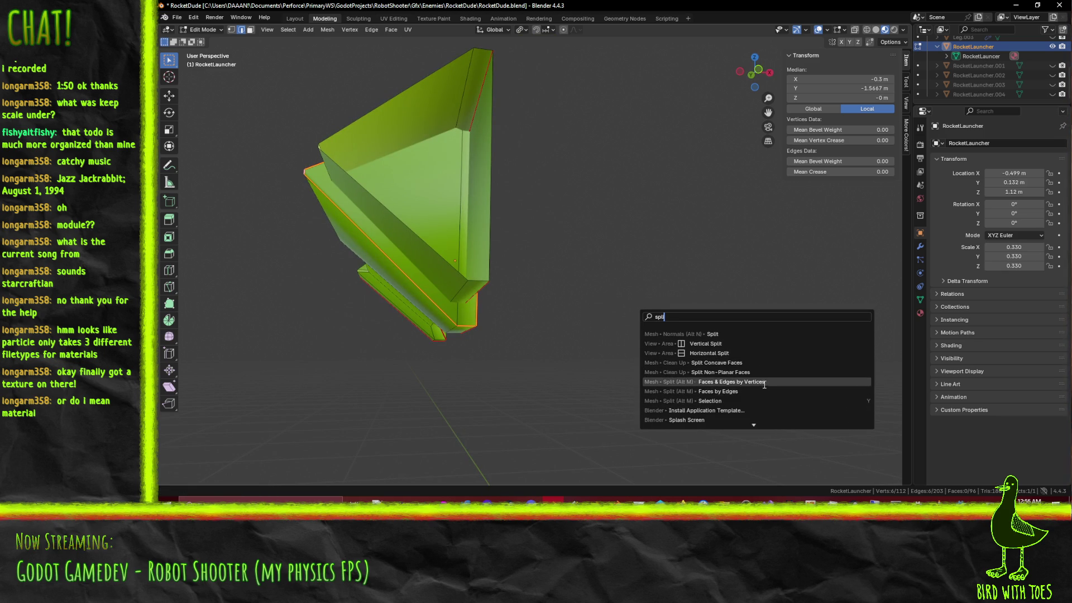
click(763, 391)
middle_drag(508, 360, 287, 102)
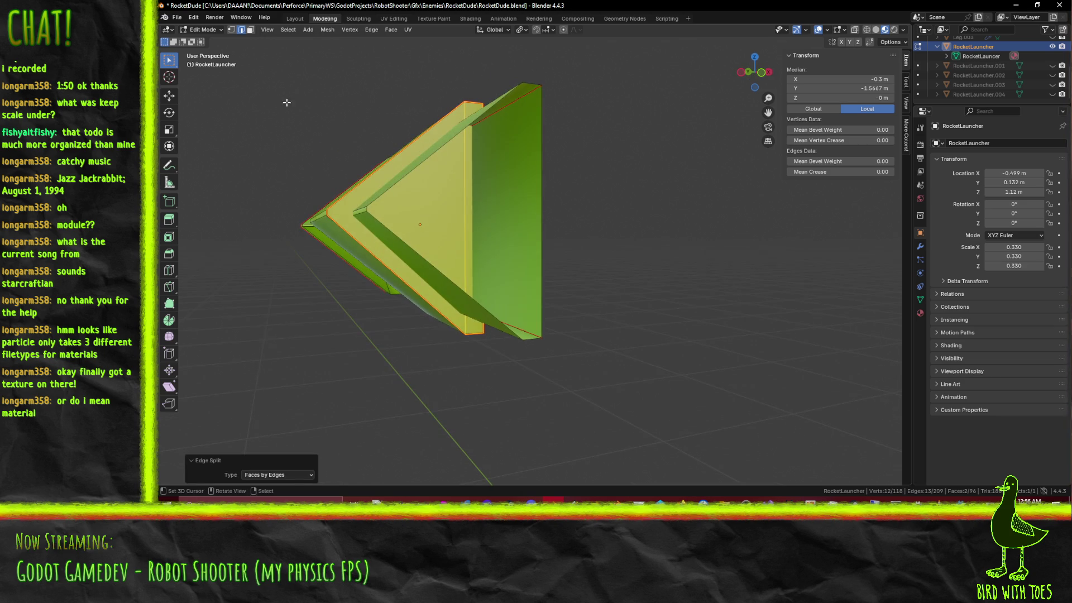
Step: Move the split-off cone face back 0.3 m from Top view
click(251, 29)
middle_drag(347, 220, 526, 272)
key(KP_7)
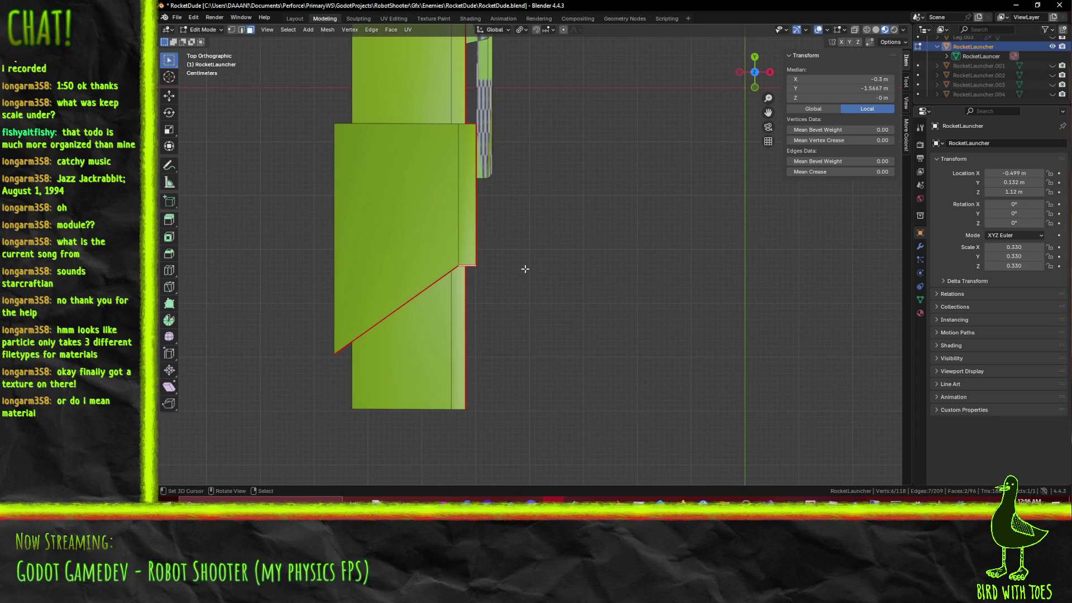
key(g)
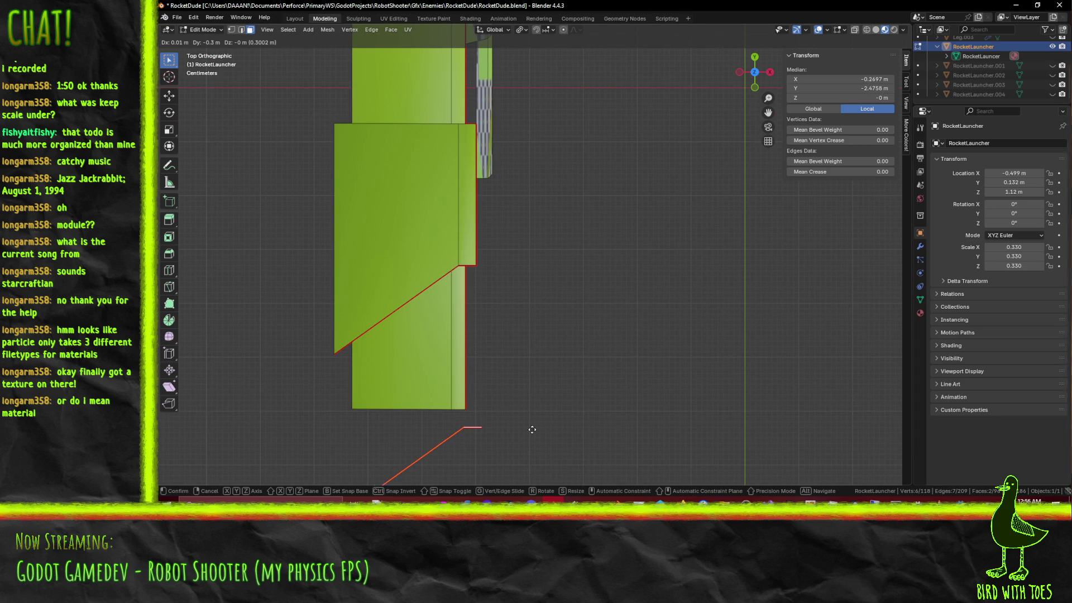
click(532, 428)
mouse_move(532, 428)
middle_down()
mouse_move(491, 268)
mouse_move(564, 273)
mouse_move(584, 301)
mouse_move(514, 289)
mouse_move(478, 248)
middle_up()
Step: Shift the cone's slanted edge slightly in Front view
key(KP_1)
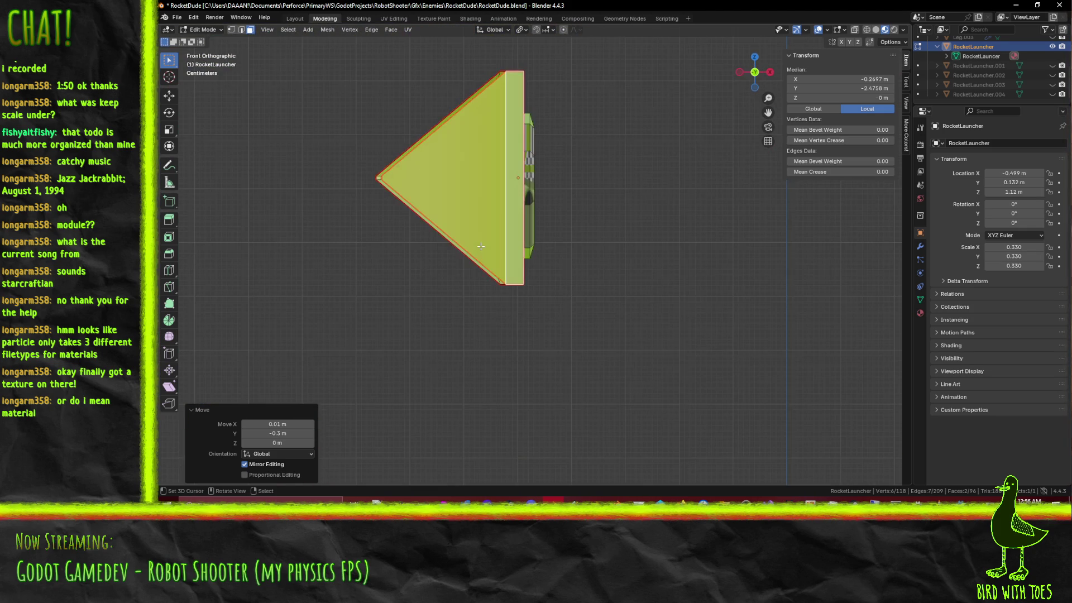
scroll(441, 192, up, 2)
mouse_move(441, 191)
middle_down()
mouse_move(443, 225)
mouse_move(475, 237)
mouse_move(407, 287)
middle_up()
key(2)
click(387, 297)
key(KP_1)
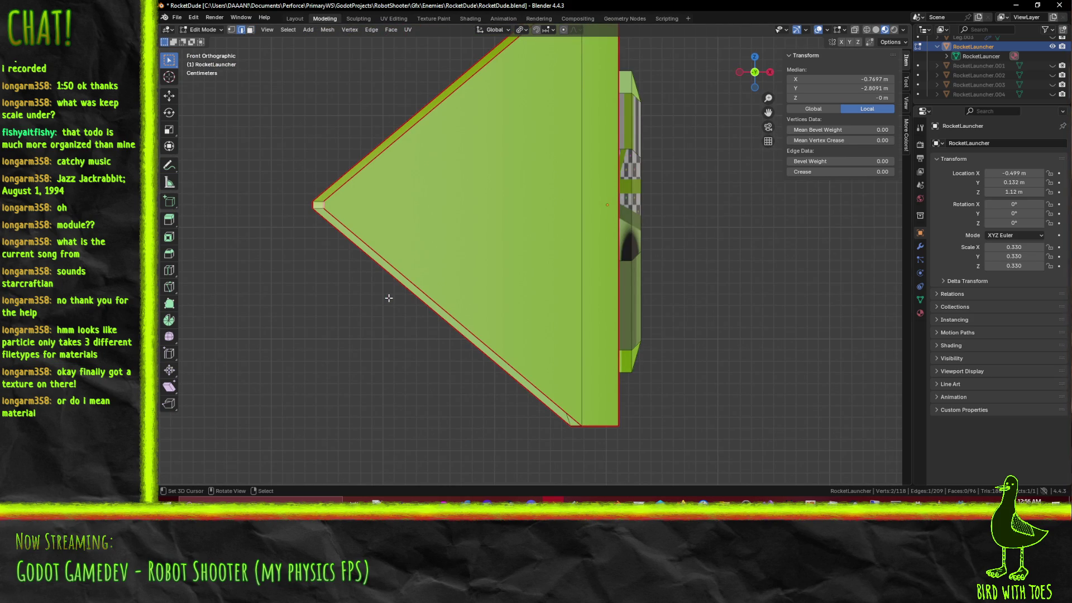
key(g)
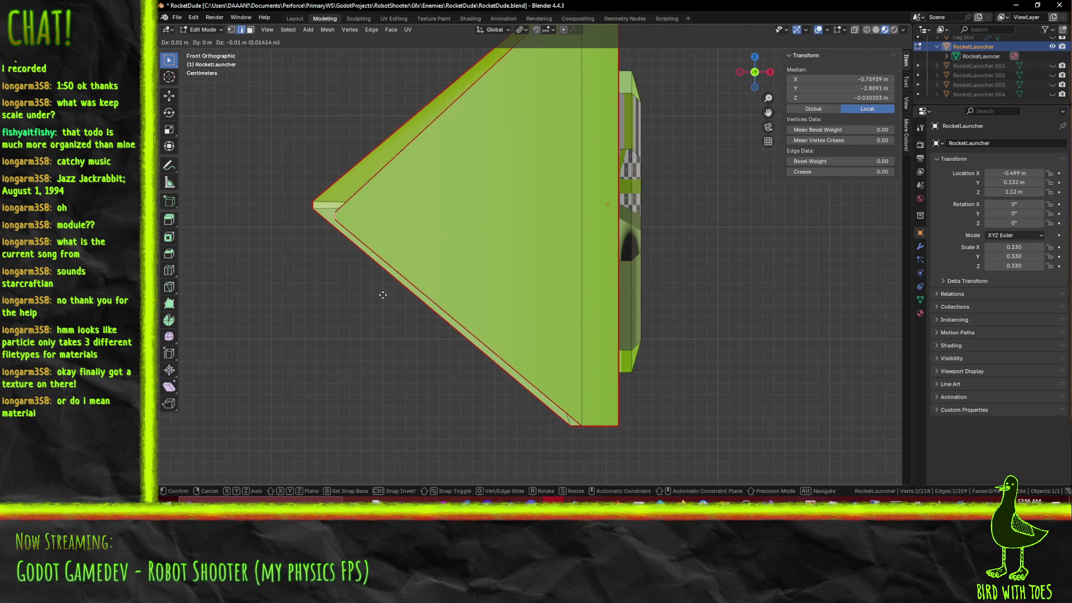
click(390, 292)
mouse_move(350, 290)
middle_down()
mouse_move(321, 261)
mouse_move(501, 329)
middle_up()
Step: Move the cone triangle face and side strip face -0.01 m along X
key(KP_1)
scroll(501, 329, down, 3)
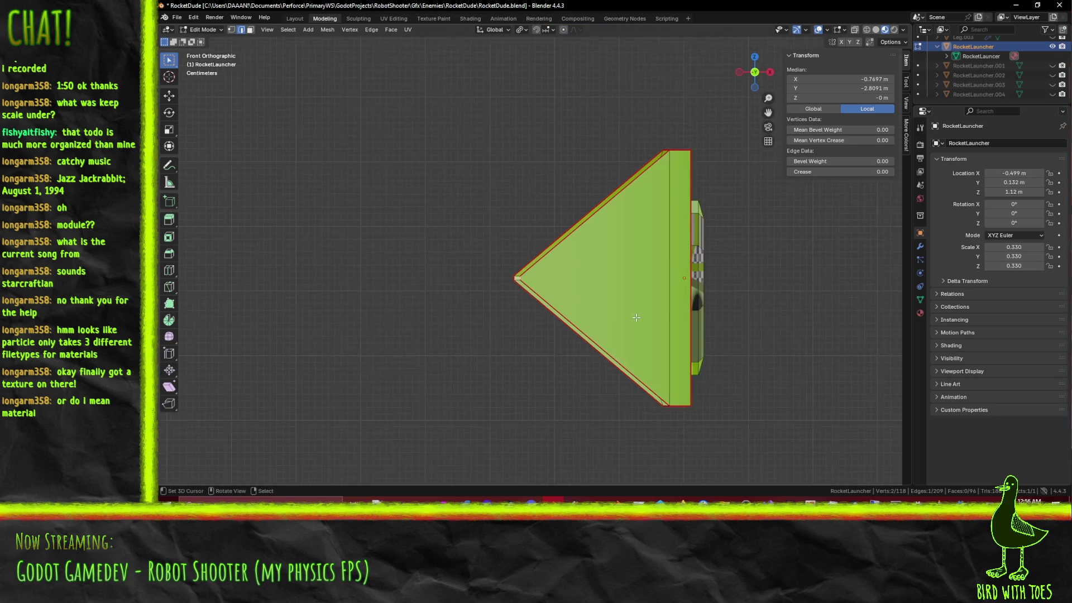
shift+middle_drag(698, 244, 668, 217)
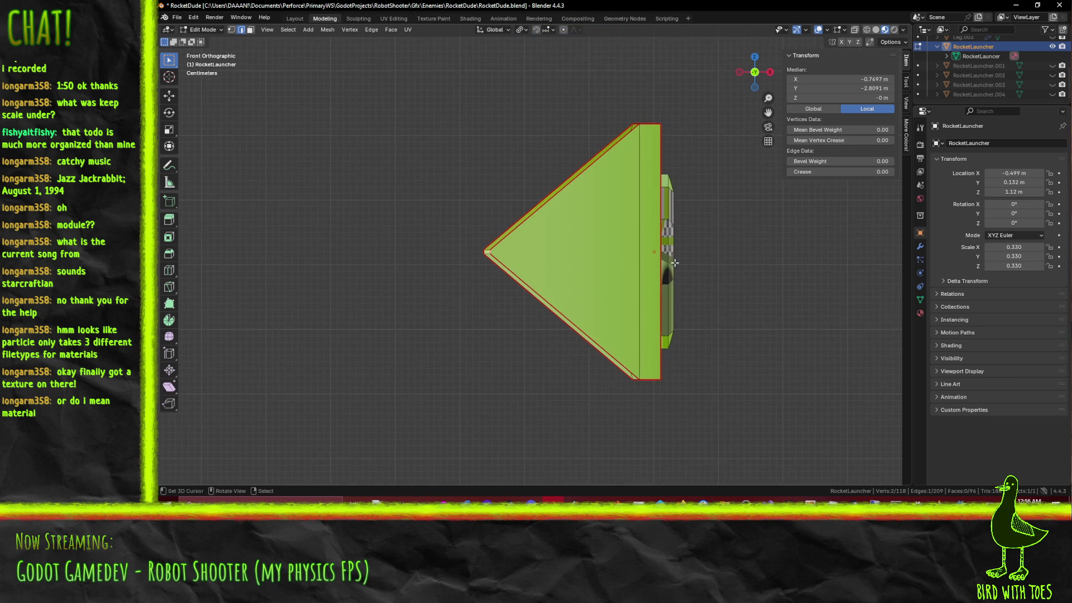
click(251, 30)
click(558, 251)
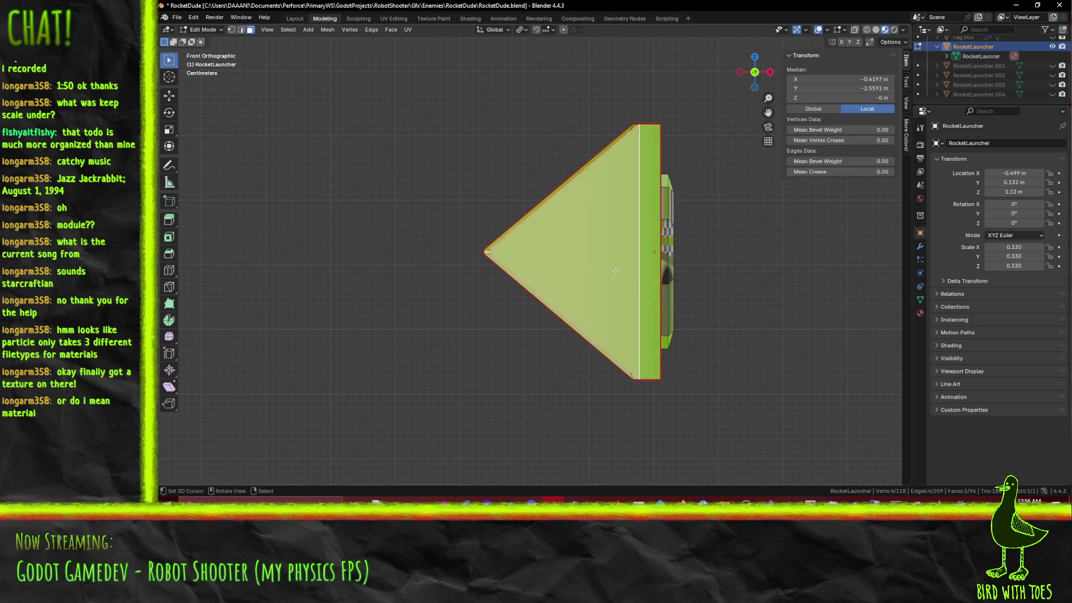
shift+click(650, 251)
scroll(775, 289, up, 1)
text(g-0.01 m  Dy: -0 m  Dz: 0 m (0.01 m)
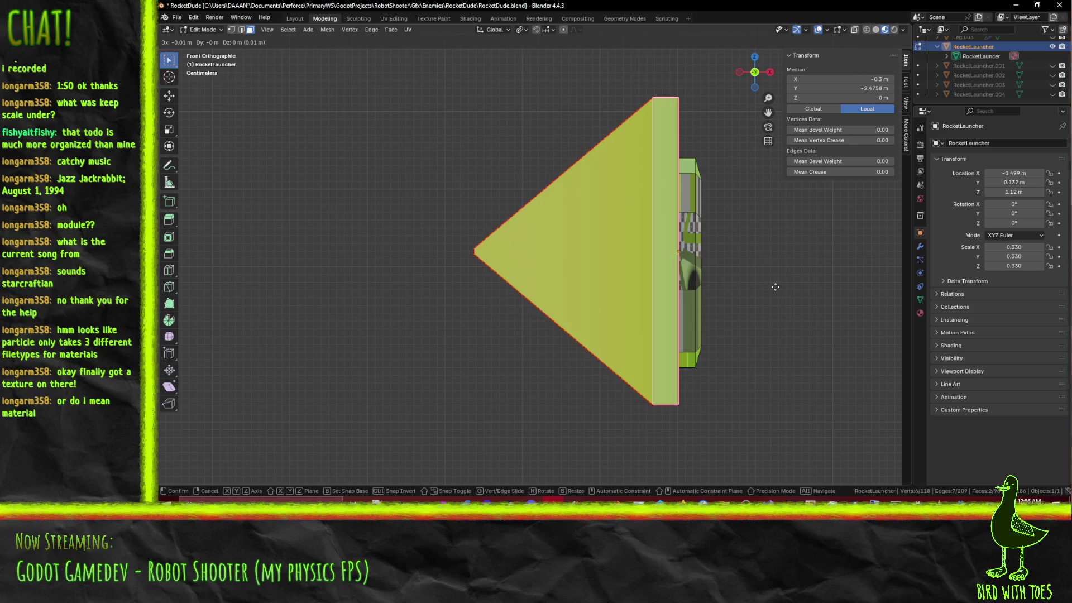
key(Return)
Step: Select the cone's inner vertical edge and the upper diagonal edge near the tip
click(240, 31)
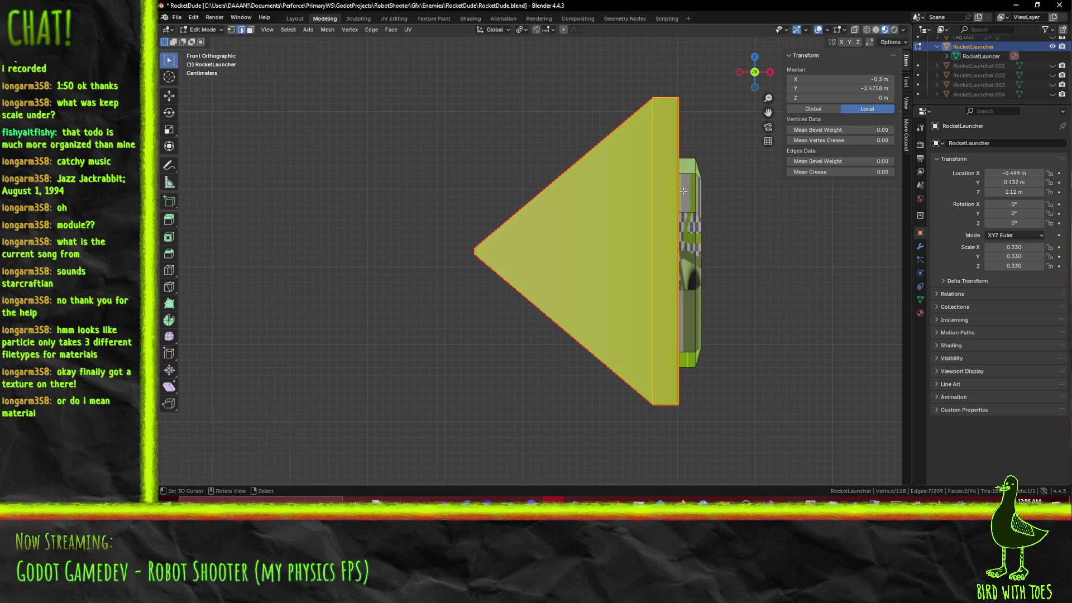
middle_drag(674, 184, 636, 235)
click(627, 244)
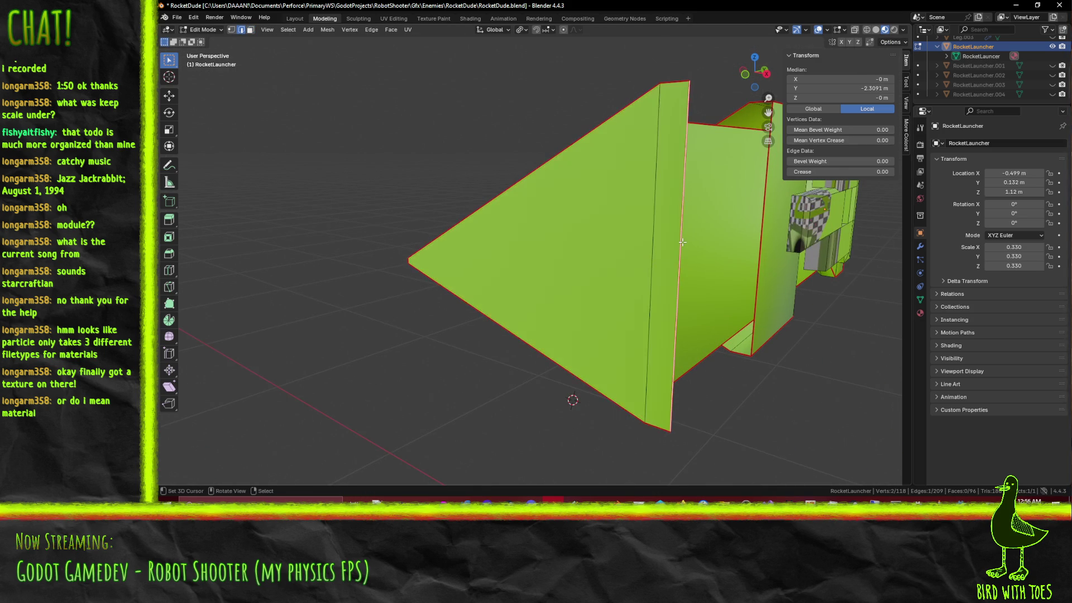
shift+click(642, 249)
key(KP_1)
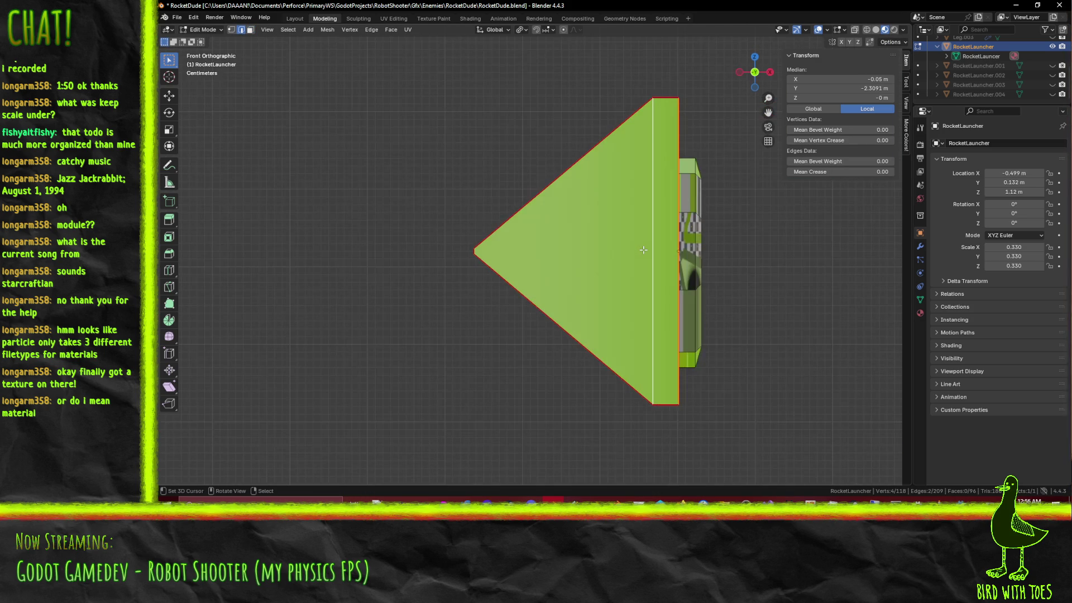
click(480, 247)
Step: Show the launcher in wireframe shading and return to front view
key(z)
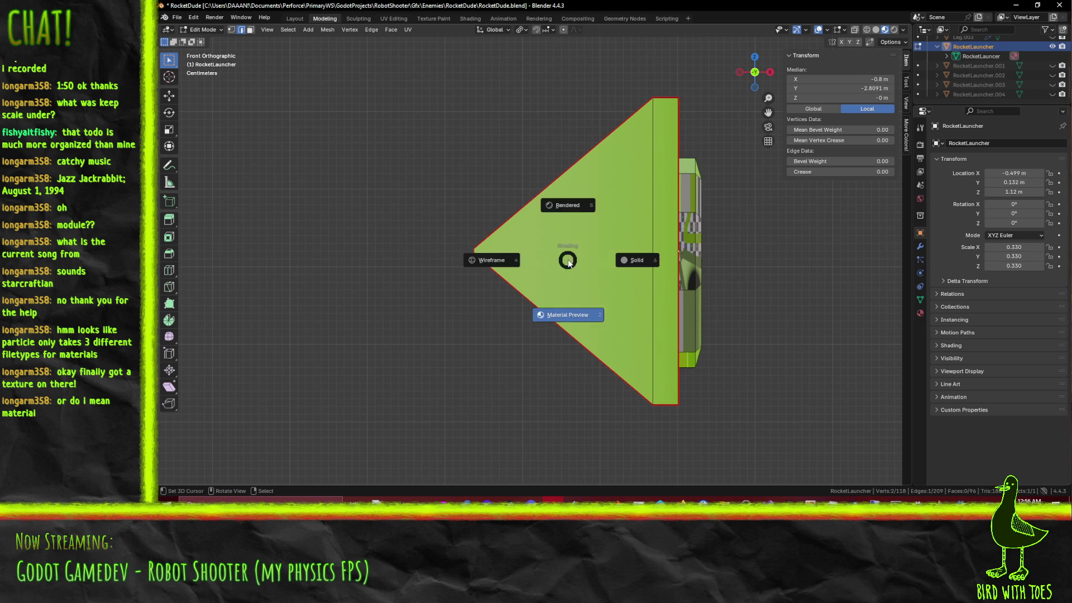
click(495, 254)
middle_drag(495, 254, 523, 280)
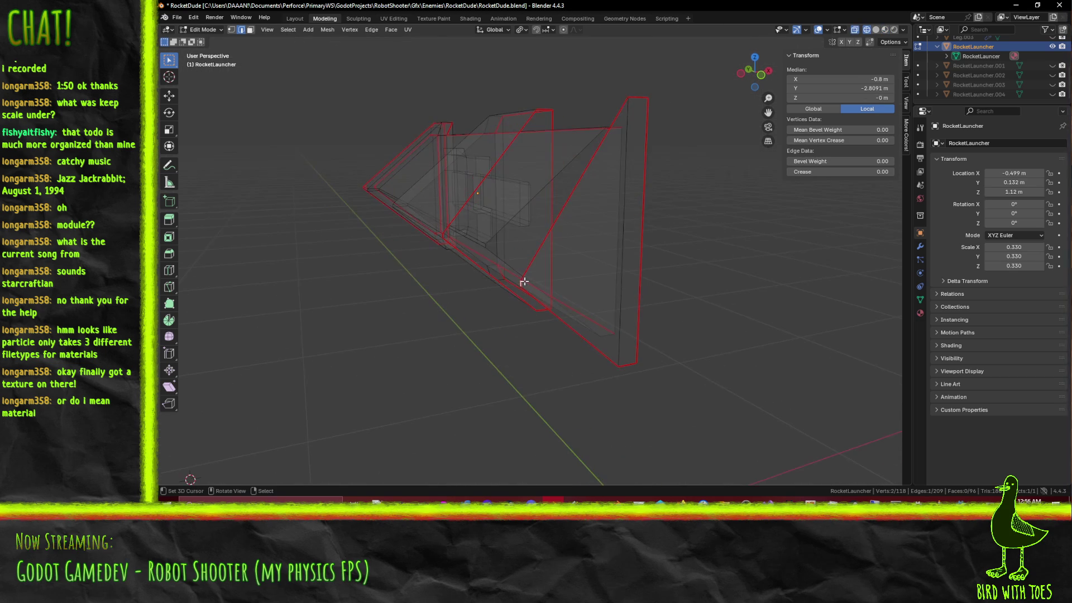
key(KP_1)
Step: Move the cone's tip edge 0.03 m along X, then refine it by 0.003 m
key(g)
click(526, 281)
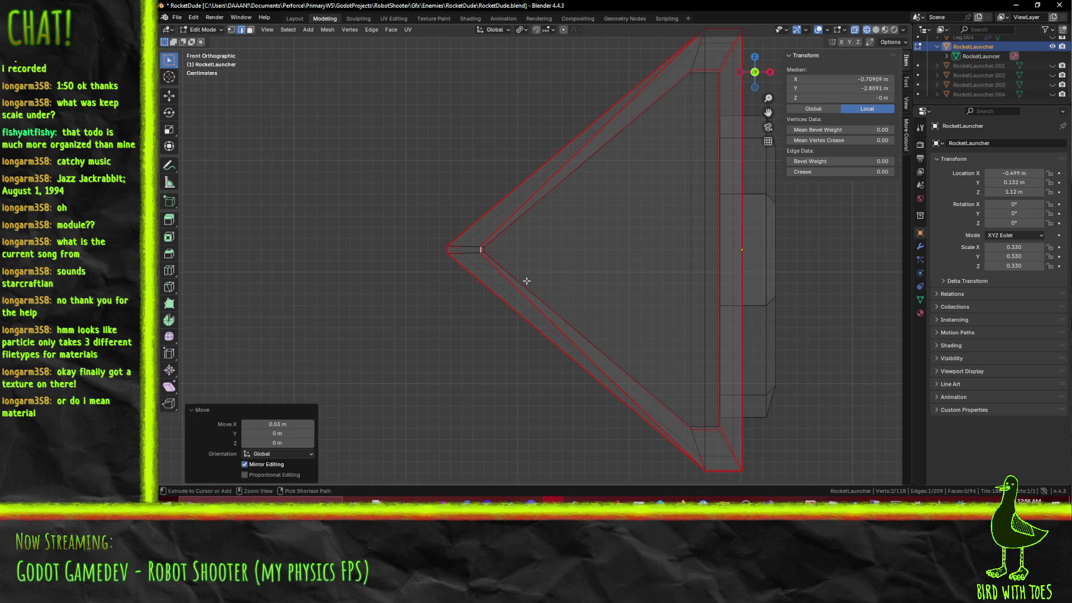
scroll(516, 276, up, 4)
scroll(514, 274, up, 1)
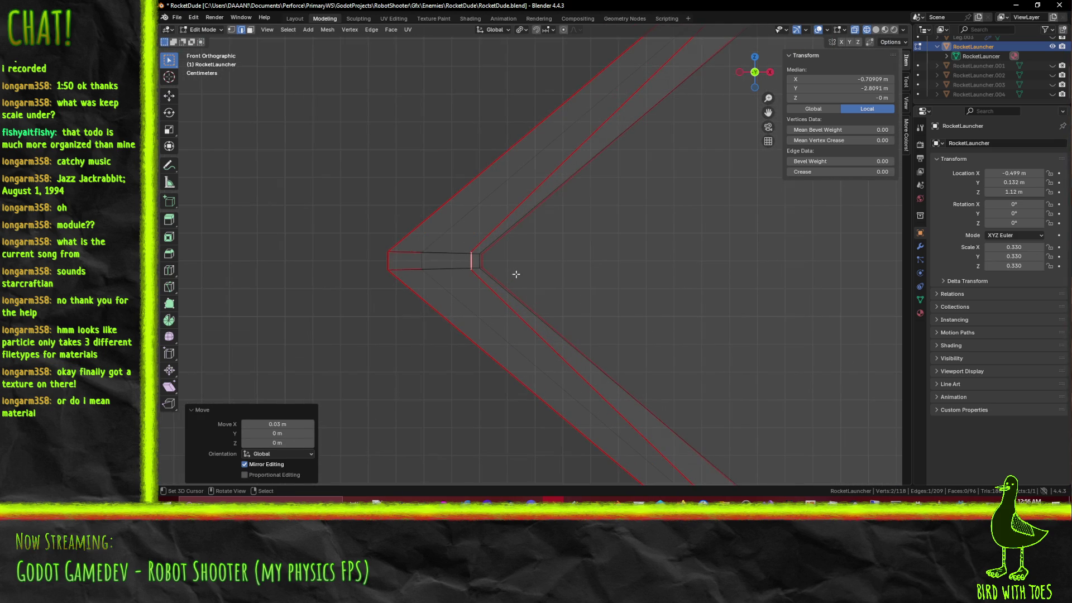
key(g)
alt+scroll(526, 279, up, 4)
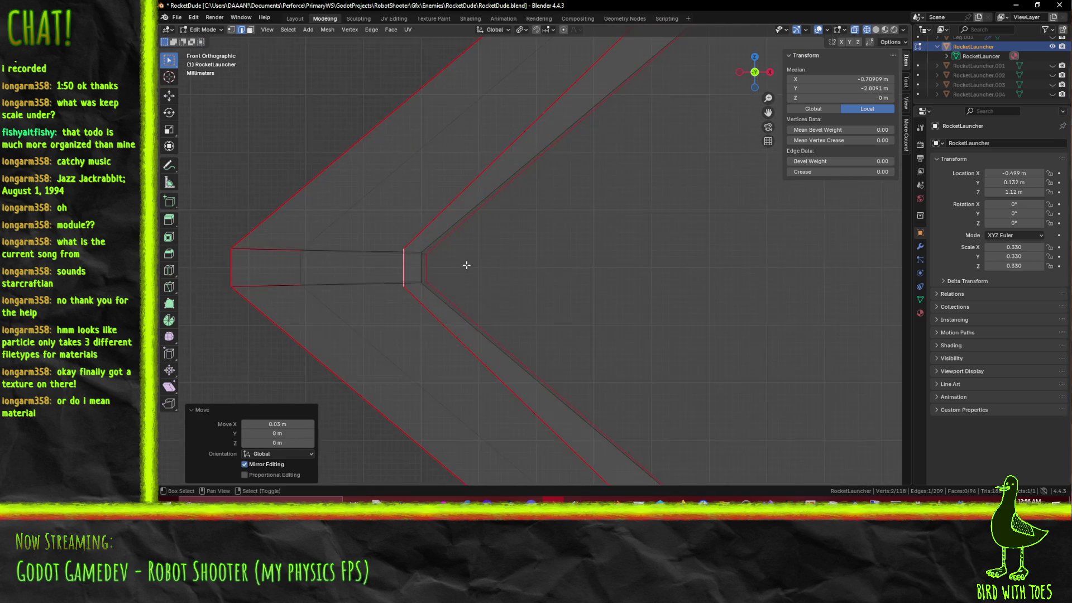
click(538, 287)
scroll(553, 291, down, 5)
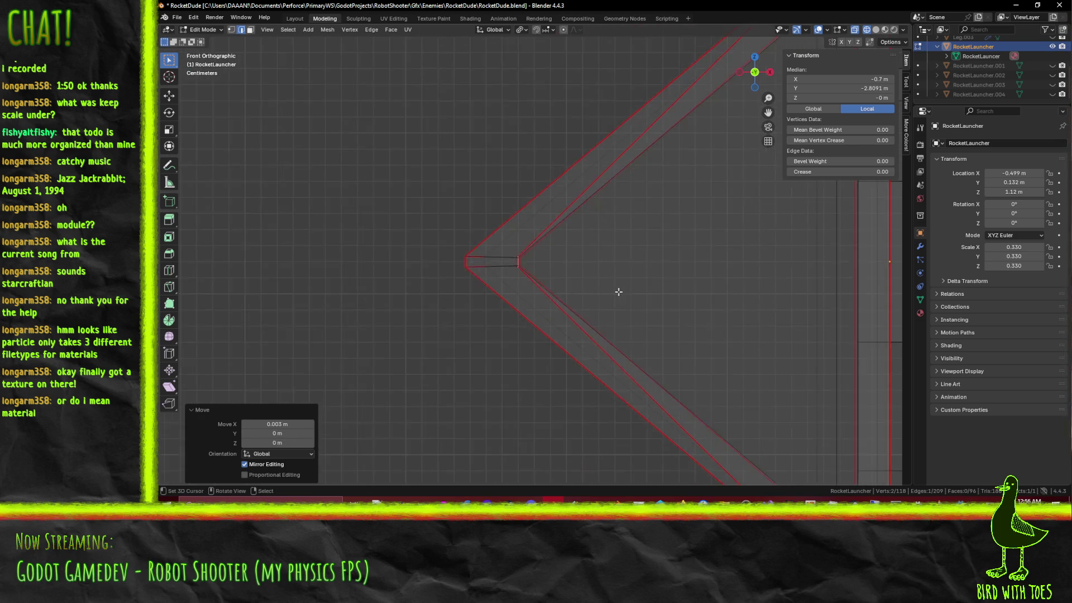
Step: Move the inner cone shell's top edge in Z
mouse_move(563, 296)
middle_down()
mouse_move(569, 259)
mouse_move(567, 270)
mouse_move(610, 187)
middle_up()
key(KP_1)
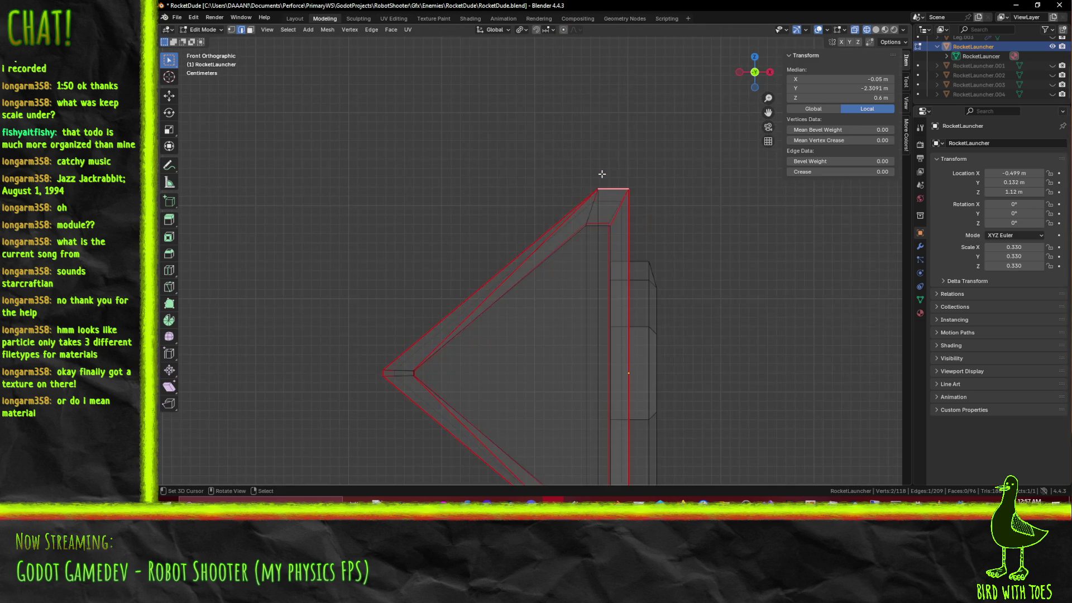
scroll(601, 174, up, 4)
key(g)
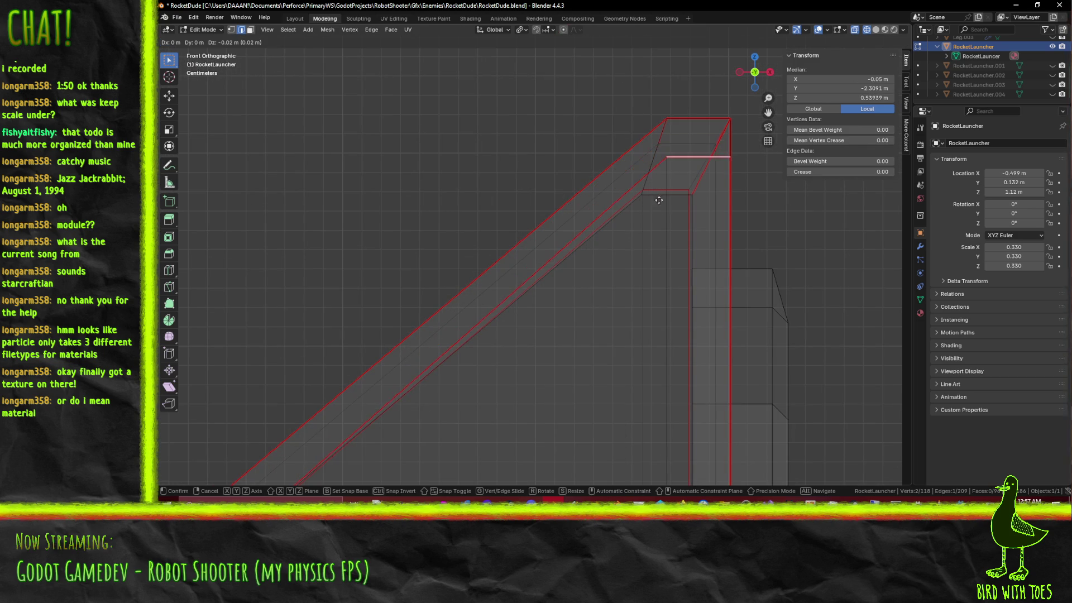
mouse_move(628, 222)
middle_down()
mouse_move(569, 232)
mouse_move(595, 242)
mouse_move(569, 236)
mouse_move(598, 270)
mouse_move(536, 168)
mouse_move(536, 296)
middle_up()
Step: Raise the shell's bottom edge in Z to line it up
click(551, 439)
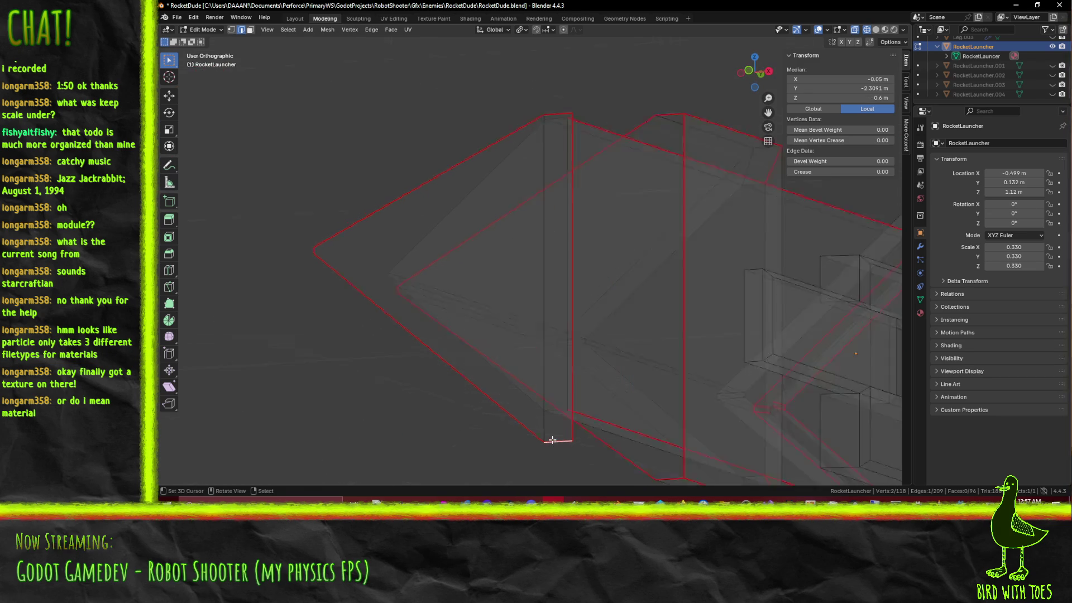
key(KP_1)
mouse_move(534, 439)
shift+middle_down()
mouse_move(574, 228)
mouse_move(554, 328)
shift+middle_up()
scroll(567, 210, up, 5)
key(g)
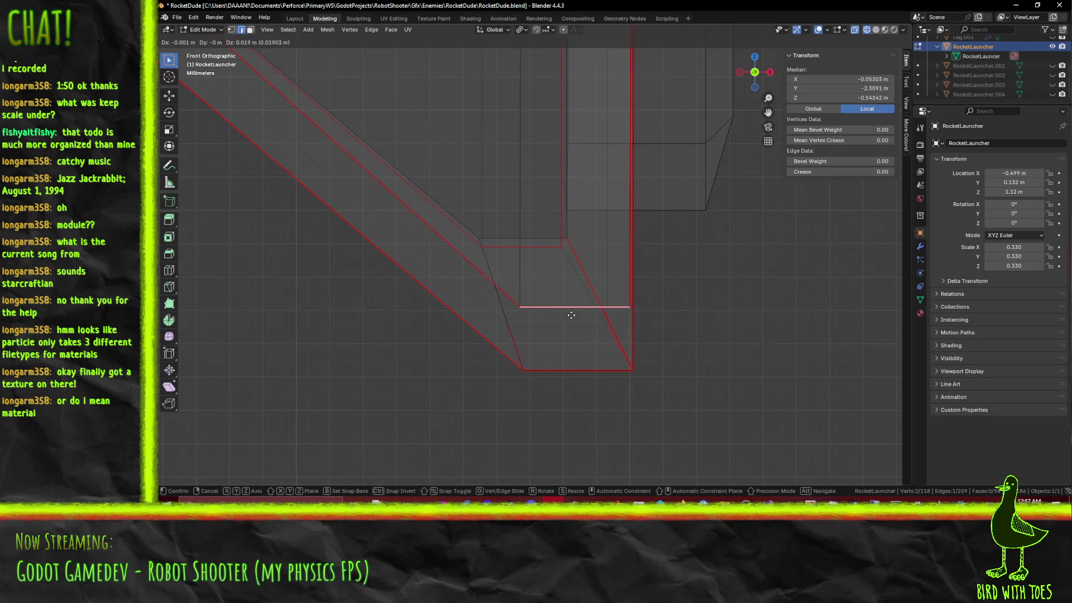
click(572, 257)
scroll(569, 257, down, 6)
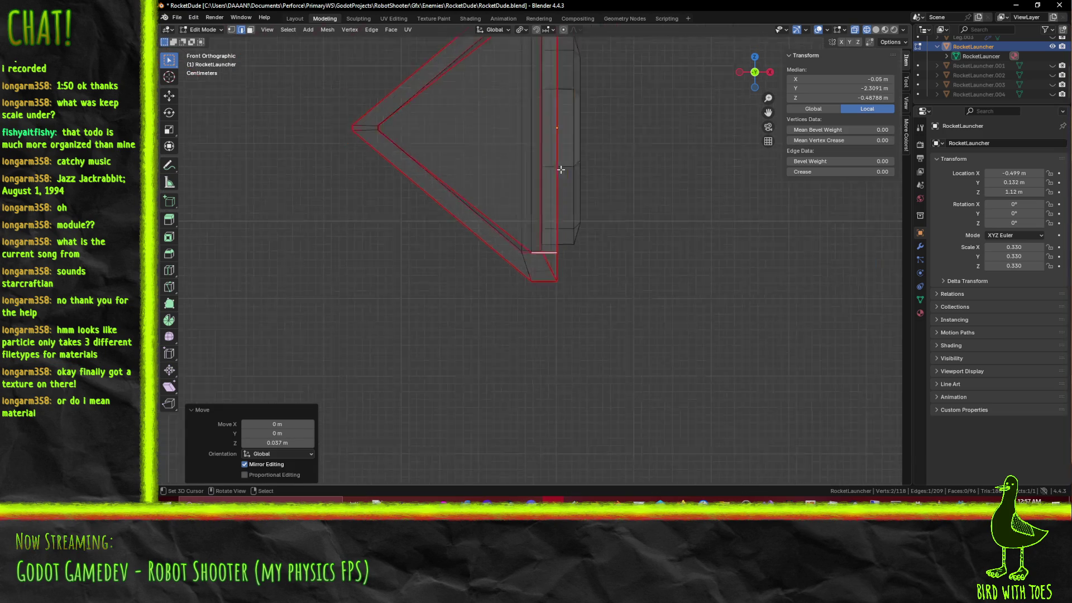
mouse_move(524, 276)
middle_down()
mouse_move(502, 295)
mouse_move(538, 308)
mouse_move(591, 308)
mouse_move(637, 283)
mouse_move(651, 328)
mouse_move(650, 313)
mouse_move(571, 285)
mouse_move(486, 323)
mouse_move(478, 306)
mouse_move(509, 320)
mouse_move(454, 263)
mouse_move(454, 246)
mouse_move(434, 248)
mouse_move(472, 251)
mouse_move(467, 224)
middle_up()
Step: Shift the cone's right vertical edge to the left in front view
click(458, 214)
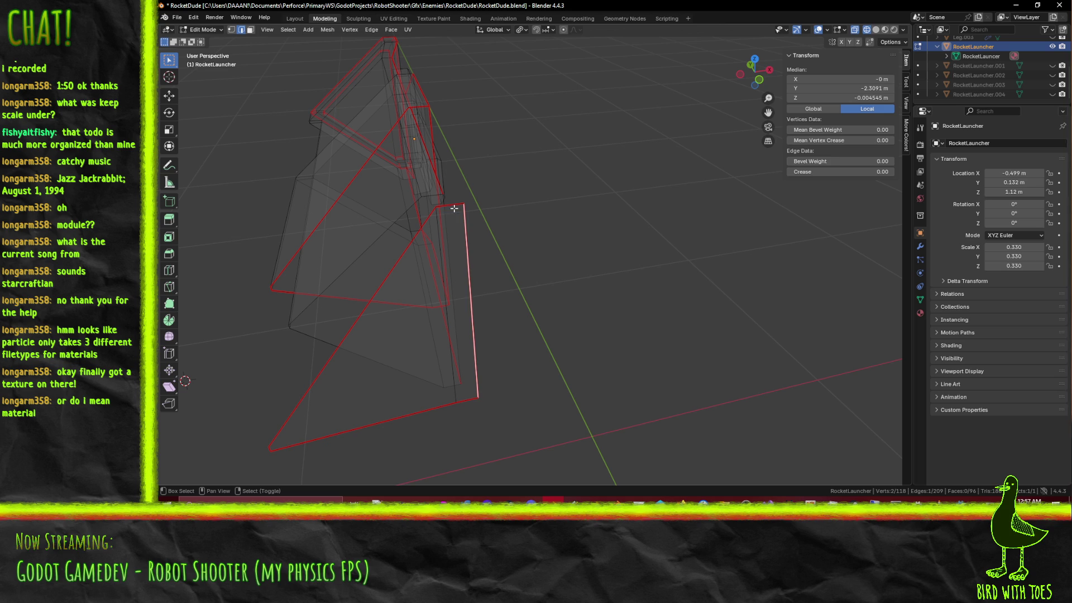
key(KP_1)
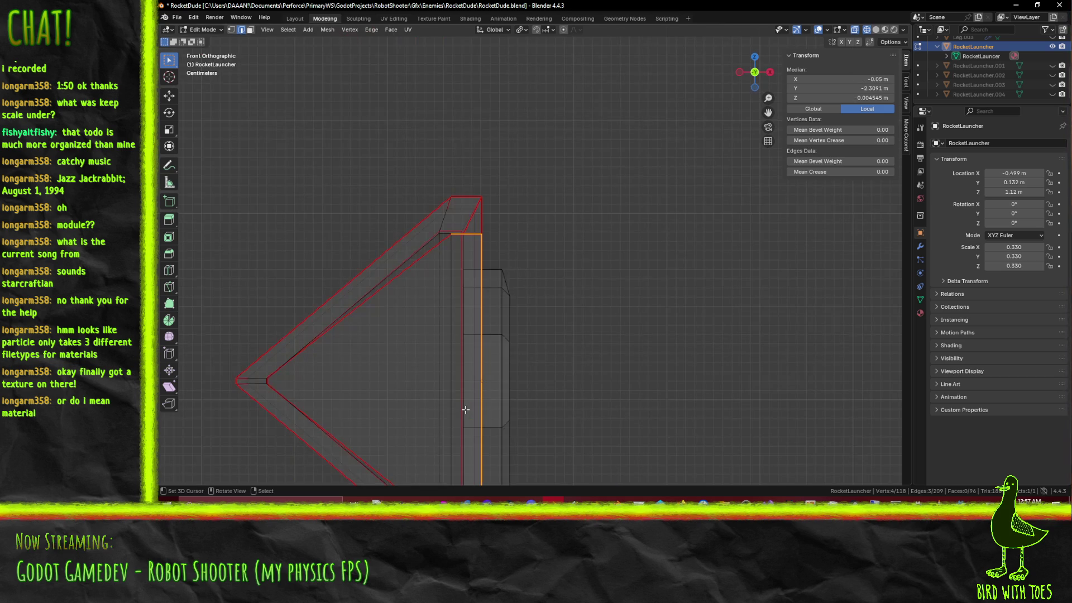
scroll(466, 410, up, 4)
key(g)
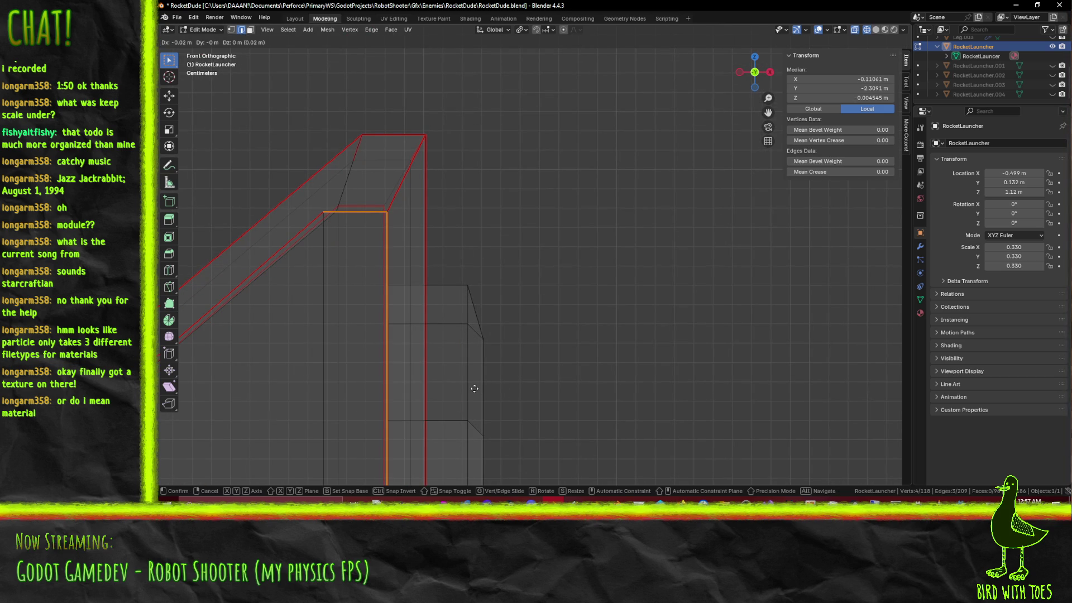
click(474, 388)
Step: Move the inner vertical edge near the cone top into place
shift+middle_drag(312, 323, 352, 287)
click(351, 286)
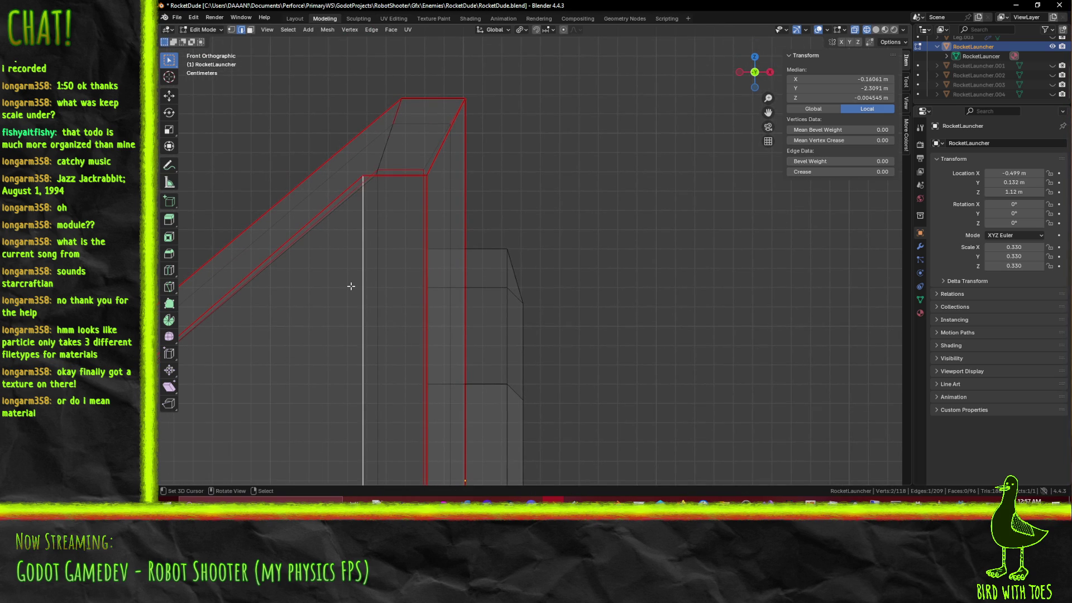
scroll(368, 288, up, 4)
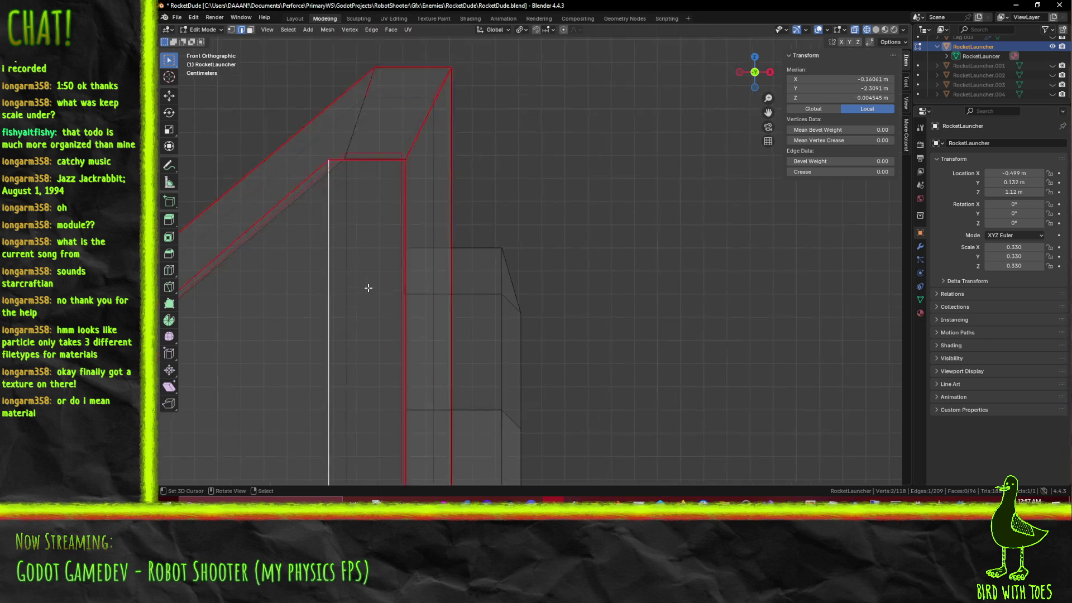
scroll(337, 232, down, 1)
key(g)
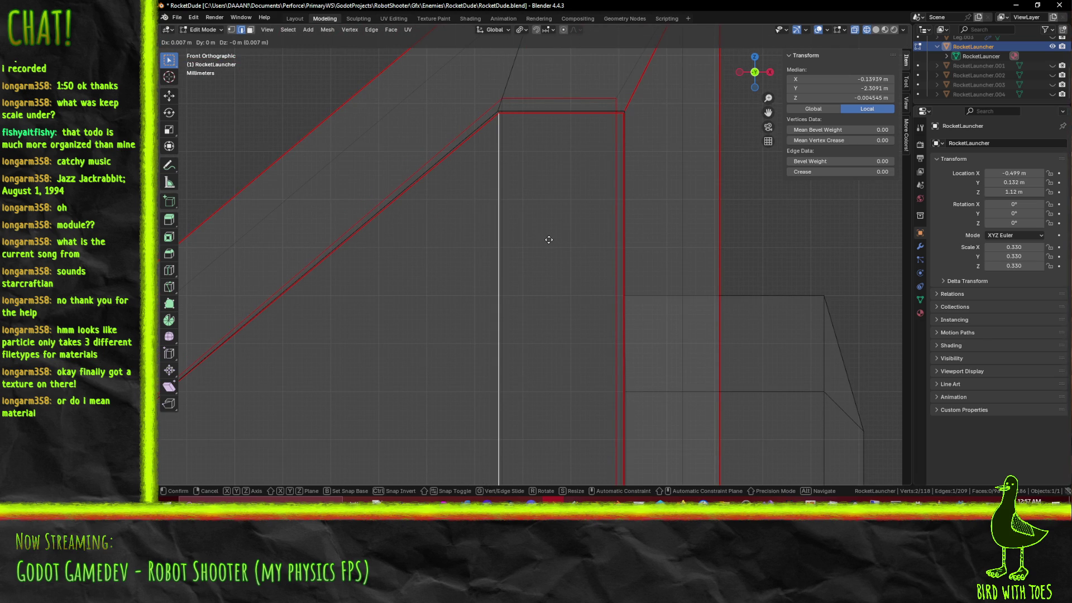
click(546, 240)
Step: Raise the cone's top horizontal edge and reposition the right vertical edge
click(547, 113)
key(g)
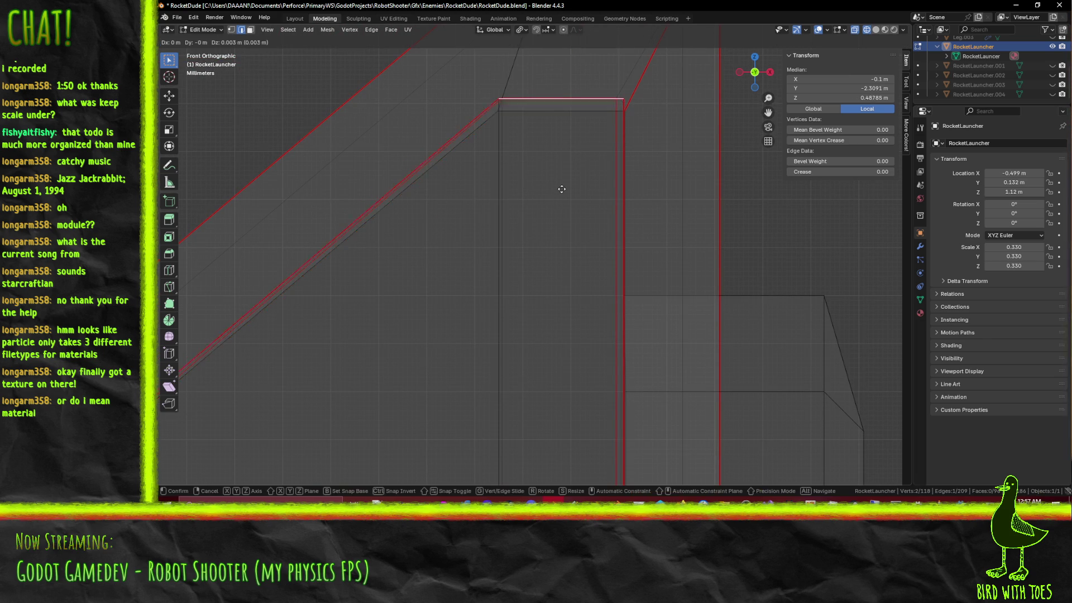
click(560, 188)
click(622, 190)
key(g)
click(641, 190)
Step: Nudge another vertical cone edge −0.001 m along X
mouse_move(641, 190)
middle_down()
mouse_move(653, 218)
mouse_move(635, 225)
middle_up()
click(635, 225)
click(650, 246)
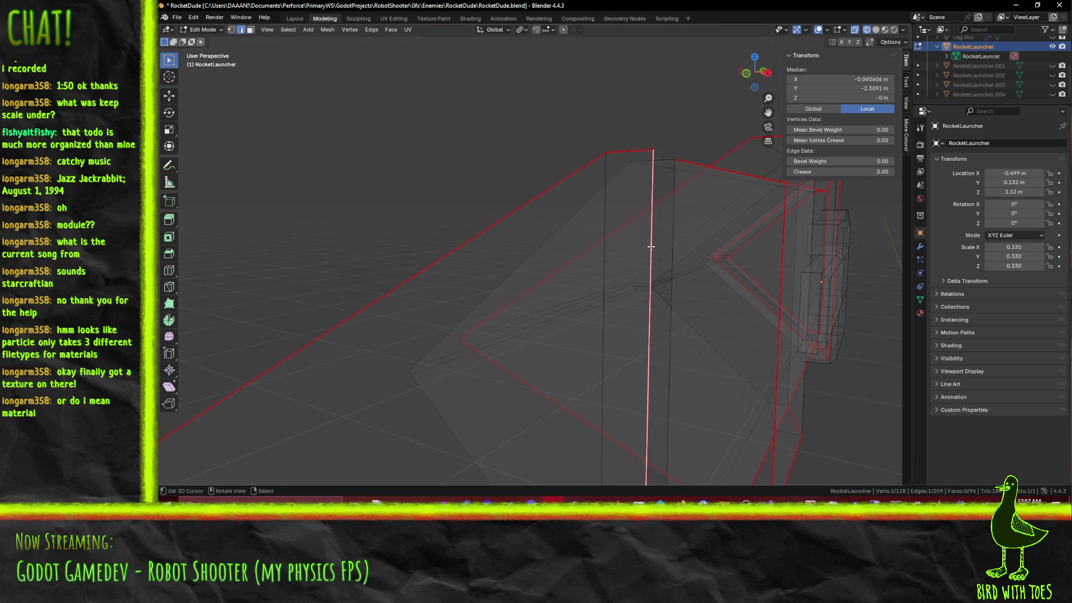
key(KP_1)
scroll(652, 245, up, 5)
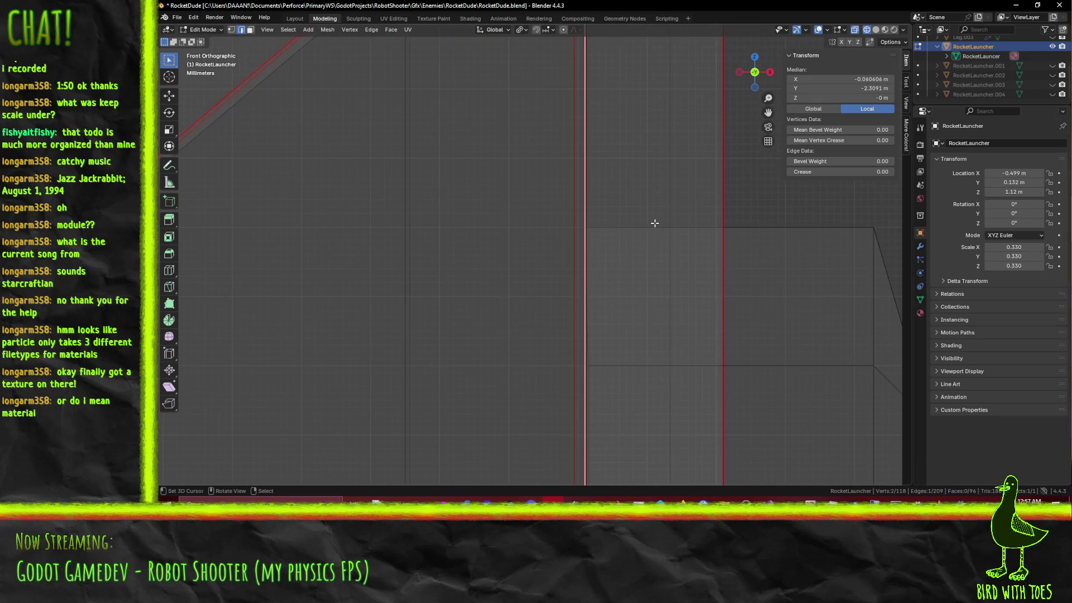
key(g)
click(632, 225)
scroll(633, 225, down, 5)
Step: Raise the selected cone edge 0.002 m along Z
mouse_move(569, 259)
shift+middle_down()
mouse_move(510, 283)
mouse_move(495, 153)
shift+middle_up()
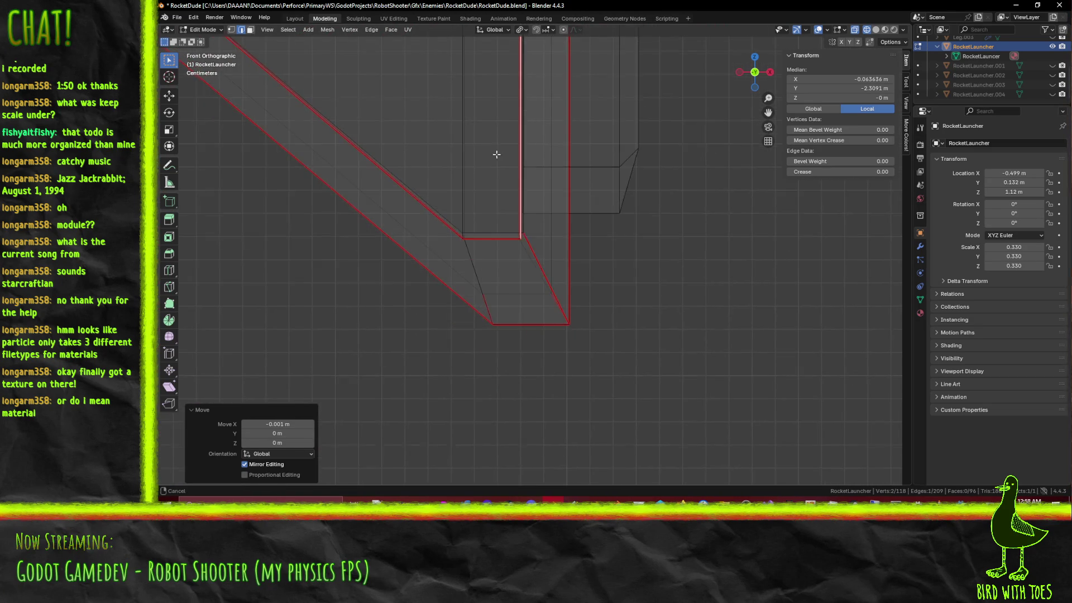
scroll(441, 233, up, 4)
mouse_move(440, 232)
middle_down()
mouse_move(502, 237)
mouse_move(571, 290)
middle_up()
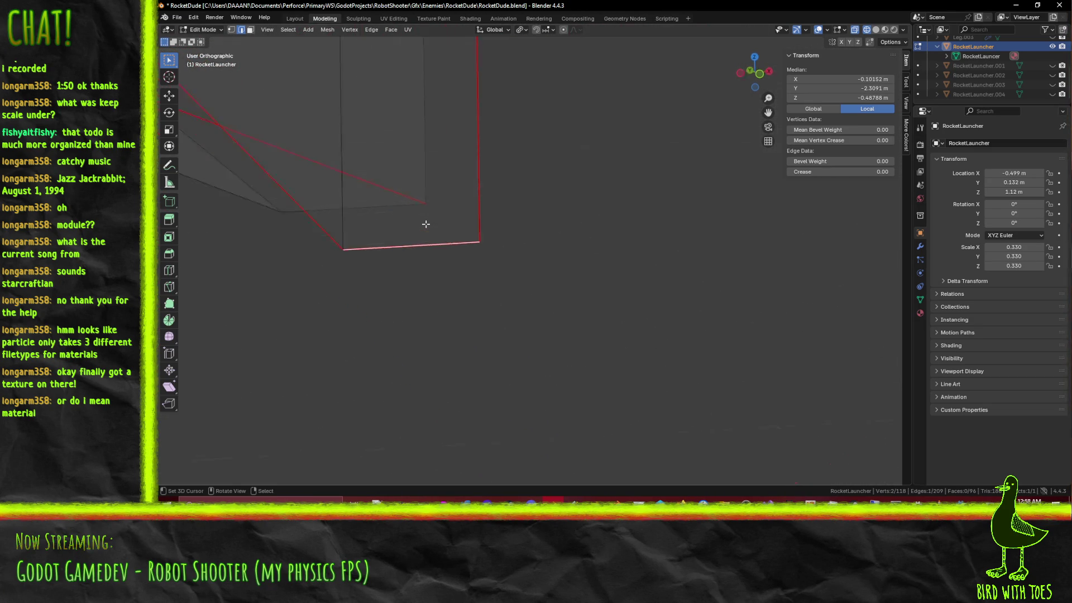
key(KP_1)
mouse_move(426, 224)
middle_down()
mouse_move(490, 244)
mouse_move(484, 256)
middle_up()
key(KP_5)
key(KP_1)
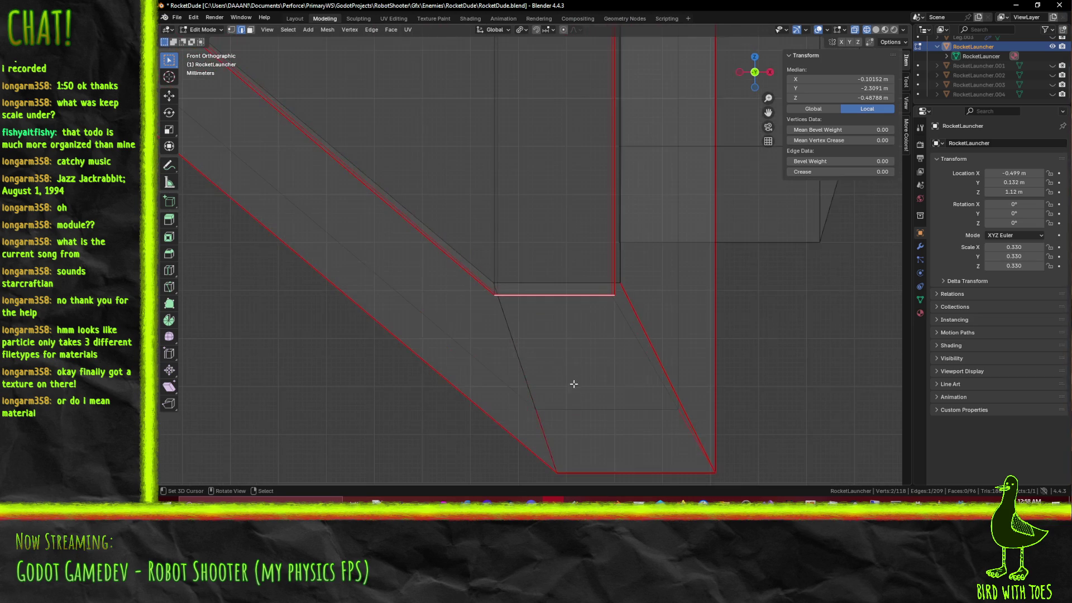
key(g)
click(563, 362)
scroll(562, 362, down, 6)
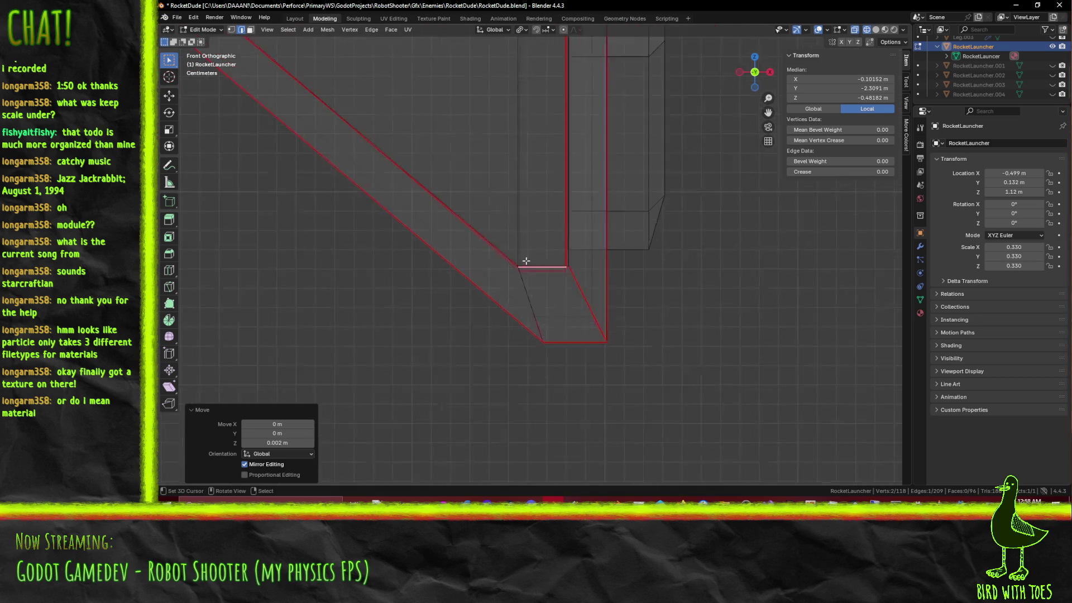
middle_drag(452, 283, 535, 300)
Step: Switch the viewport to Material Preview to show the green mesh
key(z)
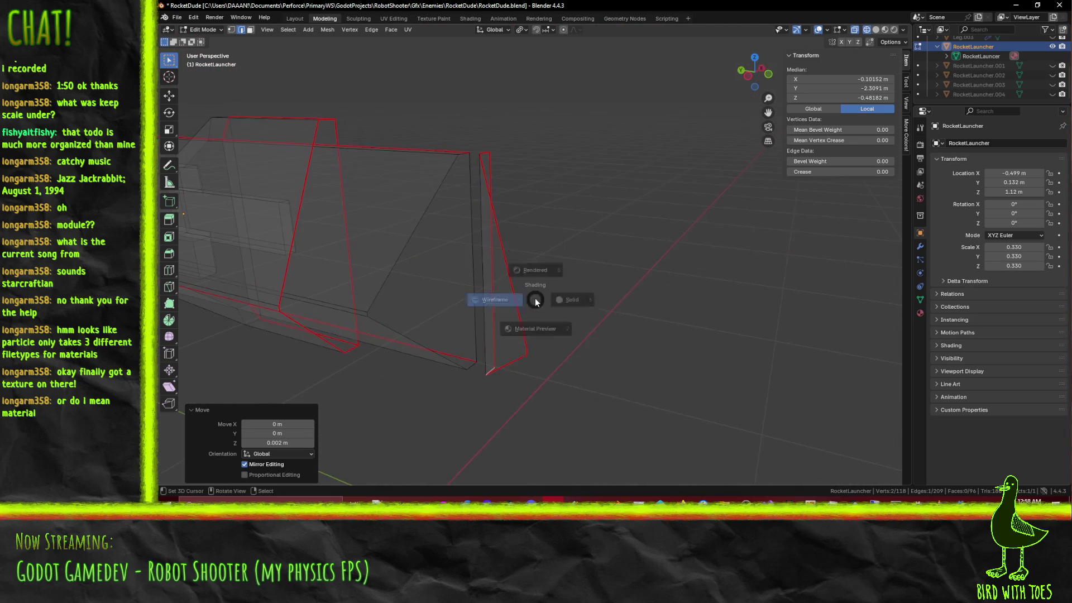
click(554, 366)
middle_drag(554, 366, 523, 332)
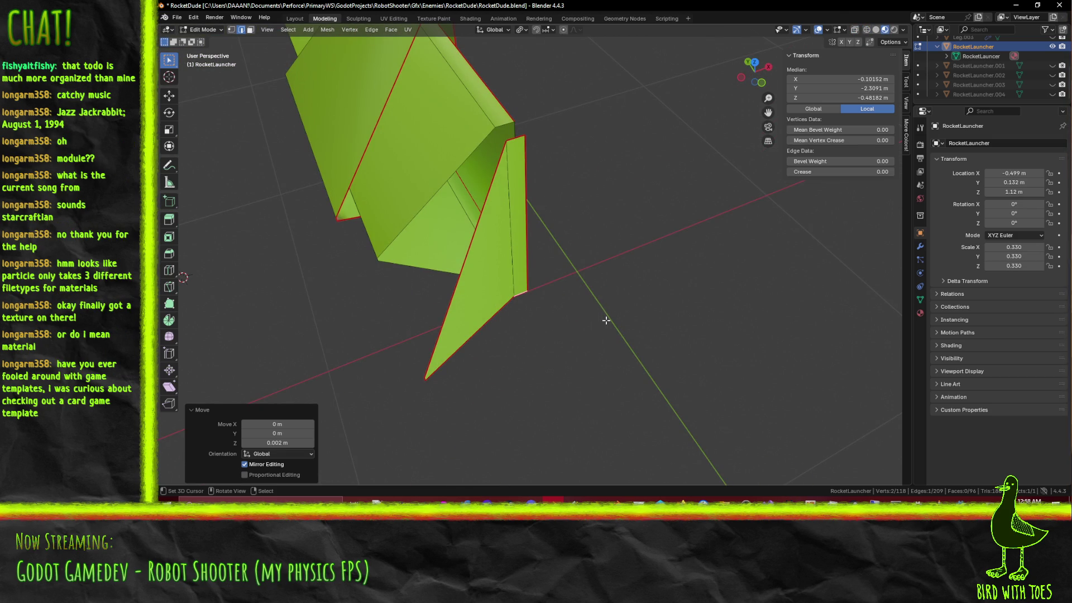
Step: Select two cone shell faces and move them 0.3 m along Y in top view
click(250, 31)
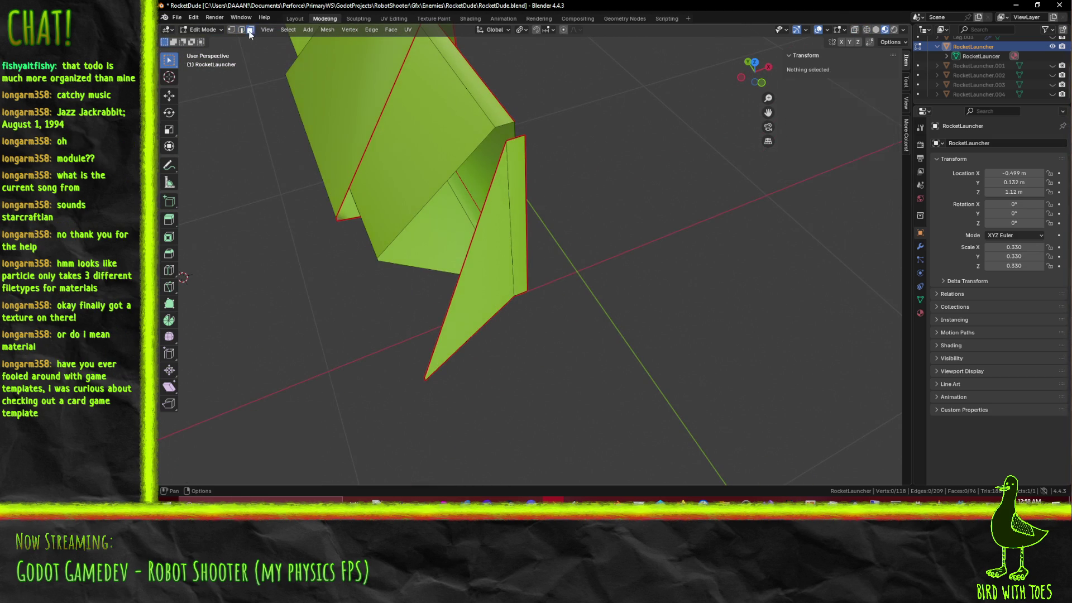
click(484, 285)
shift+click(518, 223)
mouse_move(583, 223)
middle_down()
mouse_move(483, 197)
mouse_move(522, 282)
middle_up()
key(KP_7)
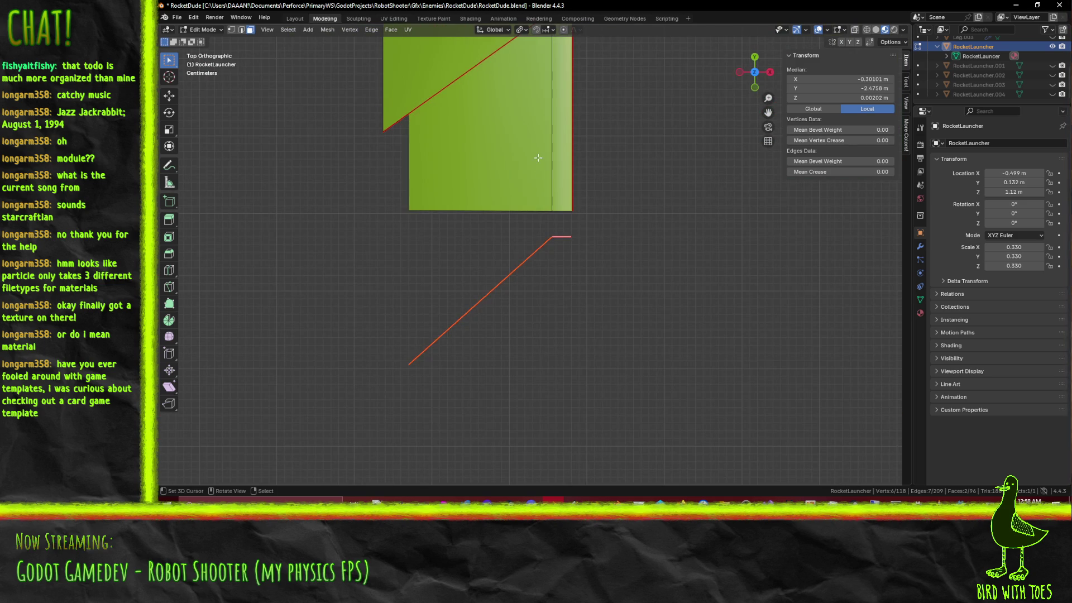
shift+middle_drag(538, 168, 537, 208)
key(g)
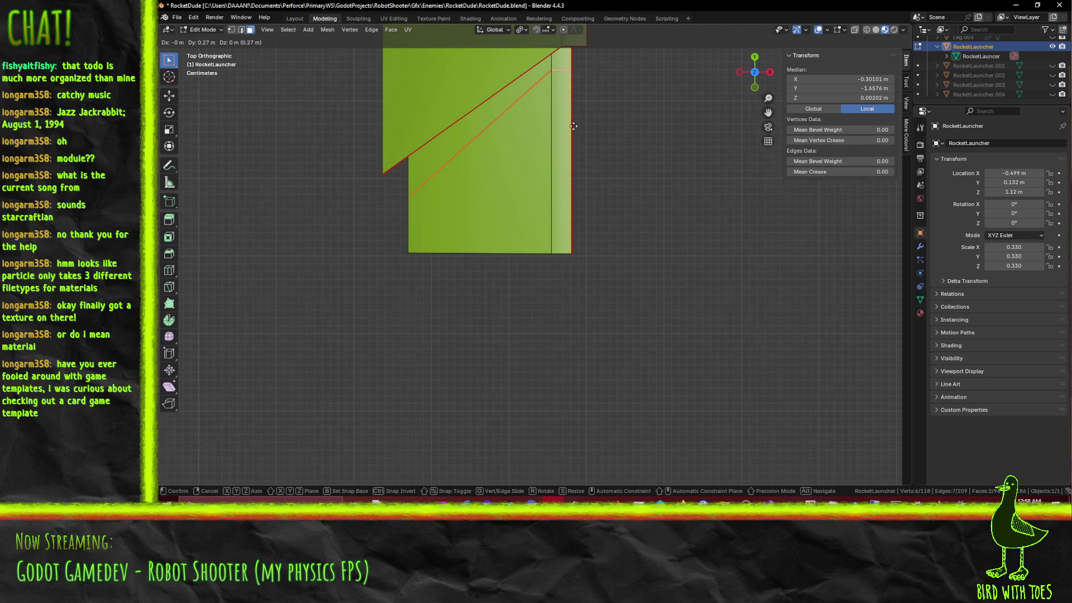
click(573, 108)
Step: Select a single edge of the thin face strip in edge mode
mouse_move(573, 107)
middle_down()
mouse_move(541, 120)
mouse_move(580, 103)
middle_up()
scroll(653, 91, up, 5)
mouse_move(654, 86)
middle_down()
mouse_move(467, 201)
mouse_move(472, 166)
mouse_move(405, 170)
mouse_move(428, 287)
middle_up()
scroll(574, 136, down, 4)
key(KP_7)
scroll(472, 167, up, 2)
scroll(473, 167, down, 2)
click(417, 303)
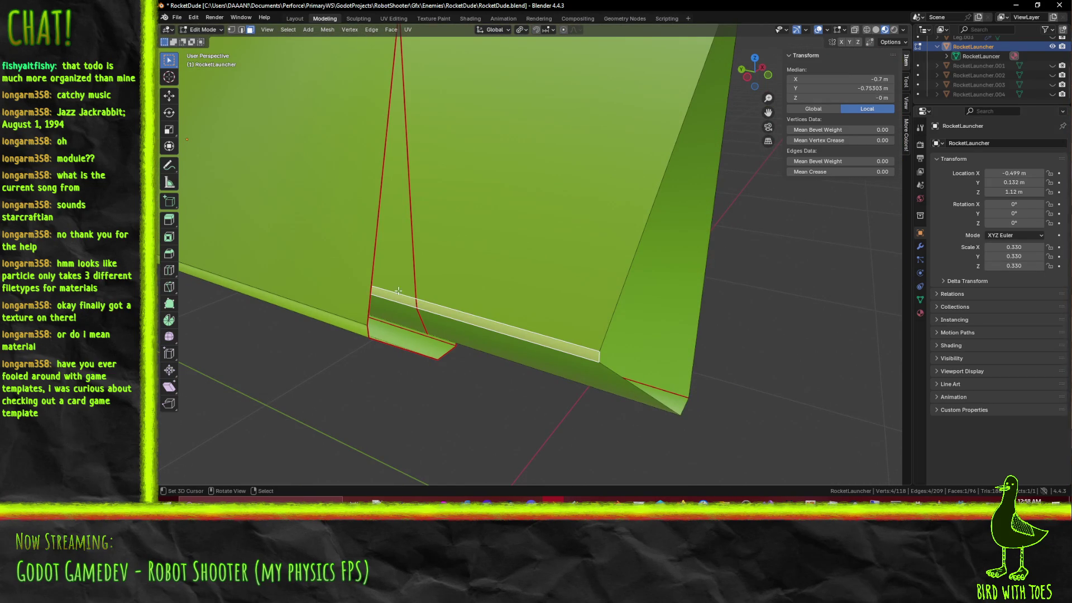
key(2)
click(417, 303)
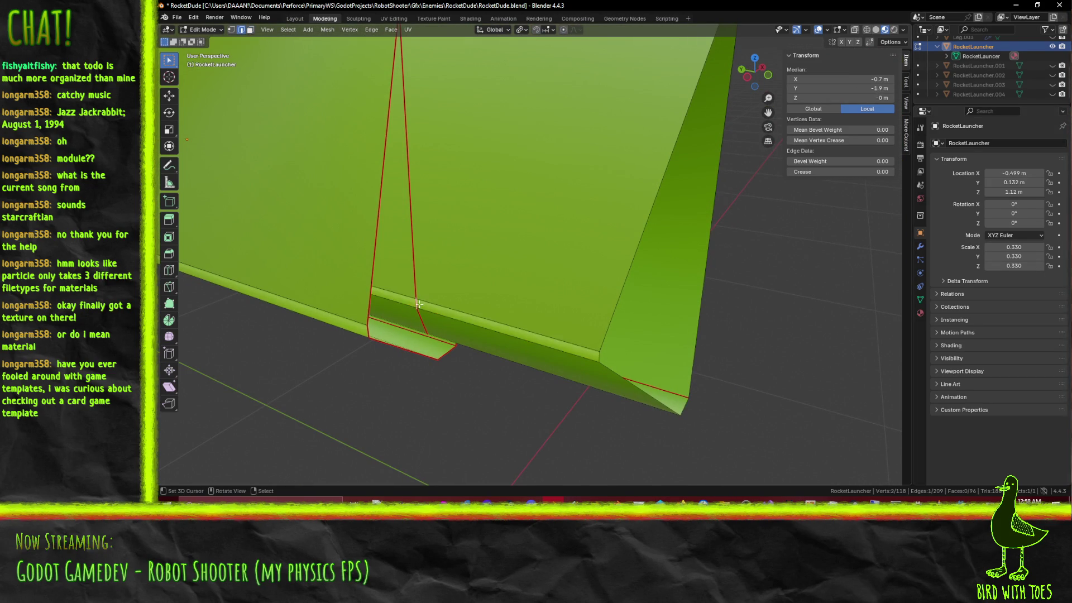
Step: In top wireframe view, move the edge 0.02 m along Y, then to 0.004 m
key(KP_7)
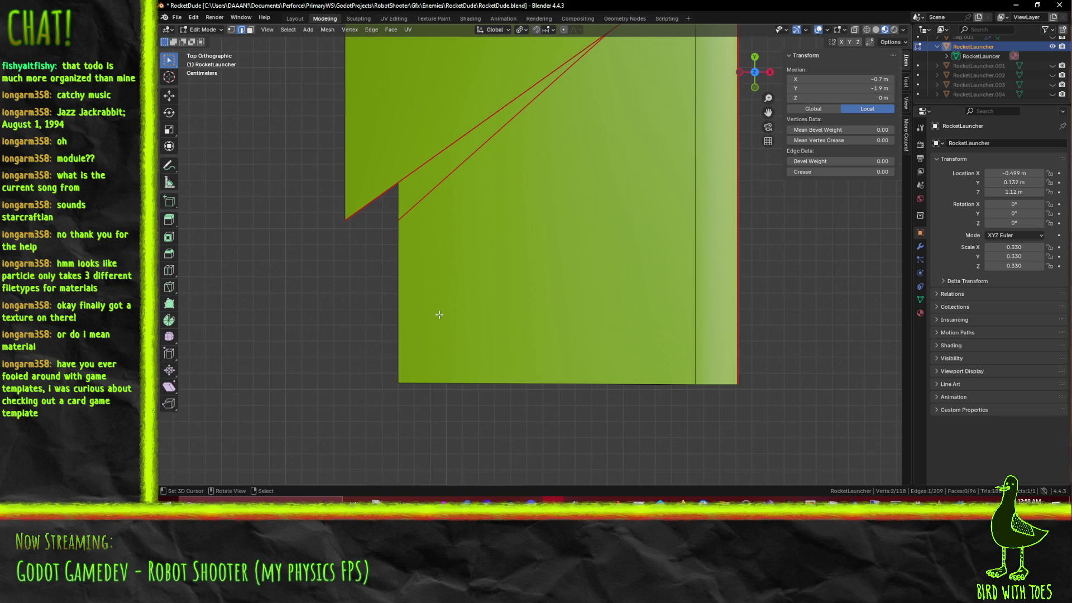
key(z)
click(363, 303)
key(g)
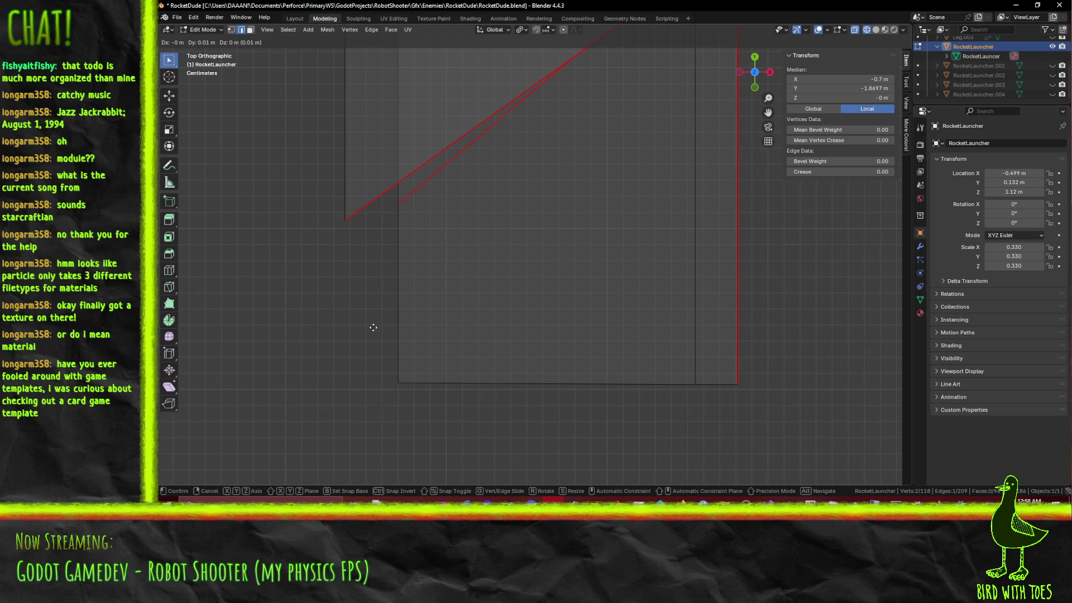
click(373, 308)
scroll(371, 303, up, 4)
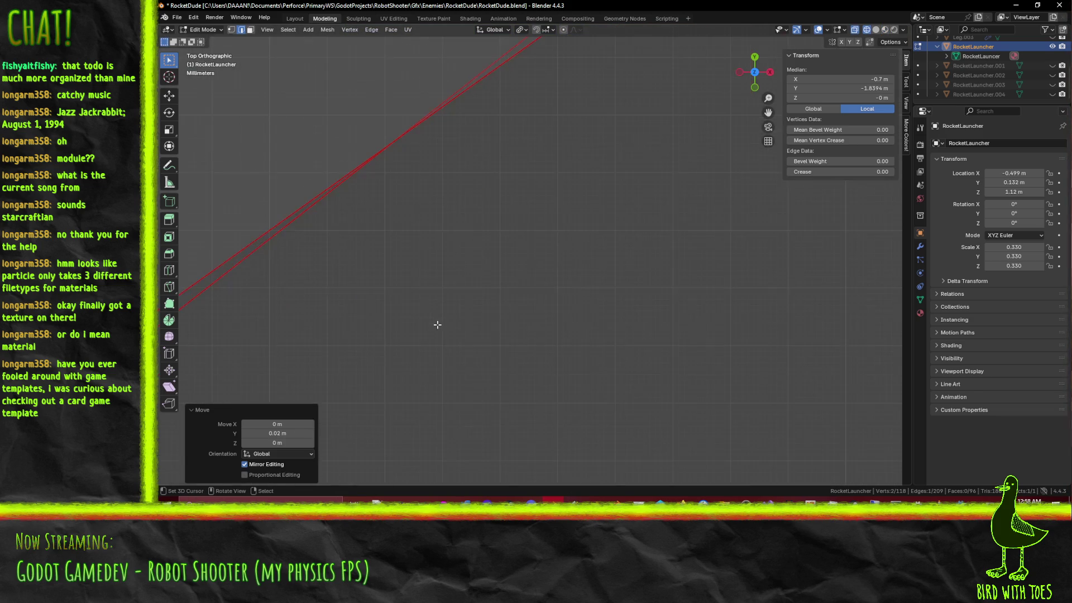
key(g)
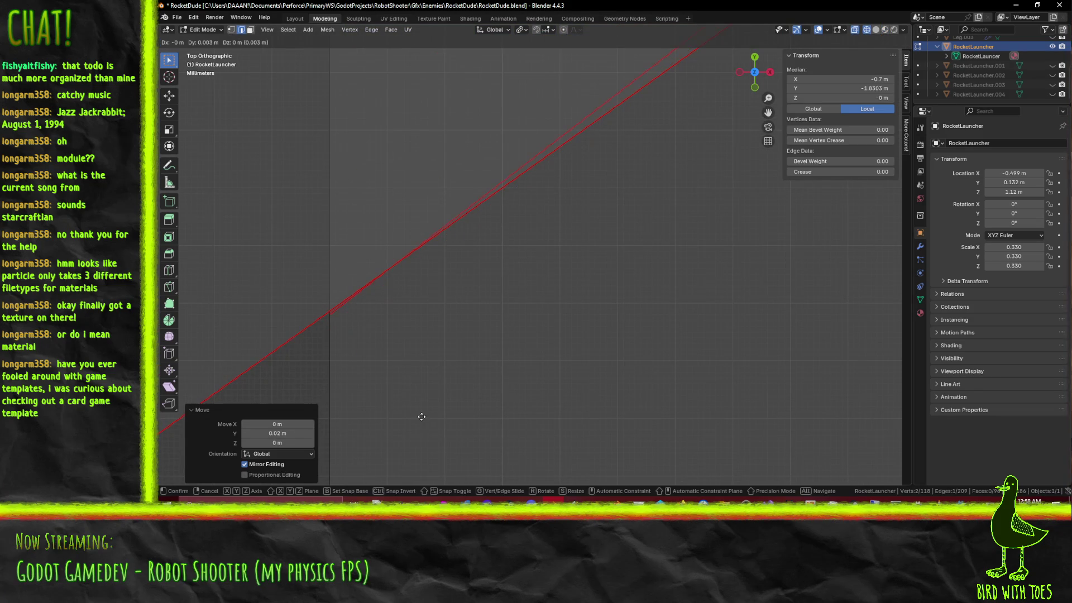
click(421, 413)
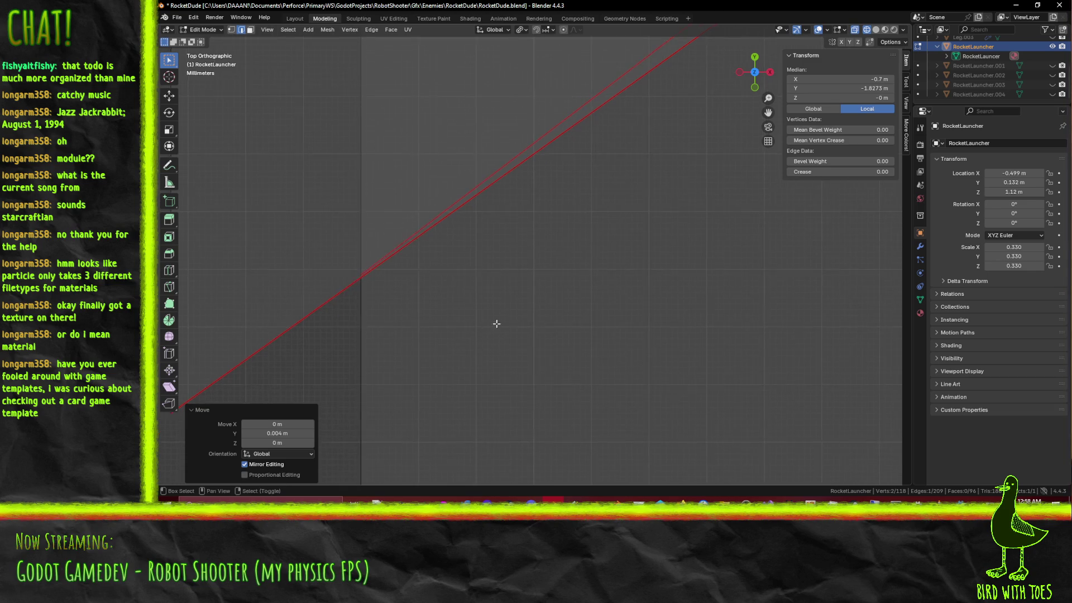
scroll(526, 270, down, 3)
scroll(488, 276, up, 4)
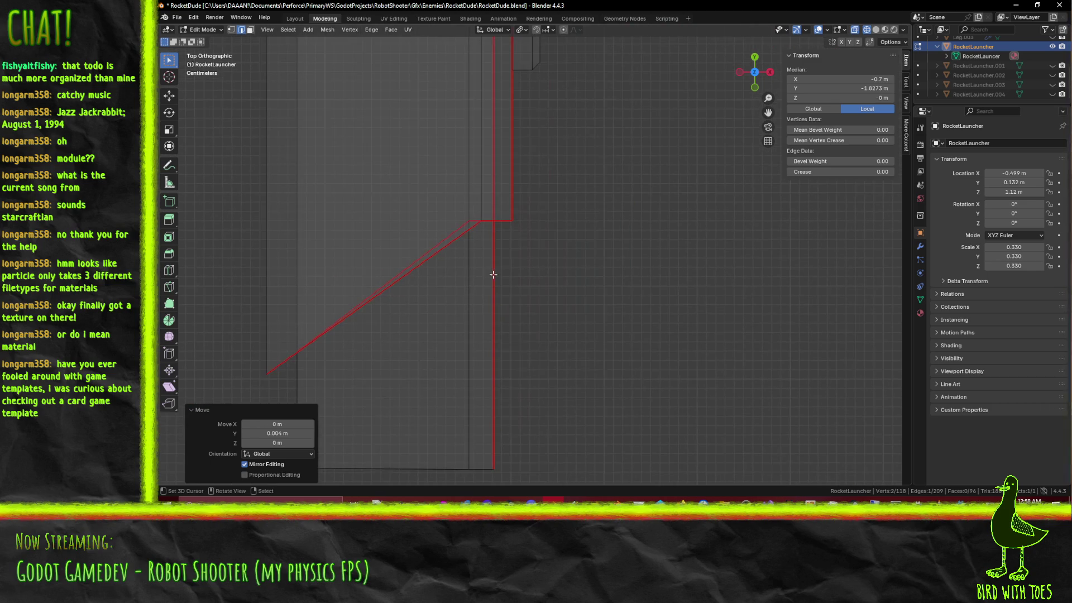
Step: Select an element of the cone's inner shell near the red corner
mouse_move(404, 253)
shift+middle_down()
mouse_move(474, 289)
mouse_move(454, 242)
mouse_move(491, 249)
shift+middle_up()
key(KP_7)
scroll(468, 218, up, 3)
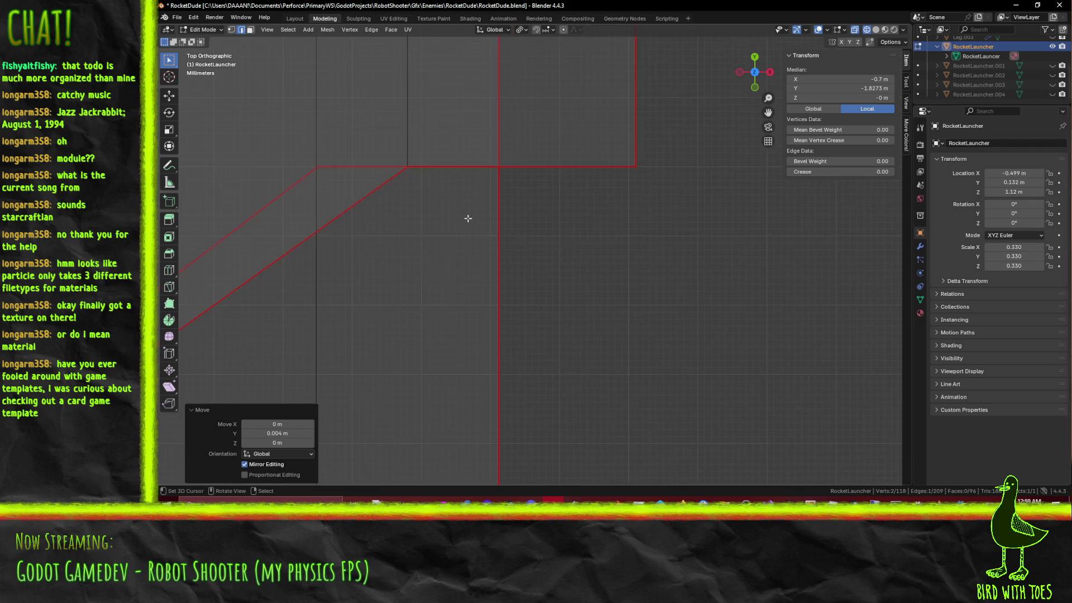
scroll(447, 237, down, 10)
mouse_move(546, 295)
middle_down()
mouse_move(491, 280)
mouse_move(478, 237)
mouse_move(495, 230)
middle_up()
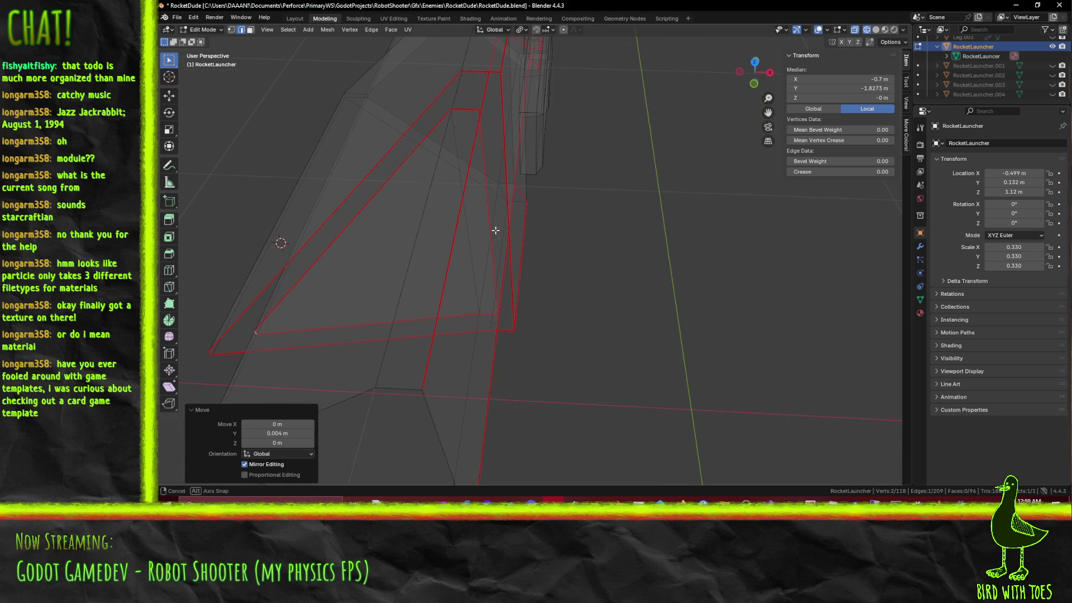
click(455, 157)
key(KP_7)
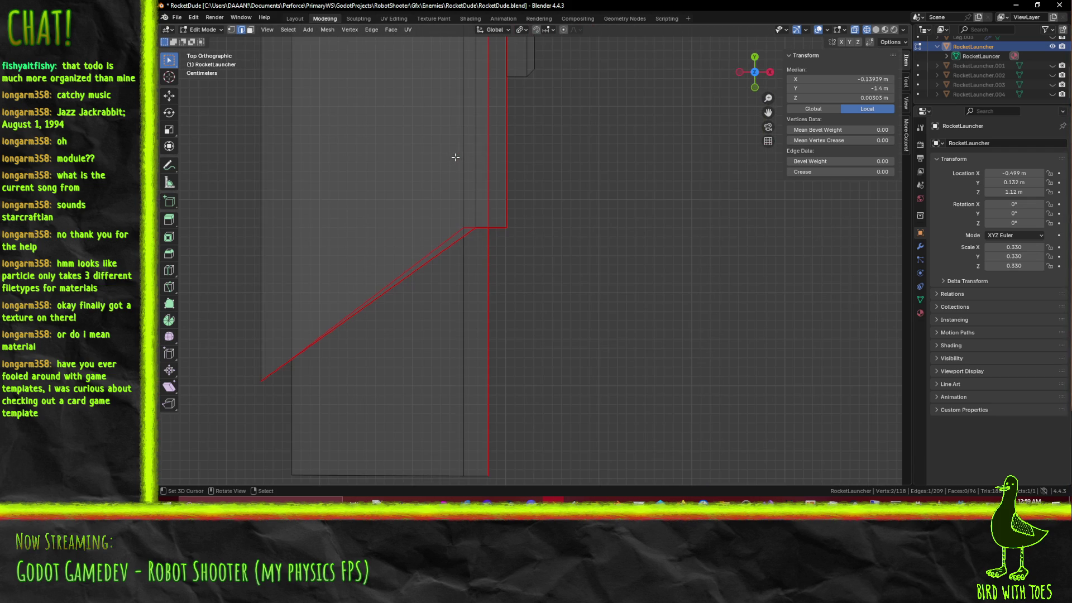
scroll(455, 157, up, 5)
mouse_move(438, 251)
middle_down()
mouse_move(473, 302)
mouse_move(509, 322)
mouse_move(534, 328)
mouse_move(514, 294)
mouse_move(535, 303)
middle_up()
mouse_move(488, 373)
middle_down()
mouse_move(471, 318)
mouse_move(581, 259)
mouse_move(535, 315)
middle_up()
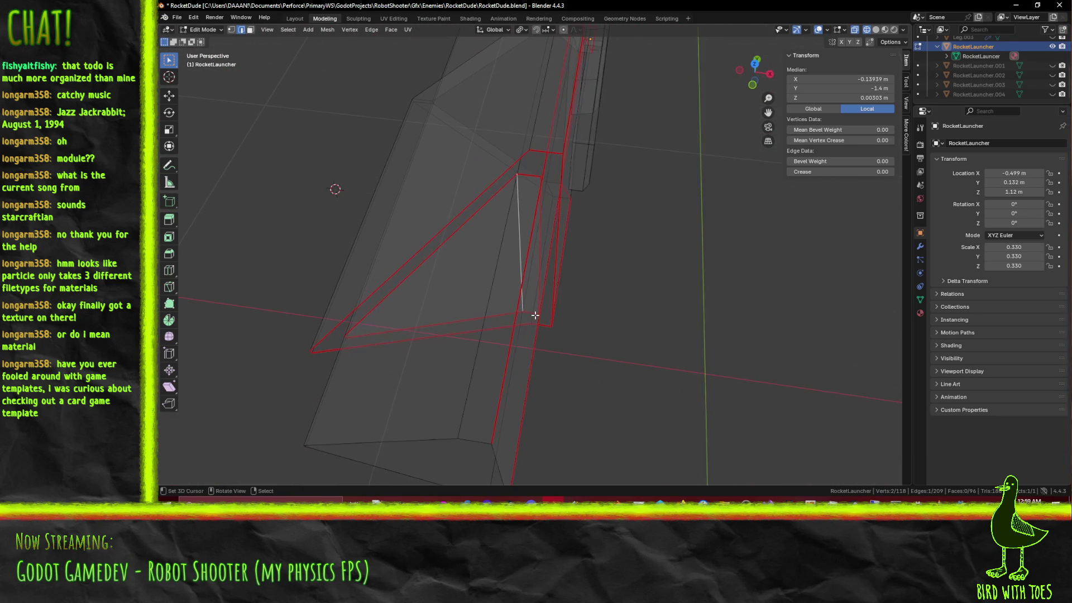
key(KP_7)
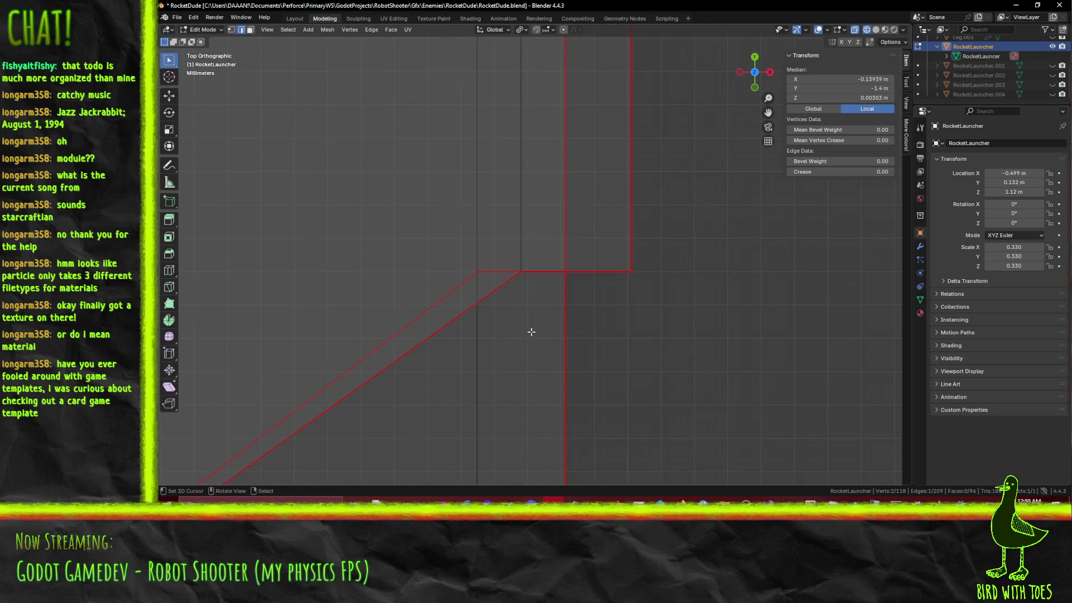
mouse_move(522, 322)
middle_down()
mouse_move(468, 265)
mouse_move(541, 313)
mouse_move(546, 330)
mouse_move(529, 333)
mouse_move(514, 306)
middle_up()
Step: Move the selected vertex 0.013 m along X
key(g)
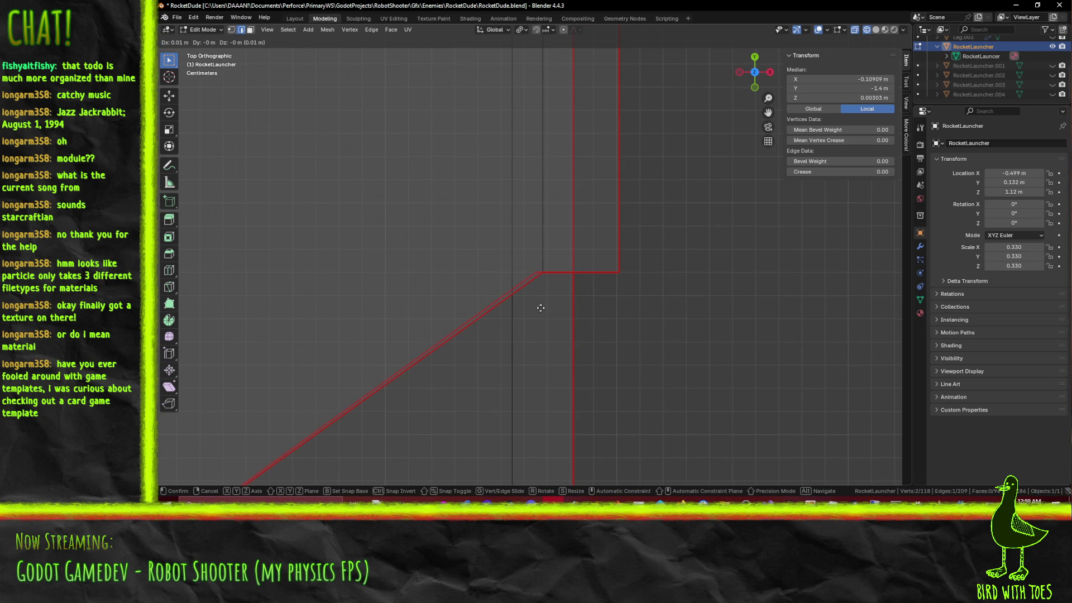
alt+scroll(544, 307, up, 5)
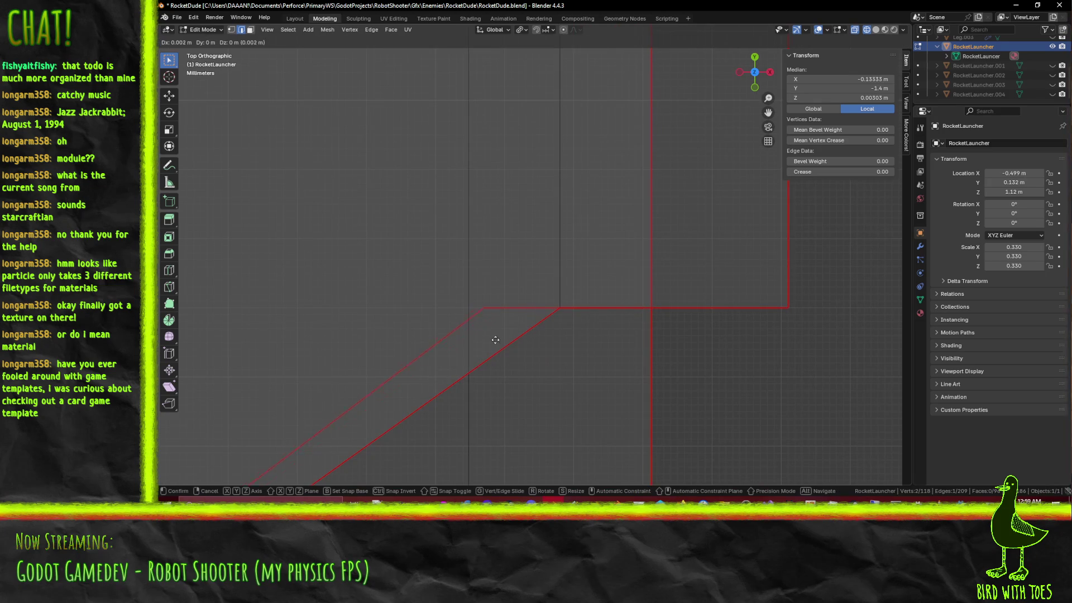
click(571, 337)
scroll(565, 340, down, 5)
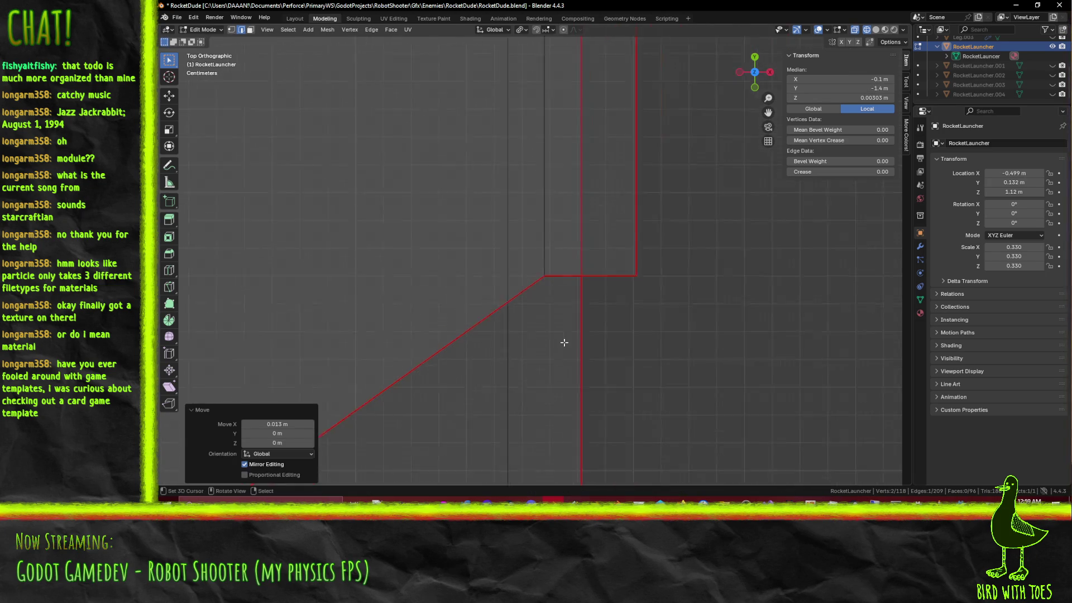
middle_drag(547, 354, 525, 294)
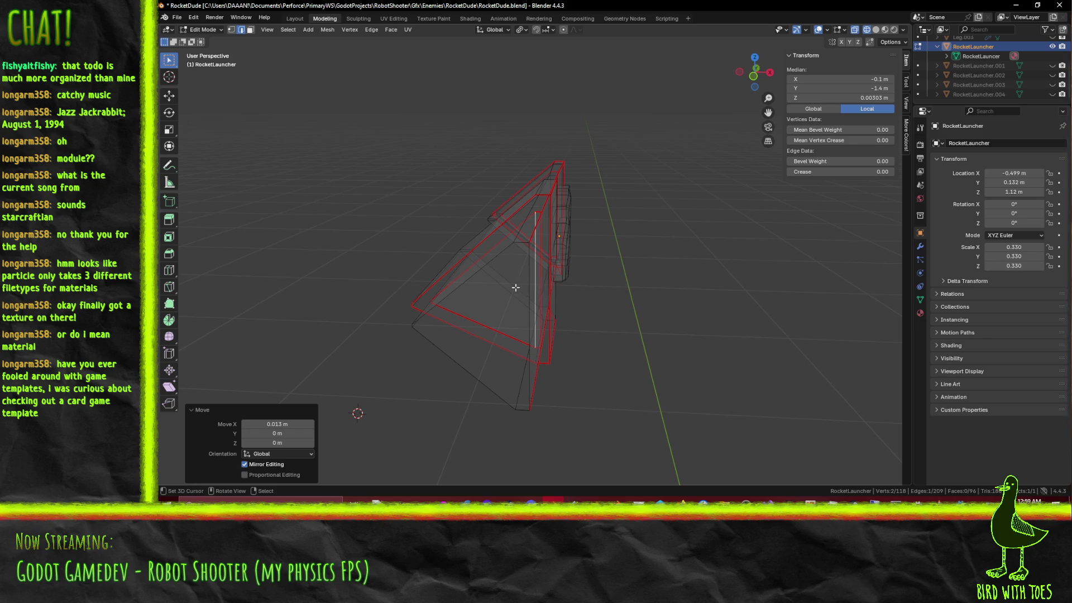
scroll(517, 323, up, 4)
Step: Toggle between wireframe and solid shading, ending in wireframe
key(z)
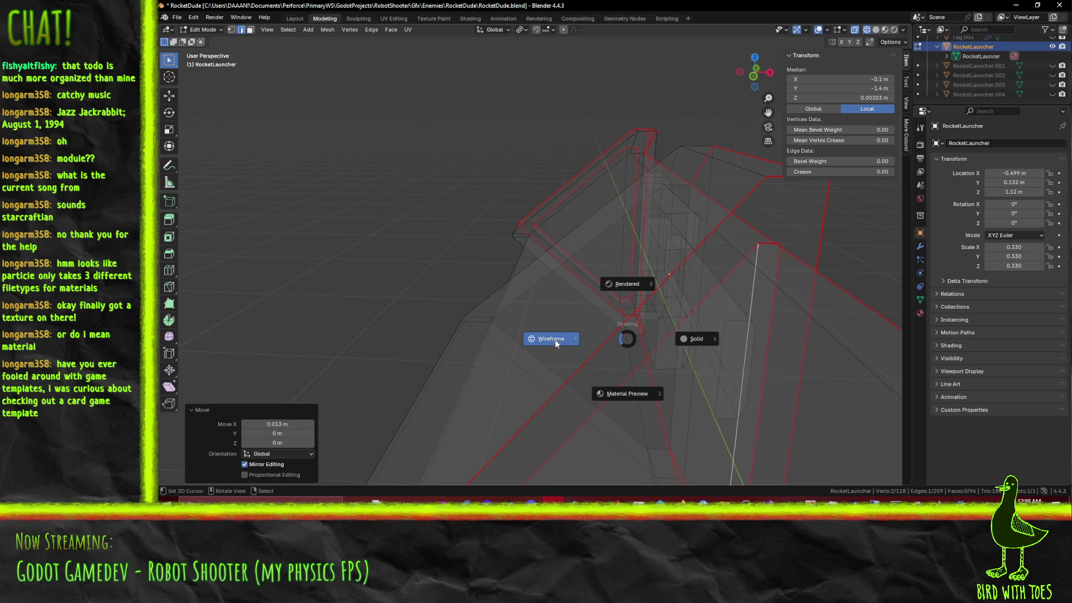
click(555, 339)
key(z)
click(780, 386)
key(z)
click(674, 399)
mouse_move(707, 389)
middle_down()
mouse_move(710, 365)
mouse_move(692, 376)
mouse_move(733, 381)
mouse_move(686, 317)
middle_up()
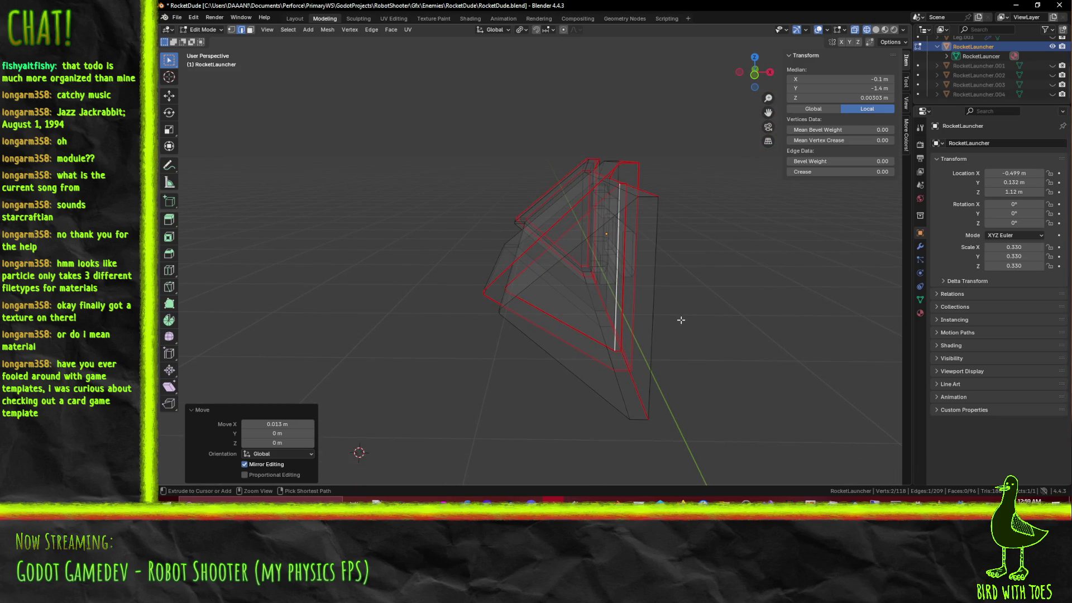
Step: Undo the recent edge moves and check the cone from top and front
click(680, 319)
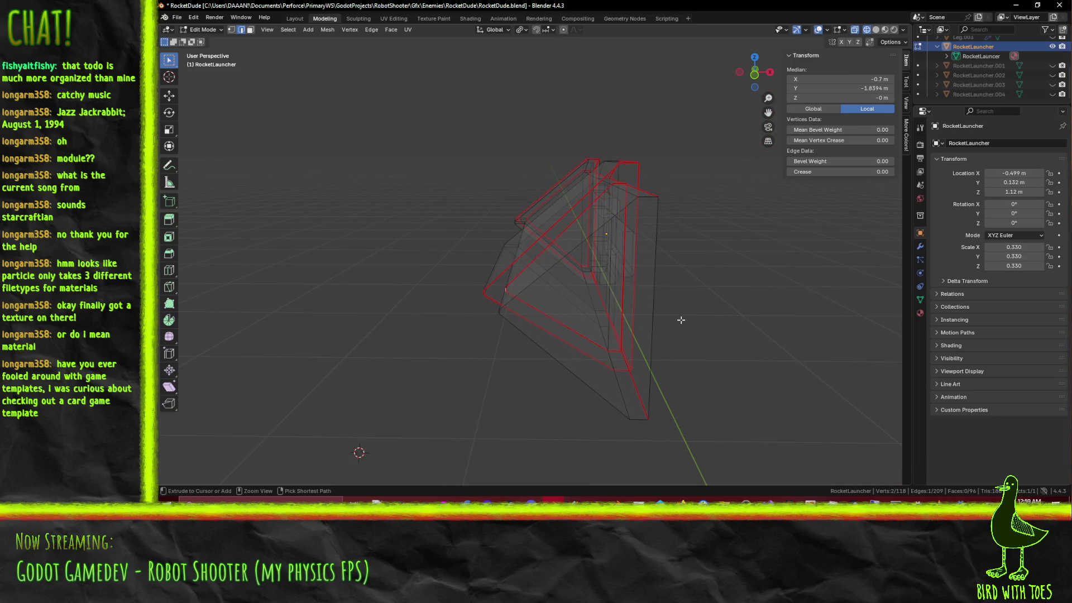
key(ctrl+z)
middle_drag(634, 315, 692, 346)
key(ctrl+z)
key(ctrl+z)
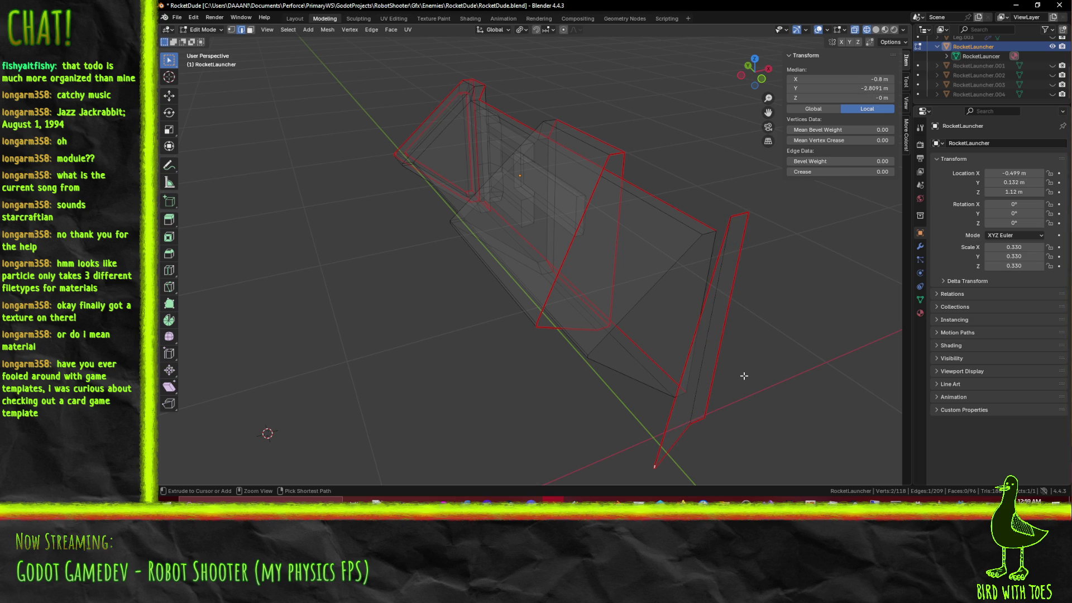
key(KP_7)
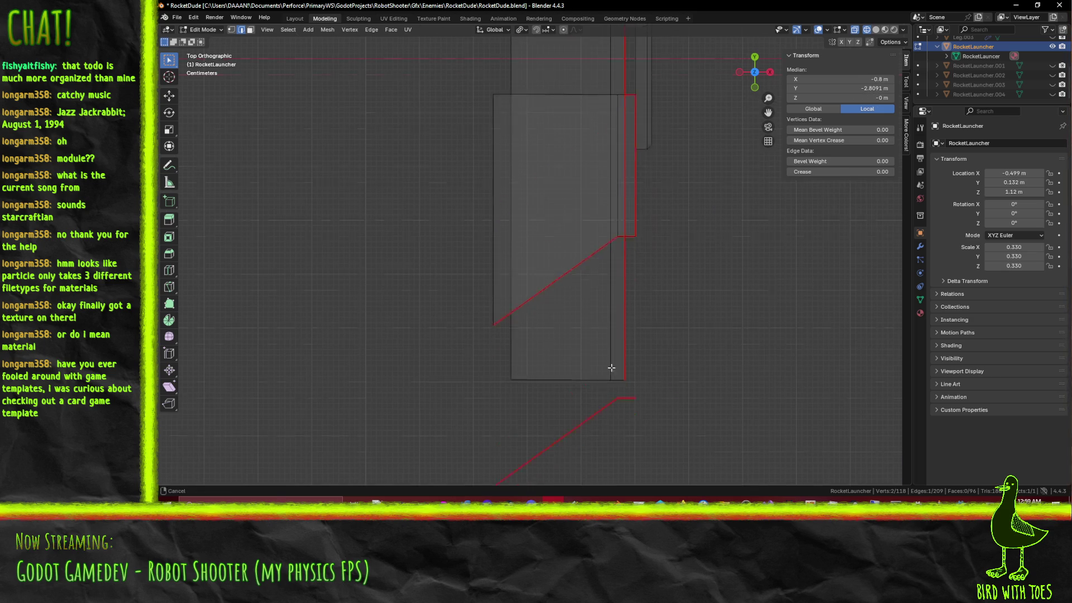
shift+scroll(611, 395, down, 3)
scroll(622, 337, up, 4)
key(KP_1)
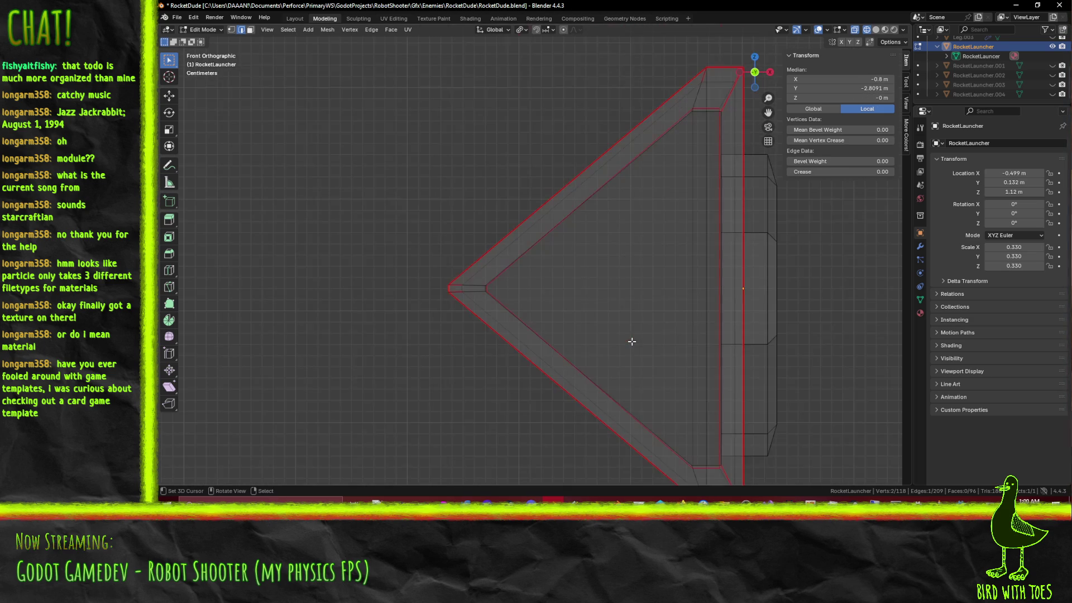
mouse_move(607, 328)
middle_down()
mouse_move(620, 259)
mouse_move(588, 280)
mouse_move(570, 277)
middle_up()
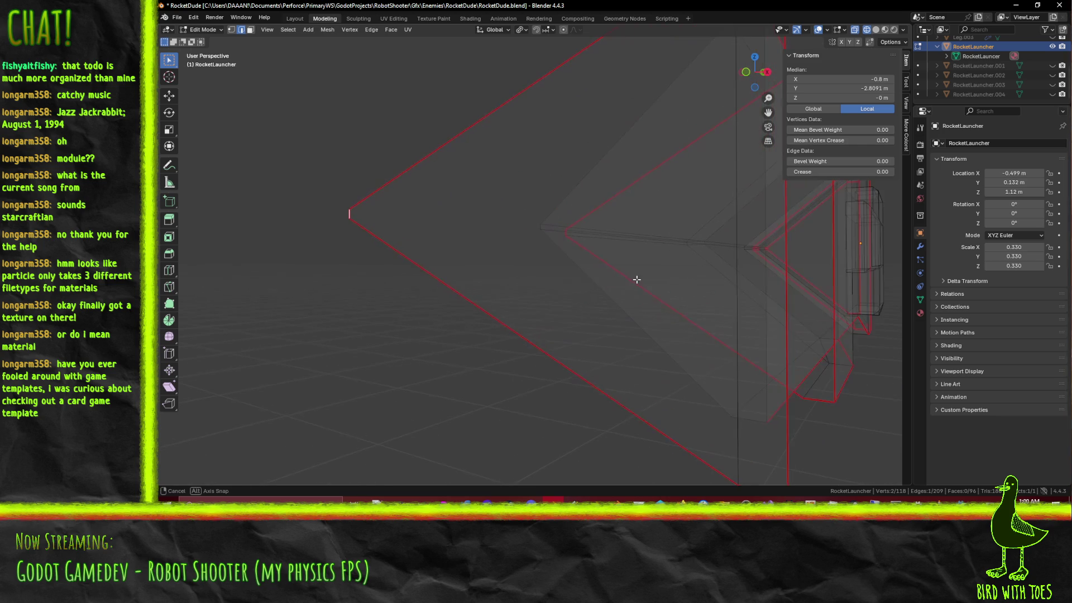
Step: Select both triangular cone faces and move them 0.2 m along Y
click(250, 31)
click(530, 224)
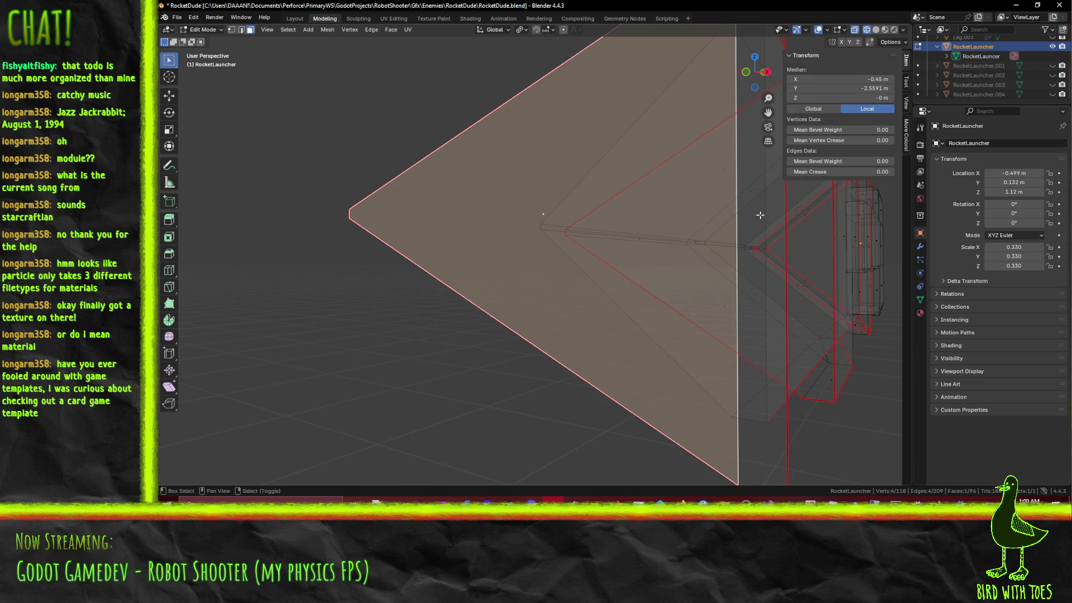
key(KP_1)
shift+click(703, 238)
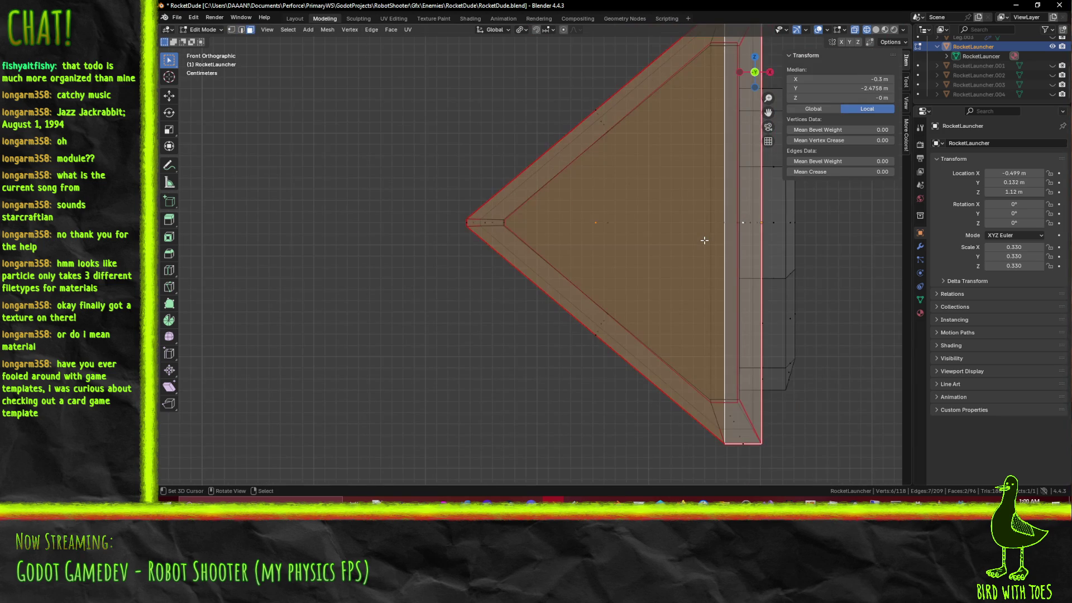
scroll(506, 179, down, 3)
shift+middle_drag(506, 179, 486, 186)
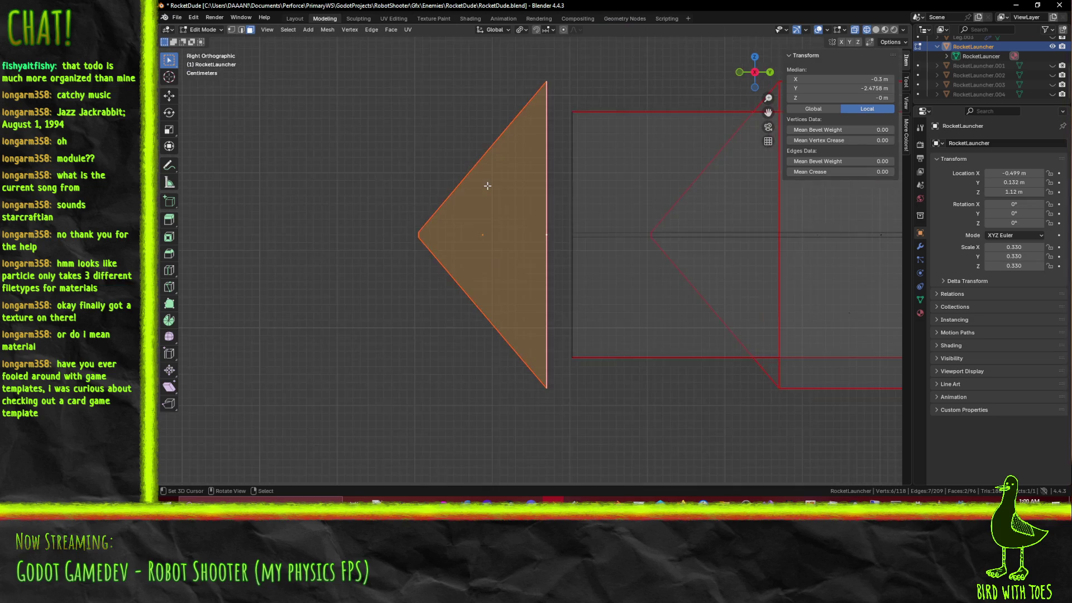
key(KP_7)
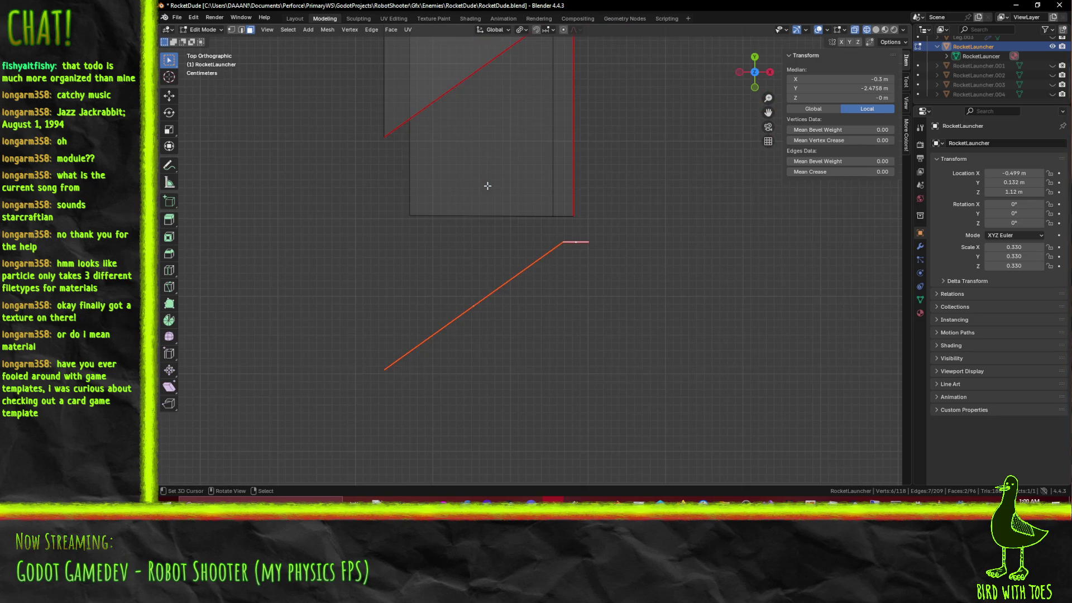
key(g)
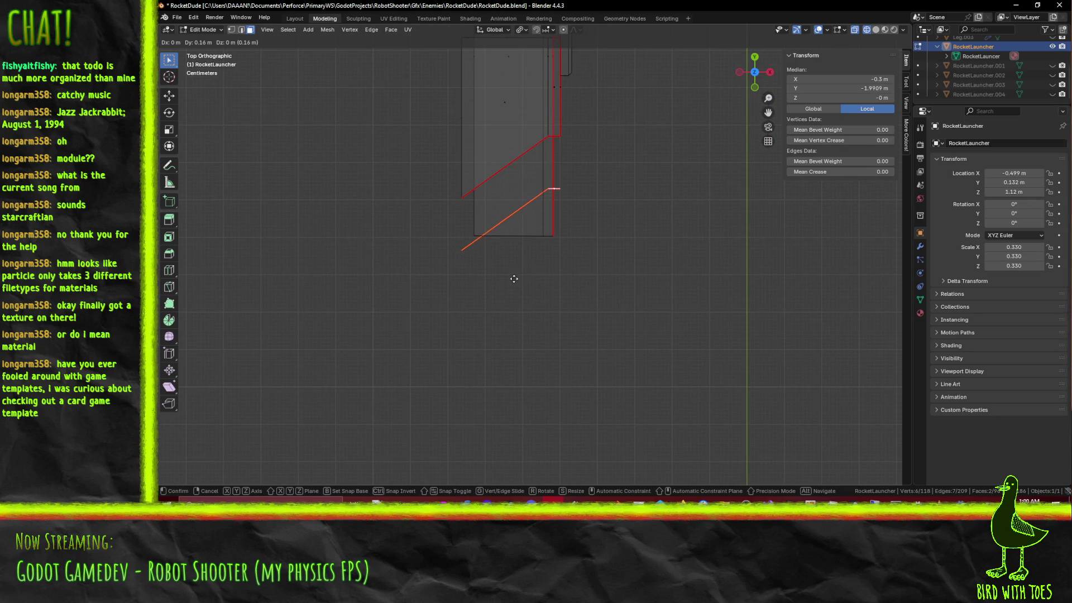
click(515, 262)
Step: Search the operator menu for 'bool' to find the boolean command
mouse_move(515, 258)
shift+middle_down()
mouse_move(522, 303)
mouse_move(569, 294)
shift+middle_up()
key(F3)
text(bool)
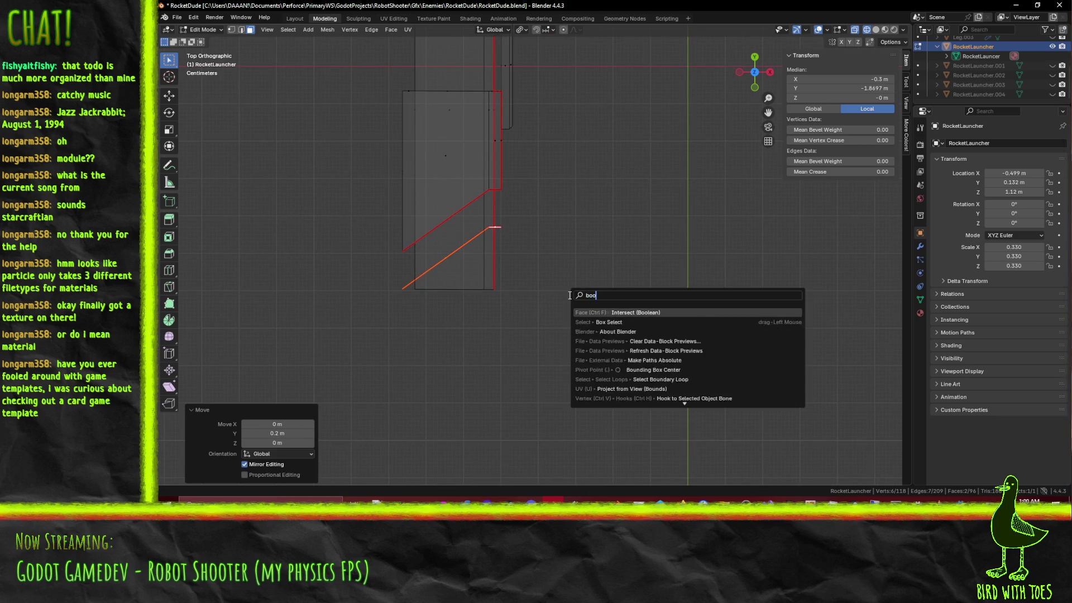
Step: Run Face > Intersect (Boolean) on the launcher, then undo the bad cut
click(626, 313)
mouse_move(505, 276)
middle_down()
mouse_move(479, 229)
mouse_move(531, 227)
mouse_move(502, 223)
mouse_move(531, 206)
mouse_move(549, 216)
middle_up()
key(ctrl+z)
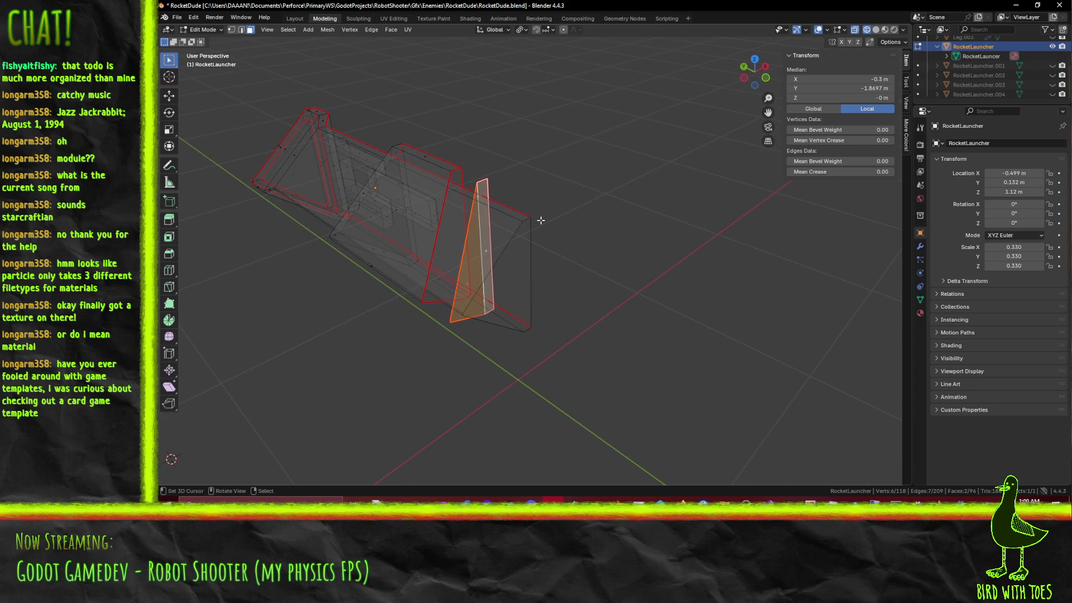
Step: Switch to solid shading and reselect the thin face and cutter faces
scroll(534, 214, up, 2)
click(477, 250)
mouse_move(471, 253)
middle_down()
mouse_move(548, 311)
mouse_move(515, 286)
middle_up()
click(487, 267)
key(z)
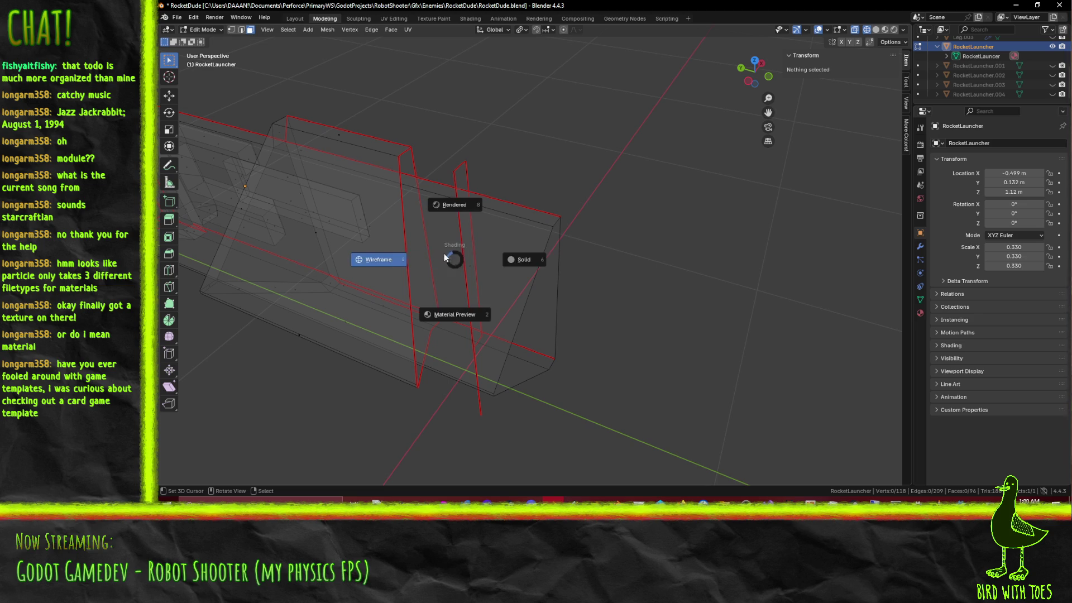
click(534, 273)
mouse_move(534, 274)
middle_down()
mouse_move(462, 206)
mouse_move(453, 325)
mouse_move(360, 267)
mouse_move(447, 248)
mouse_move(407, 222)
middle_up()
shift+click(453, 325)
shift+click(453, 326)
Step: Select the whole launcher mesh in X-ray wireframe, rerun the boolean intersect, and undo the erased mesh
key(z)
click(339, 219)
drag(313, 148, 564, 341)
middle_drag(563, 334, 686, 360)
key(F3)
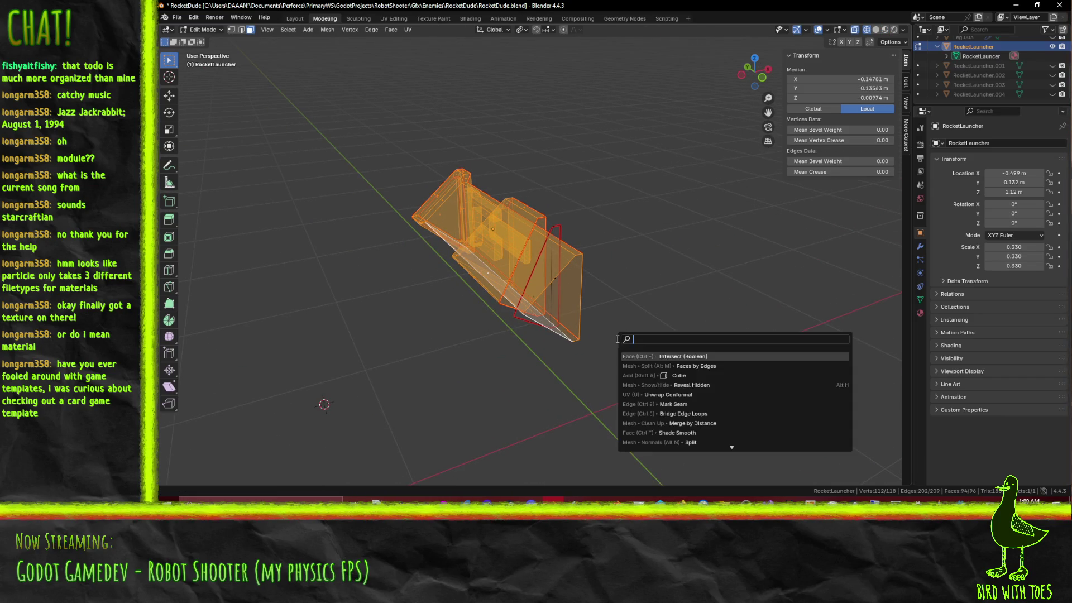
click(691, 358)
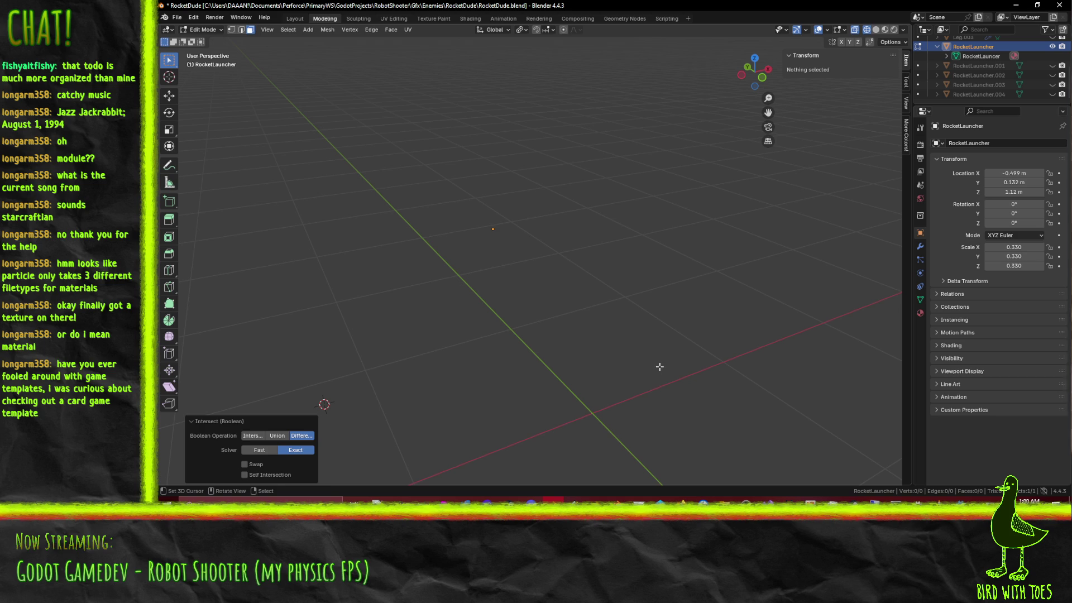
key(ctrl+z)
Step: Search operators for 'bool', cancel the search, and switch to the Firefox Robot Shooter window
key(F3)
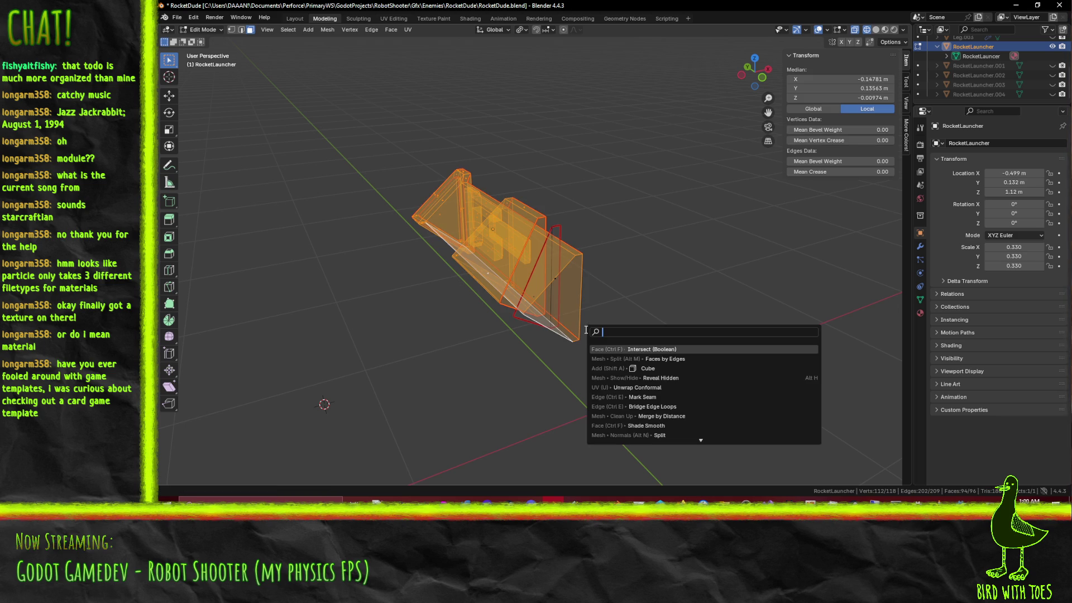
text(bool)
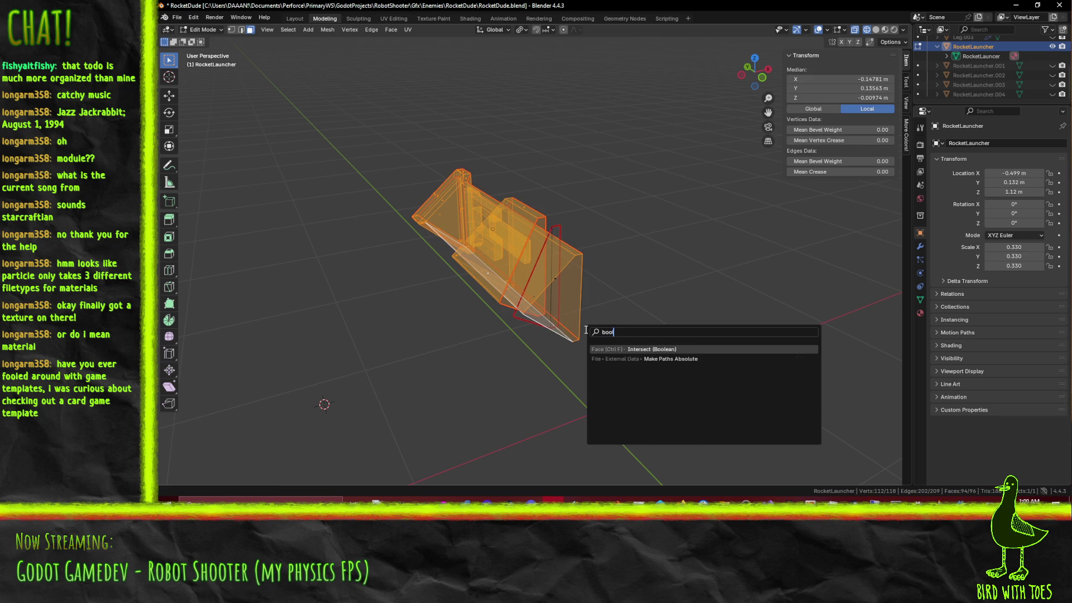
key(BackSpace)
key(BackSpace)
key(BackSpace)
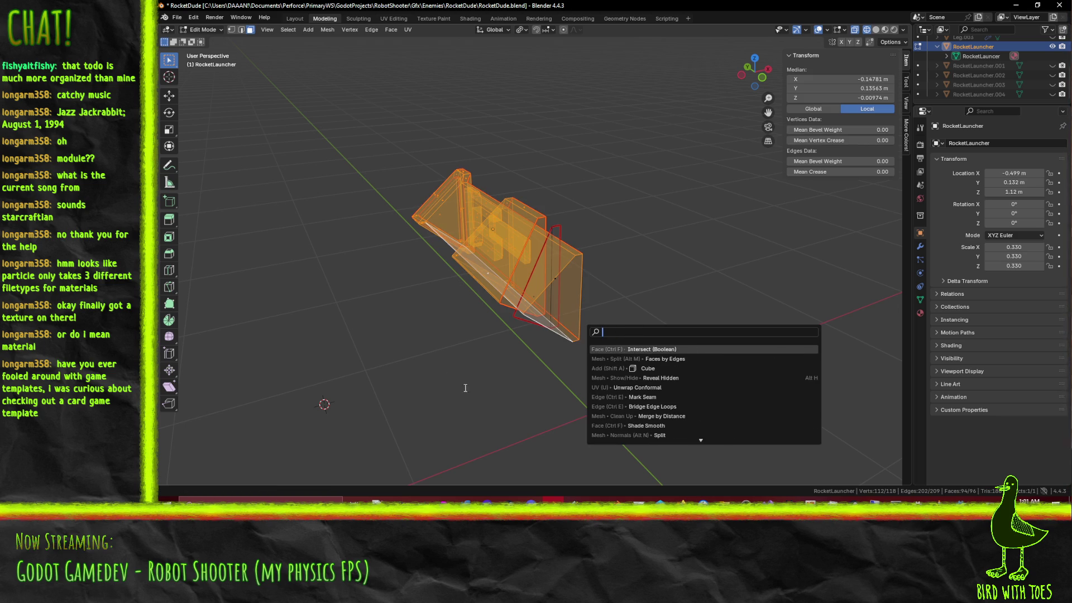
key(Escape)
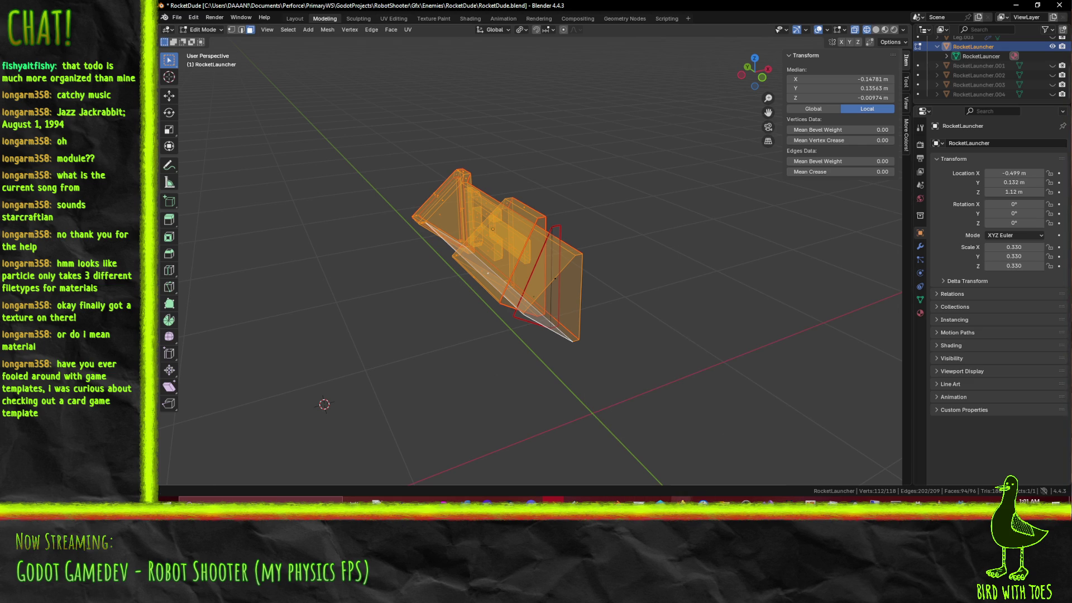
mouse_move(681, 502)
click(625, 463)
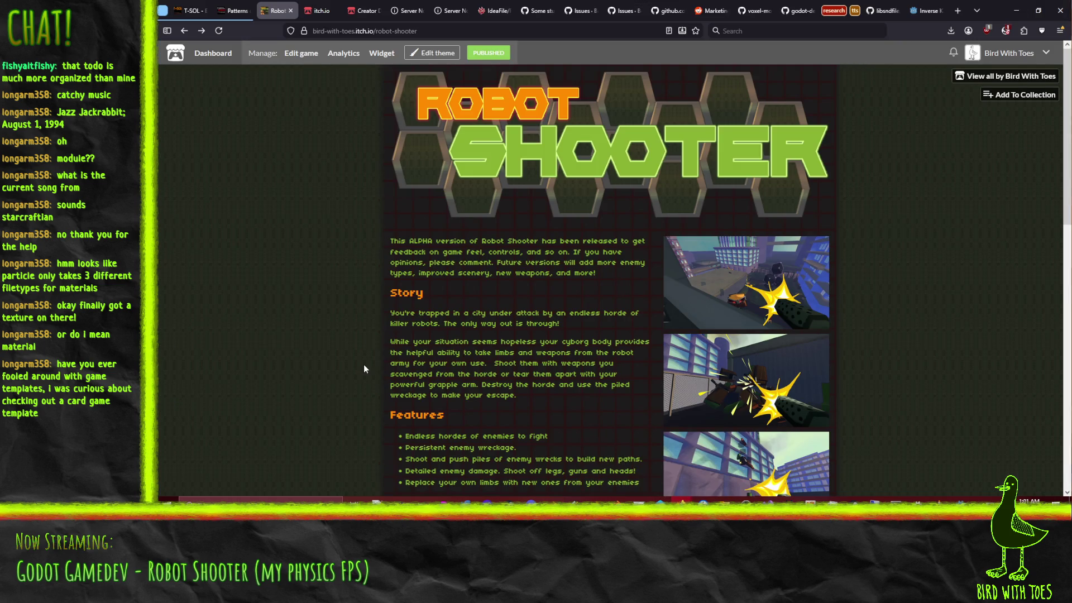
Step: Search 'blender boolean' in a new tab and open the Boolean Modifier - Blender 5.0 Manual result
key(ctrl+t)
text(blender )
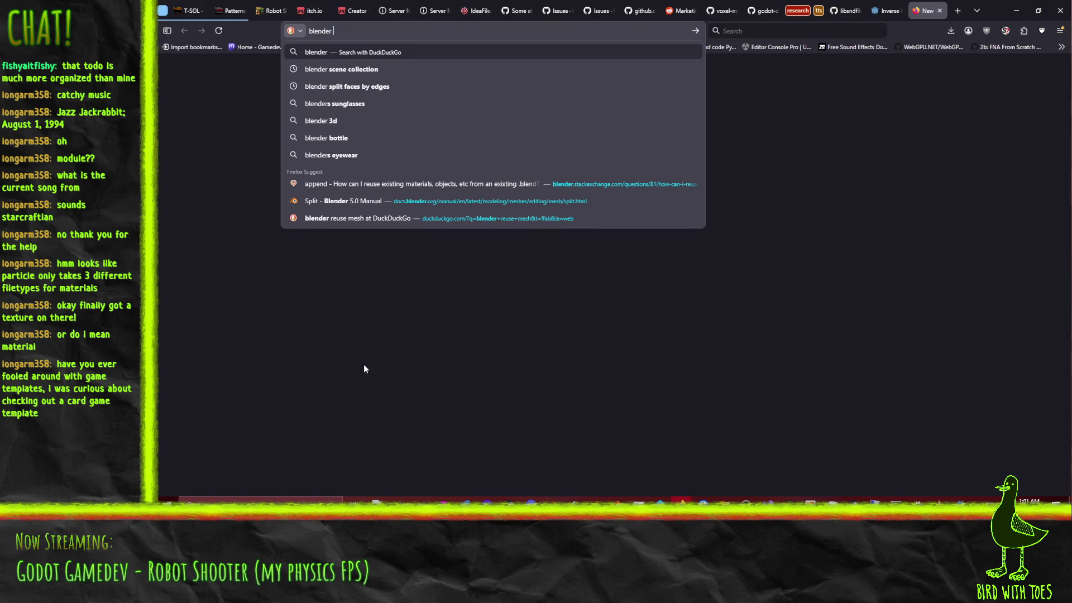
text(boolean)
key(Return)
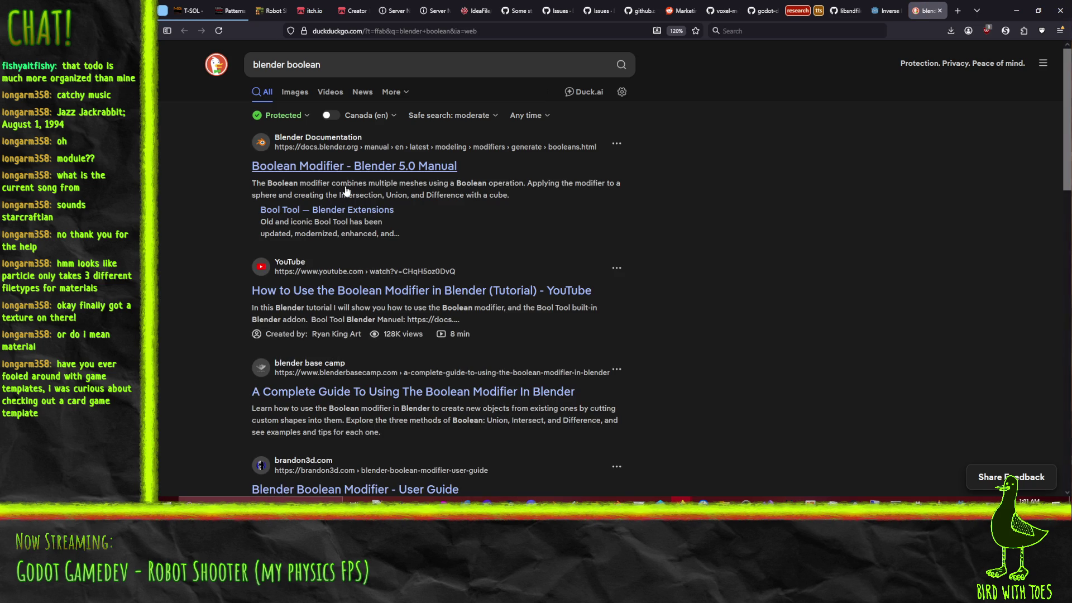
scroll(175, 301, down, 2)
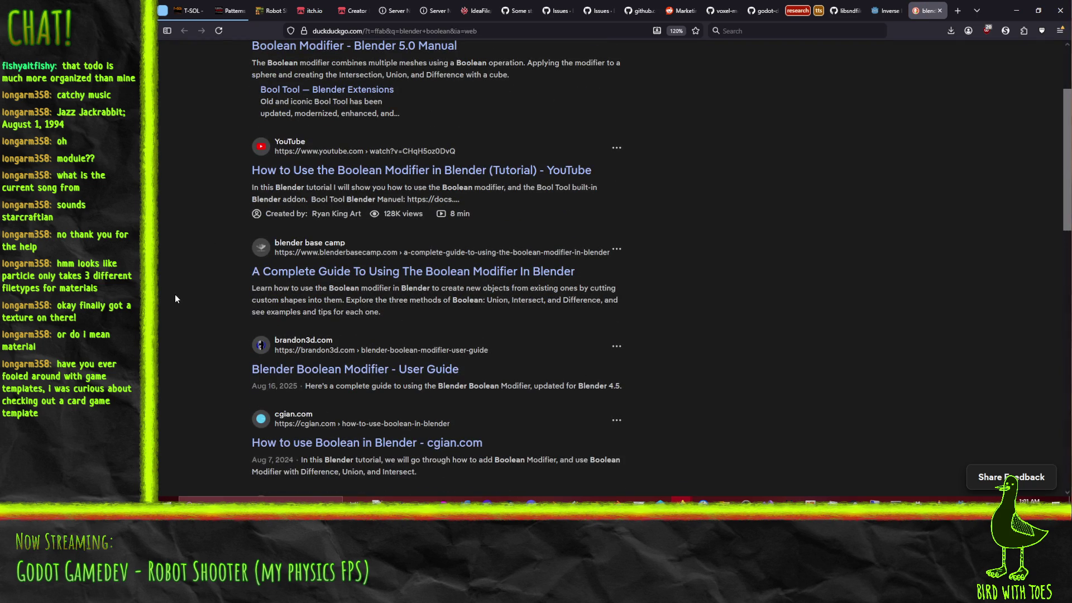
scroll(175, 299, up, 2)
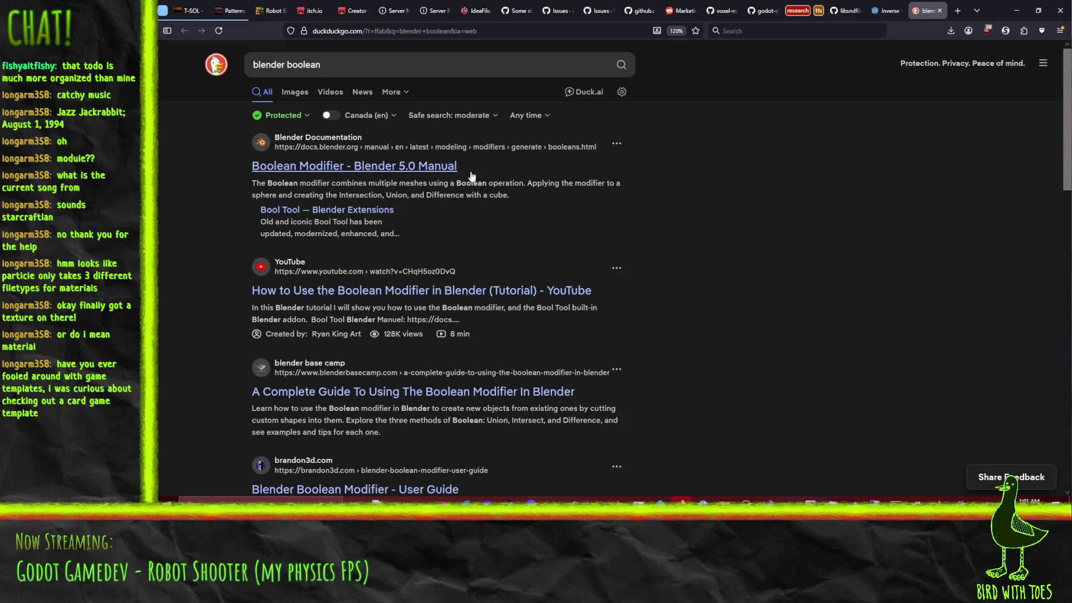
click(401, 167)
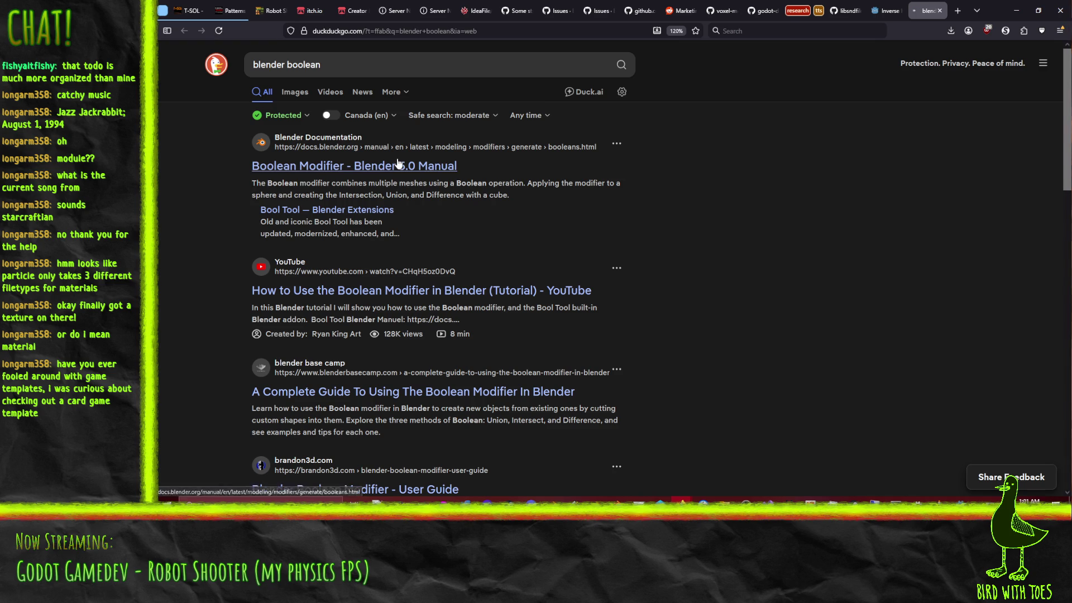
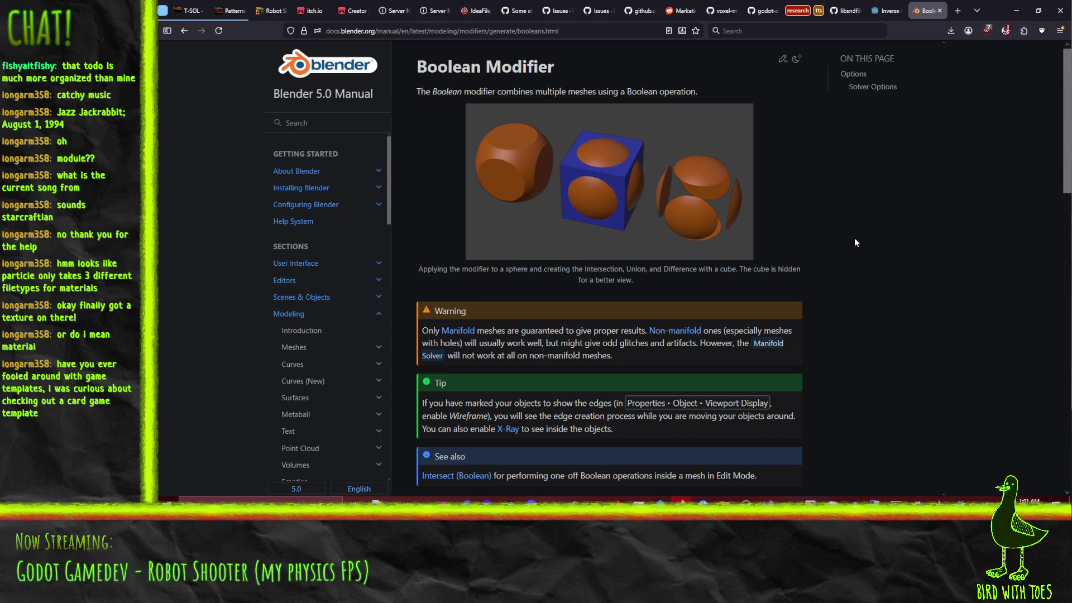
Step: Go back from the Boolean modifier manual page to the 'blender boolean' results and close that tab
scroll(853, 242, down, 5)
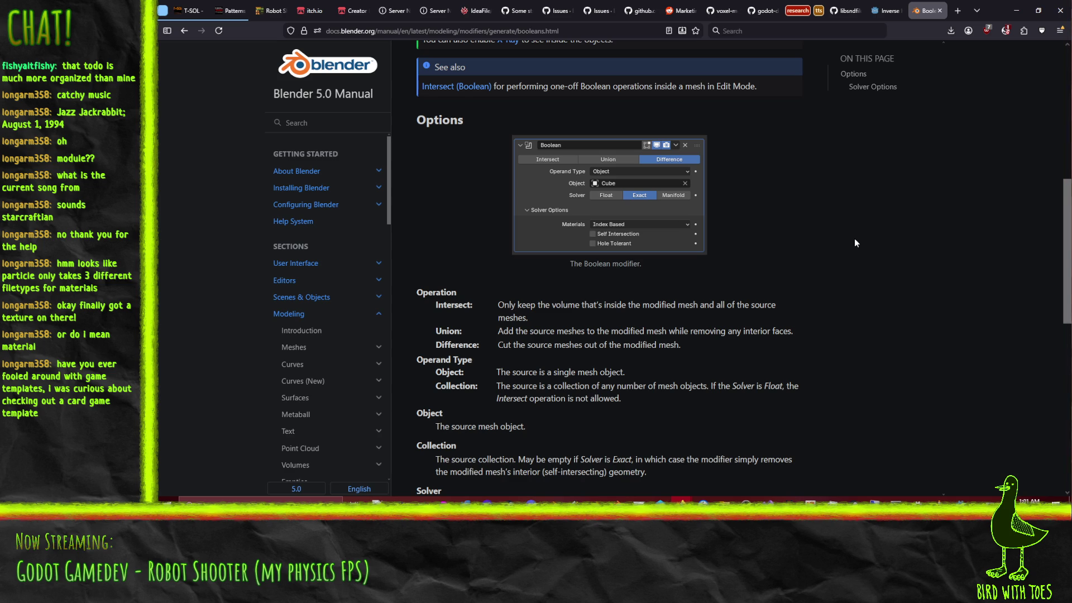
scroll(854, 243, down, 5)
scroll(854, 243, up, 10)
click(183, 30)
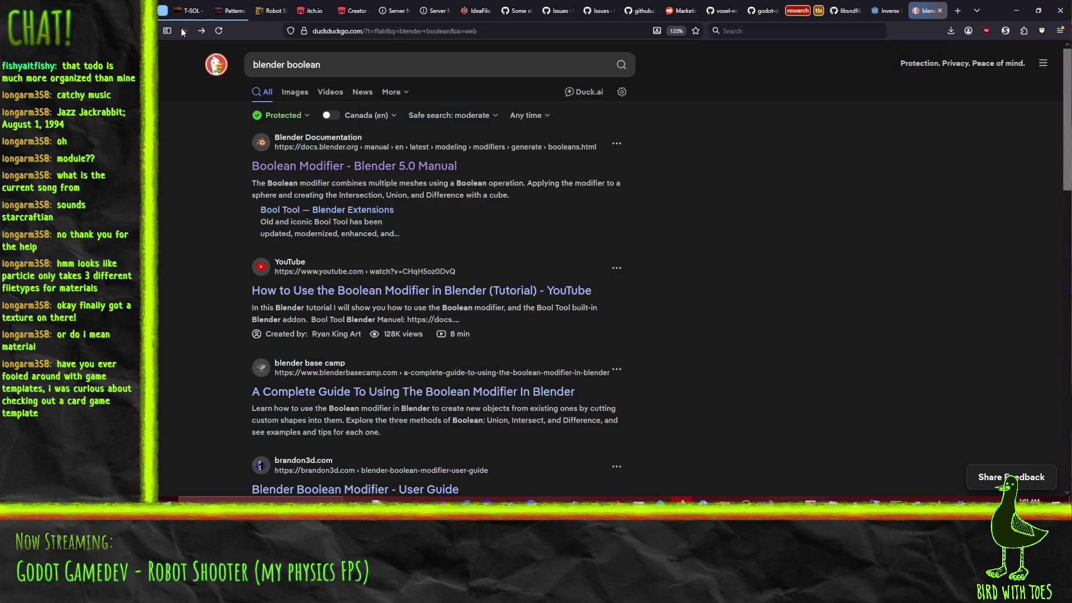
scroll(192, 256, down, 5)
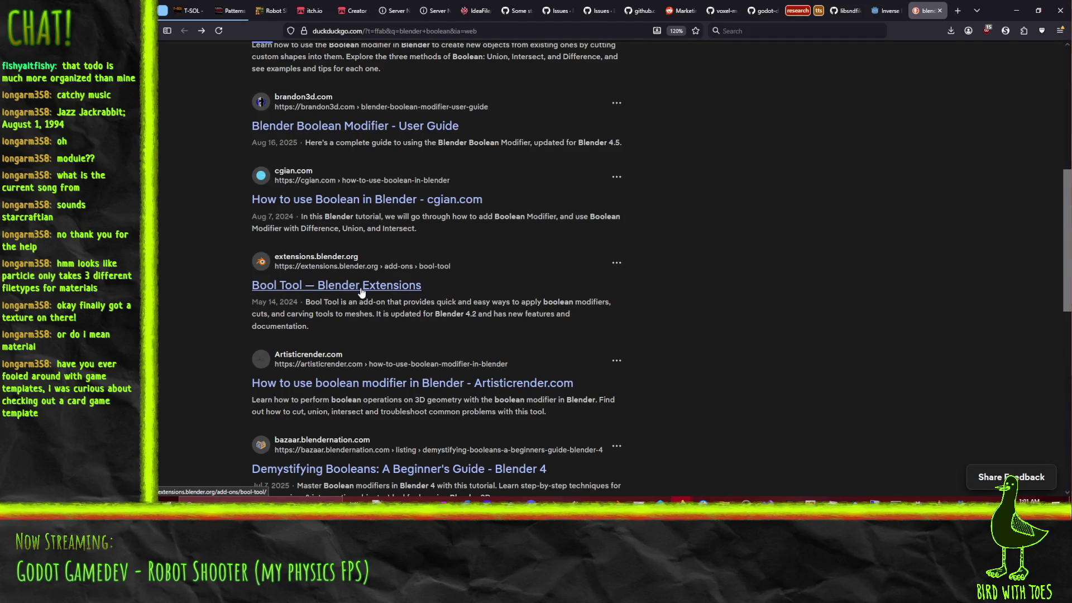
scroll(522, 302, up, 5)
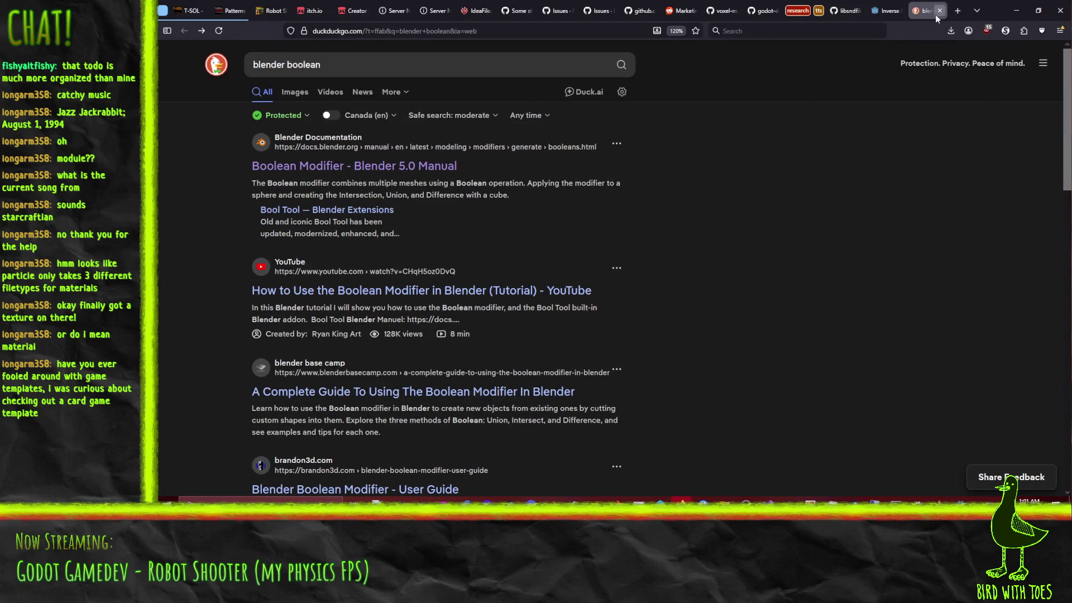
click(939, 10)
Step: Switch back to Blender, orbit around the launcher and clear the mesh selection
click(1024, 5)
key(r)
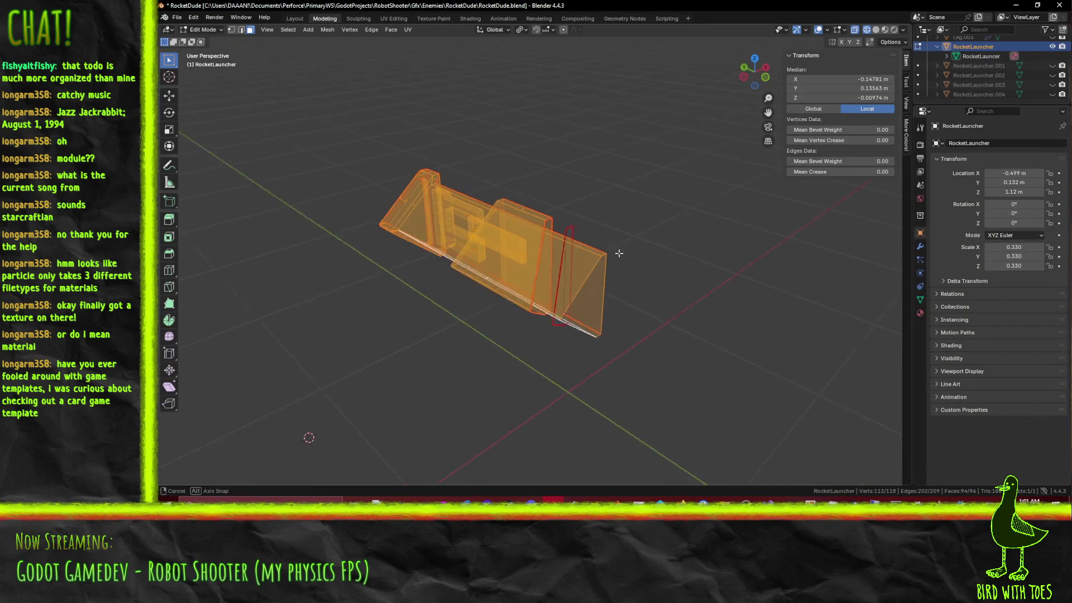
middle_drag(630, 255, 620, 259)
click(628, 272)
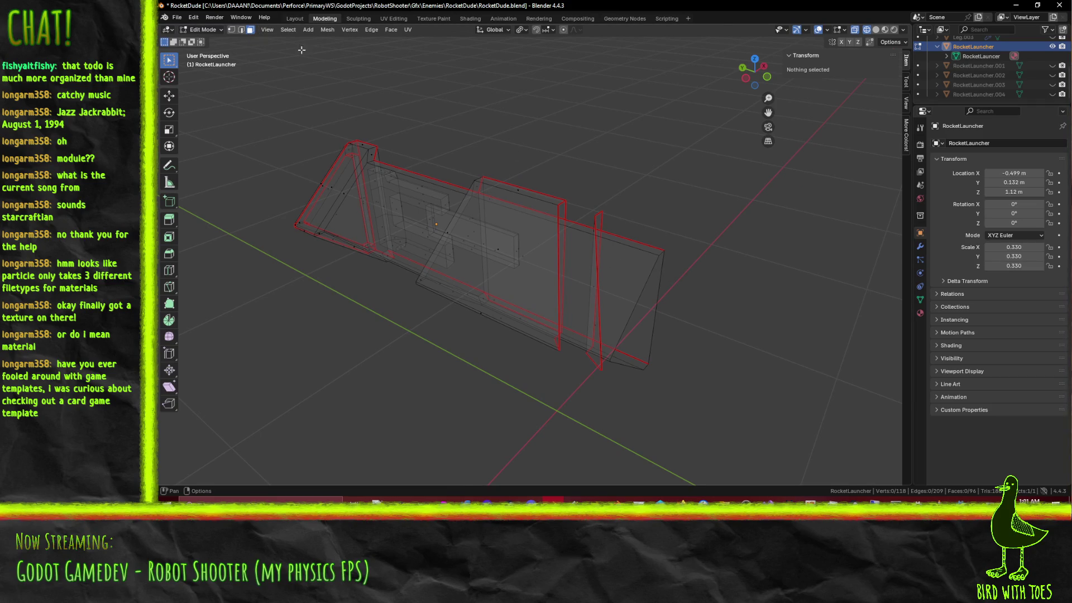
middle_drag(602, 276, 548, 275)
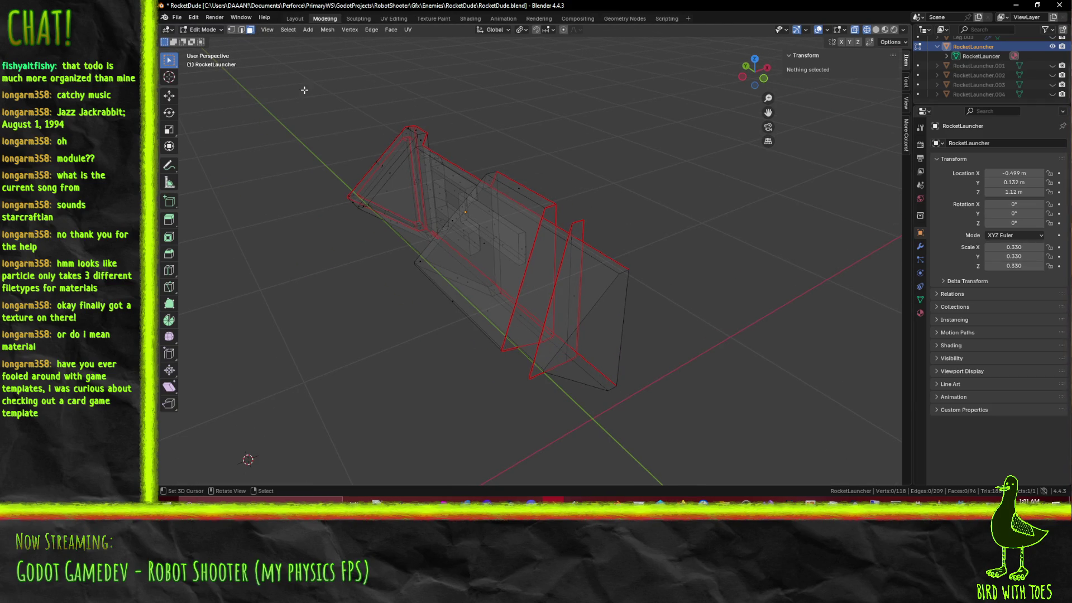
middle_drag(430, 192, 511, 185)
key(a)
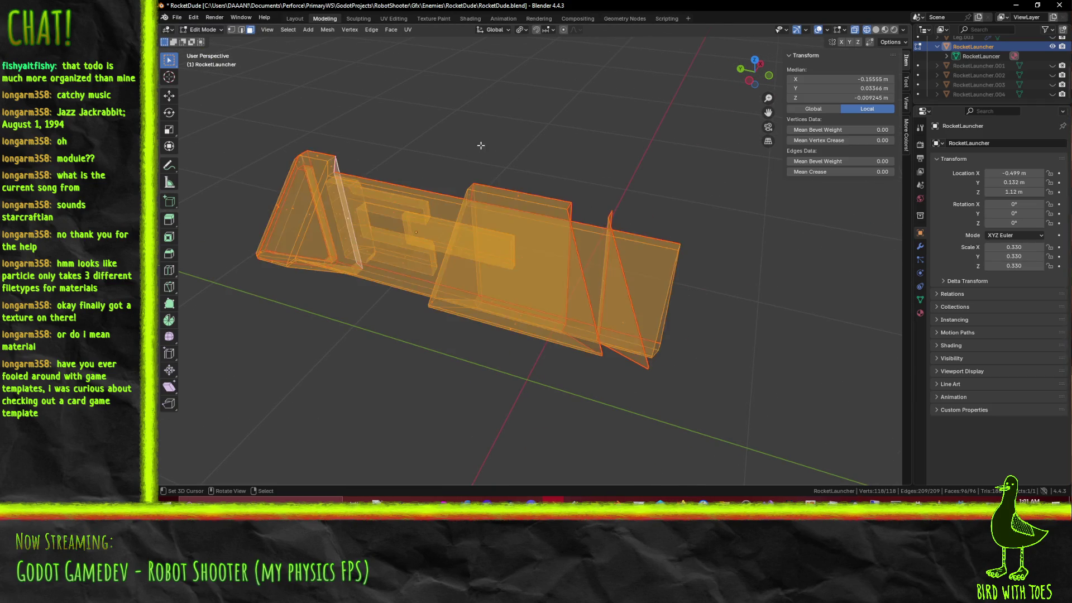
key(alt+a)
Step: In solid shading, select the large side face and the overlapping nose faces
key(shift+z)
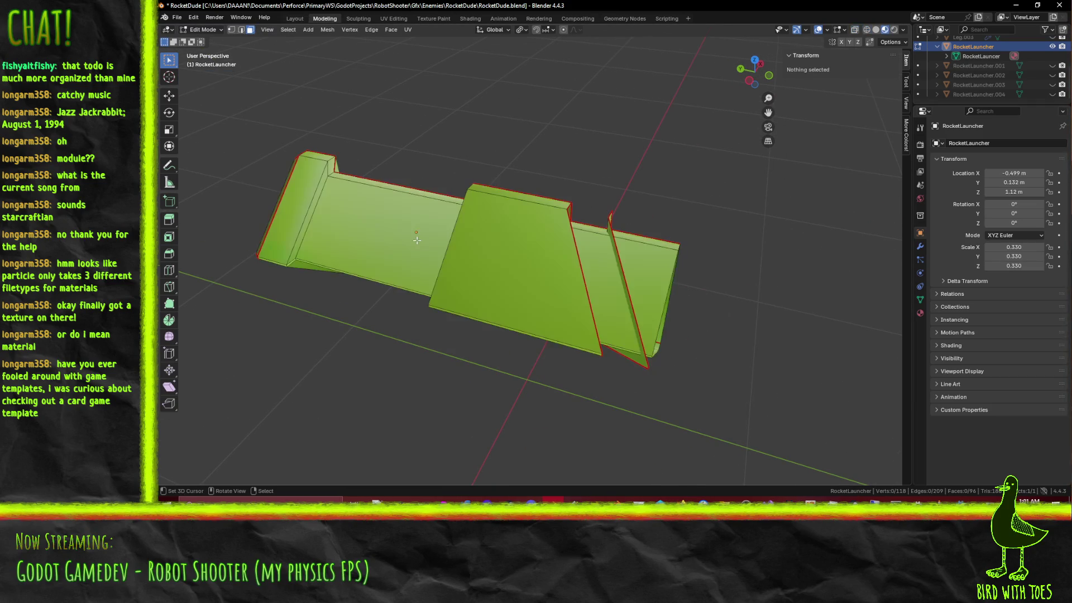
click(419, 222)
mouse_move(419, 221)
middle_down()
mouse_move(465, 251)
mouse_move(516, 357)
mouse_move(529, 339)
middle_up()
shift+click(465, 251)
shift+click(466, 251)
shift+click(516, 357)
shift+click(516, 357)
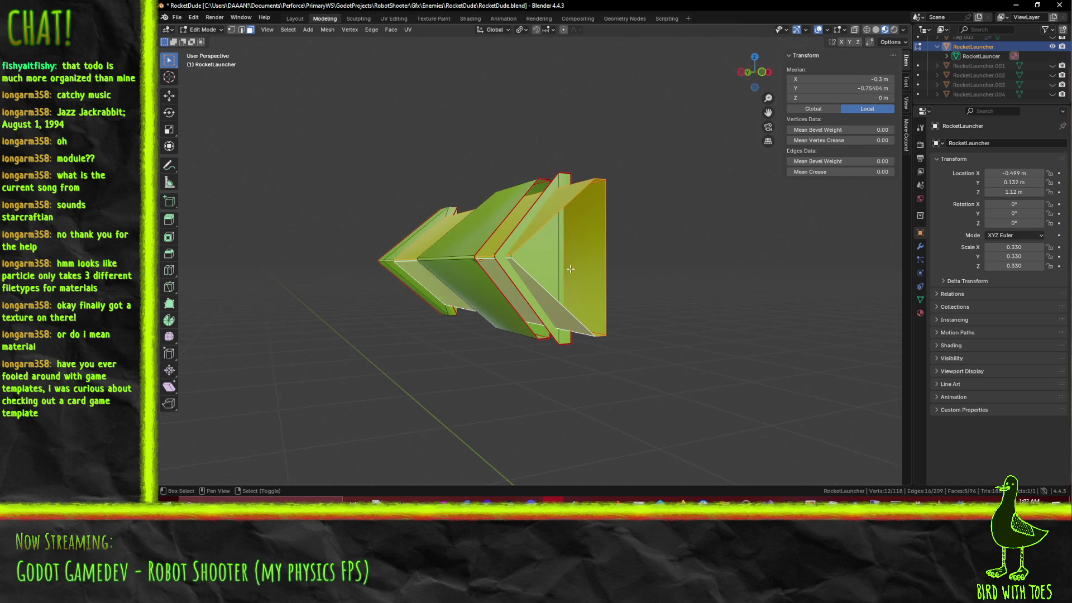
shift+click(507, 257)
mouse_move(507, 257)
middle_down()
mouse_move(642, 296)
mouse_move(659, 326)
mouse_move(653, 363)
mouse_move(648, 331)
middle_up()
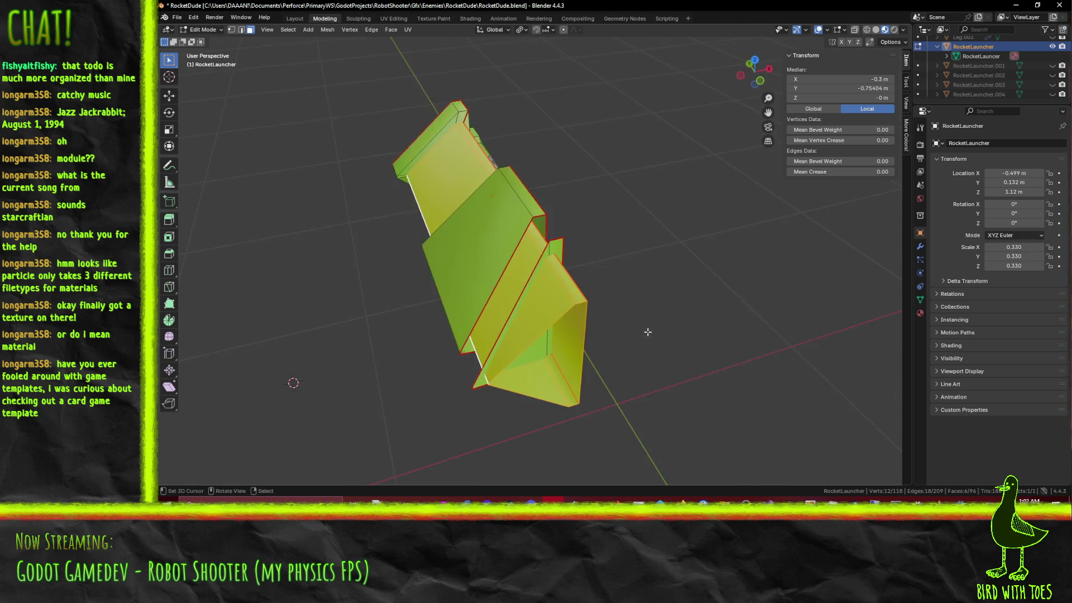
Step: Run Intersect (Boolean) on the selected nose faces
key(F3)
click(709, 350)
mouse_move(709, 349)
middle_down()
mouse_move(689, 284)
mouse_move(658, 270)
mouse_move(588, 287)
mouse_move(636, 318)
mouse_move(552, 304)
middle_up()
Step: In edge select mode, select the edges of the newly cut inner triangle
click(241, 30)
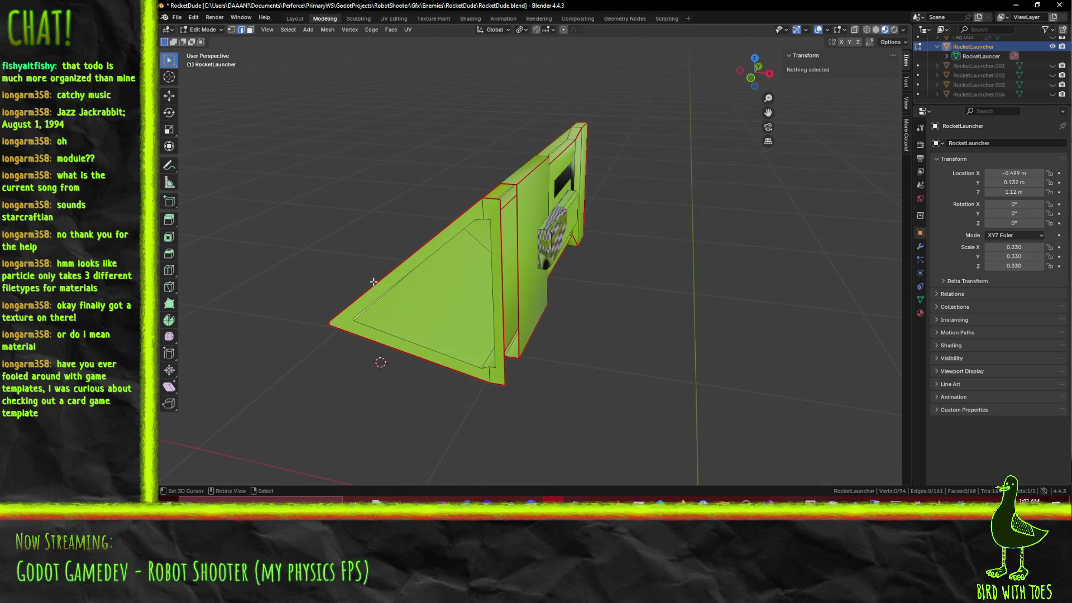
click(384, 333)
middle_drag(384, 332, 517, 330)
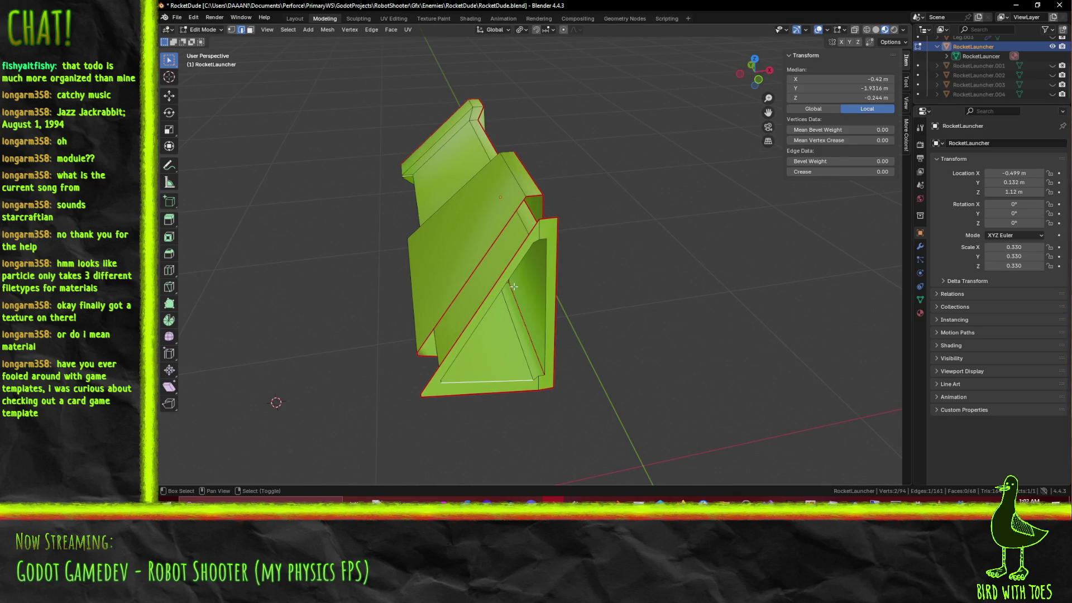
alt+shift+click(545, 329)
mouse_move(545, 329)
middle_down()
mouse_move(534, 178)
mouse_move(731, 287)
middle_up()
shift+click(534, 173)
shift+click(528, 175)
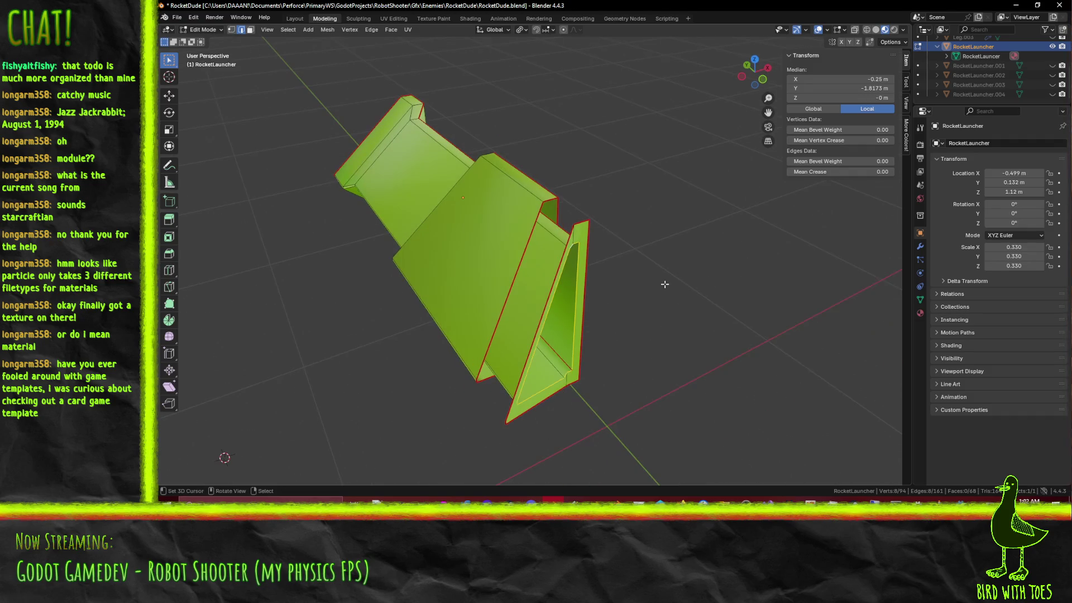
key(F3)
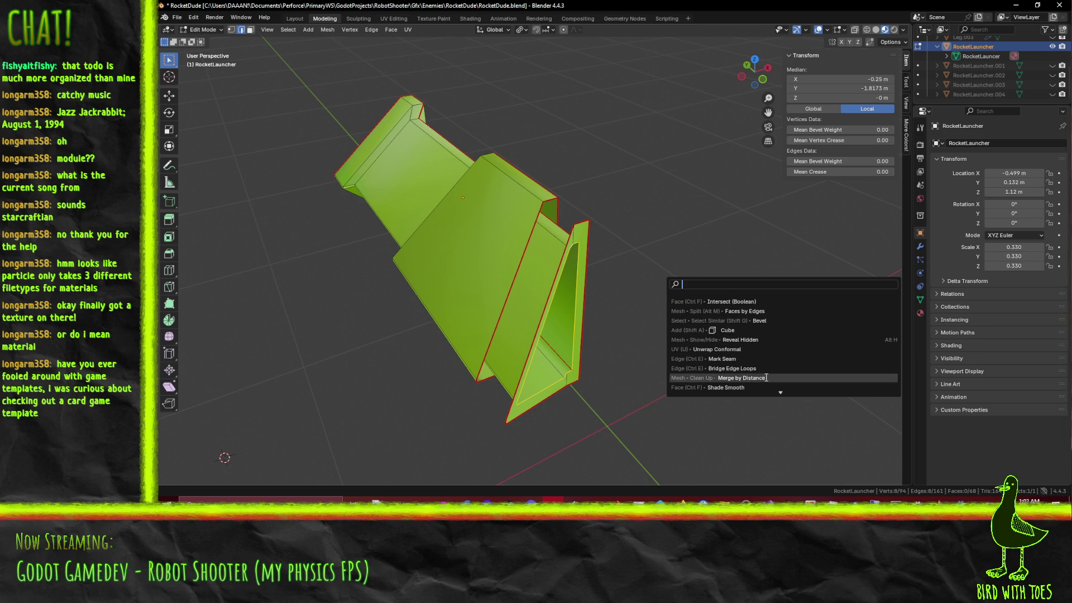
Step: Split the faces along the selected triangle edges with Split > Faces by Edges
text(s)
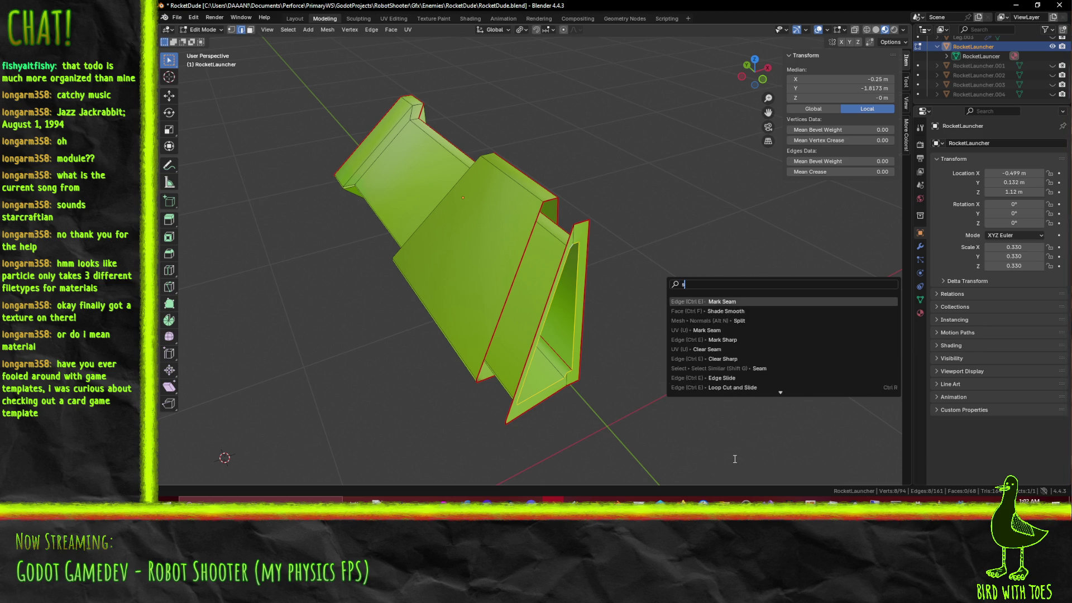
text(plit)
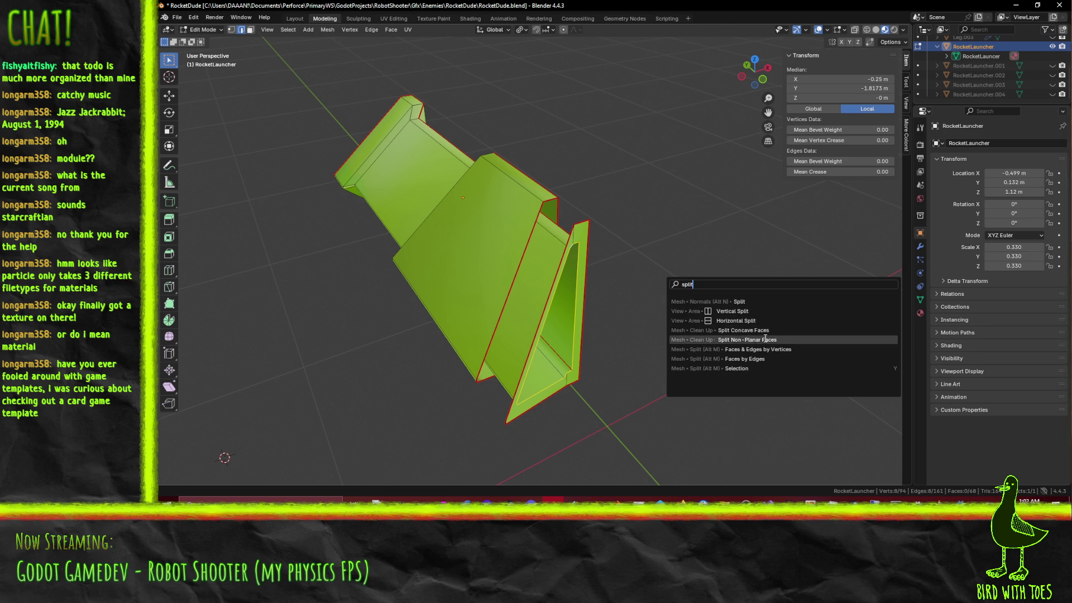
click(785, 359)
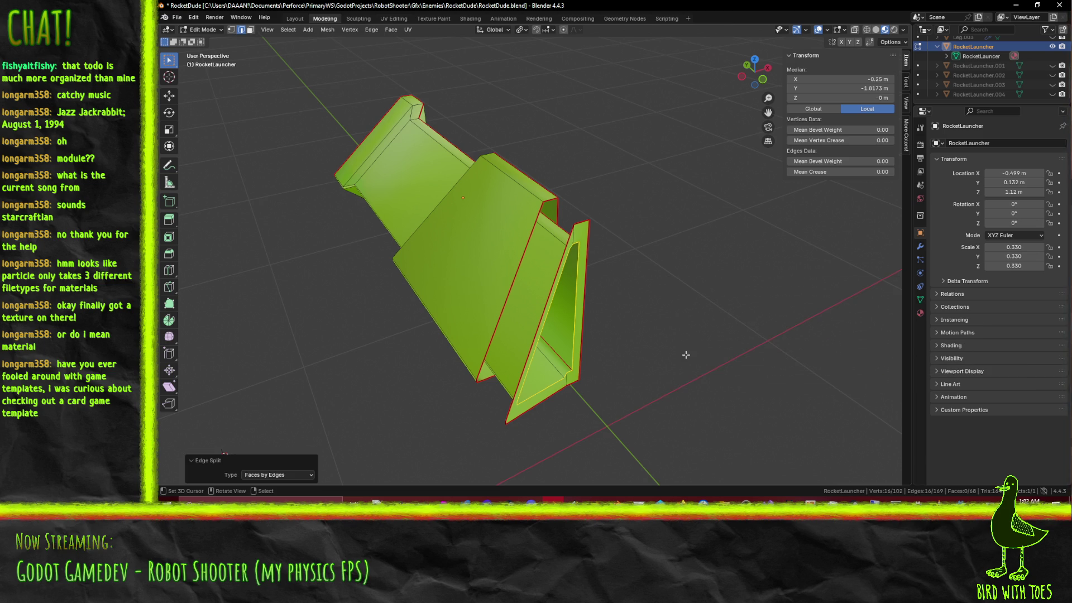
middle_drag(712, 385, 590, 321)
Step: Select the fin's inner triangle and vertical edge loops and start moving them along Y
alt+click(590, 320)
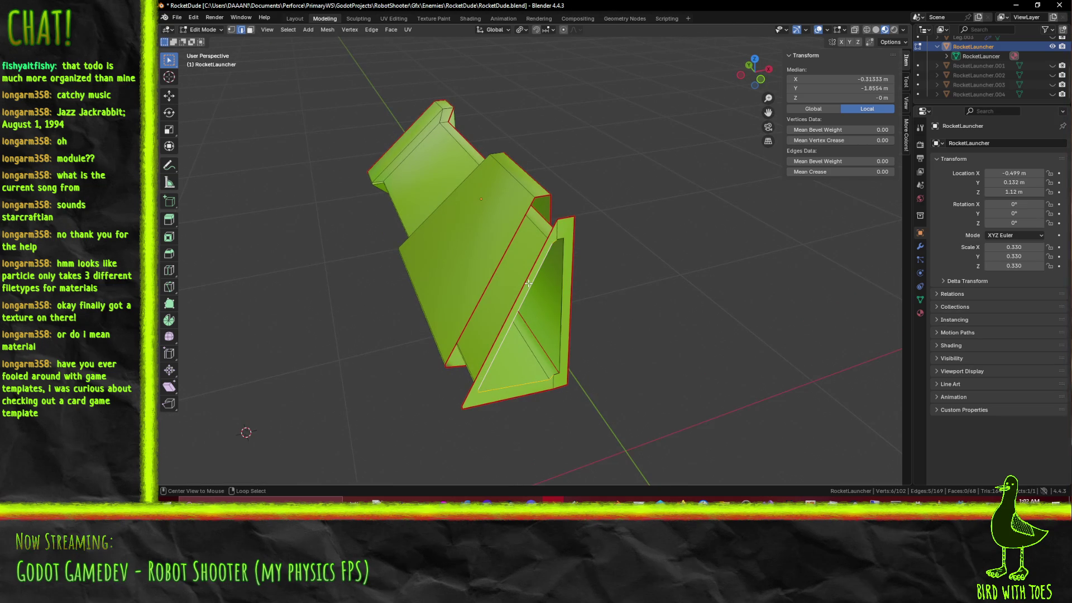
alt+click(567, 219)
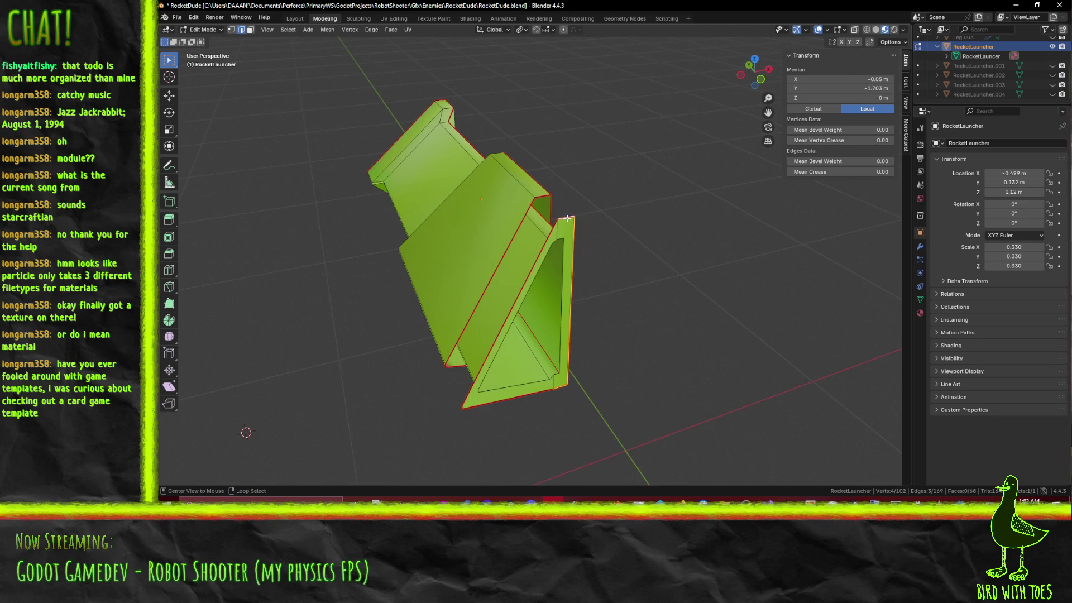
alt+click(561, 240)
alt+click(559, 240)
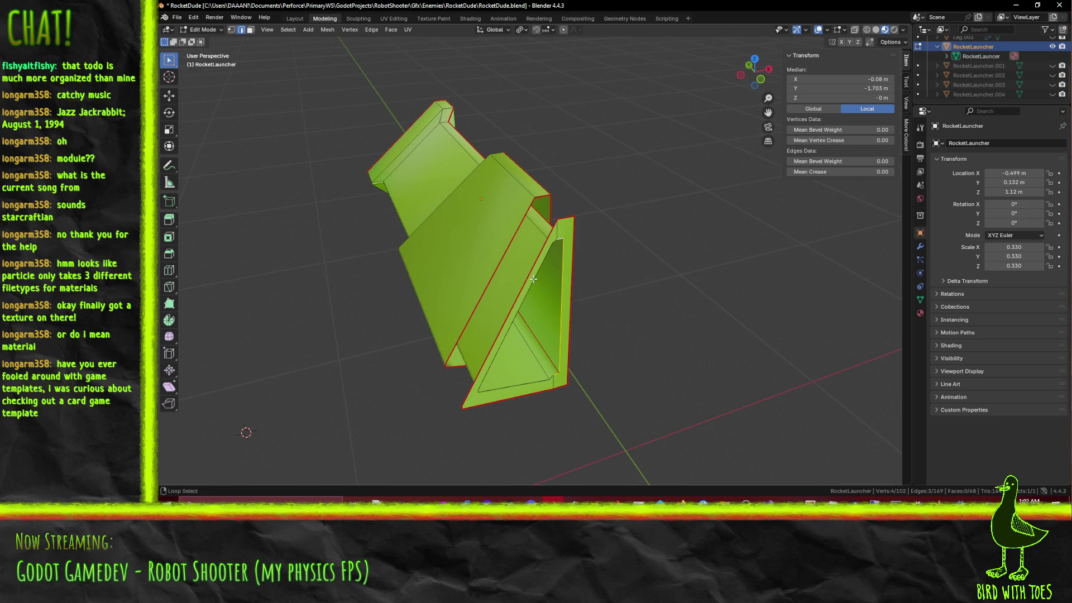
key(g)
key(y)
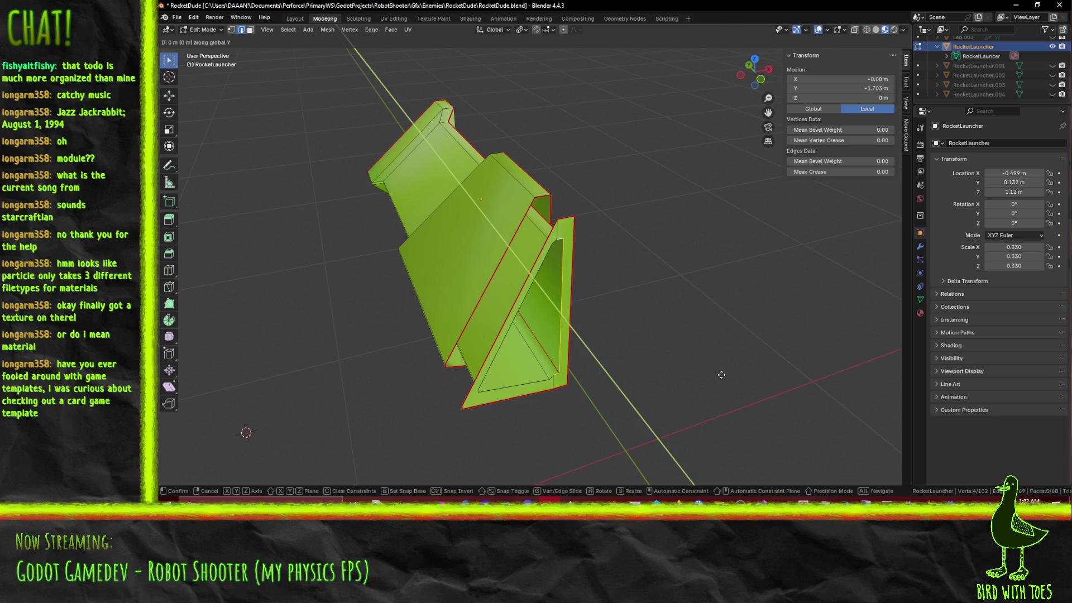
Step: From top view, shift the selected fin edges -0.02 m along Y
key(Escape)
key(KP_7)
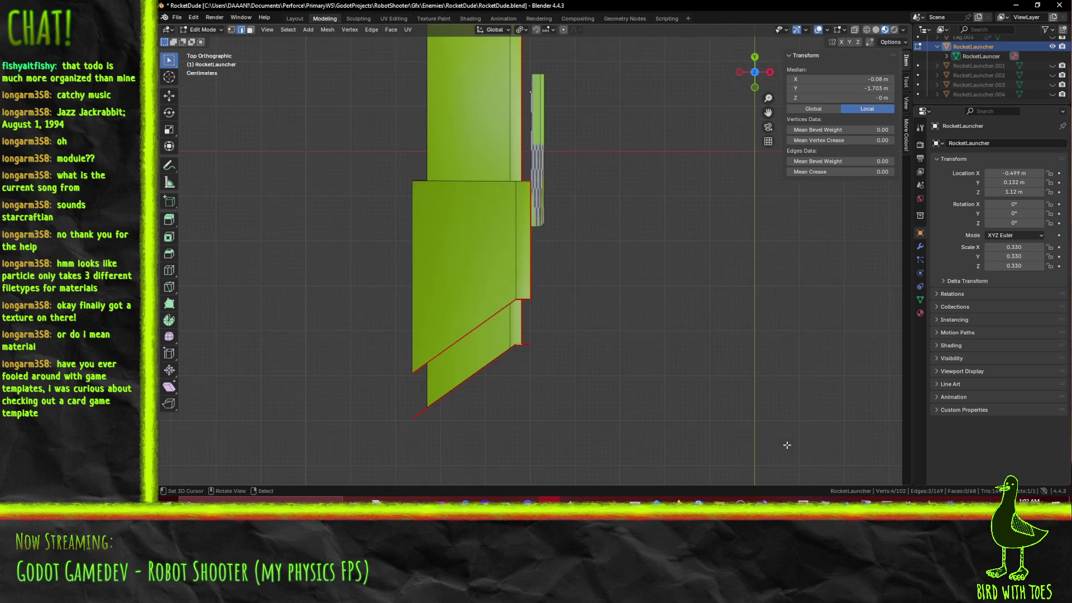
key(g)
key(y)
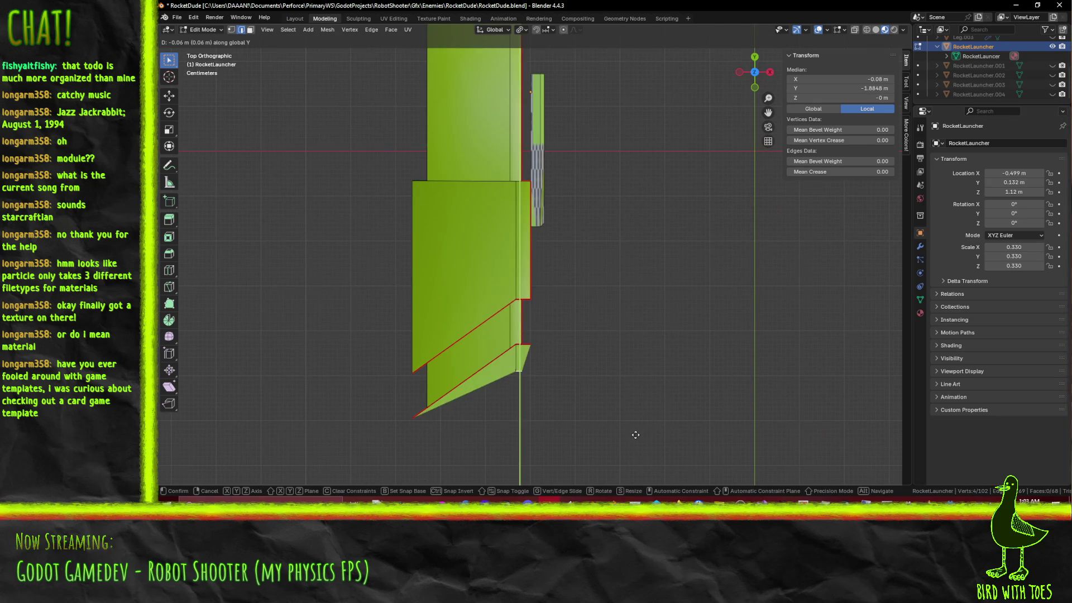
click(634, 413)
mouse_move(634, 413)
middle_down()
mouse_move(371, 242)
mouse_move(540, 299)
mouse_move(596, 251)
mouse_move(619, 259)
mouse_move(621, 279)
middle_up()
mouse_move(623, 184)
middle_down()
mouse_move(591, 148)
mouse_move(603, 154)
mouse_move(618, 167)
mouse_move(572, 159)
middle_up()
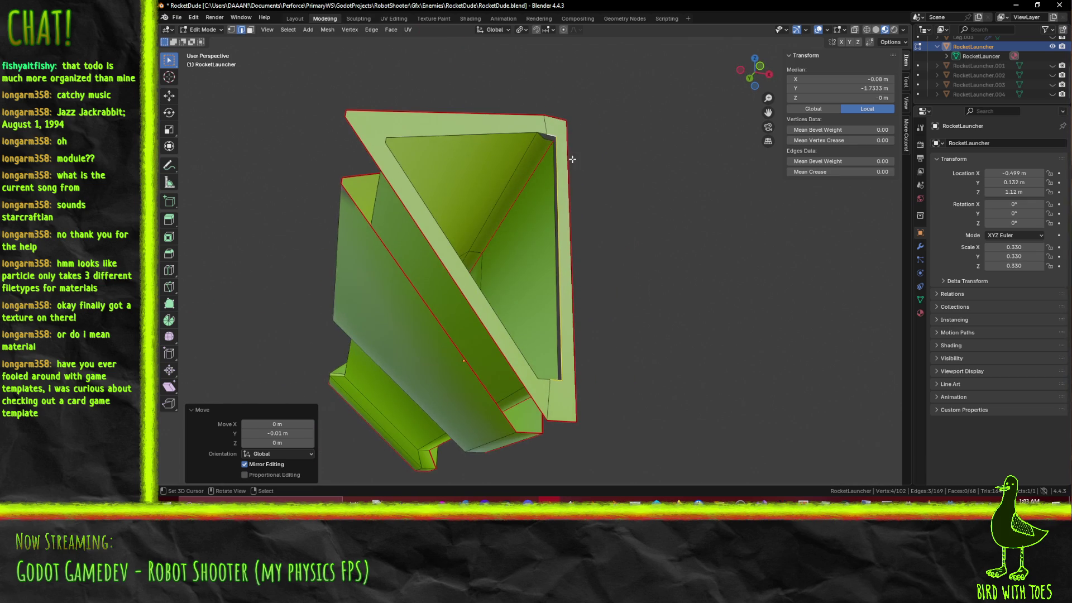
Step: Try moving additional ledge edges along Y, then undo that move
shift+click(539, 130)
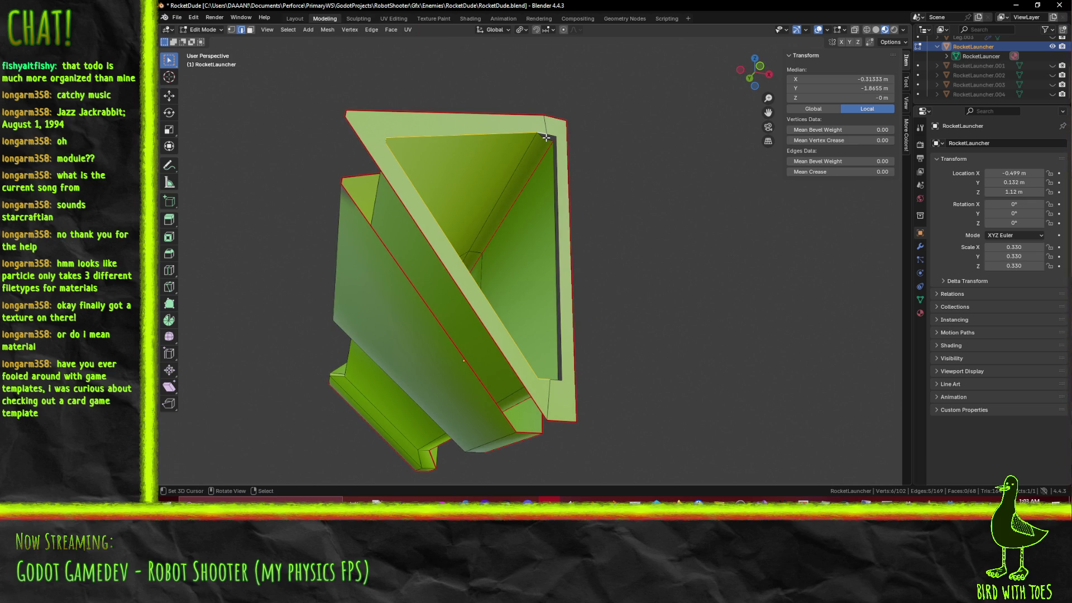
key(KP_7)
shift+middle_drag(467, 328, 467, 229)
scroll(467, 226, up, 3)
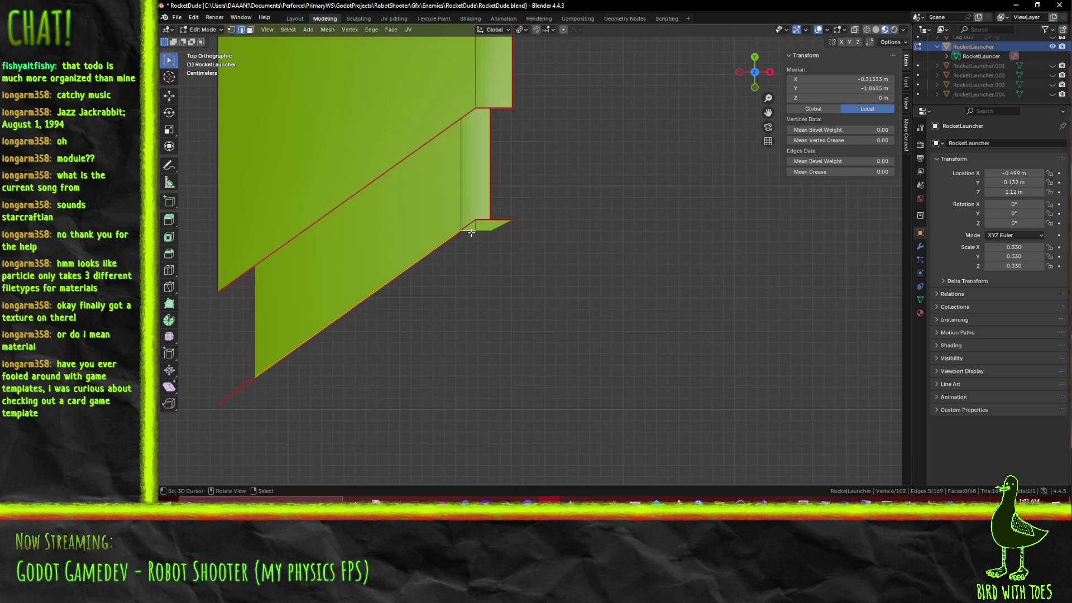
key(g)
key(y)
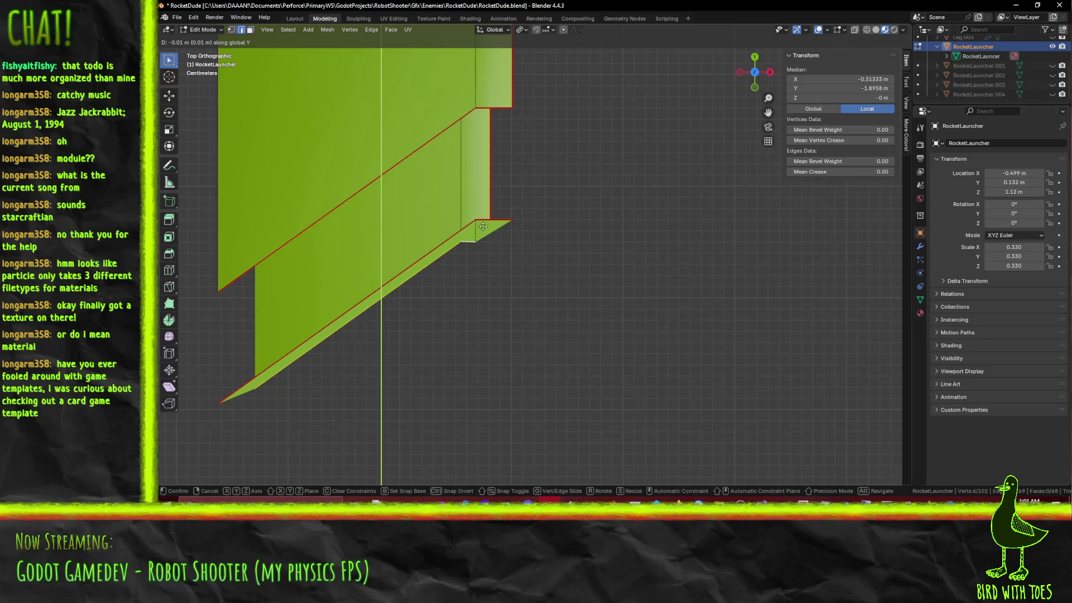
click(483, 226)
mouse_move(483, 226)
middle_down()
mouse_move(423, 163)
mouse_move(516, 241)
mouse_move(567, 241)
mouse_move(574, 277)
mouse_move(553, 287)
mouse_move(518, 241)
mouse_move(381, 188)
middle_up()
key(ctrl+z)
key(ctrl+z)
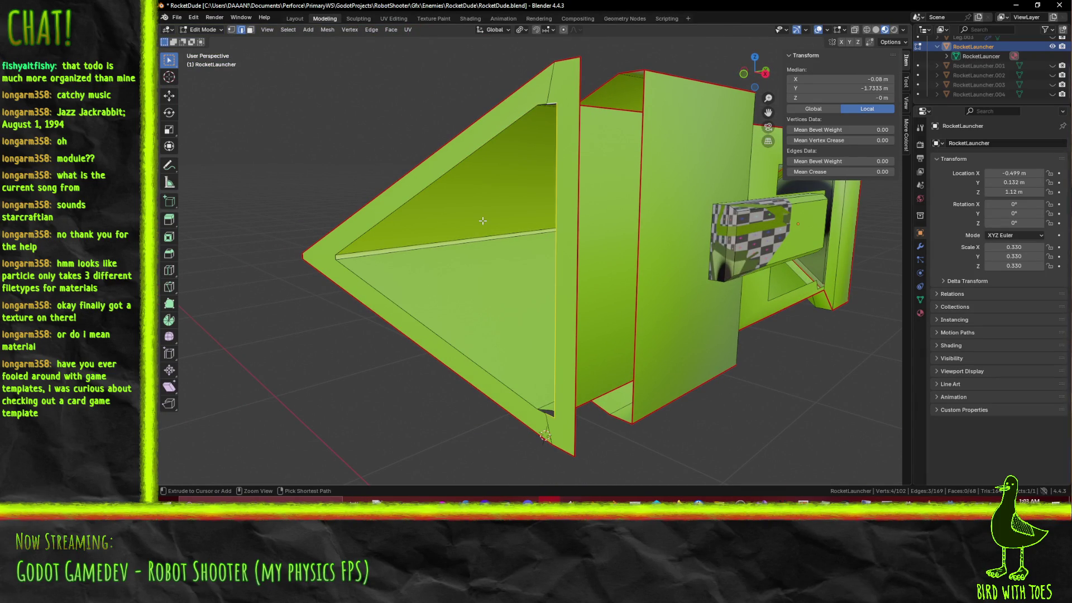
Step: Select the inner and outer triangle edge loops at the nose front
mouse_move(482, 220)
middle_down()
mouse_move(520, 262)
mouse_move(538, 216)
middle_up()
alt+click(569, 92)
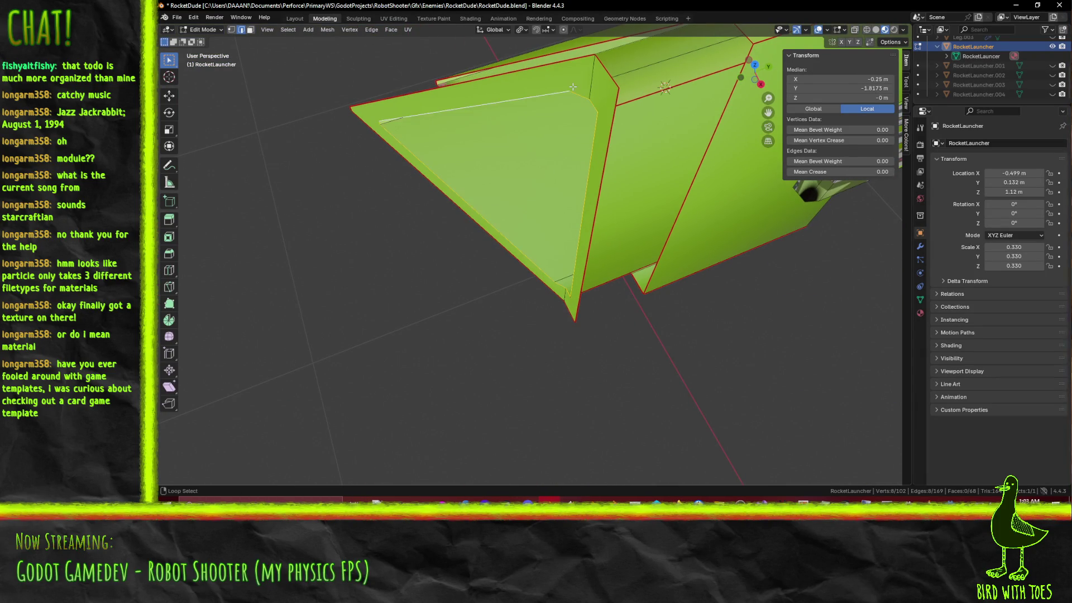
key(KP_7)
middle_drag(547, 160, 561, 56)
alt+click(561, 55)
alt+shift+click(488, 67)
Step: Nudge the selected nose vertices slightly along Y from top view, then pick a nose edge
key(KP_7)
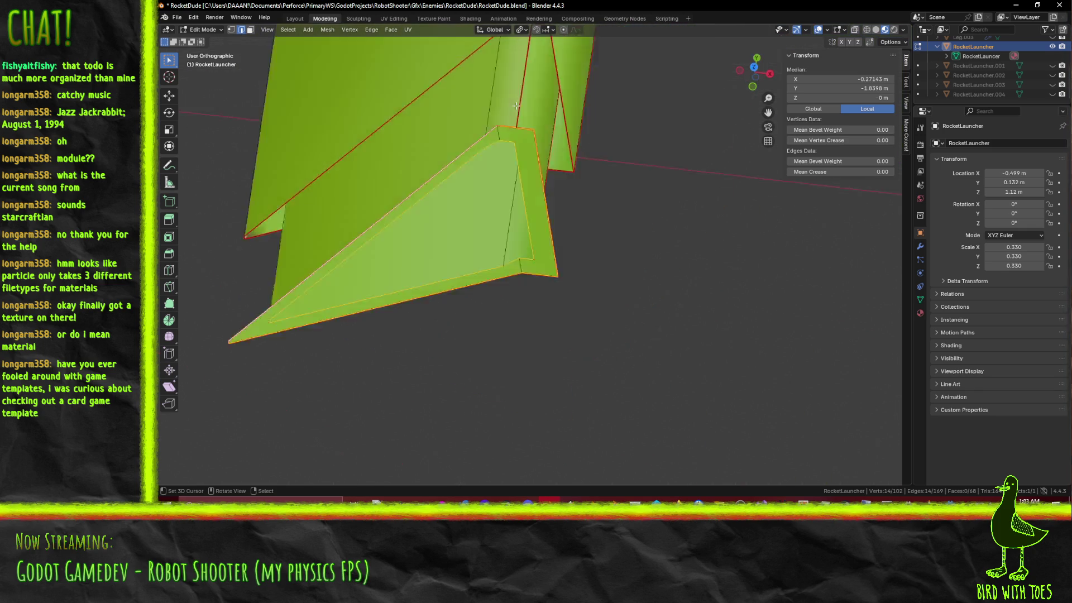
key(g)
click(519, 126)
mouse_move(520, 126)
middle_down()
mouse_move(495, 249)
mouse_move(468, 184)
mouse_move(521, 179)
mouse_move(588, 279)
mouse_move(555, 273)
mouse_move(572, 286)
mouse_move(527, 288)
mouse_move(475, 199)
middle_up()
click(560, 250)
middle_drag(507, 210, 418, 158)
click(384, 133)
Step: Dissolve the two stray vertices on the nose cone
right_click(441, 156)
key(ctrl+x)
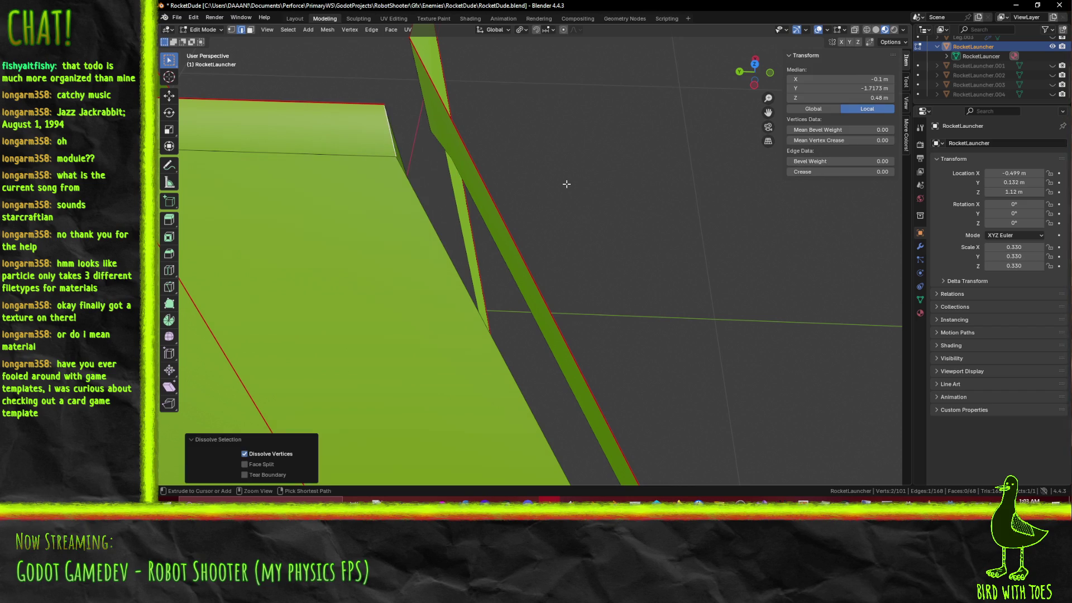
middle_drag(475, 188, 478, 206)
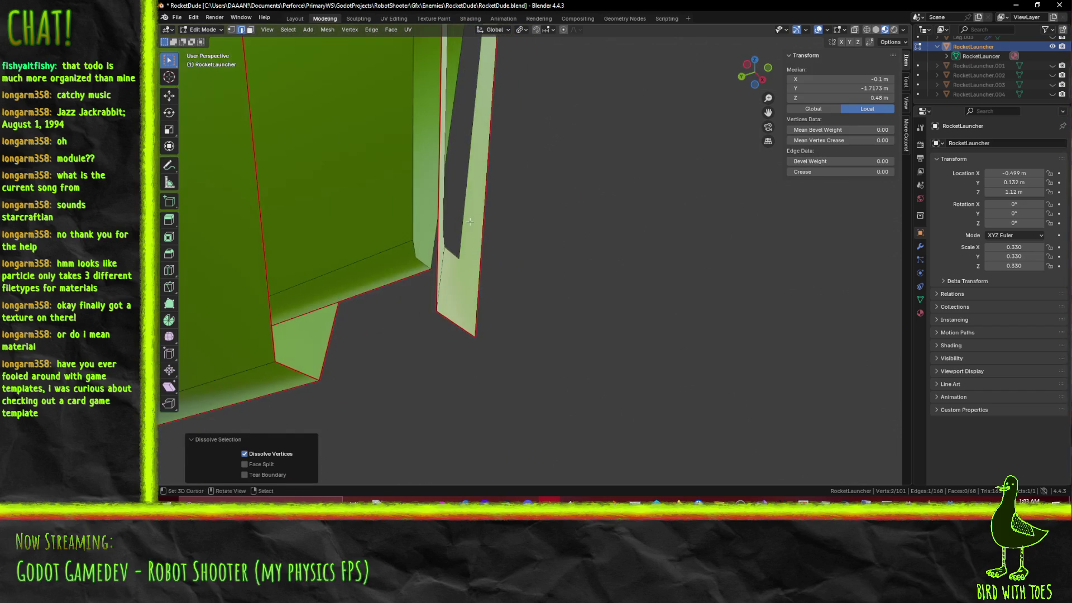
click(419, 255)
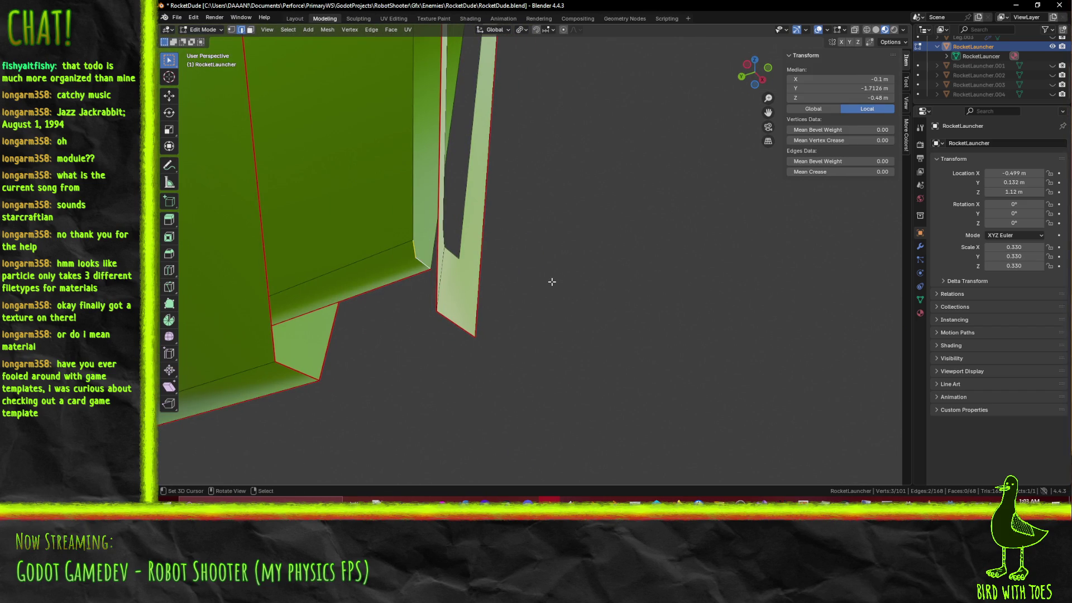
key(ctrl+x)
mouse_move(517, 196)
middle_down()
mouse_move(527, 283)
mouse_move(602, 272)
mouse_move(552, 193)
mouse_move(472, 311)
mouse_move(464, 299)
mouse_move(475, 316)
mouse_move(518, 285)
mouse_move(527, 253)
mouse_move(523, 319)
mouse_move(545, 262)
middle_up()
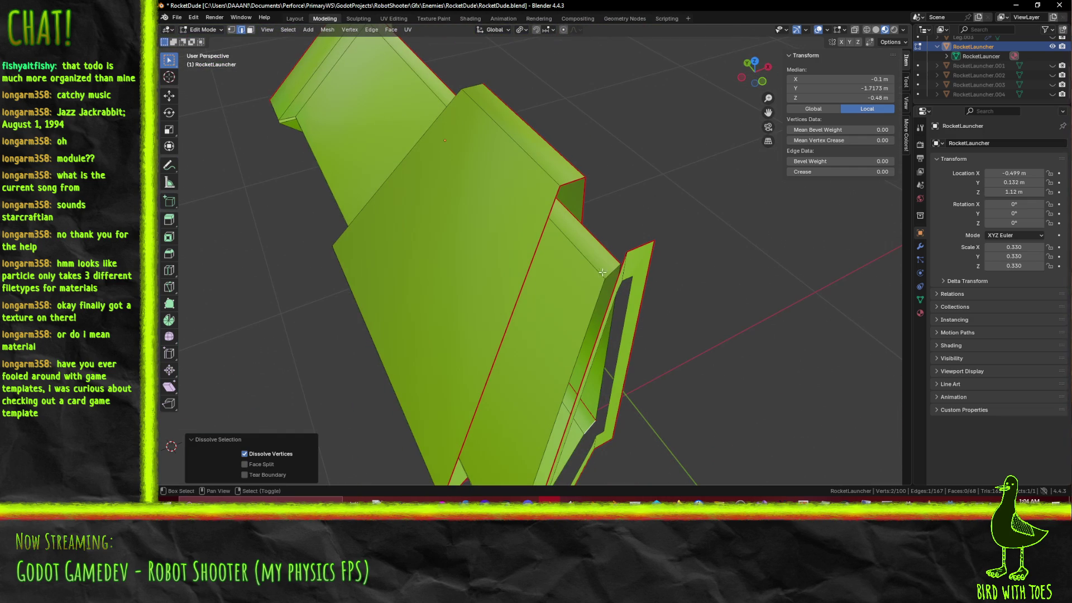
Step: Fill the two open gaps on the nose with new faces and clear the selection
shift+click(602, 272)
key(f)
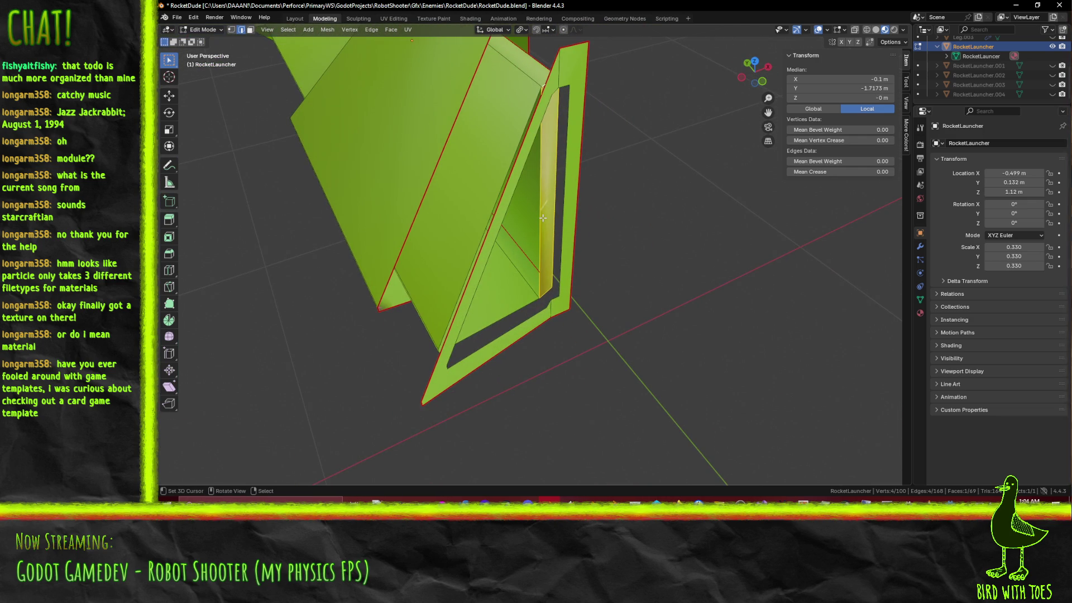
click(543, 218)
key(f)
key(alt+a)
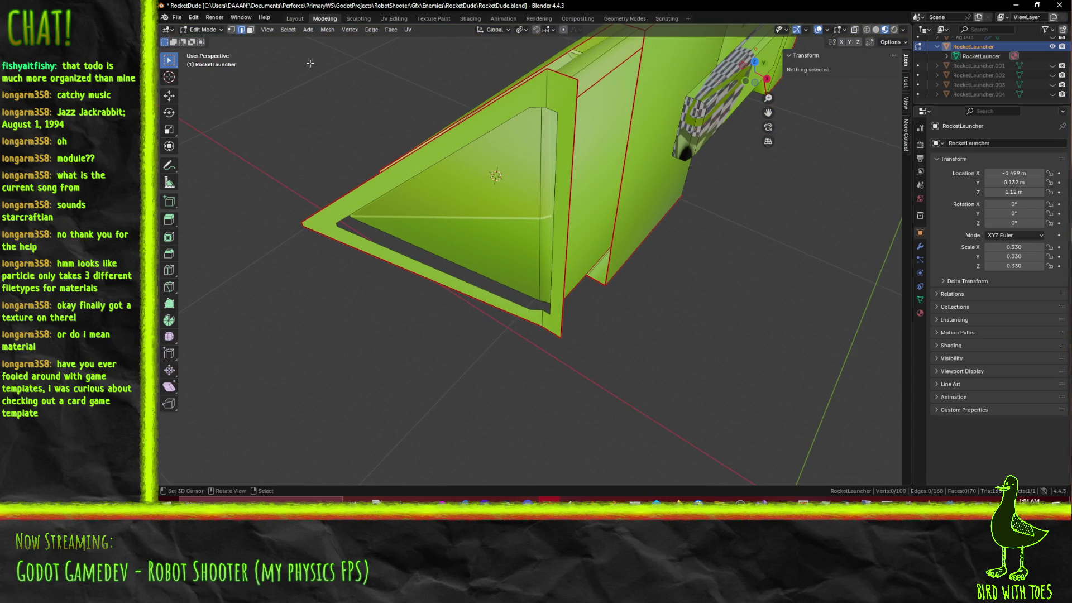
Step: In face mode, move the inner nose face -0.13 m along Y from top view
click(250, 29)
click(543, 193)
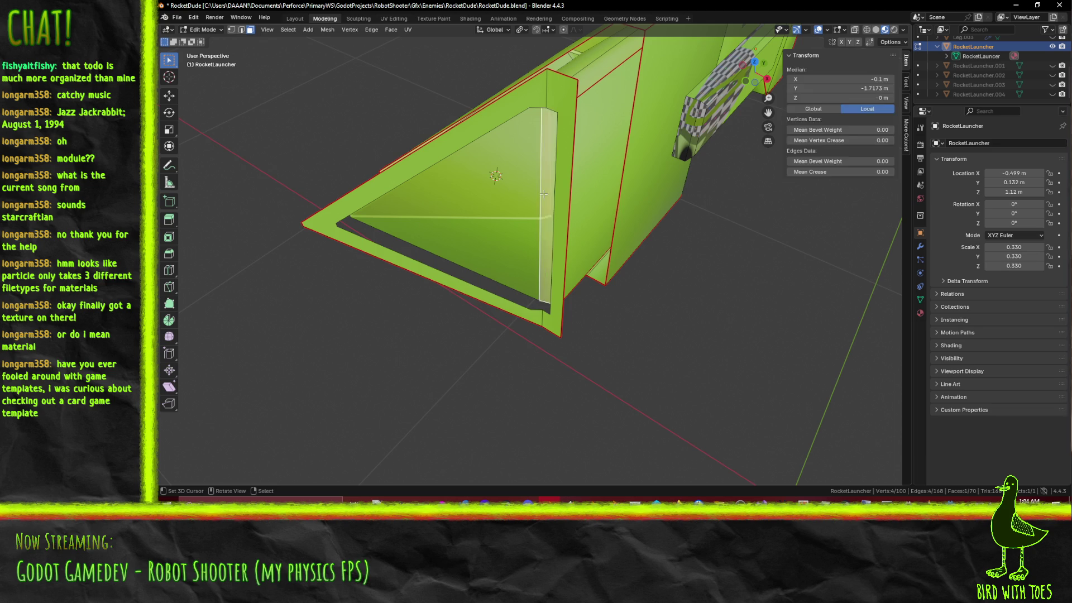
key(KP_7)
scroll(560, 216, up, 2)
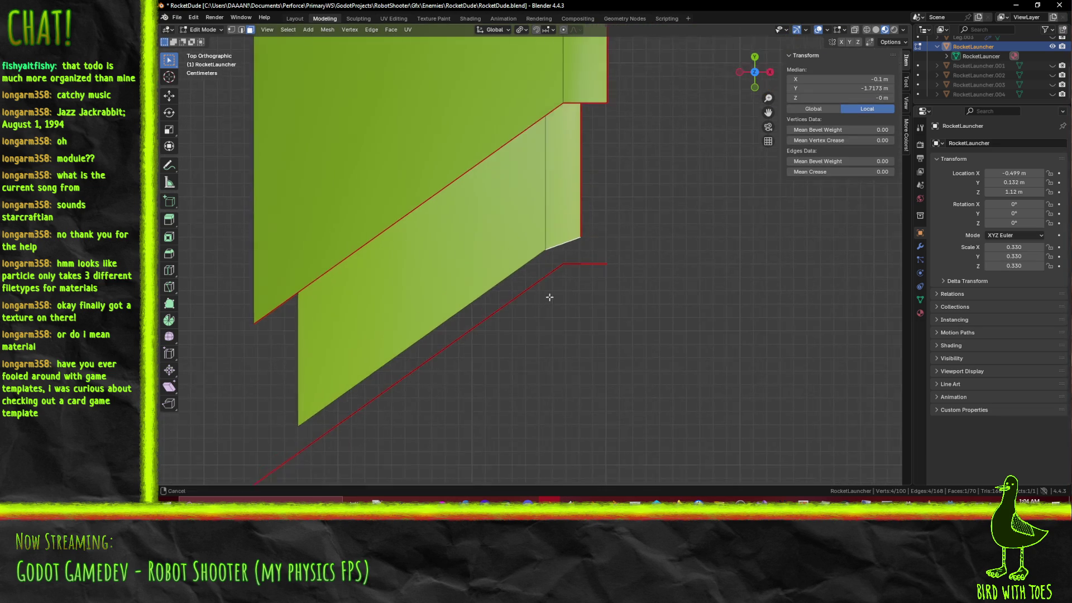
shift+scroll(564, 198, down, 3)
key(g)
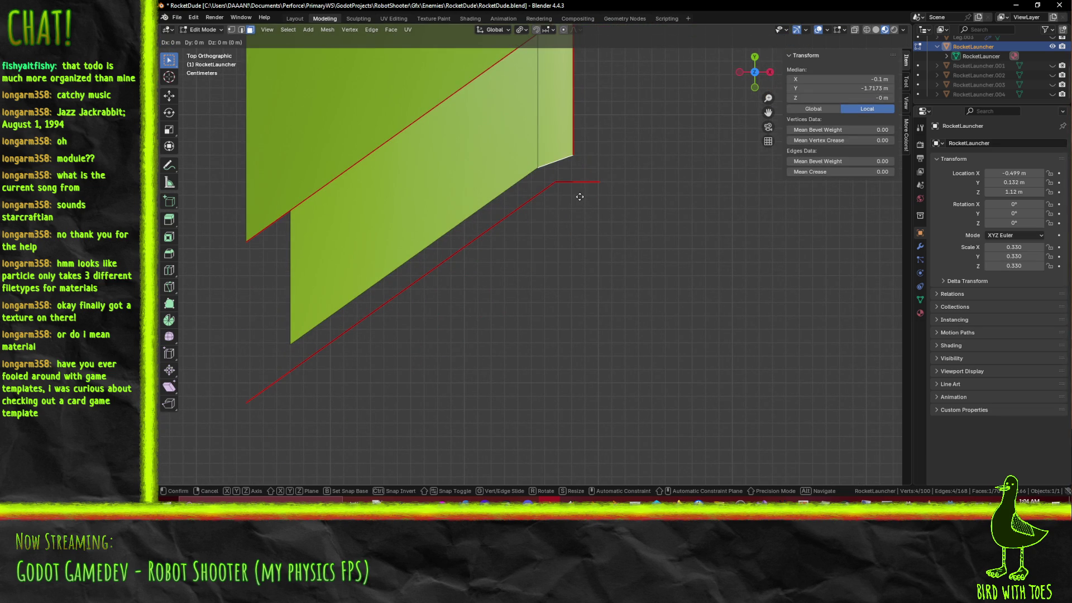
click(566, 363)
middle_drag(566, 363, 325, 113)
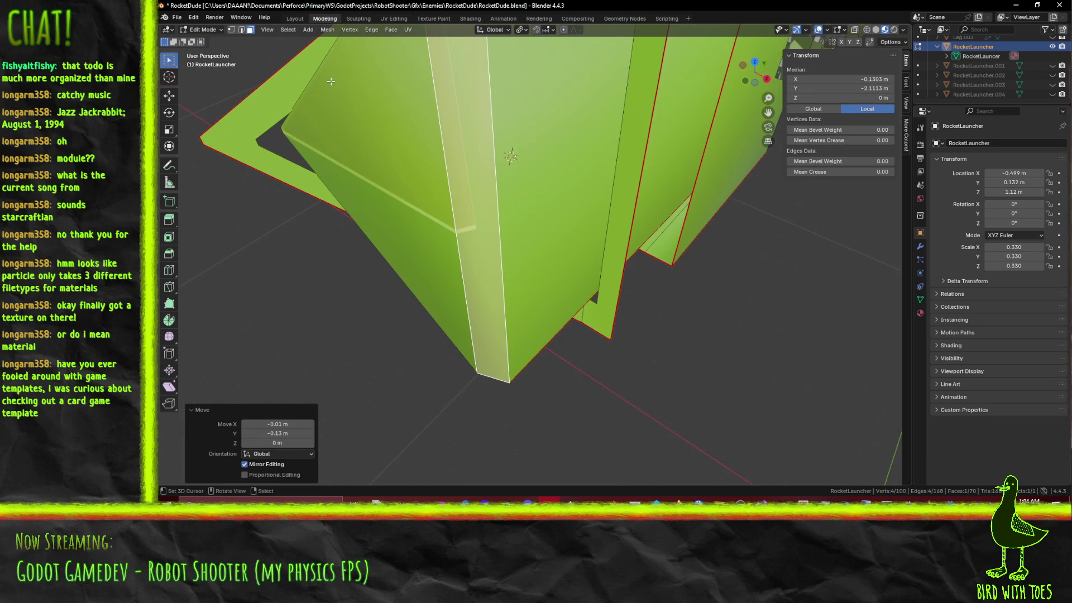
Step: In edge mode, select an edge loop on the nose frame, cancelling a first trial move
click(241, 30)
mouse_move(496, 233)
middle_down()
mouse_move(474, 242)
mouse_move(499, 231)
mouse_move(480, 240)
mouse_move(495, 221)
middle_up()
alt+click(469, 283)
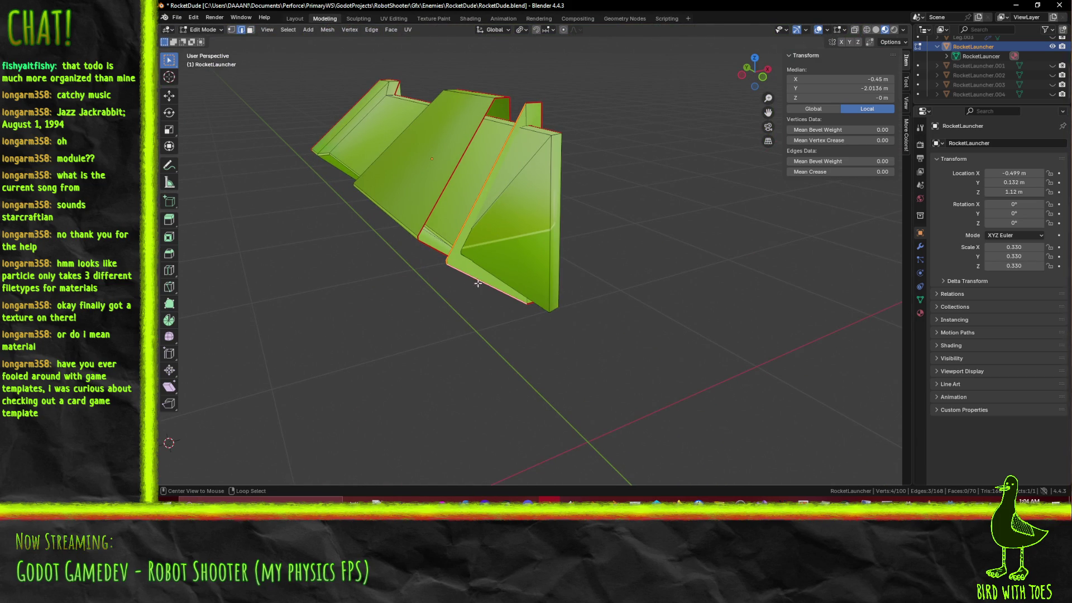
middle_drag(506, 286, 560, 223)
alt+shift+click(564, 103)
mouse_move(611, 295)
middle_down()
mouse_move(351, 252)
mouse_move(376, 237)
mouse_move(504, 275)
mouse_move(513, 317)
mouse_move(616, 432)
middle_up()
key(alt+a)
scroll(513, 317, up, 3)
alt+click(603, 444)
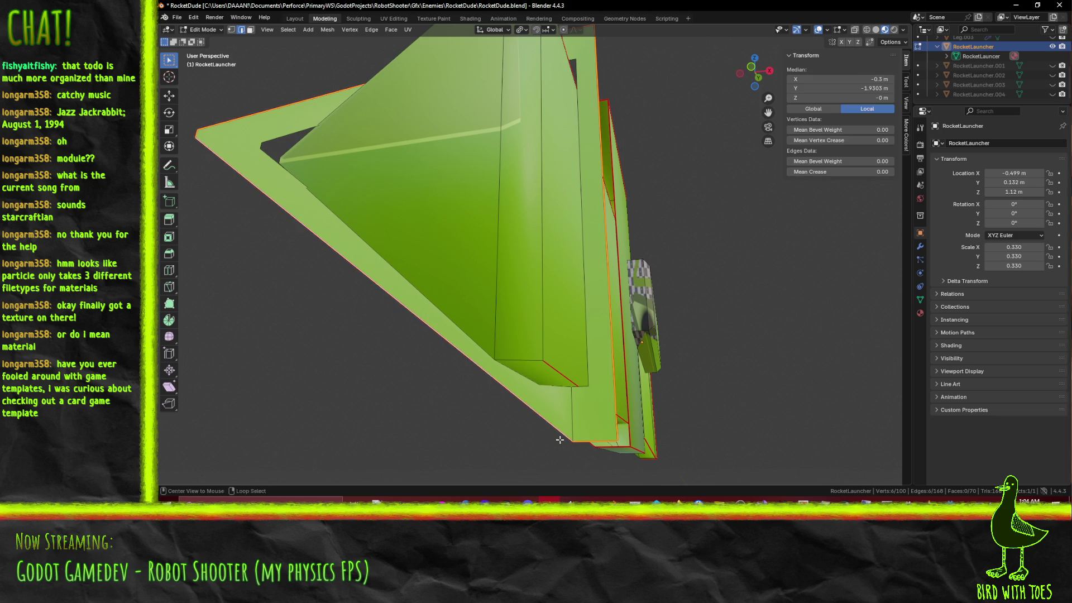
key(KP_7)
scroll(547, 380, down, 7)
key(g)
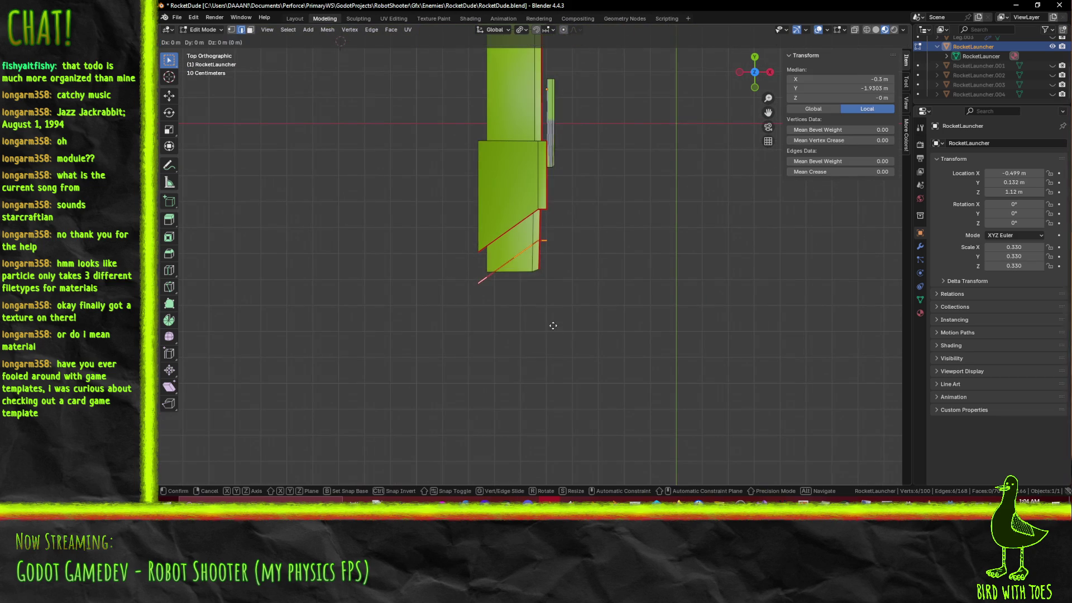
right_click(549, 370)
mouse_move(549, 371)
middle_down()
mouse_move(538, 335)
mouse_move(480, 327)
mouse_move(468, 265)
middle_up()
Step: Move the selected frame edges -0.16 m along Y from top view, then clear the selection
middle_drag(503, 196, 598, 167)
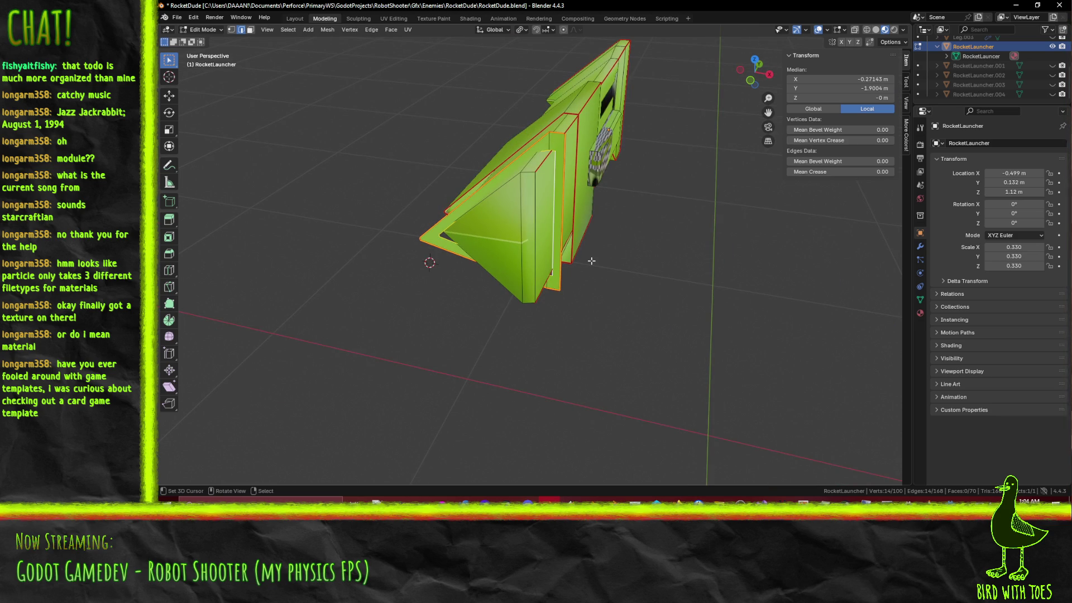
key(KP_7)
key(g)
key(y)
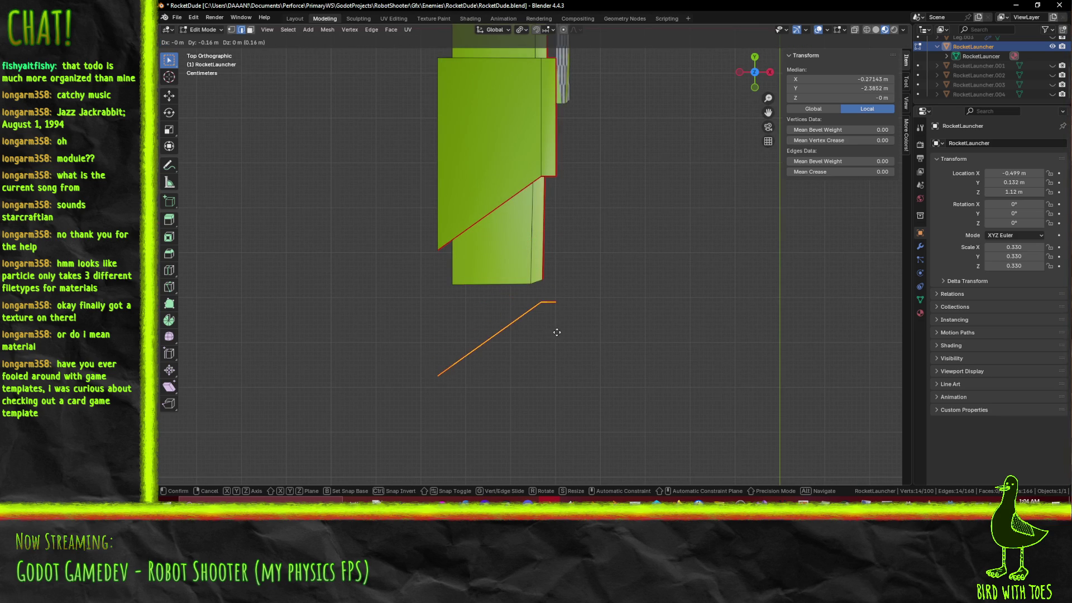
click(555, 332)
mouse_move(554, 329)
middle_down()
mouse_move(514, 366)
mouse_move(622, 382)
mouse_move(465, 358)
mouse_move(474, 350)
mouse_move(497, 385)
middle_up()
scroll(581, 374, up, 4)
key(alt+a)
scroll(500, 389, up, 3)
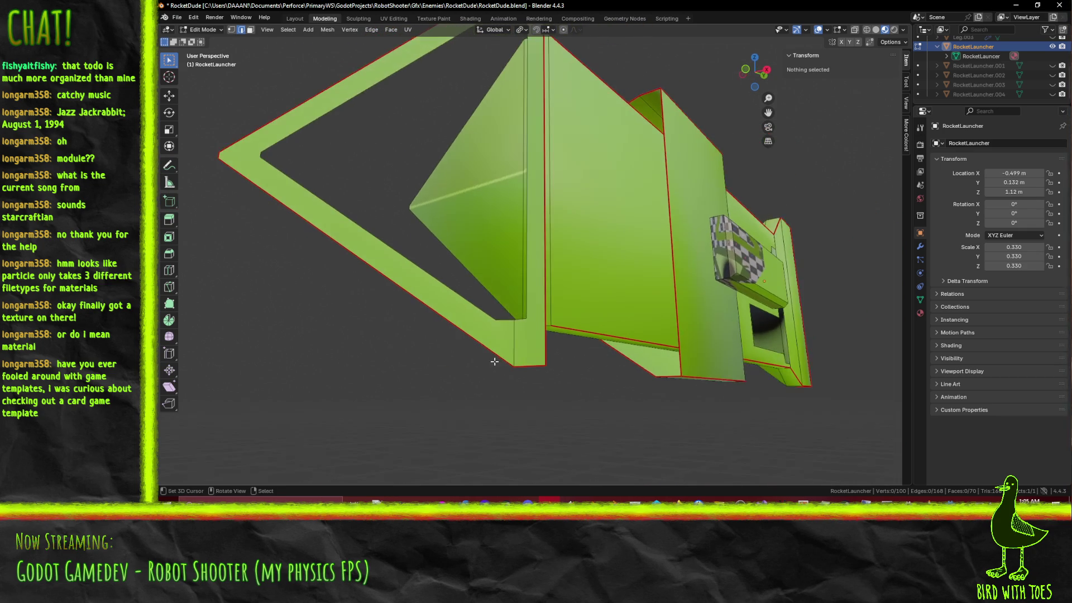
key(k)
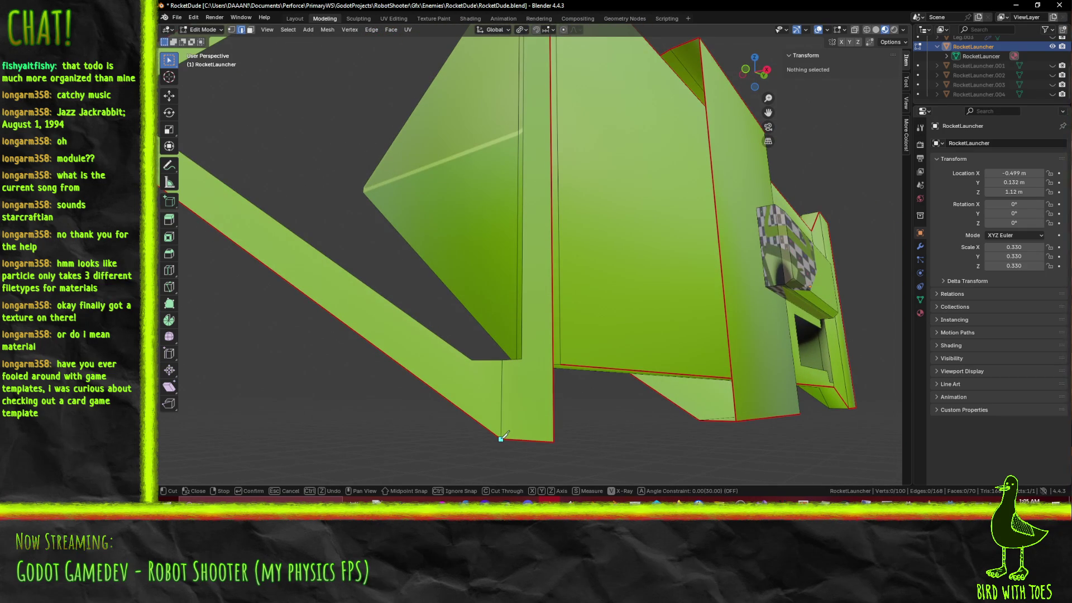
Step: Make two knife cuts across the triangular frame strips
click(471, 361)
key(Return)
mouse_move(471, 360)
middle_down()
mouse_move(407, 311)
mouse_move(544, 254)
mouse_move(506, 232)
middle_up()
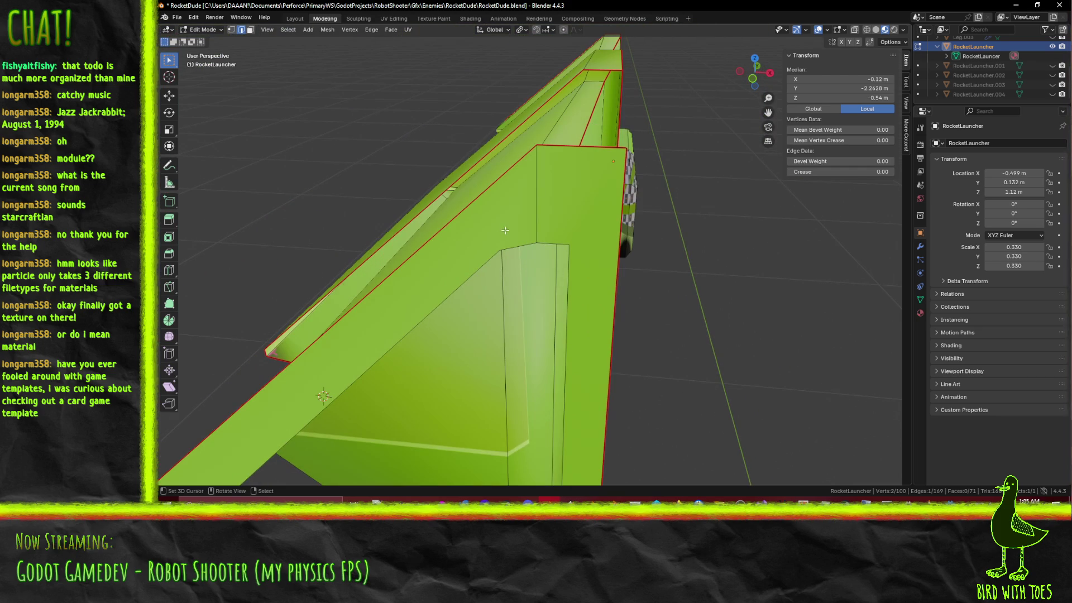
key(k)
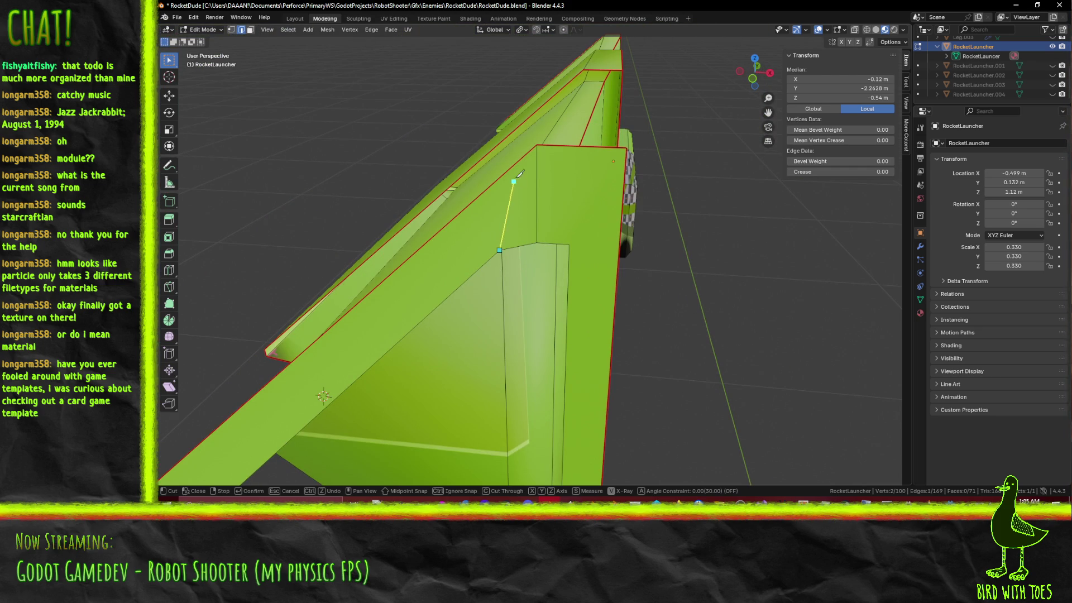
click(536, 144)
key(Return)
mouse_move(537, 146)
middle_down()
mouse_move(567, 237)
mouse_move(385, 277)
middle_up()
scroll(503, 251, up, 5)
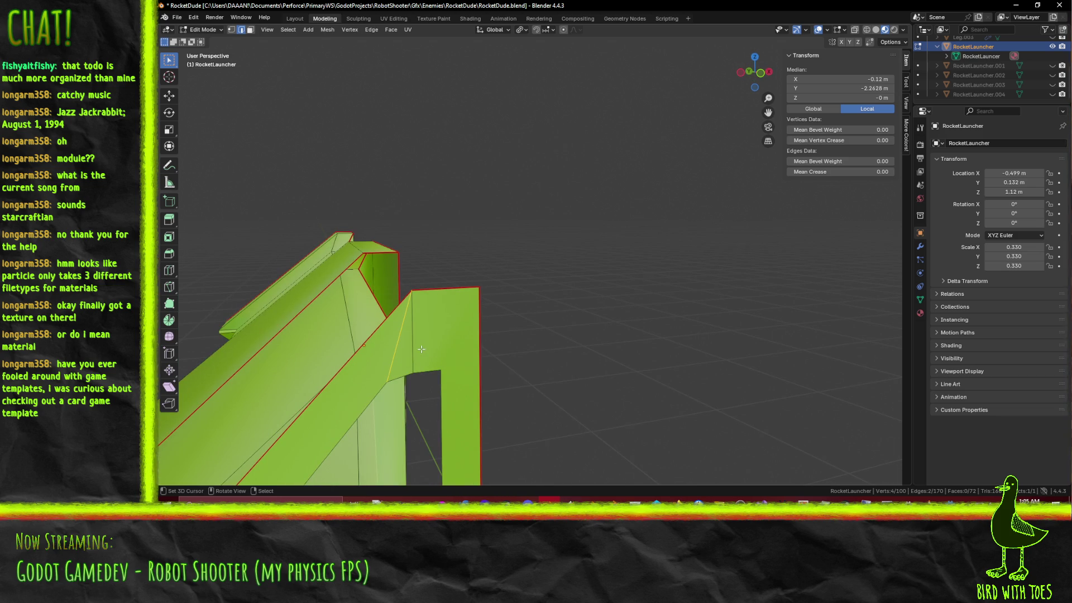
Step: Knife-cut the frame leg from the inner corner vertex to the outer corner
key(k)
click(441, 370)
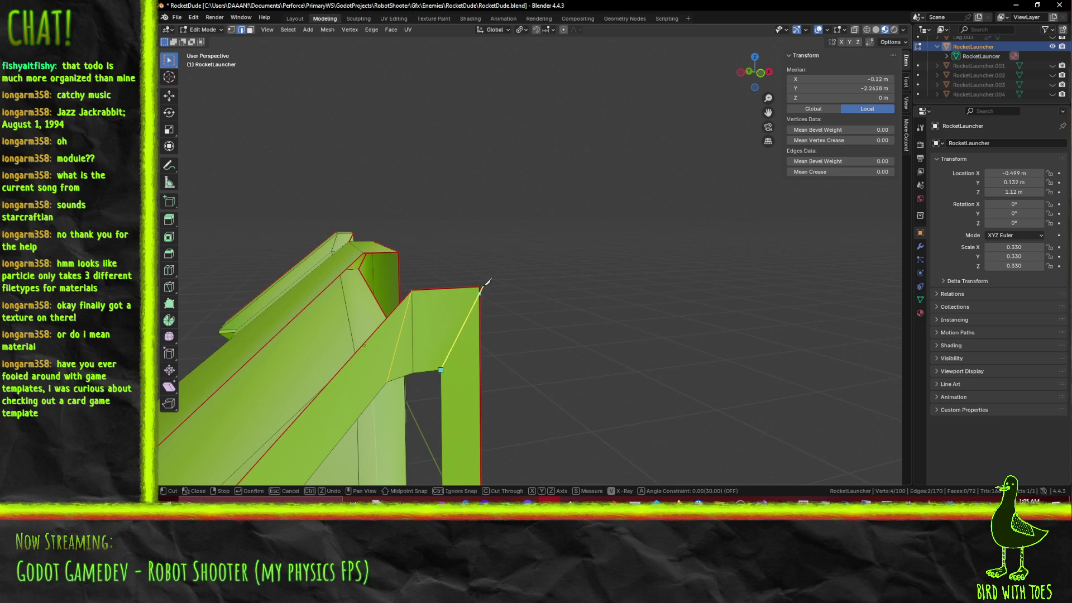
click(480, 286)
key(Return)
shift+scroll(471, 288, down, 8)
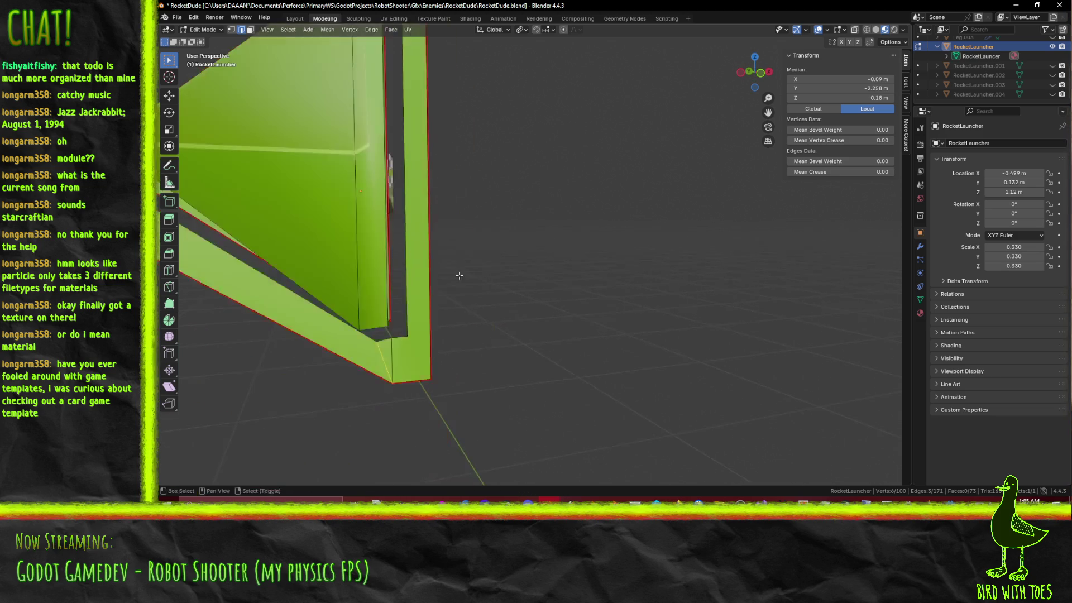
shift+scroll(463, 291, down, 2)
Step: Knife-cut across the frame strip and its pointed tip, then select the lower strip's edge loop
key(k)
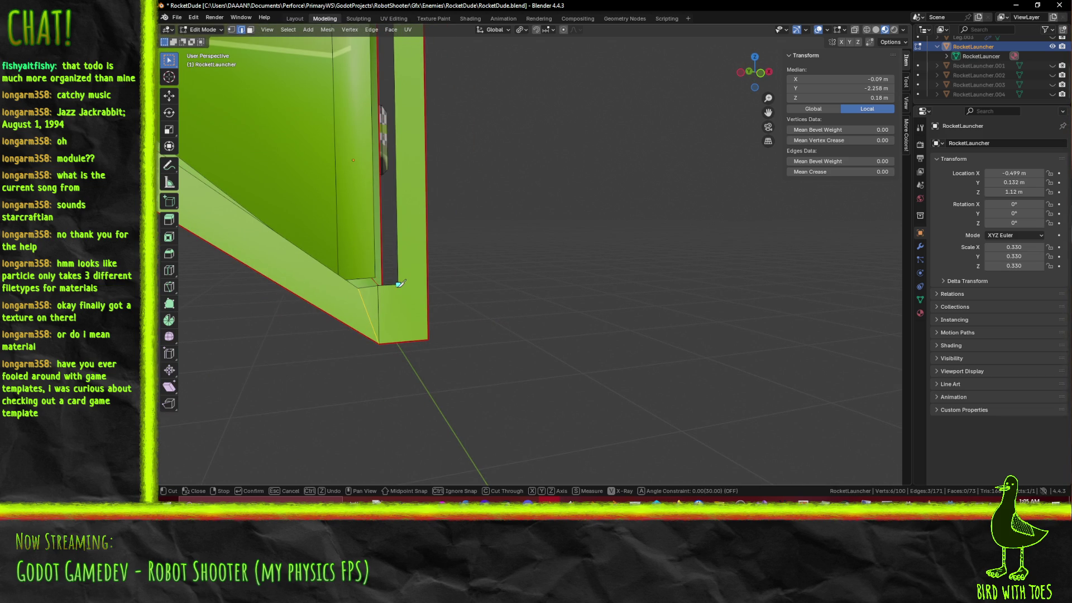
mouse_move(428, 339)
middle_down()
mouse_move(437, 252)
mouse_move(433, 274)
mouse_move(477, 279)
middle_up()
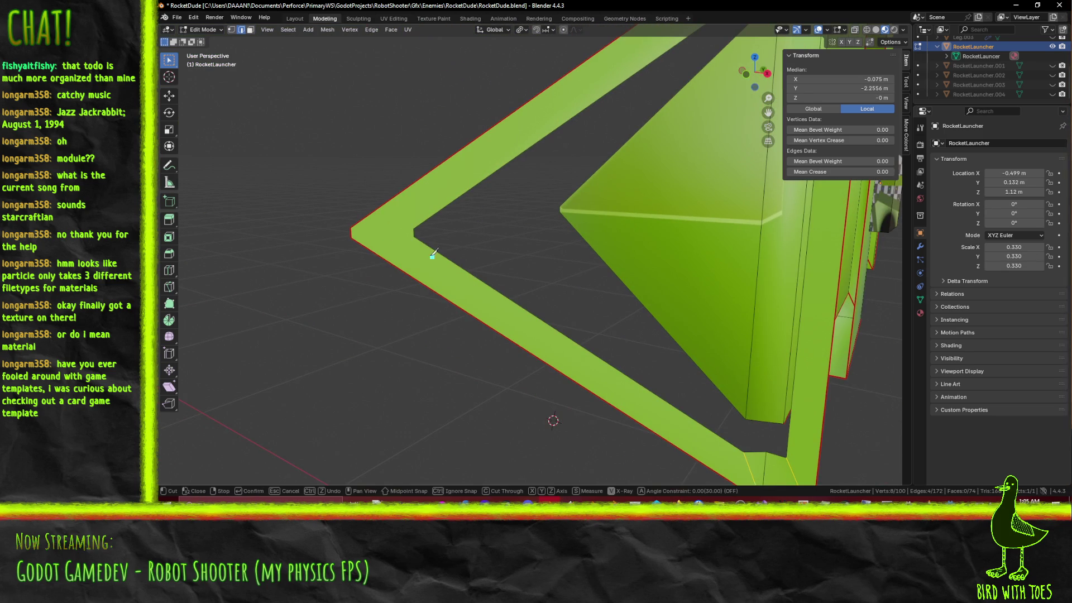
key(Return)
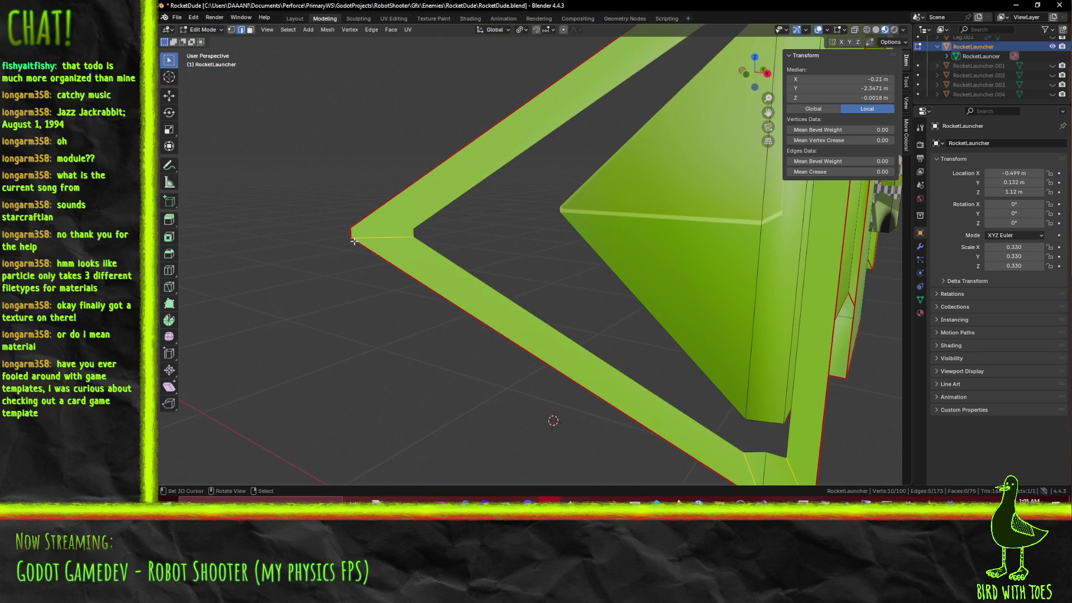
key(k)
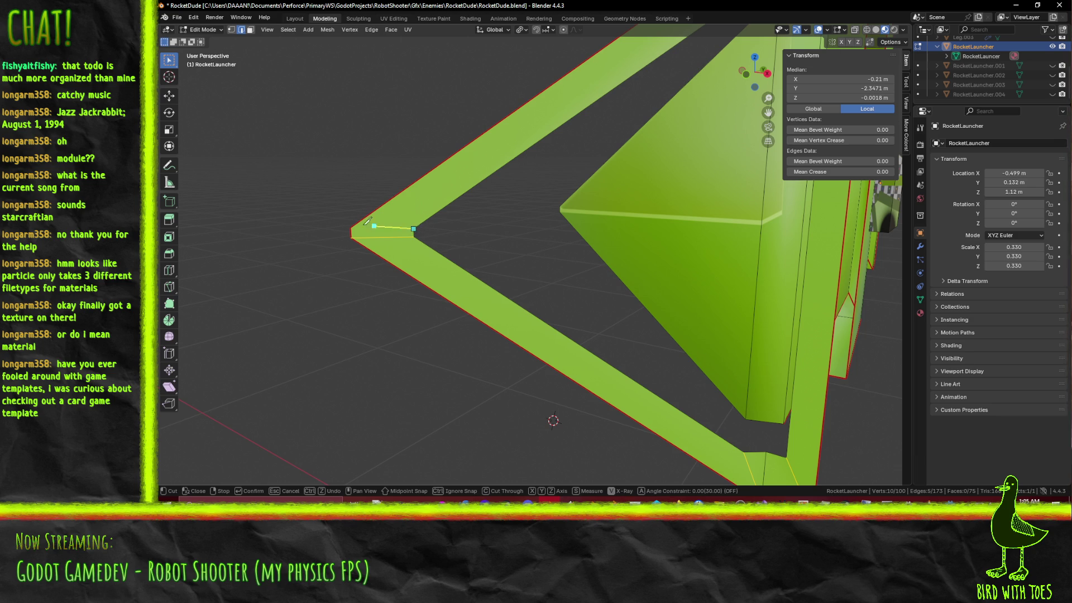
key(Return)
scroll(504, 305, down, 3)
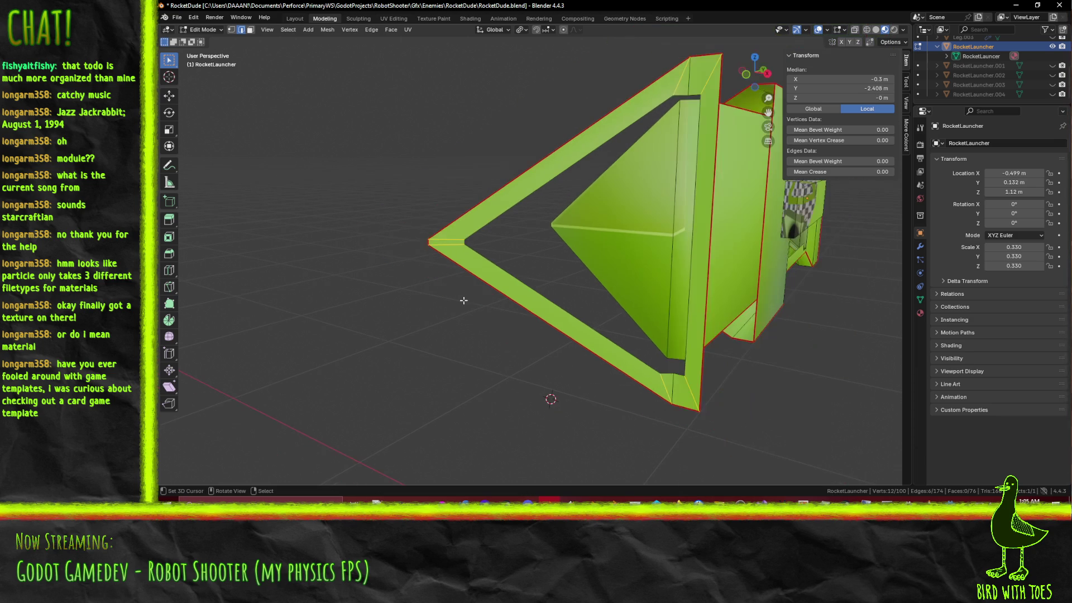
alt+shift+click(518, 273)
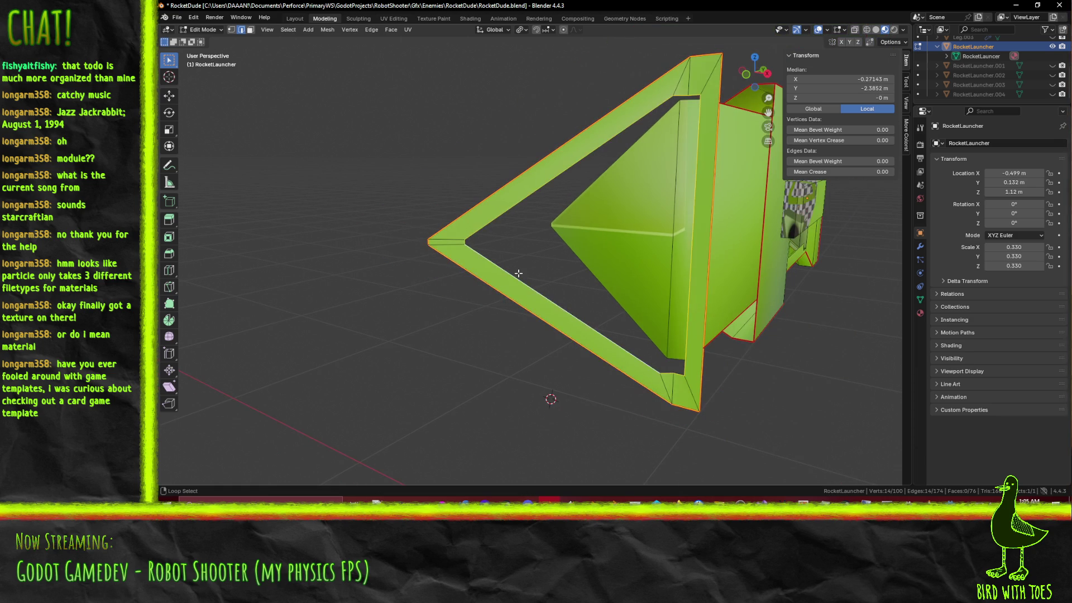
key(KP_7)
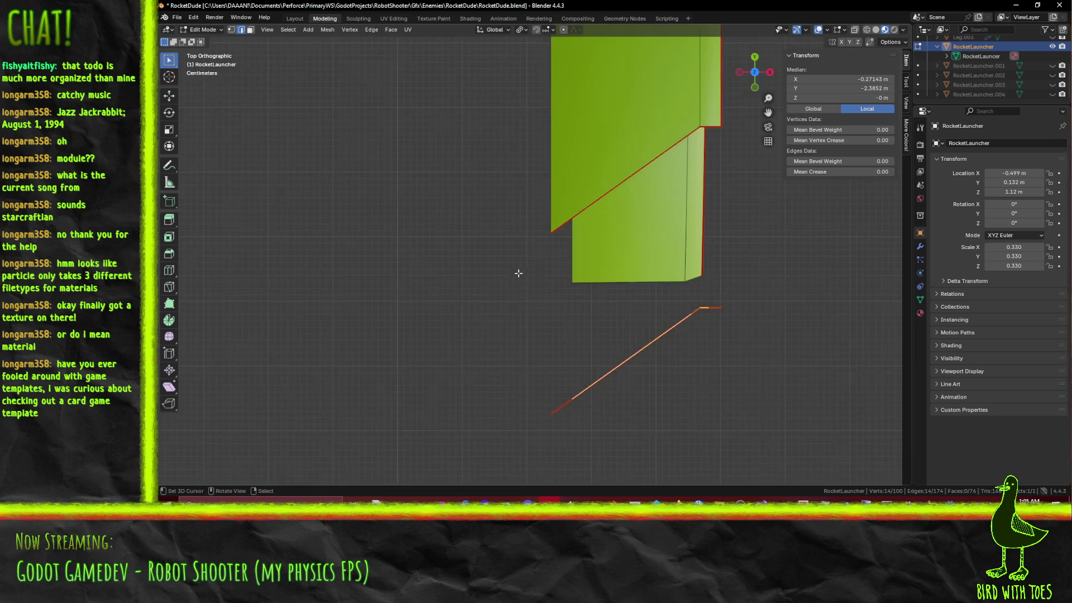
Step: Reposition the selected frame edges and select another edge loop on the nose
key(g)
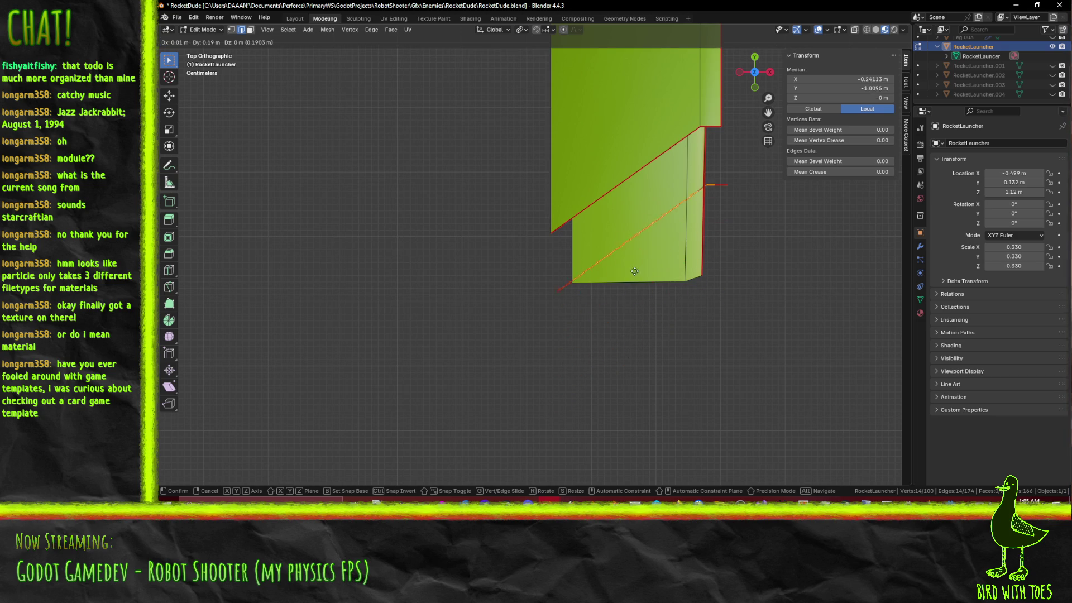
click(624, 219)
mouse_move(624, 219)
middle_down()
mouse_move(672, 202)
mouse_move(559, 233)
middle_up()
alt+click(548, 252)
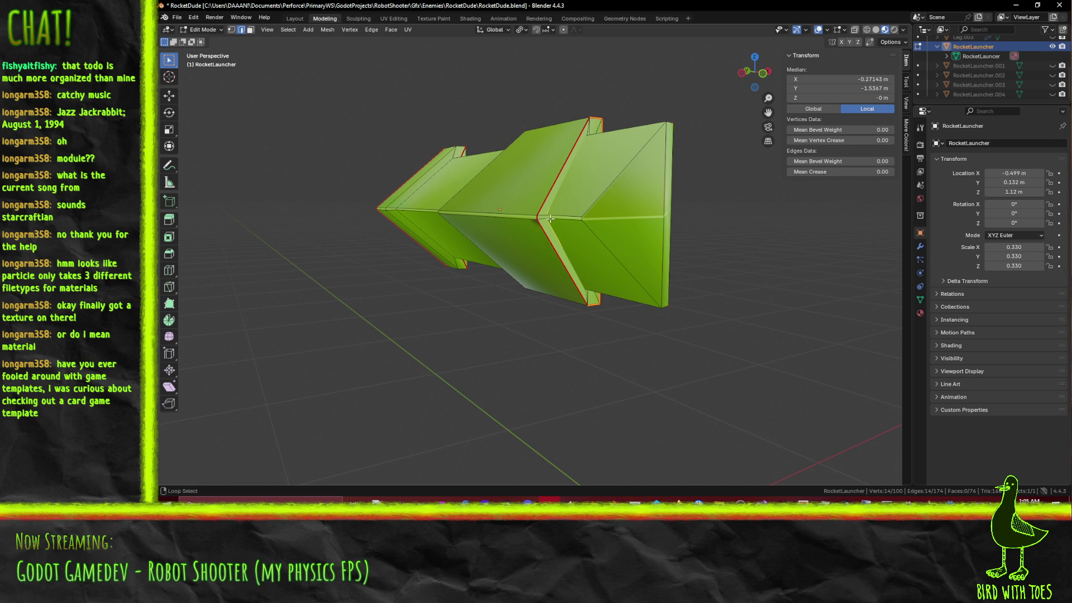
middle_drag(539, 184, 523, 196)
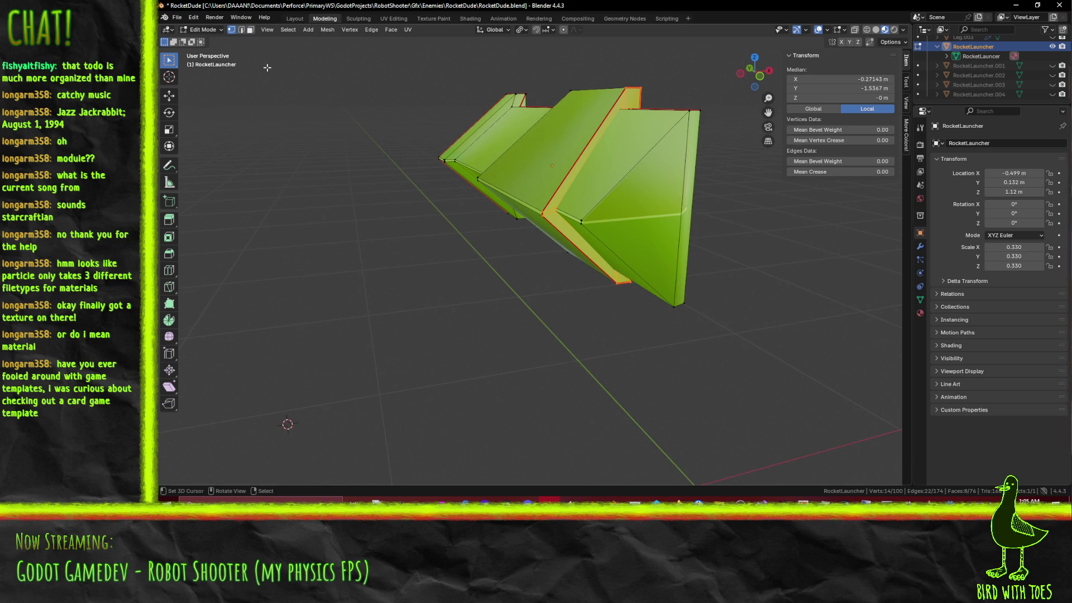
Step: In see-through wireframe, box-select all the overlapping vertices around the nose
key(z)
click(372, 211)
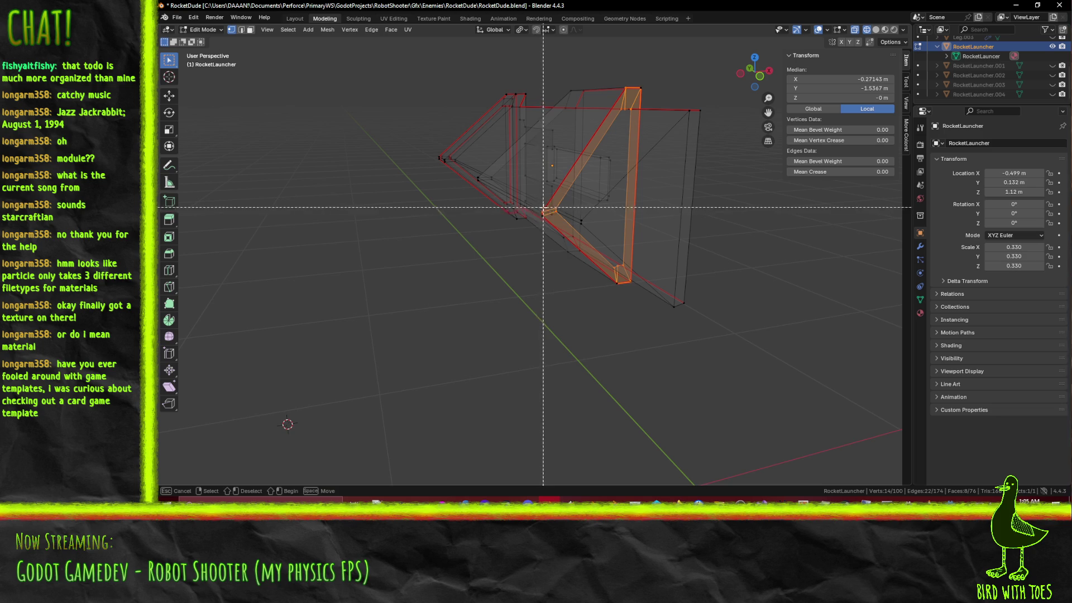
scroll(536, 211, up, 4)
mouse_move(536, 211)
middle_down()
mouse_move(564, 240)
mouse_move(539, 197)
middle_up()
key(b)
drag(527, 182, 551, 217)
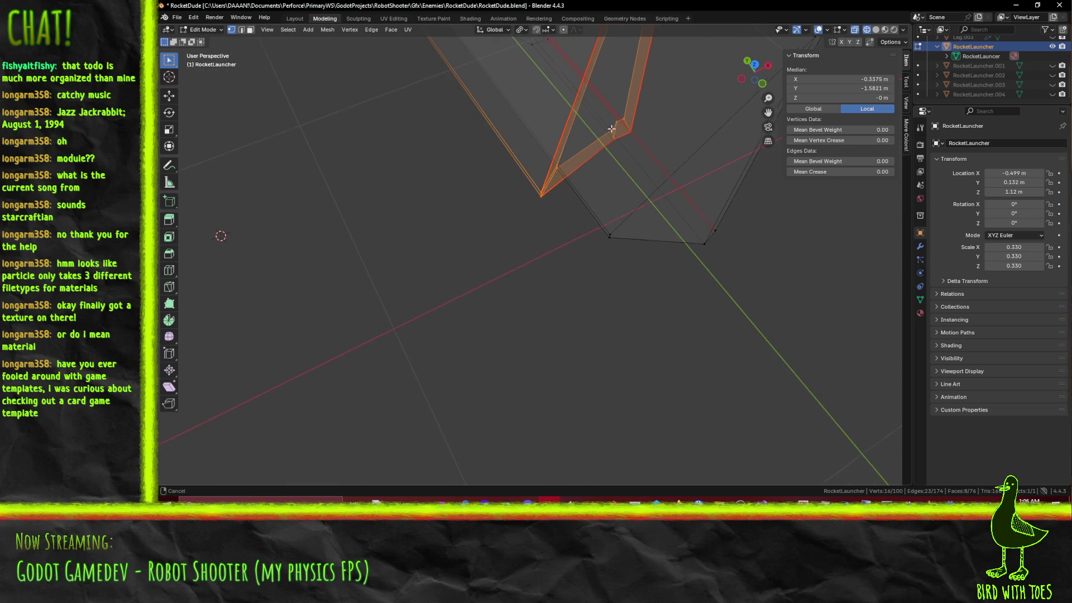
middle_drag(609, 120, 559, 123)
key(b)
drag(553, 120, 583, 146)
middle_drag(583, 146, 523, 205)
middle_drag(490, 294, 519, 262)
key(b)
drag(519, 262, 578, 234)
Step: Run Merge by Distance to remove the 6 duplicate vertices, then deselect all
key(F3)
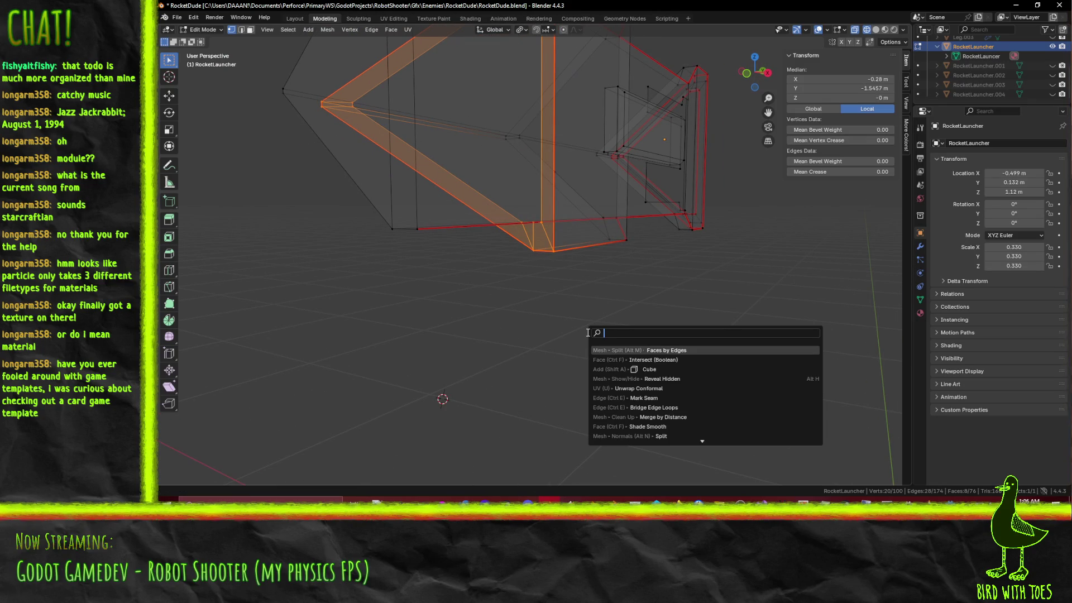
click(667, 417)
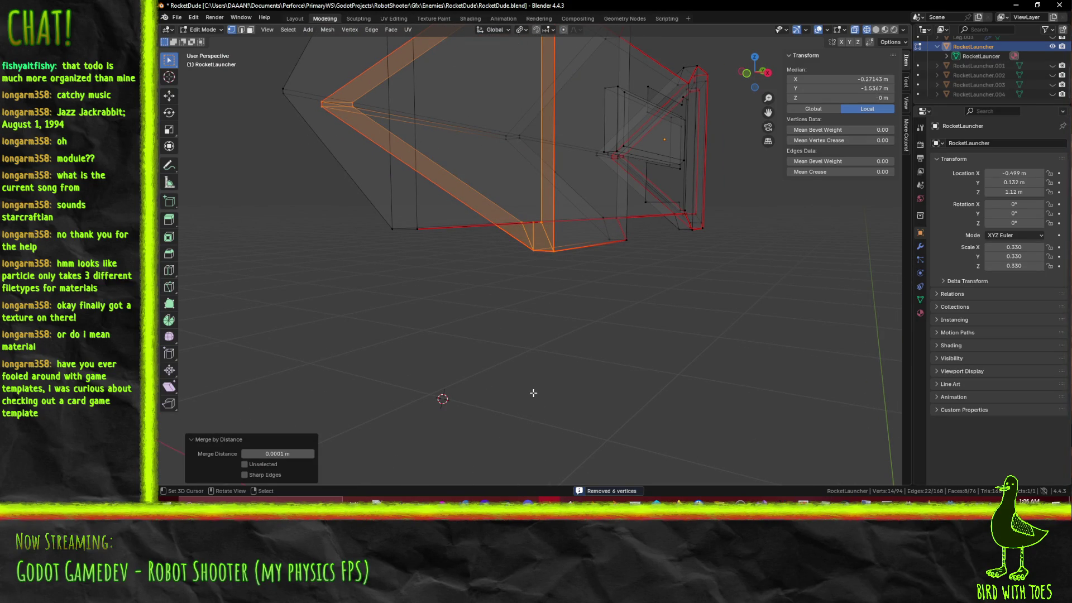
key(alt+a)
mouse_move(533, 393)
middle_down()
mouse_move(467, 301)
mouse_move(441, 304)
middle_up()
Step: Return to solid shading and select the two front faces of the nose cone
key(z)
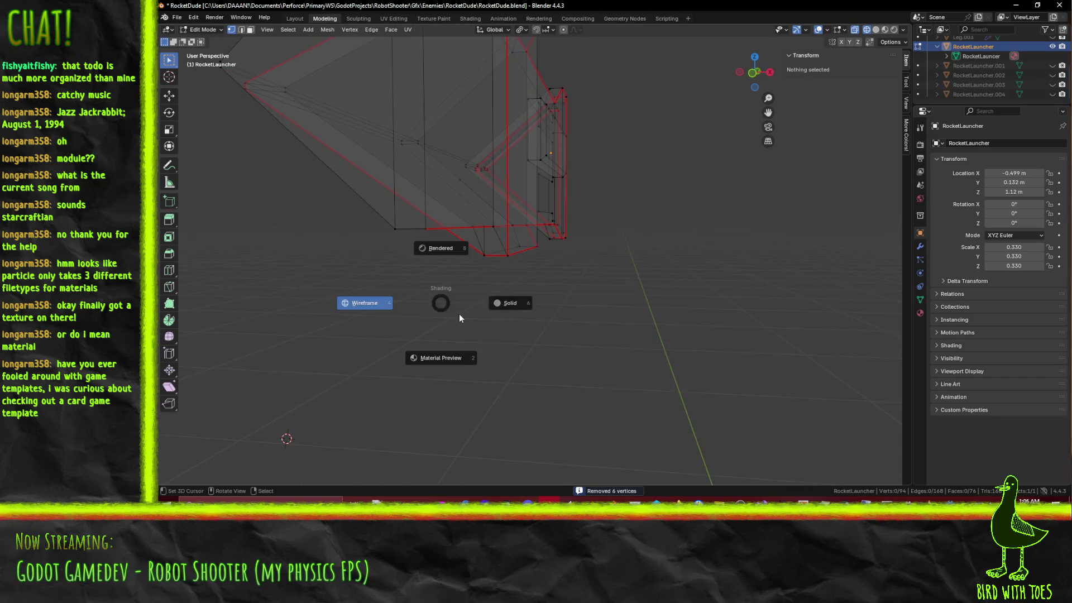
click(519, 308)
mouse_move(519, 309)
middle_down()
mouse_move(468, 341)
mouse_move(591, 343)
mouse_move(538, 311)
mouse_move(580, 251)
mouse_move(323, 182)
middle_up()
middle_drag(431, 196, 249, 10)
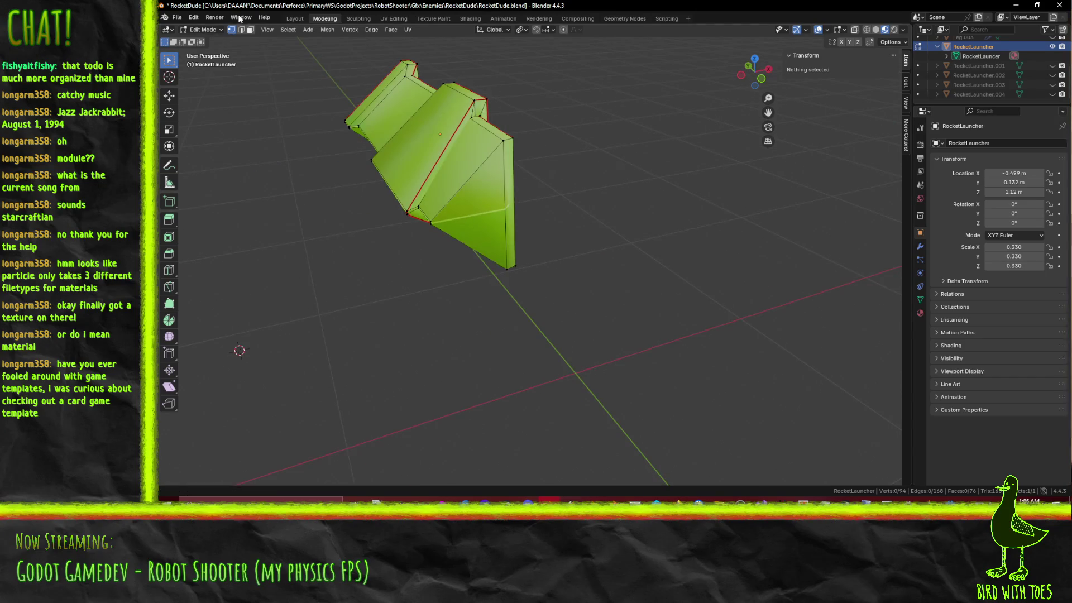
click(494, 231)
shift+click(501, 221)
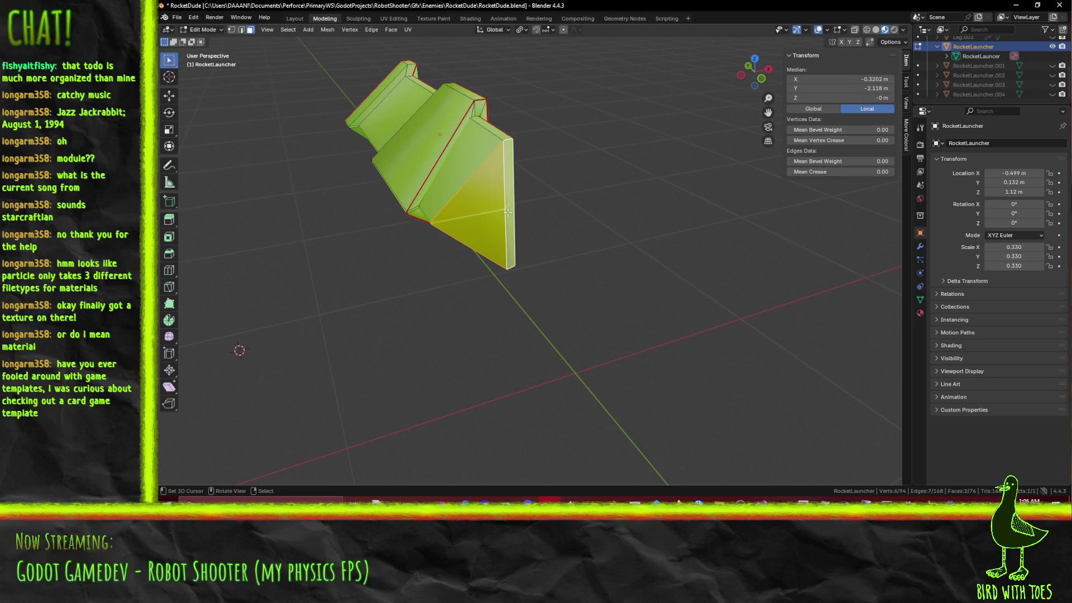
Step: Move the two cone faces 0.3 m forward along Y in top view
key(KP_7)
scroll(537, 327, down, 3)
key(g)
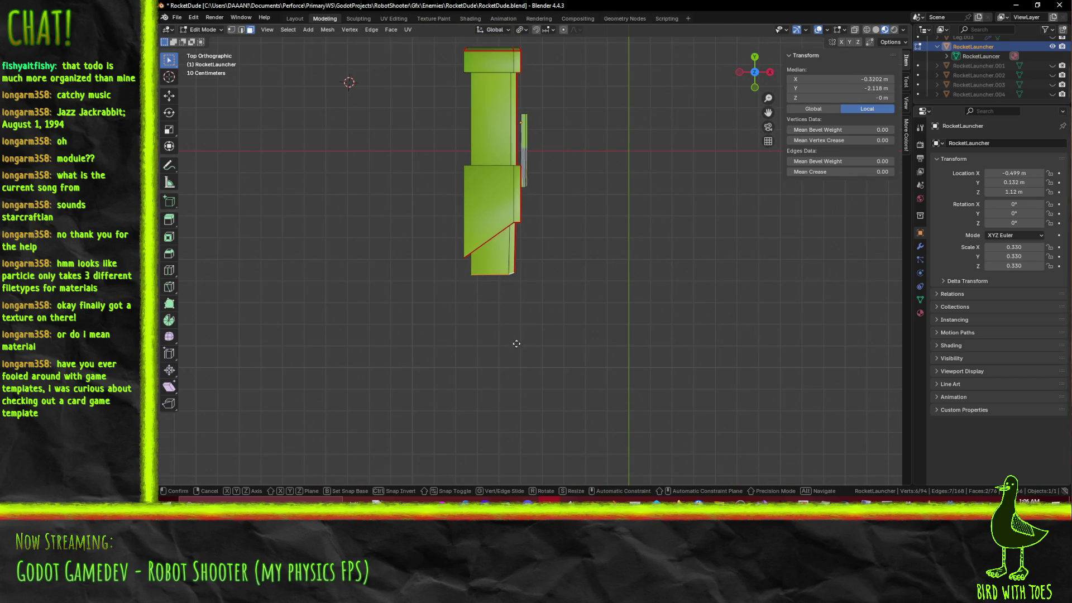
click(517, 280)
mouse_move(517, 281)
middle_down()
mouse_move(538, 306)
mouse_move(525, 231)
mouse_move(522, 262)
middle_up()
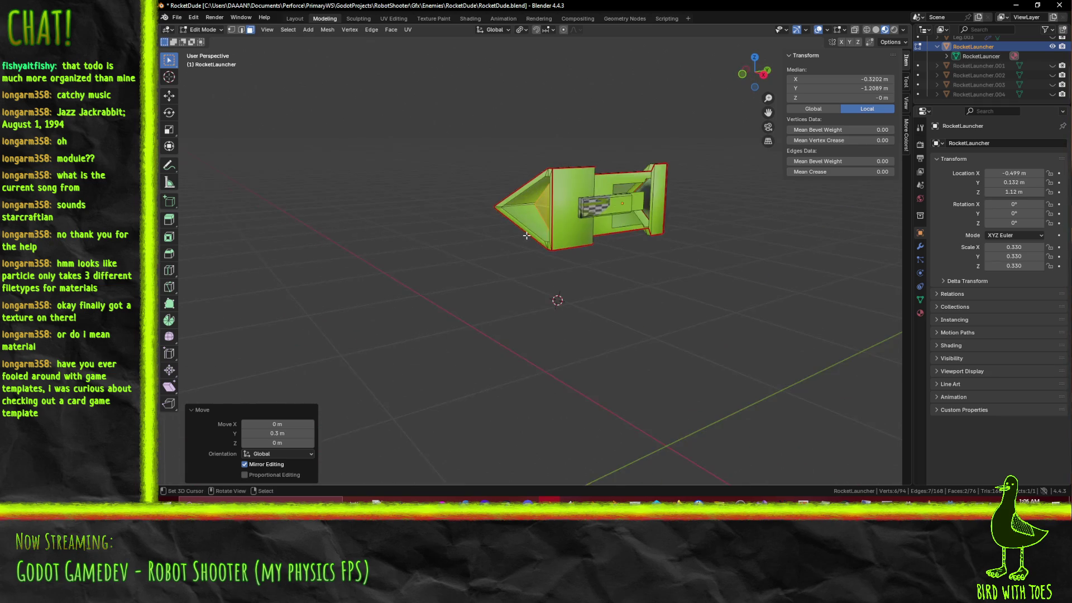
scroll(519, 312, up, 5)
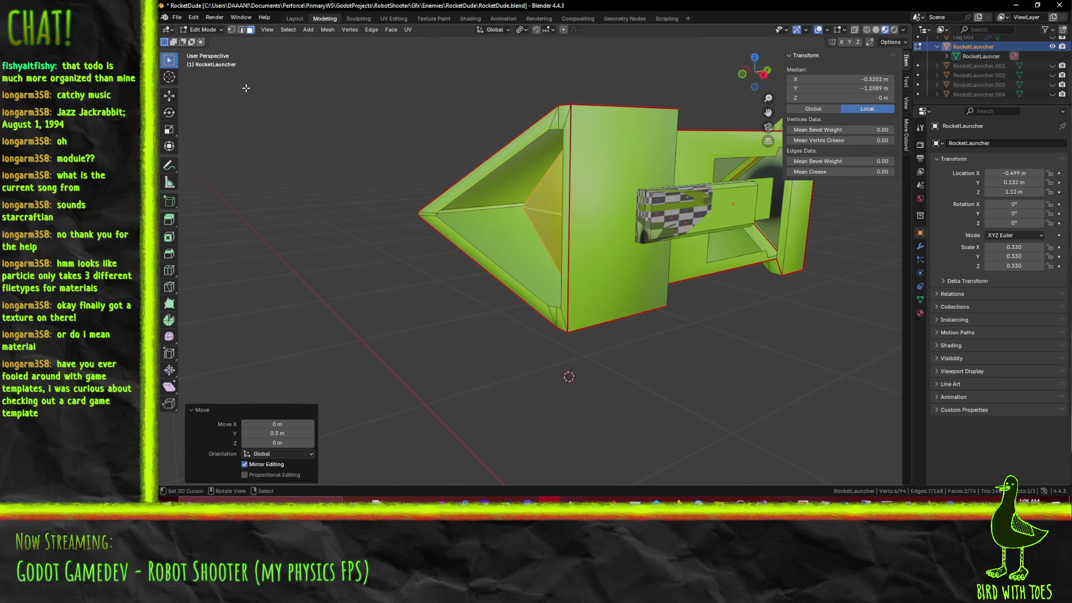
Step: In edge select mode, select the nose cone's ring edges, vertical and horizontal
click(241, 29)
click(471, 254)
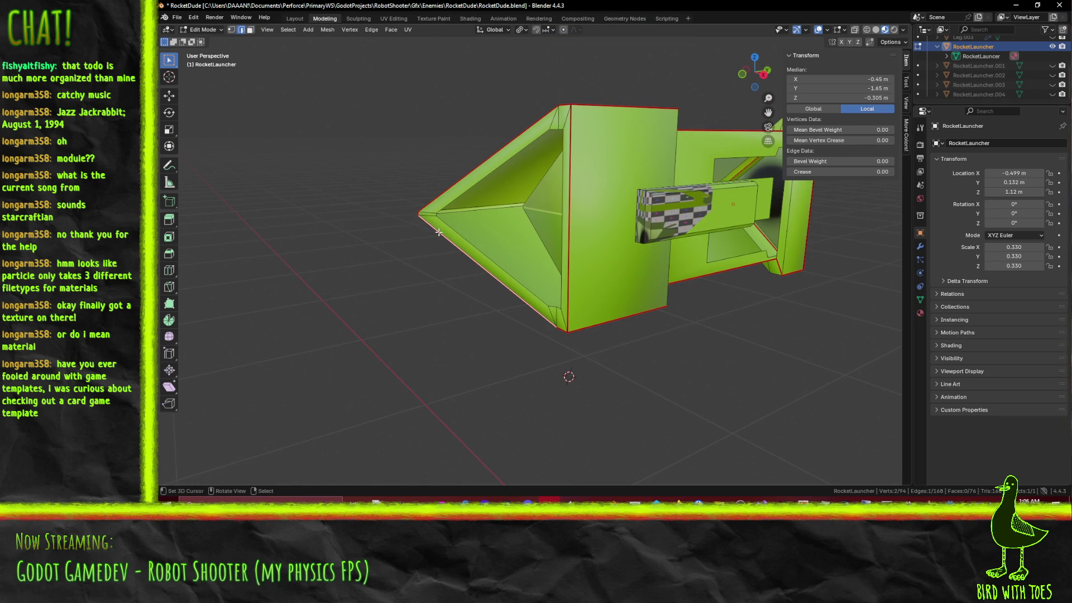
scroll(502, 285, up, 2)
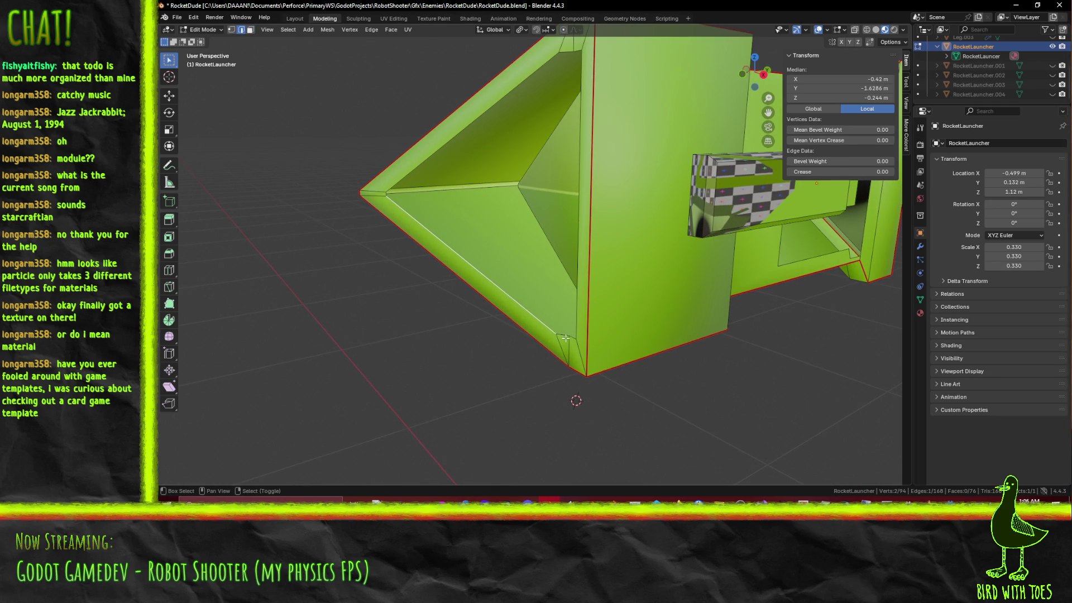
shift+click(580, 316)
shift+click(392, 191)
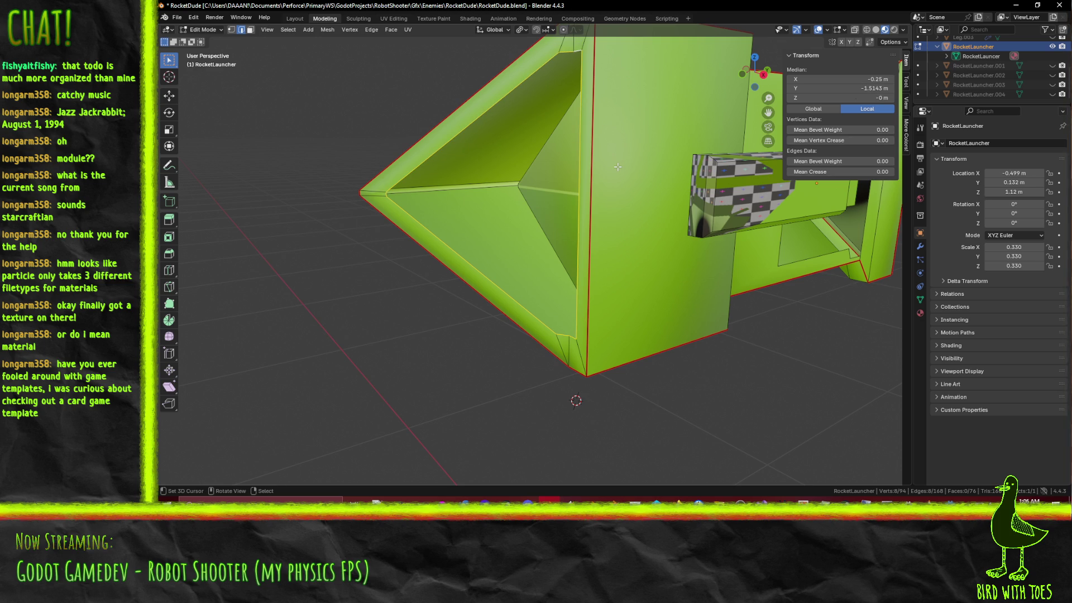
key(KP_3)
Step: In see-through wireframe, extrude the cone-ring edges 0.13 m deeper
key(z)
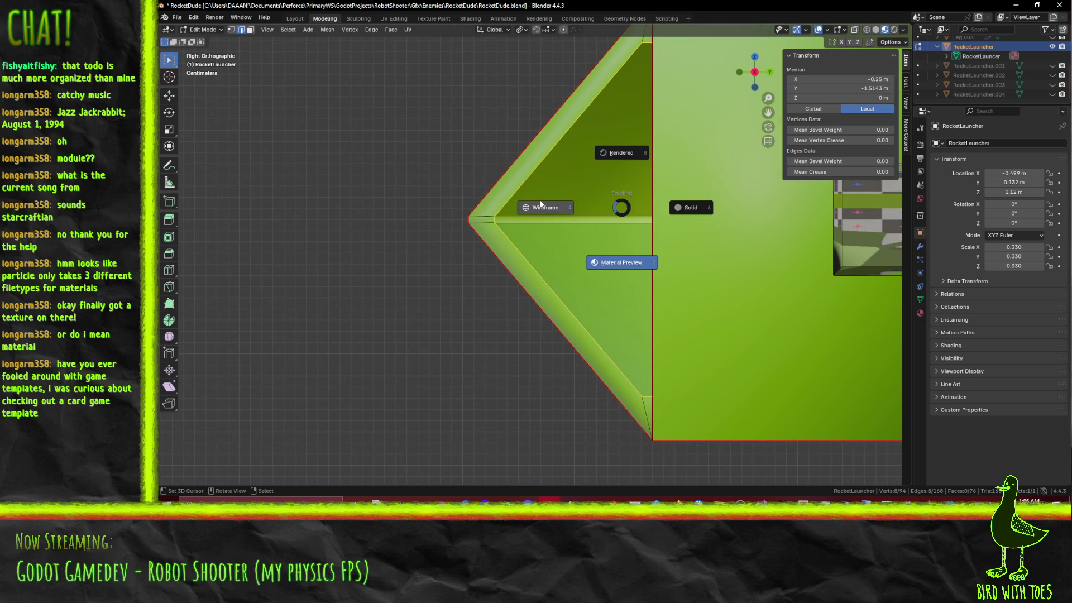
click(600, 258)
scroll(629, 291, down, 3)
key(e)
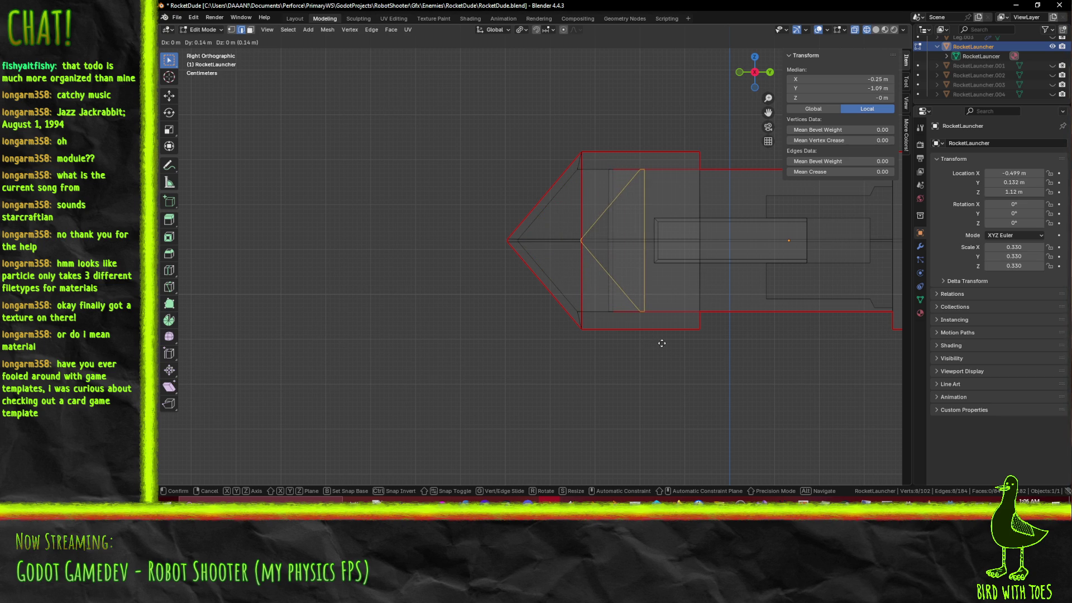
click(659, 344)
Step: Select the horizontal edge inside the nose and move it to a new position
scroll(607, 277, up, 3)
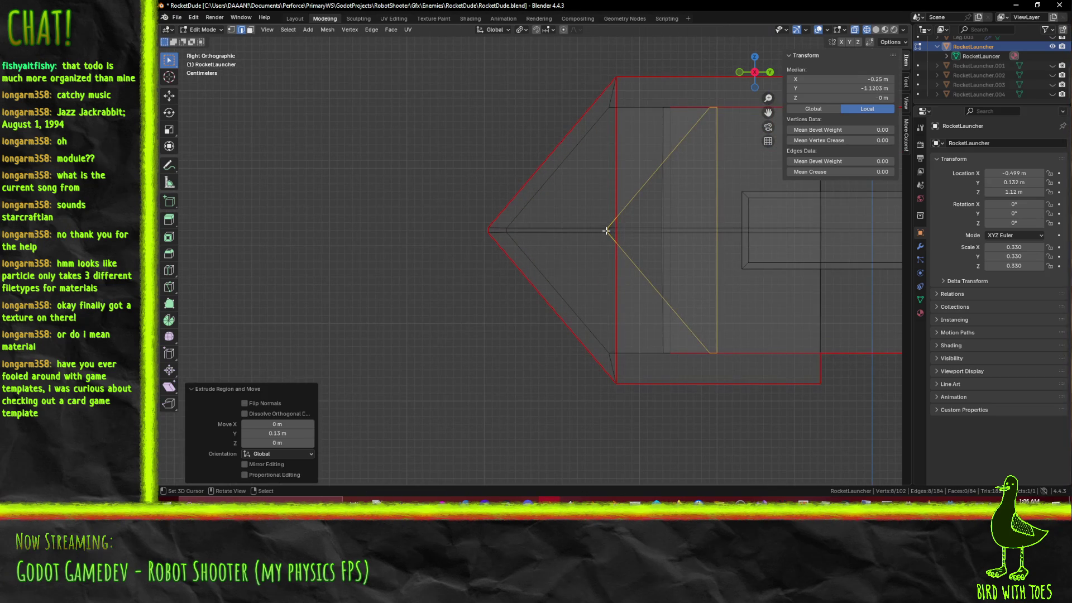
click(606, 231)
key(g)
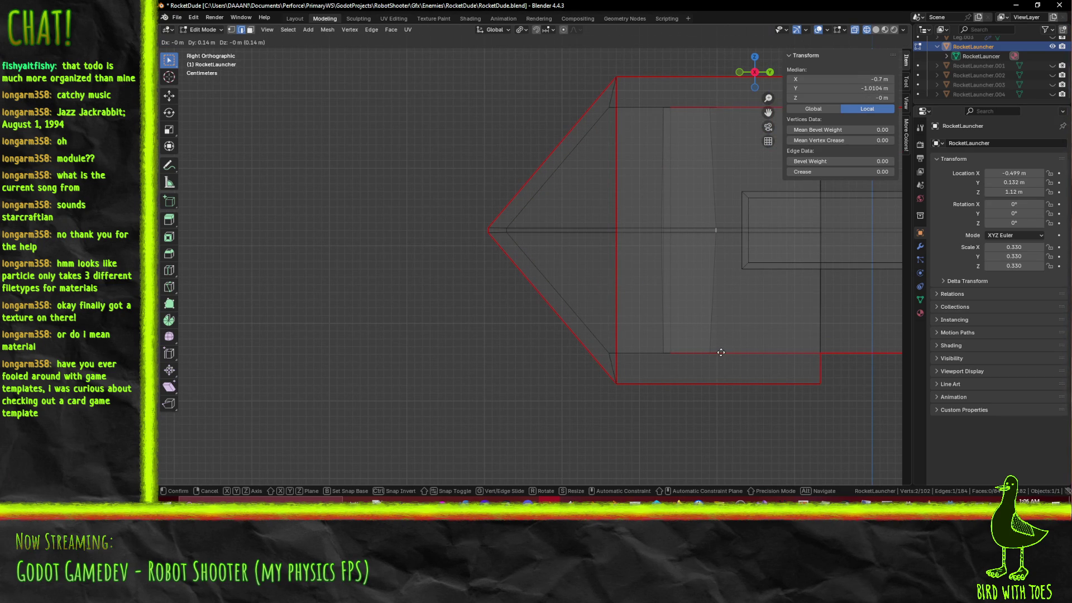
click(715, 351)
scroll(588, 299, up, 3)
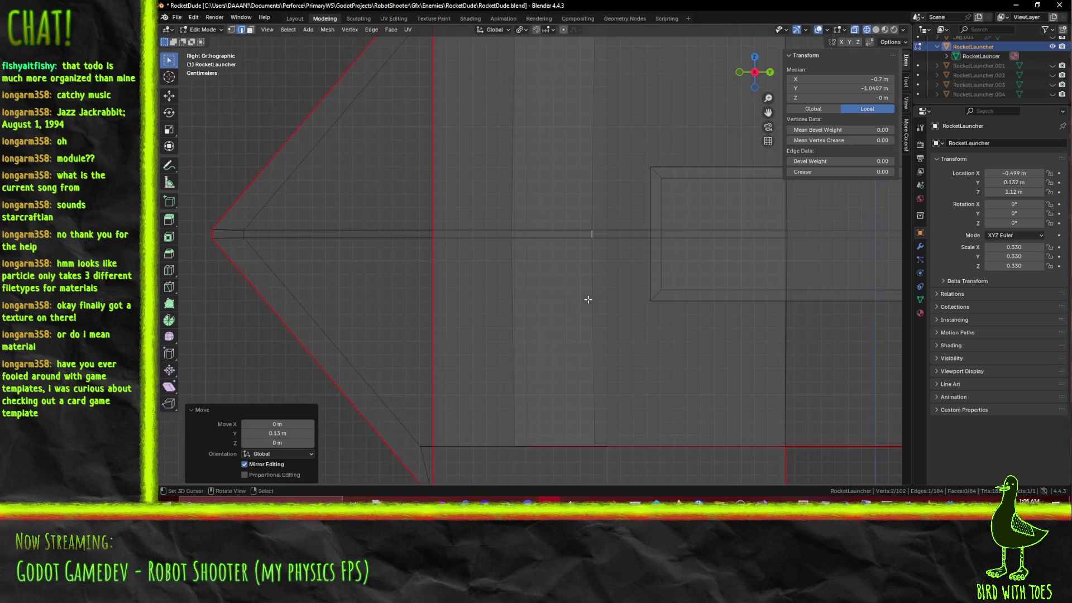
scroll(580, 291, down, 5)
Step: Switch to material preview shading and clear the selection
mouse_move(472, 287)
middle_down()
mouse_move(569, 299)
mouse_move(519, 301)
mouse_move(479, 277)
mouse_move(391, 312)
mouse_move(406, 256)
mouse_move(396, 278)
mouse_move(500, 286)
mouse_move(500, 317)
middle_up()
key(z)
click(561, 355)
key(alt+a)
mouse_move(508, 281)
middle_down()
mouse_move(503, 268)
mouse_move(519, 293)
mouse_move(734, 304)
mouse_move(683, 314)
mouse_move(775, 347)
mouse_move(609, 320)
mouse_move(560, 288)
middle_up()
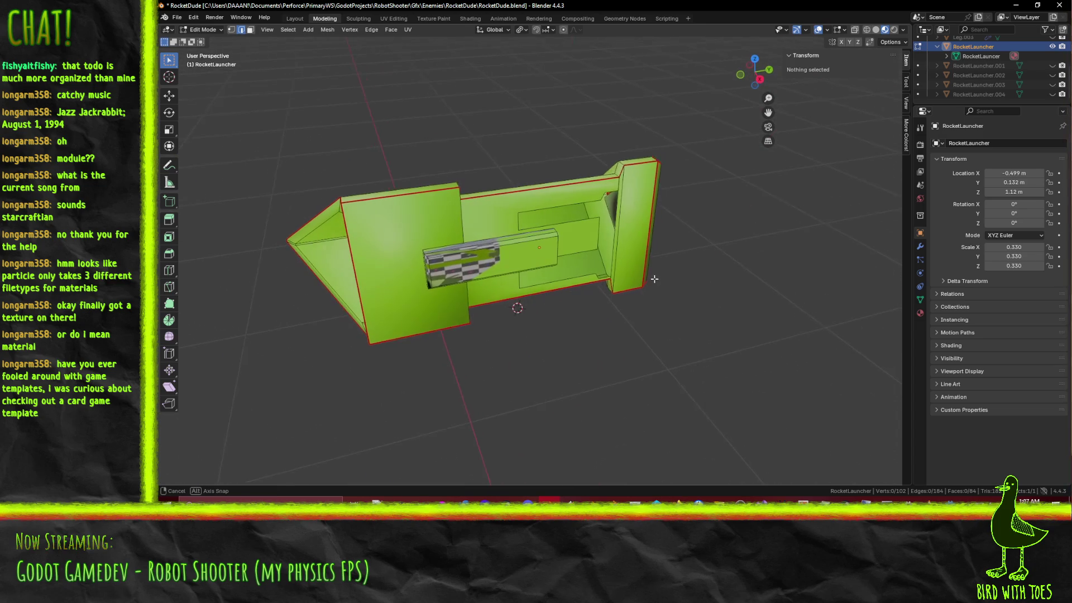
Step: Select the connector slot's edge loops on the launcher's side, then view from the front
scroll(595, 294, up, 3)
mouse_move(595, 294)
middle_down()
mouse_move(569, 312)
mouse_move(598, 277)
mouse_move(614, 293)
mouse_move(583, 314)
mouse_move(599, 322)
mouse_move(458, 281)
mouse_move(539, 291)
middle_up()
scroll(540, 290, down, 3)
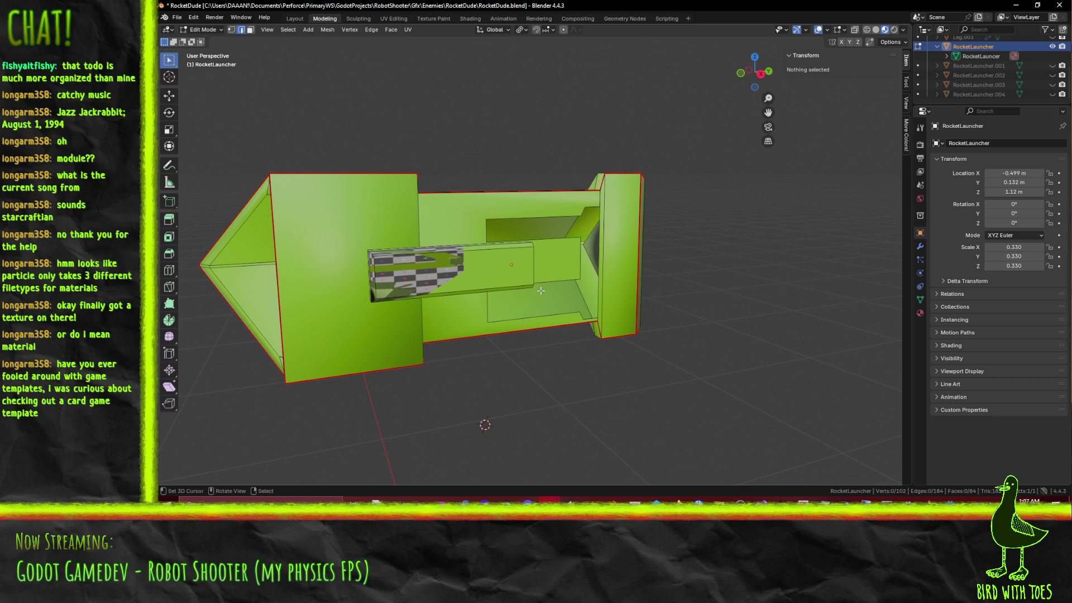
mouse_move(505, 288)
middle_down()
mouse_move(531, 297)
mouse_move(550, 284)
mouse_move(522, 292)
middle_up()
scroll(520, 294, up, 5)
scroll(520, 294, down, 2)
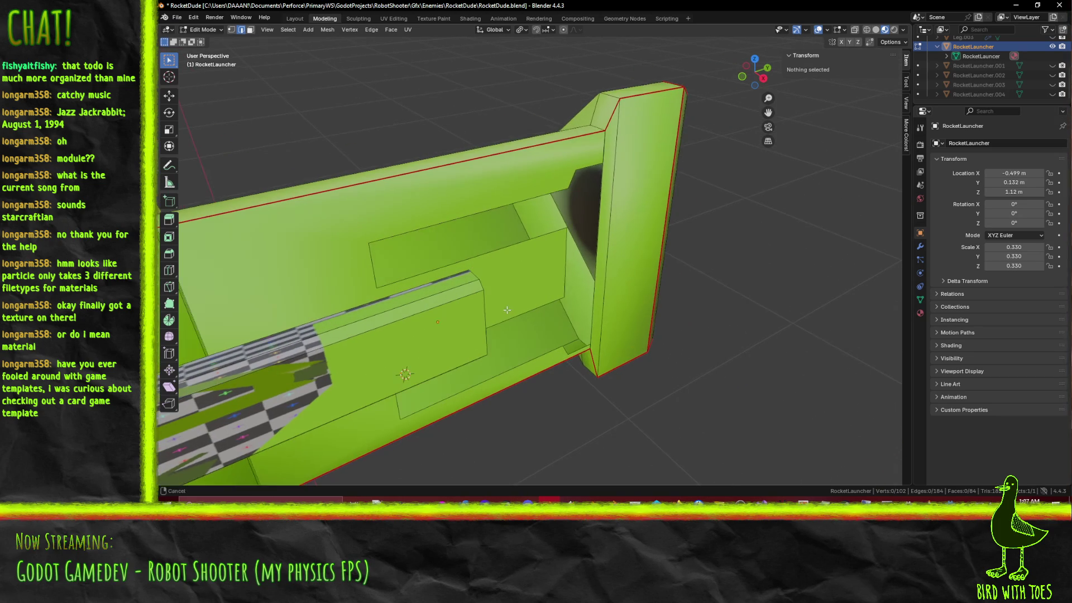
click(424, 269)
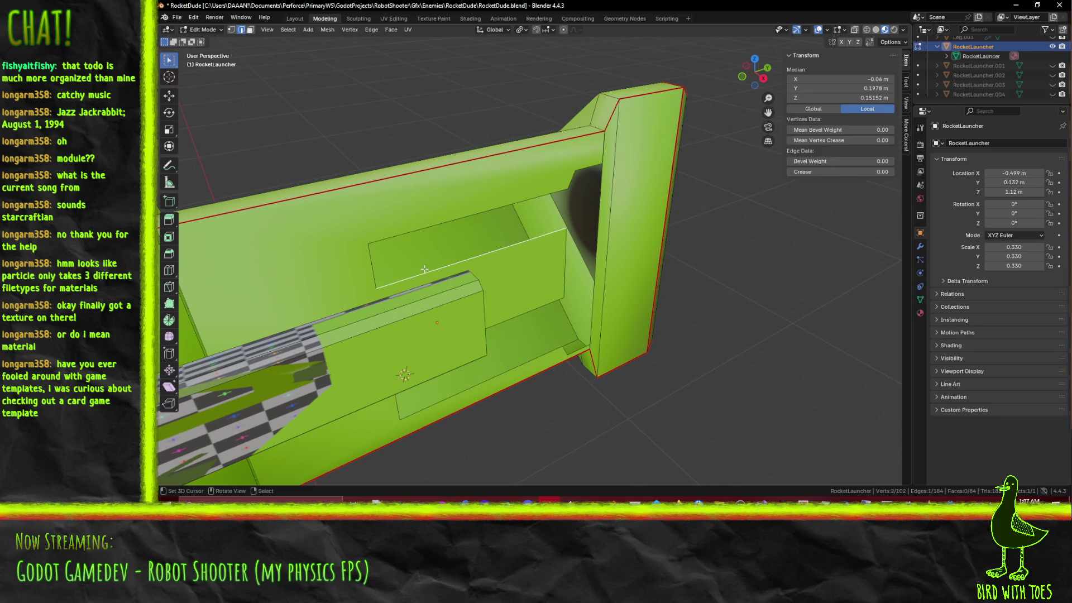
middle_drag(509, 385, 512, 320)
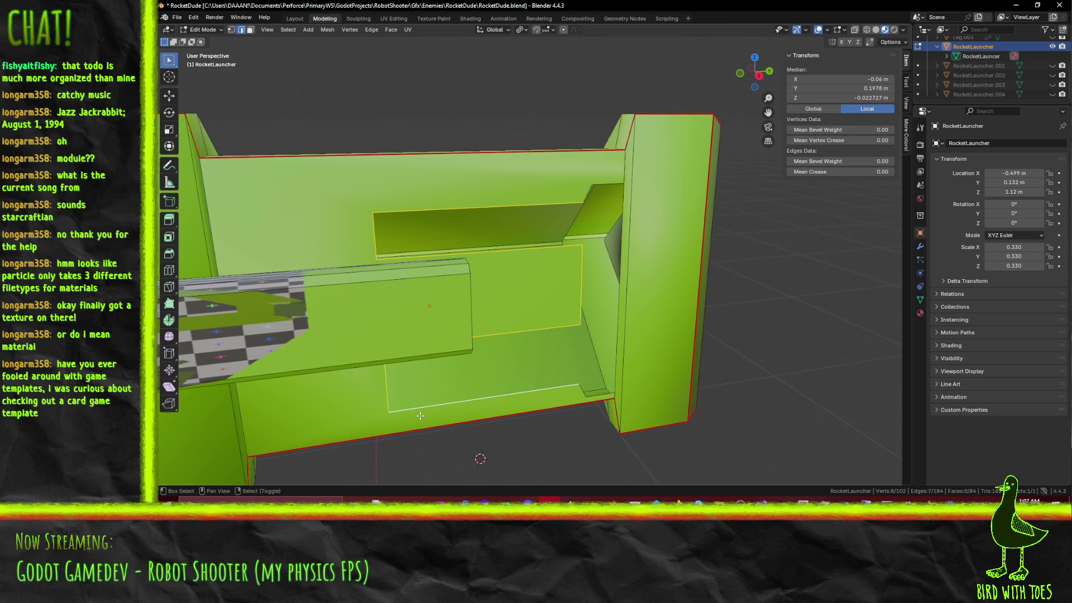
middle_drag(539, 408, 561, 211)
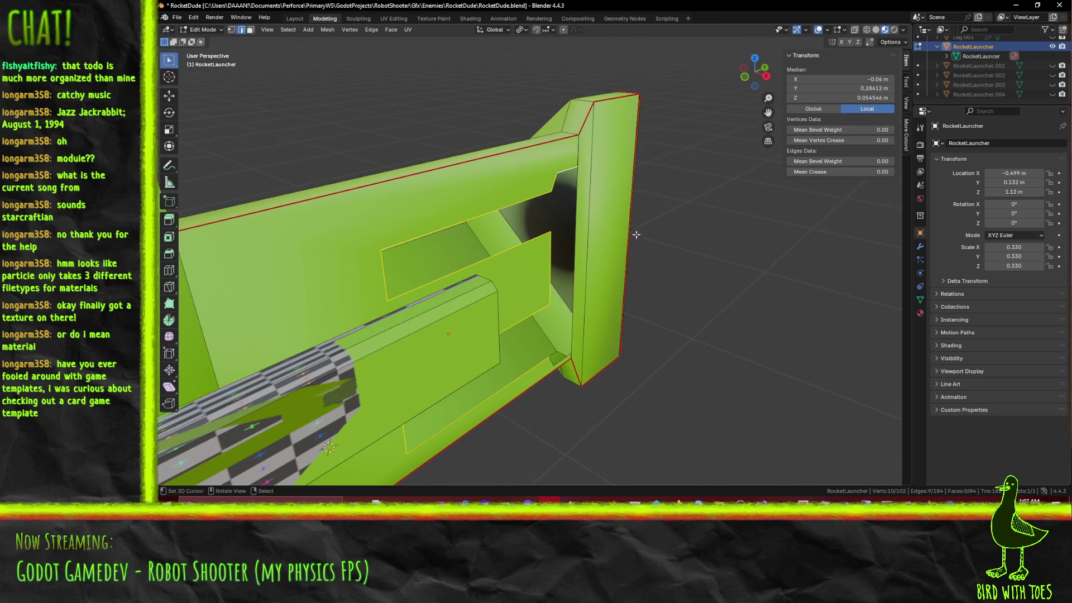
middle_drag(635, 234, 648, 245)
key(KP_1)
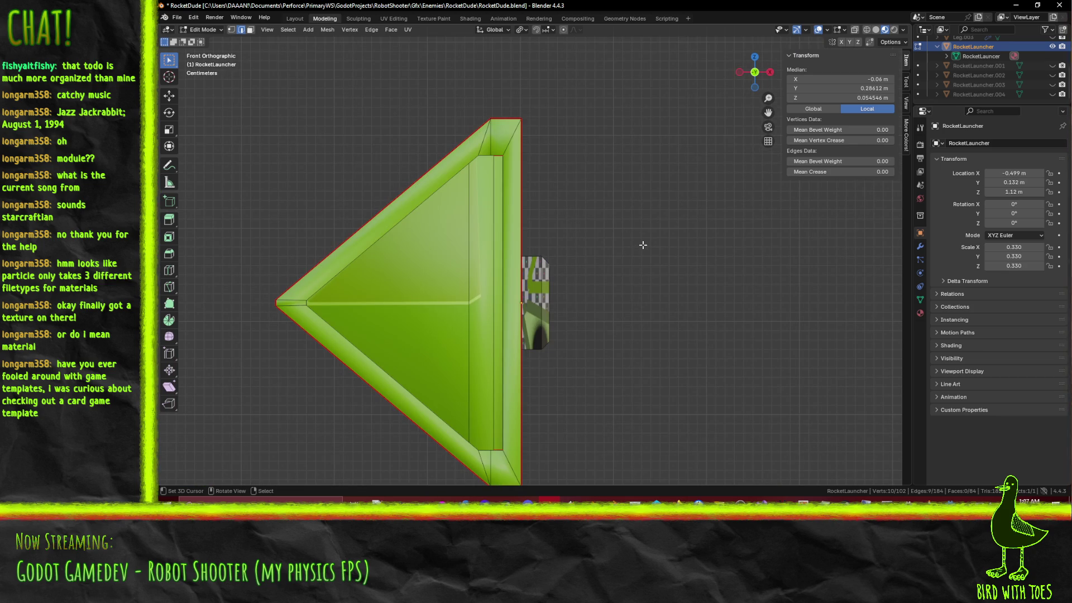
Step: Extrude the selected connector edges 0.04 m along X in wireframe
click(561, 256)
key(g)
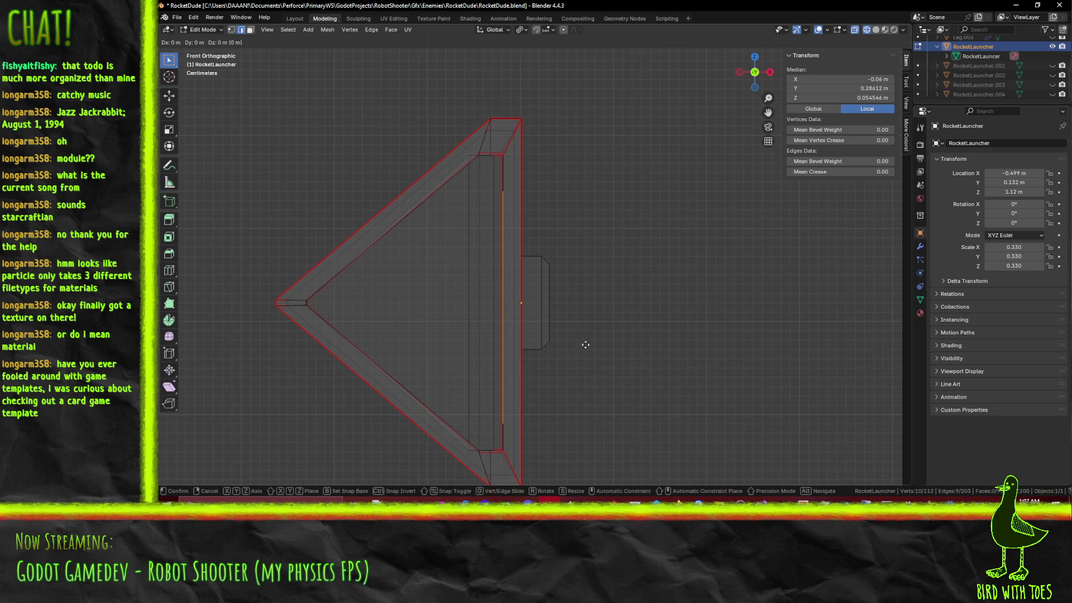
click(621, 345)
middle_drag(621, 344, 571, 352)
Step: Check the extrusion in material preview, undo it, and split faces along the selected edges instead
key(z)
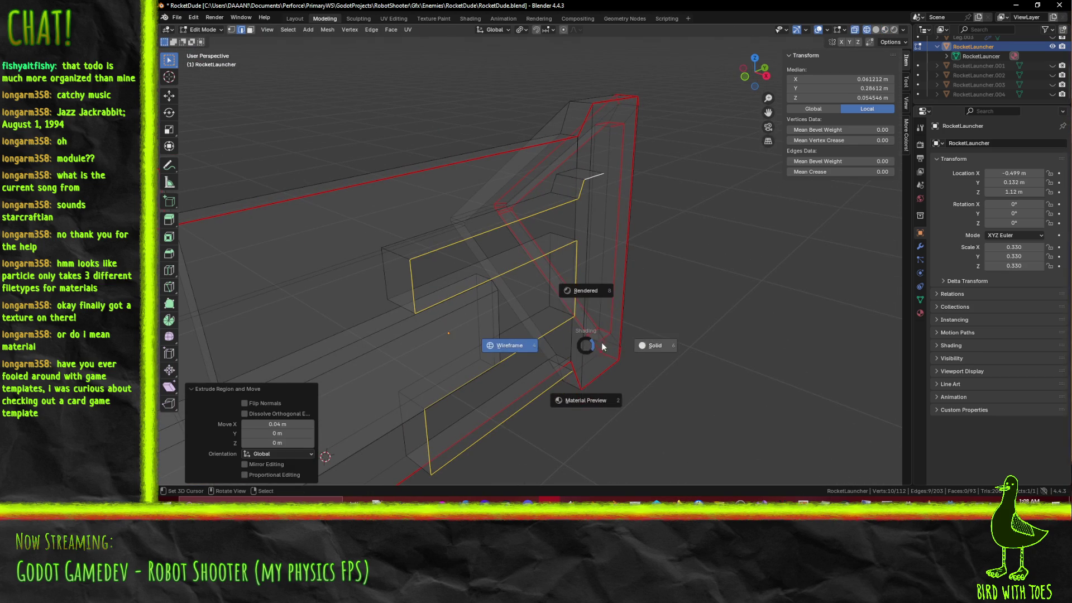
click(601, 387)
mouse_move(631, 379)
middle_down()
mouse_move(506, 304)
mouse_move(491, 280)
mouse_move(563, 255)
middle_up()
key(ctrl+z)
key(F3)
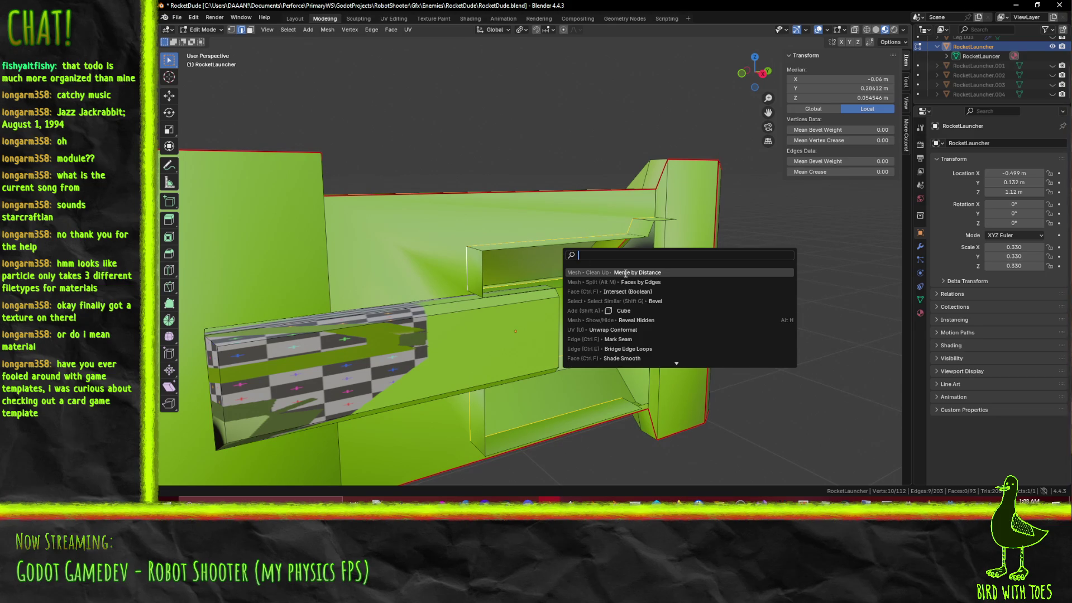
click(641, 282)
mouse_move(648, 319)
middle_down()
mouse_move(679, 342)
mouse_move(680, 325)
mouse_move(648, 321)
mouse_move(669, 336)
middle_up()
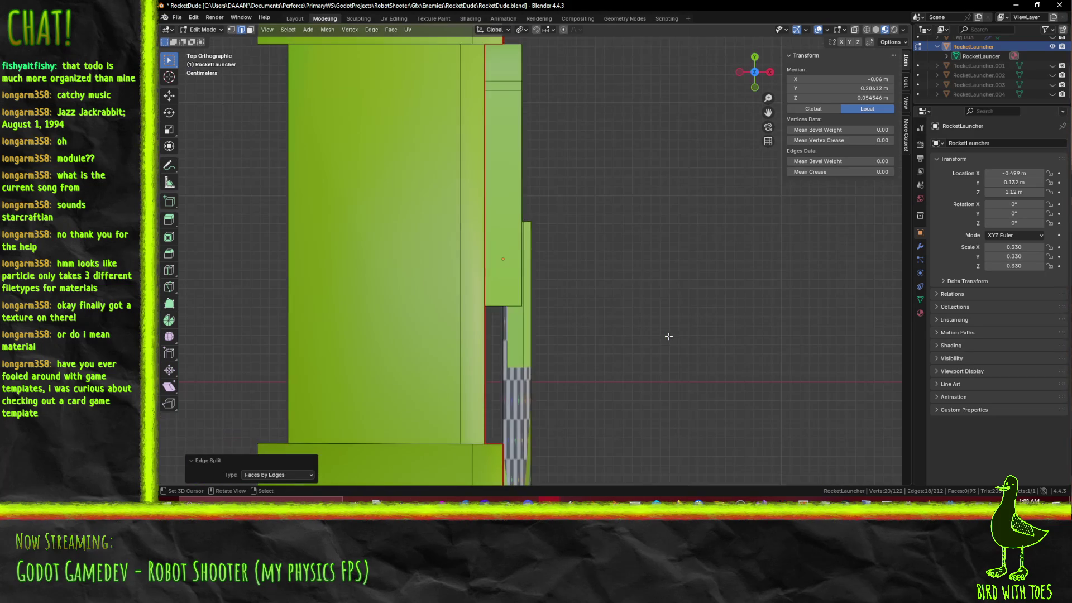
Step: Select an edge of the split connector, compare shading modes, then clear the selection
click(540, 332)
middle_drag(555, 332, 481, 255)
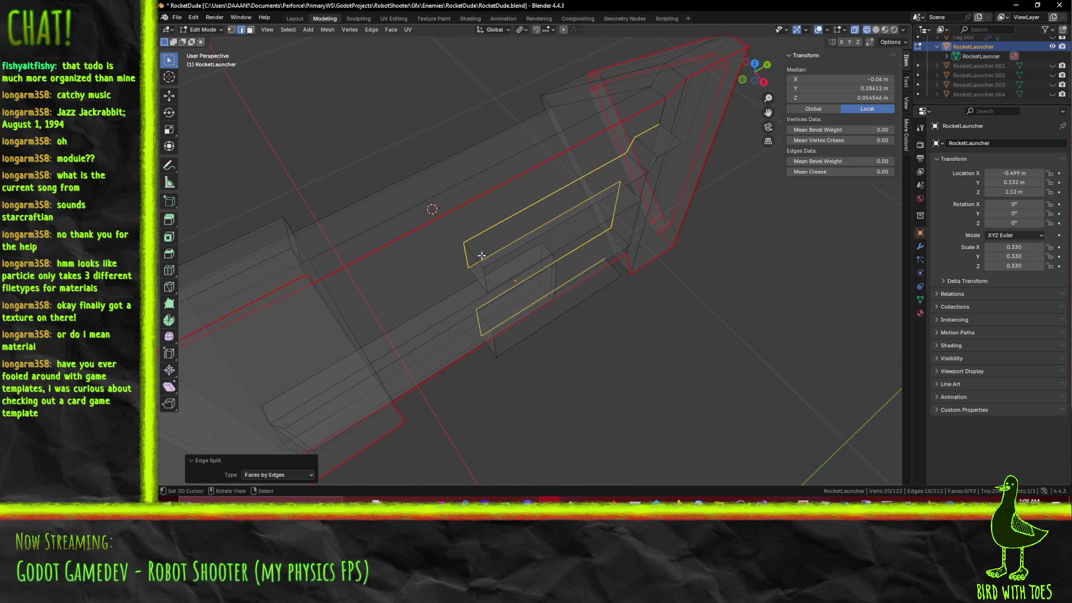
click(506, 234)
mouse_move(479, 258)
middle_down()
mouse_move(499, 261)
mouse_move(540, 226)
middle_up()
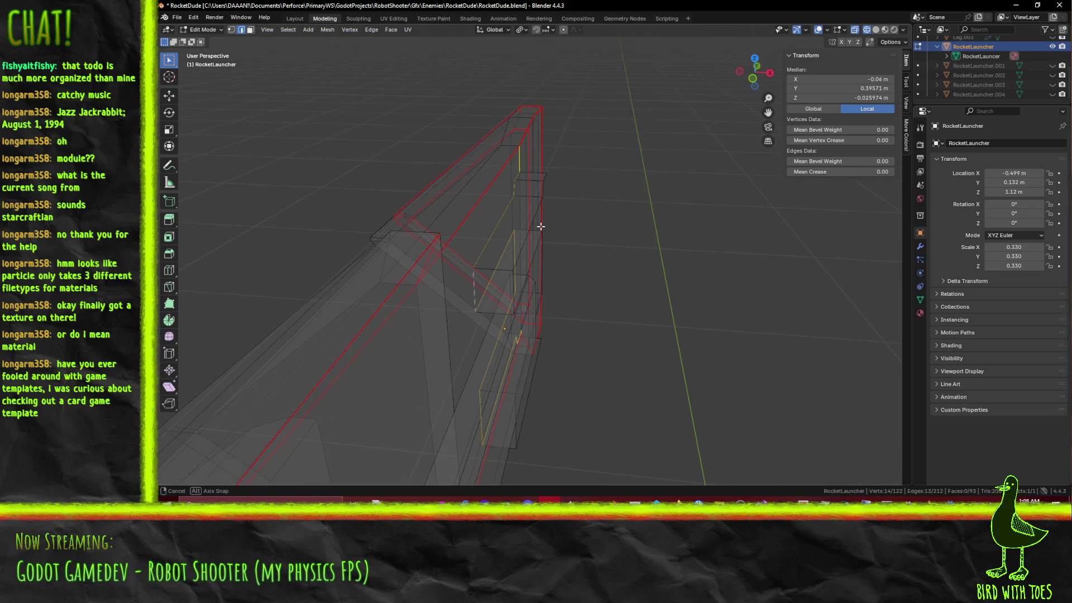
click(570, 279)
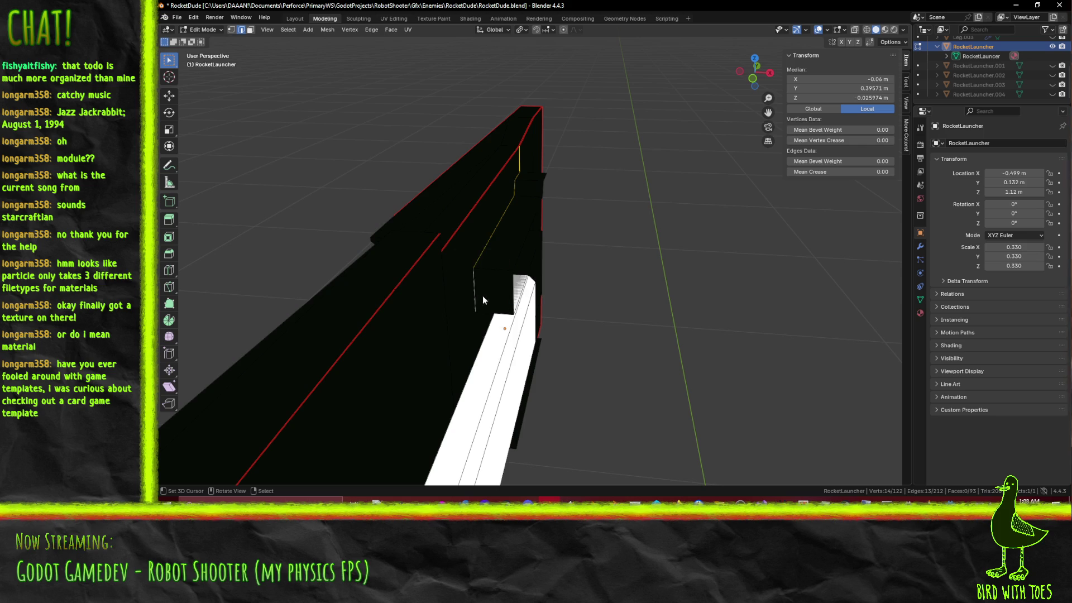
click(481, 346)
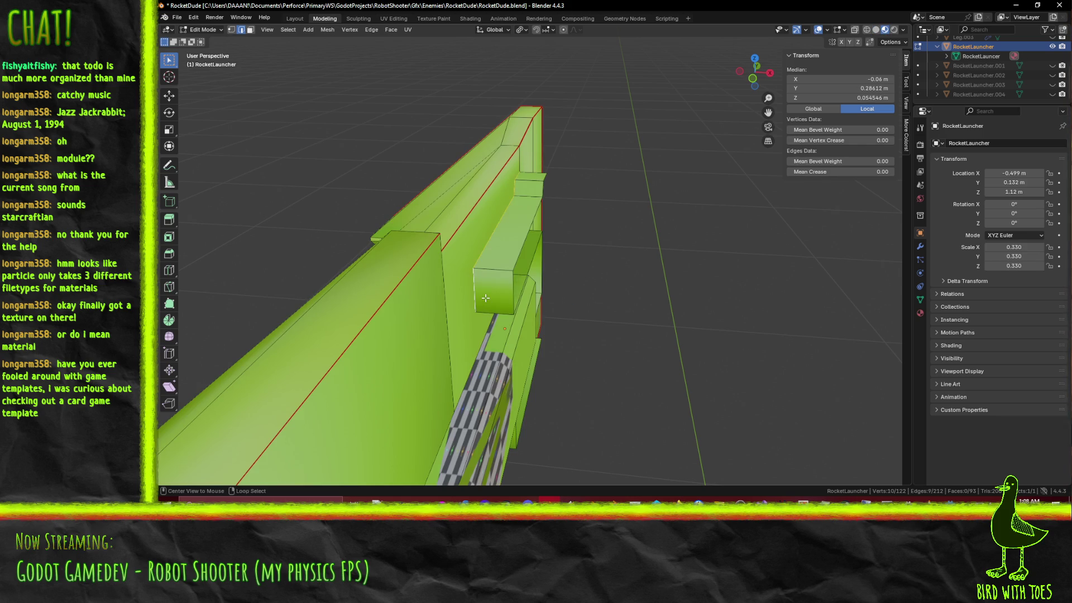
key(KP_7)
key(z)
click(478, 300)
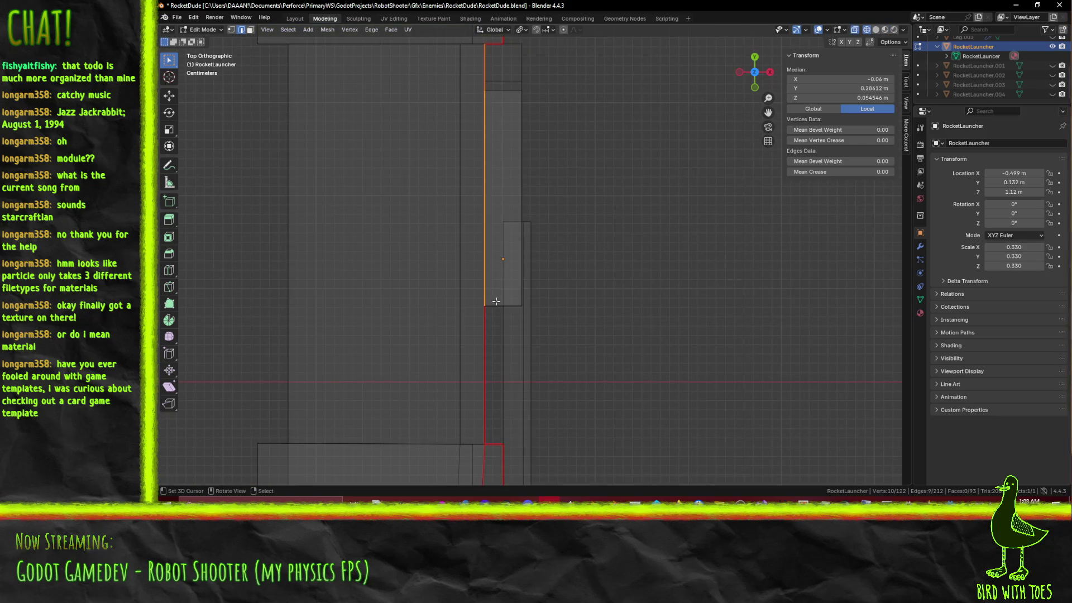
click(502, 302)
mouse_move(554, 307)
middle_down()
mouse_move(458, 287)
mouse_move(469, 280)
middle_up()
Step: In material preview, select the edge loop around the nose's inner frame
key(z)
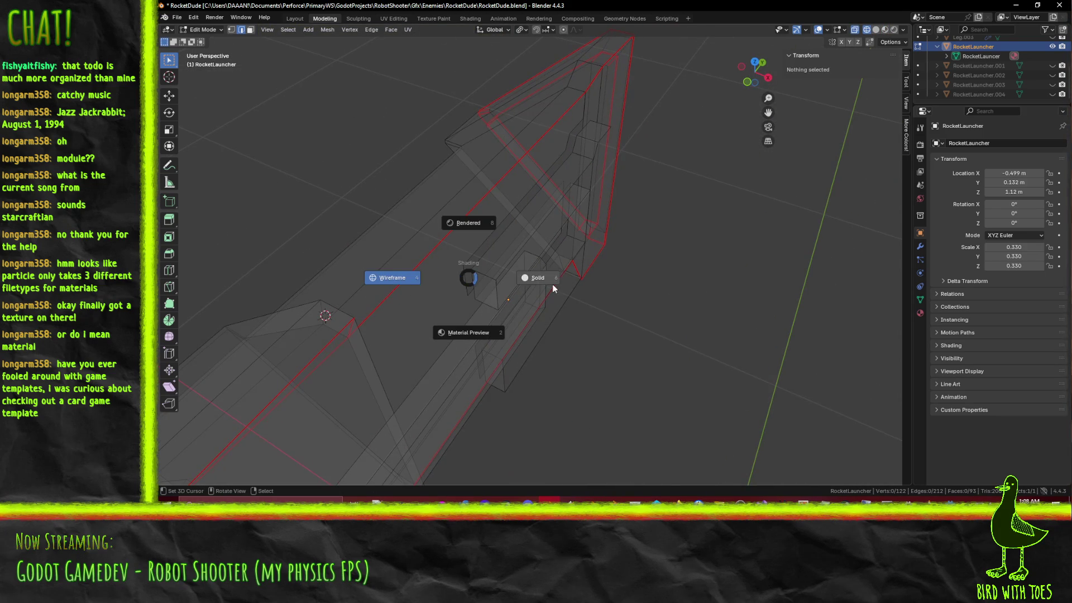
click(551, 287)
click(476, 353)
mouse_move(476, 353)
middle_down()
mouse_move(427, 259)
mouse_move(449, 264)
middle_up()
alt+click(462, 264)
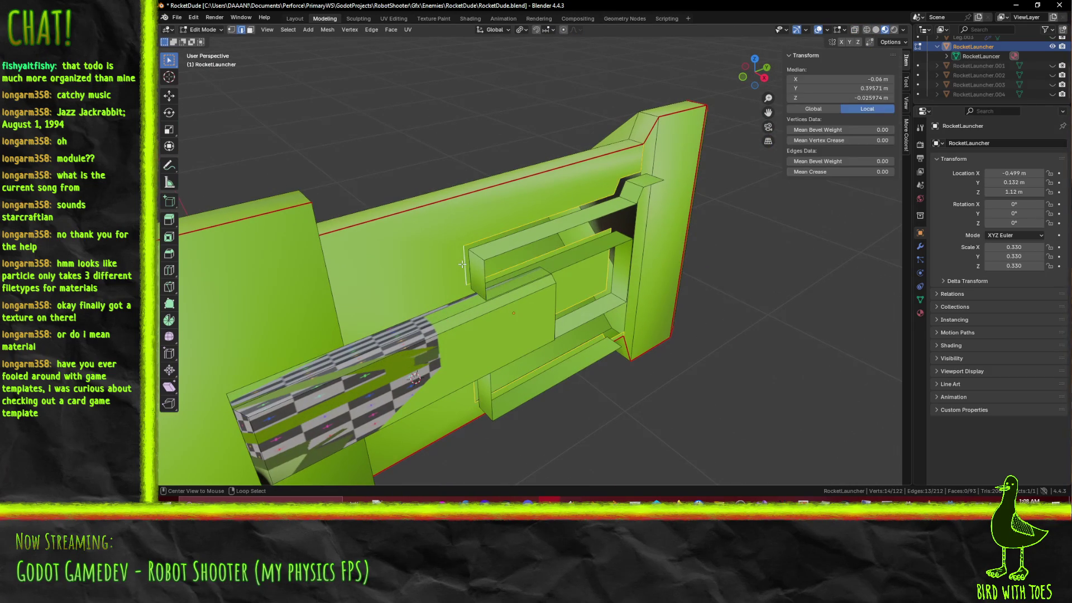
shift+middle_drag(547, 278, 592, 195)
middle_drag(575, 310, 567, 221)
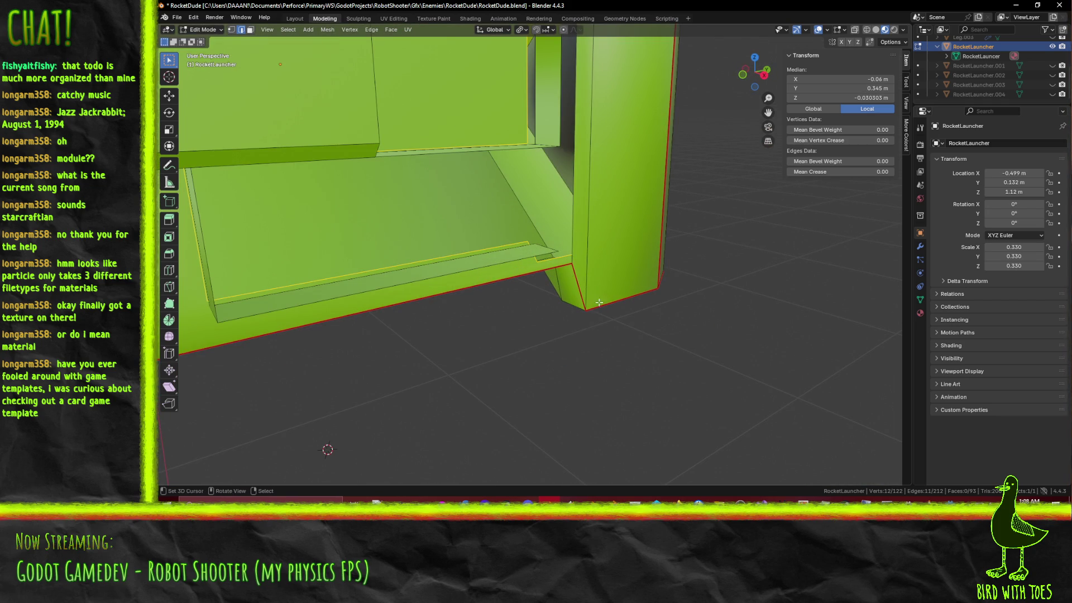
Step: Dissolve the selected inner-frame loop's vertices and select the edge loop around the inset
key(ctrl+x)
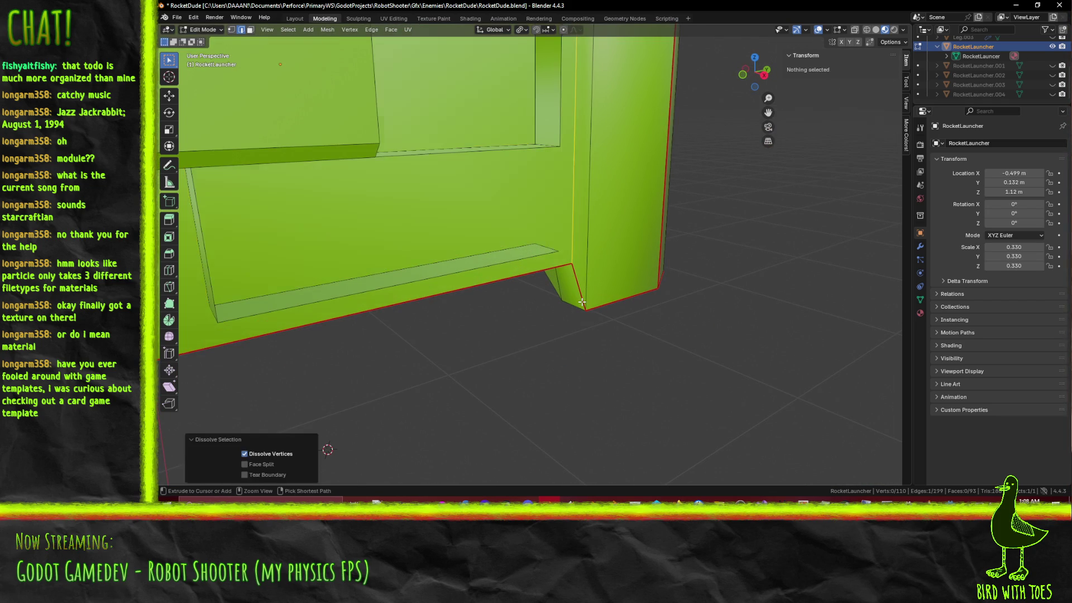
mouse_move(581, 302)
middle_down()
mouse_move(420, 249)
mouse_move(466, 300)
middle_up()
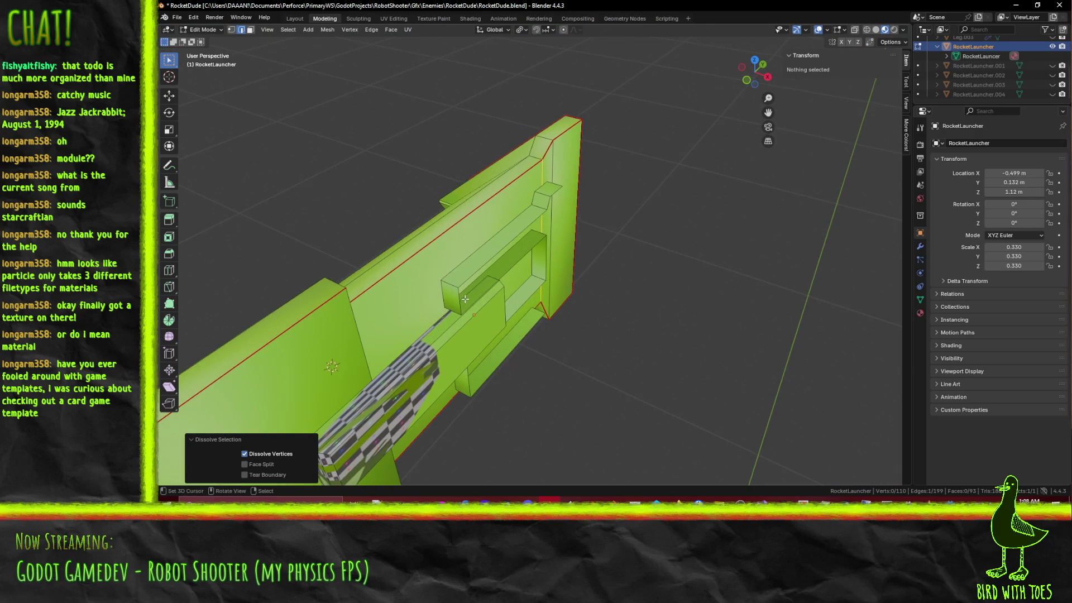
alt+click(444, 295)
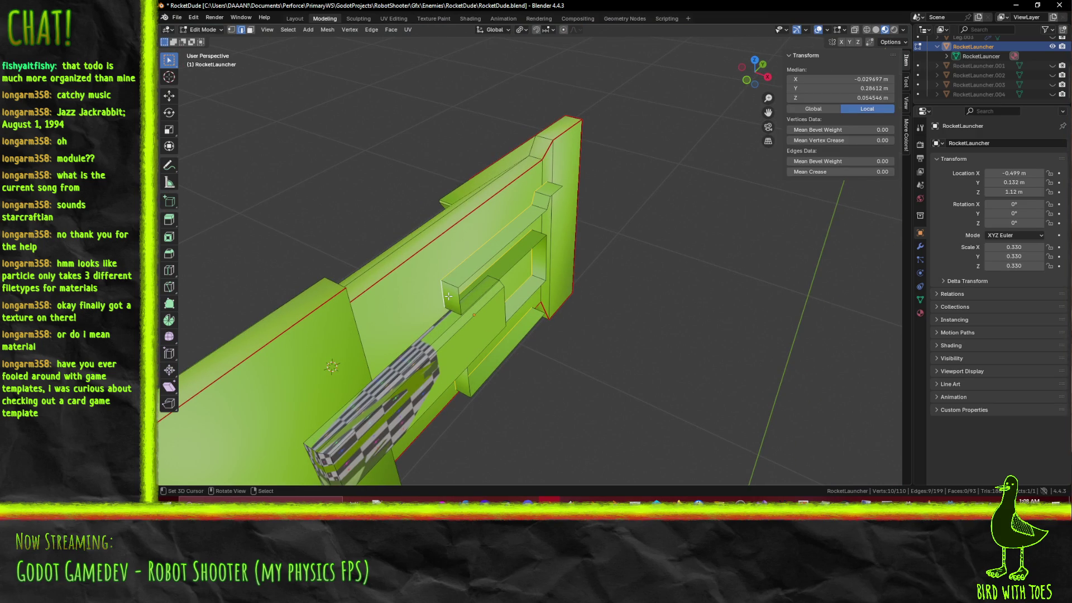
Step: Shift the inset loop slightly along X in top view, then undo back to the earlier mesh
key(KP_7)
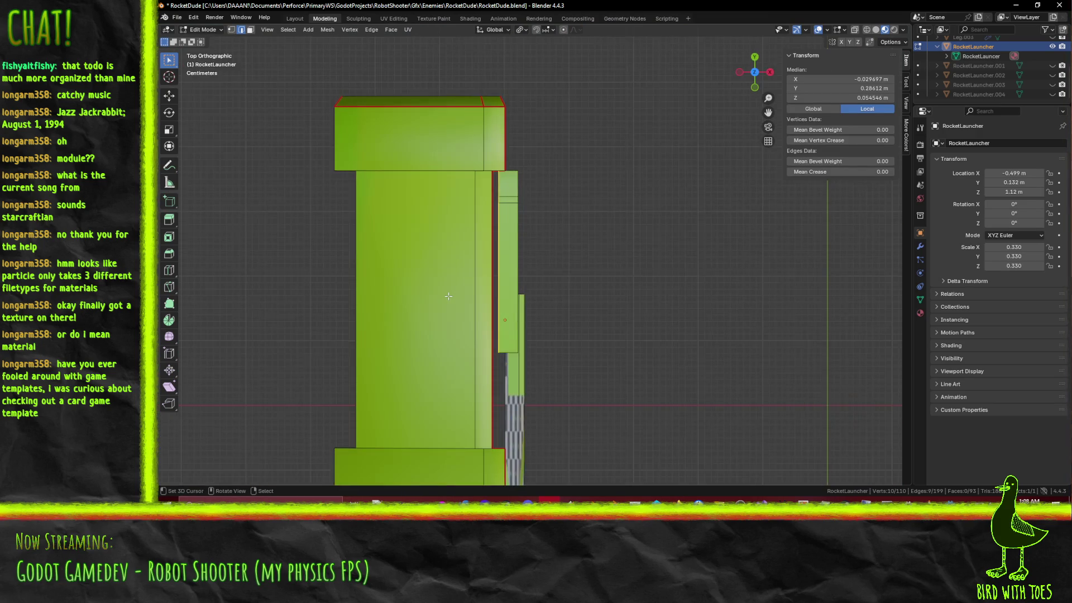
key(g)
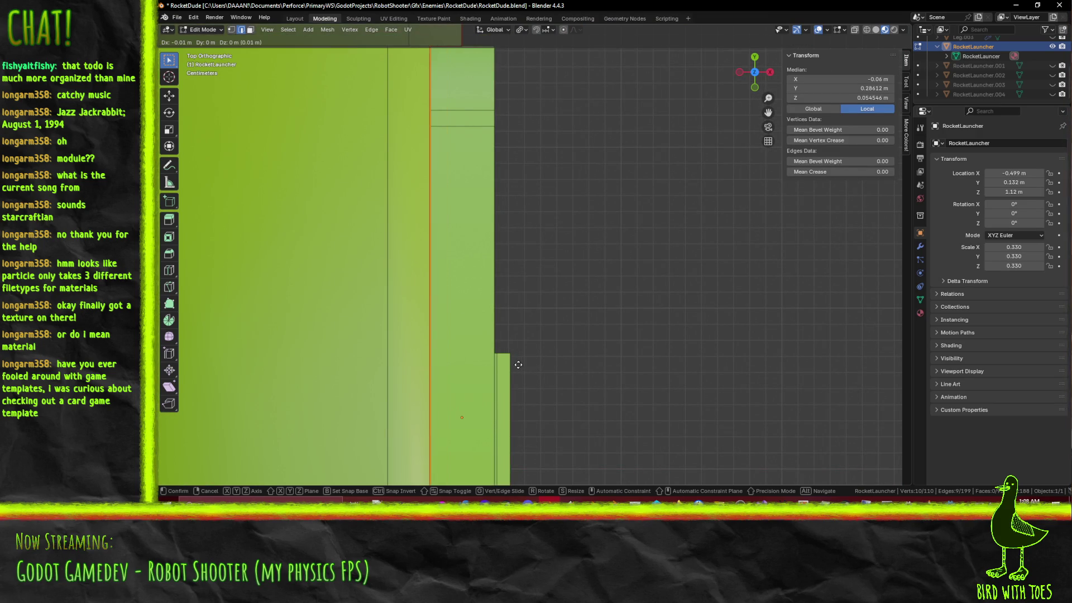
click(517, 365)
mouse_move(517, 364)
middle_down()
mouse_move(459, 302)
mouse_move(371, 329)
mouse_move(612, 308)
mouse_move(636, 230)
mouse_move(667, 224)
mouse_move(629, 258)
mouse_move(597, 261)
middle_up()
key(ctrl+z)
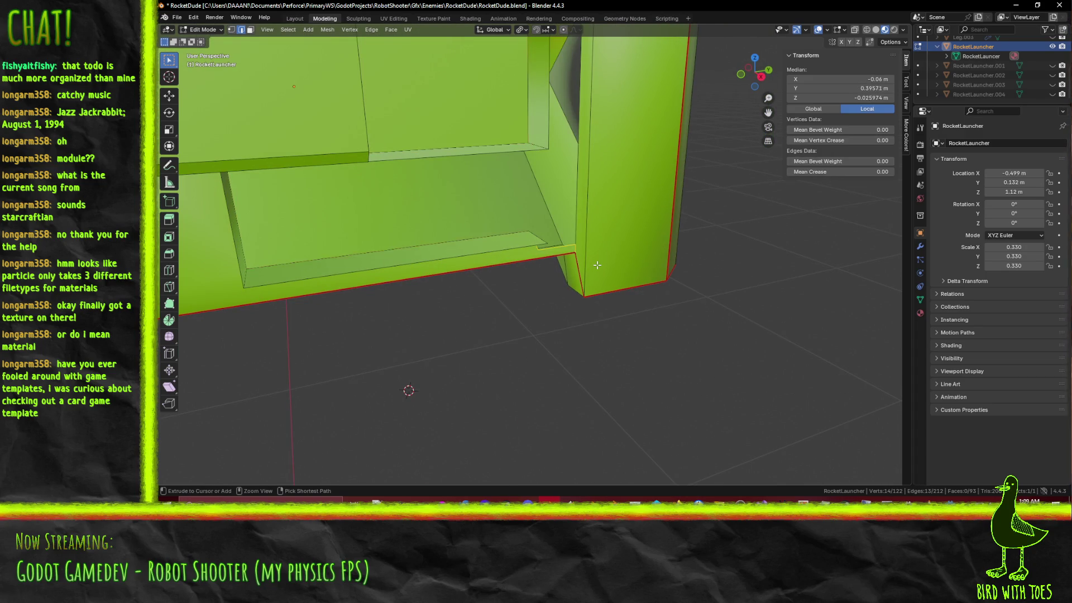
key(ctrl+z)
key(ctrl+z)
middle_drag(560, 253, 528, 246)
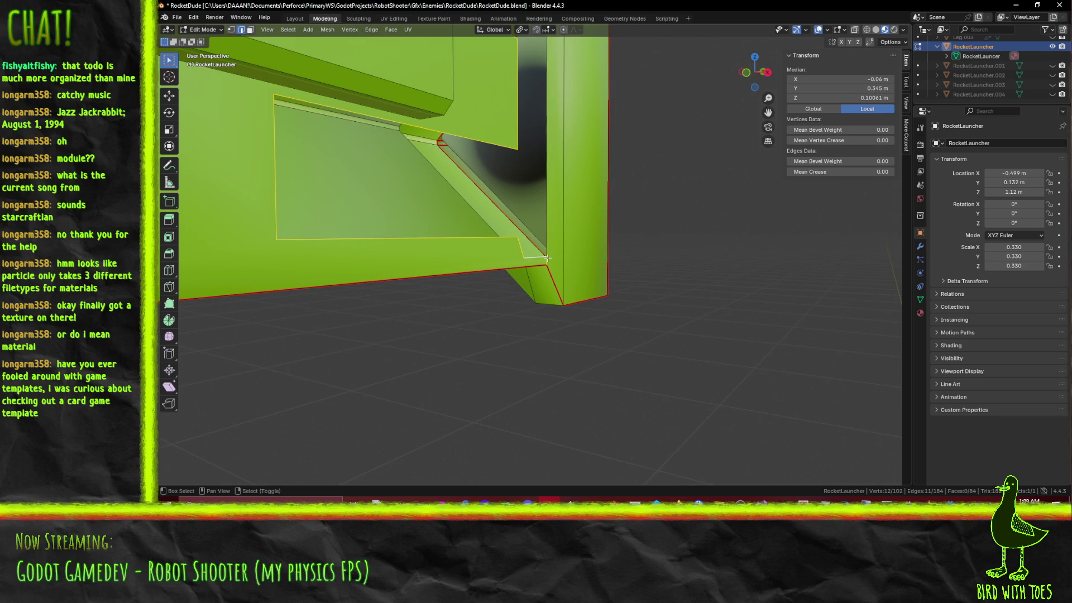
mouse_move(566, 231)
middle_down()
mouse_move(541, 261)
mouse_move(561, 209)
mouse_move(562, 227)
mouse_move(597, 265)
middle_up()
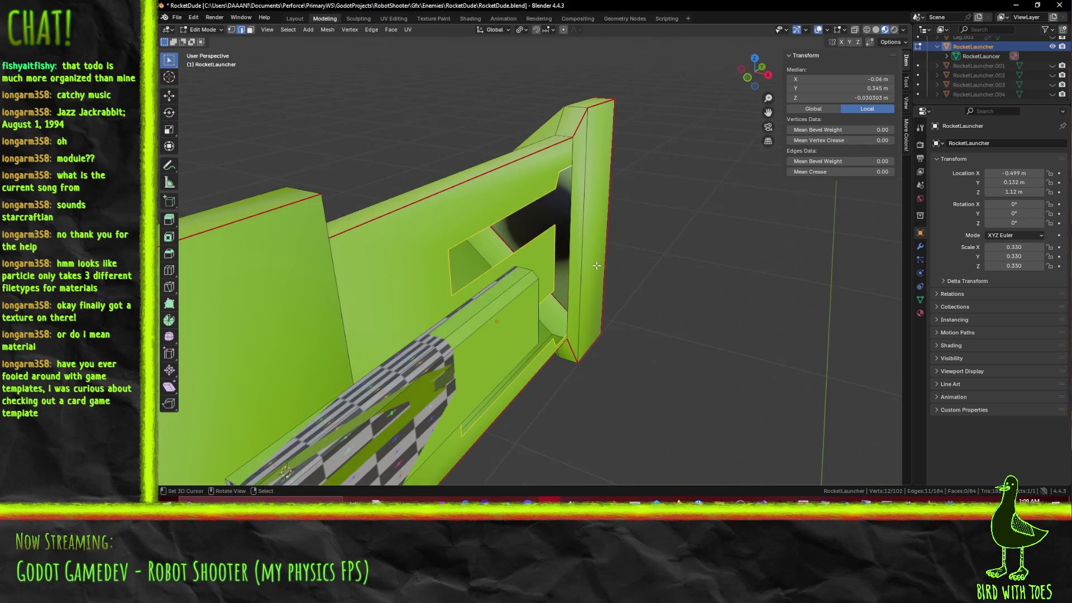
Step: Confirm the nose edge move in top view and deselect everything
key(KP_7)
shift+middle_drag(691, 260, 637, 195)
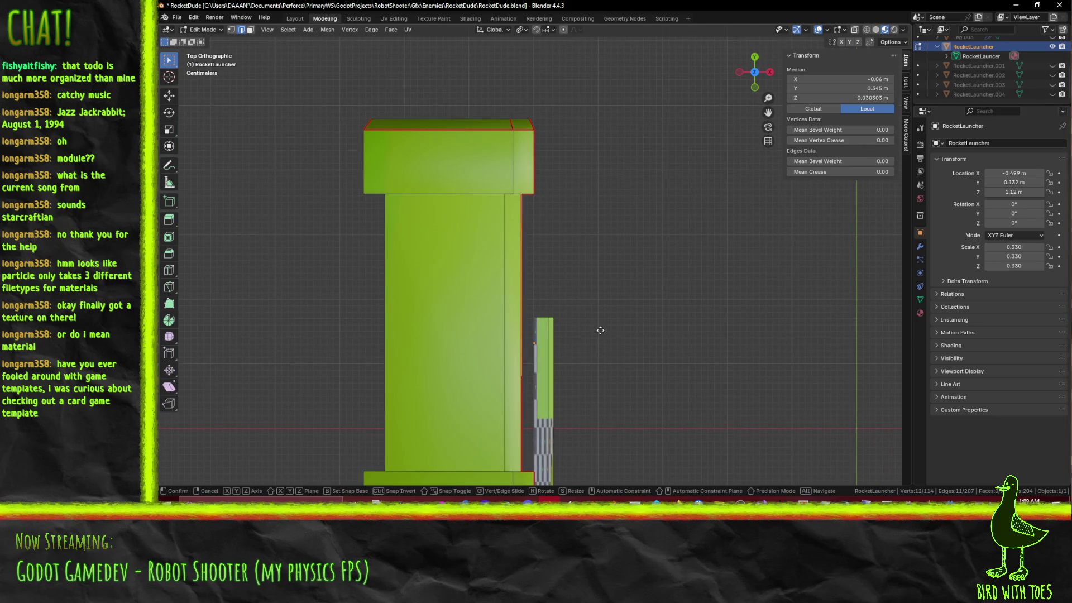
click(628, 328)
mouse_move(628, 328)
middle_down()
mouse_move(583, 283)
mouse_move(430, 225)
mouse_move(641, 288)
middle_up()
key(alt+a)
Step: Select the open edge loop in the nose frame and split the faces along it
alt+click(420, 223)
key(F3)
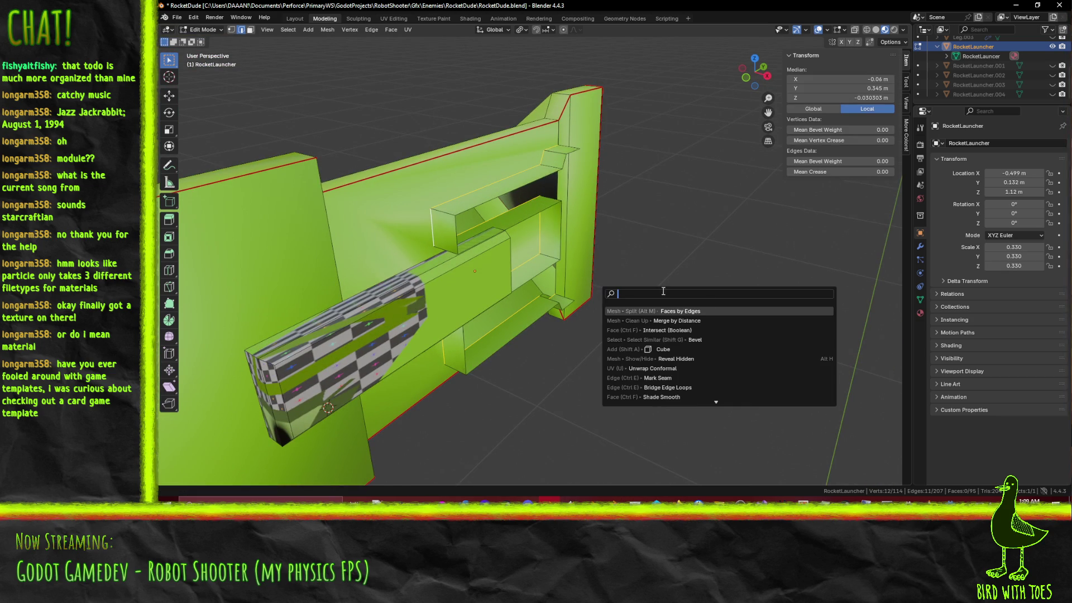
click(714, 311)
middle_drag(698, 304, 572, 276)
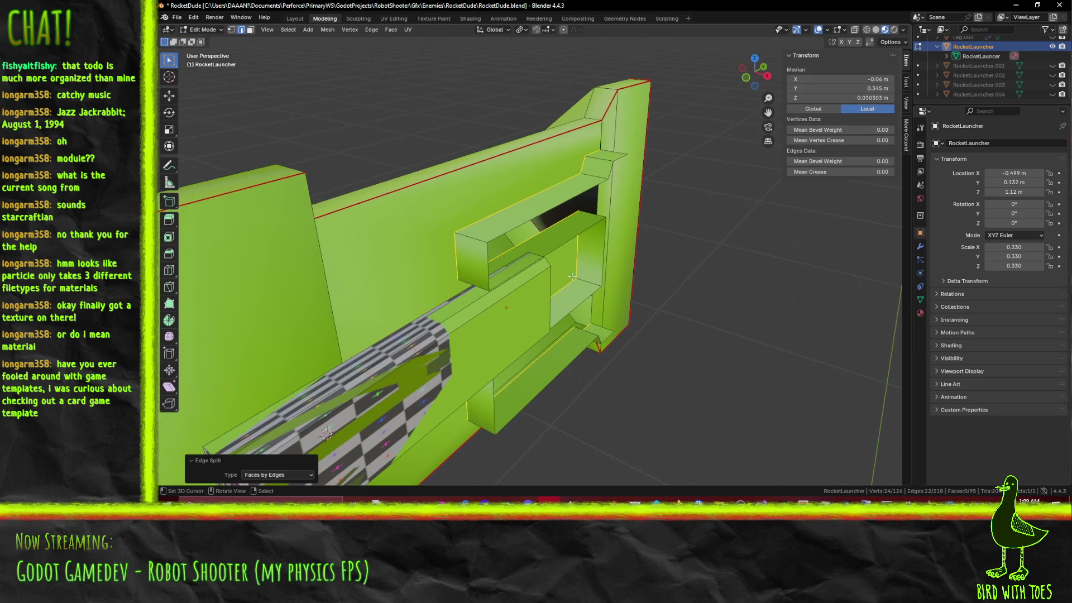
Step: Move another loop from the split 0.01 m along X in top view
alt+click(463, 254)
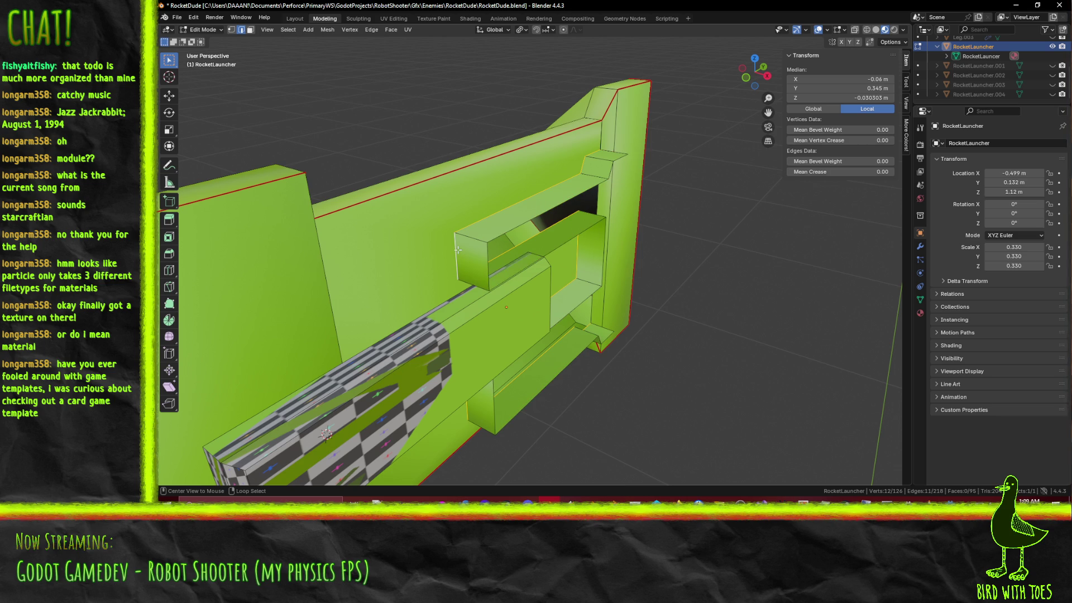
key(KP_7)
shift+middle_drag(545, 269, 485, 219)
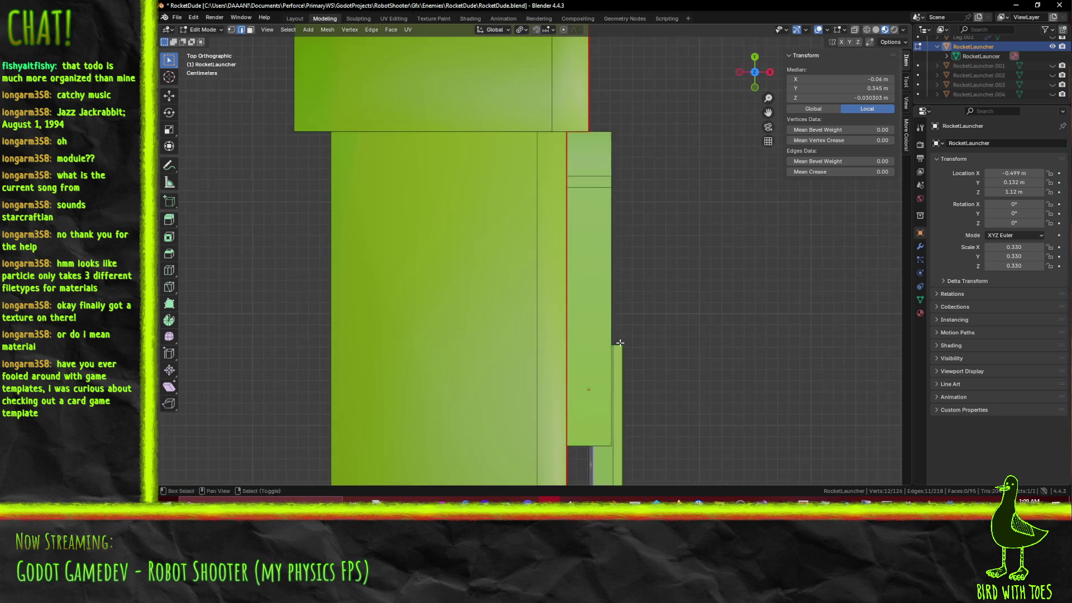
scroll(486, 219, up, 2)
key(g)
click(566, 313)
mouse_move(566, 313)
middle_down()
mouse_move(574, 318)
mouse_move(459, 266)
middle_up()
Step: Select the spare edge loop and dissolve it
alt+click(393, 223)
key(ctrl+x)
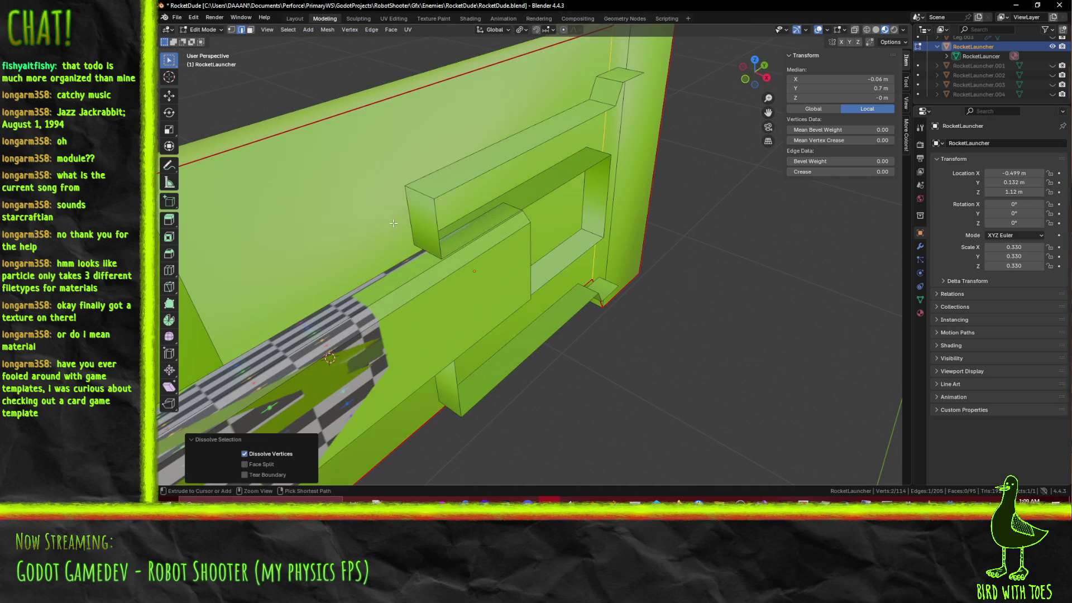
middle_drag(378, 202, 614, 269)
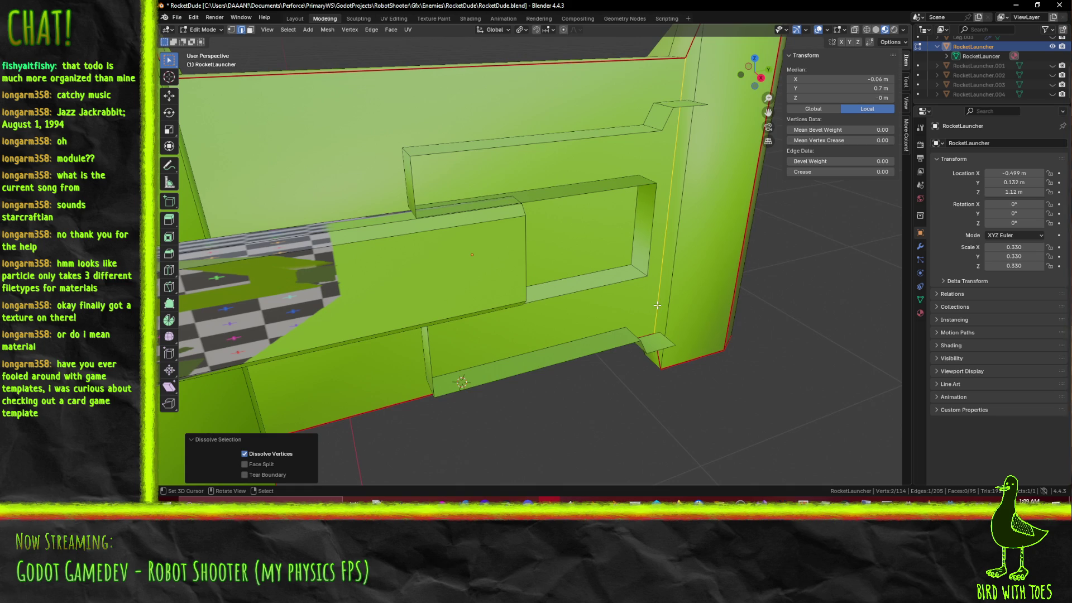
Step: Move the connector edge along Y so it extends into the nose
click(657, 306)
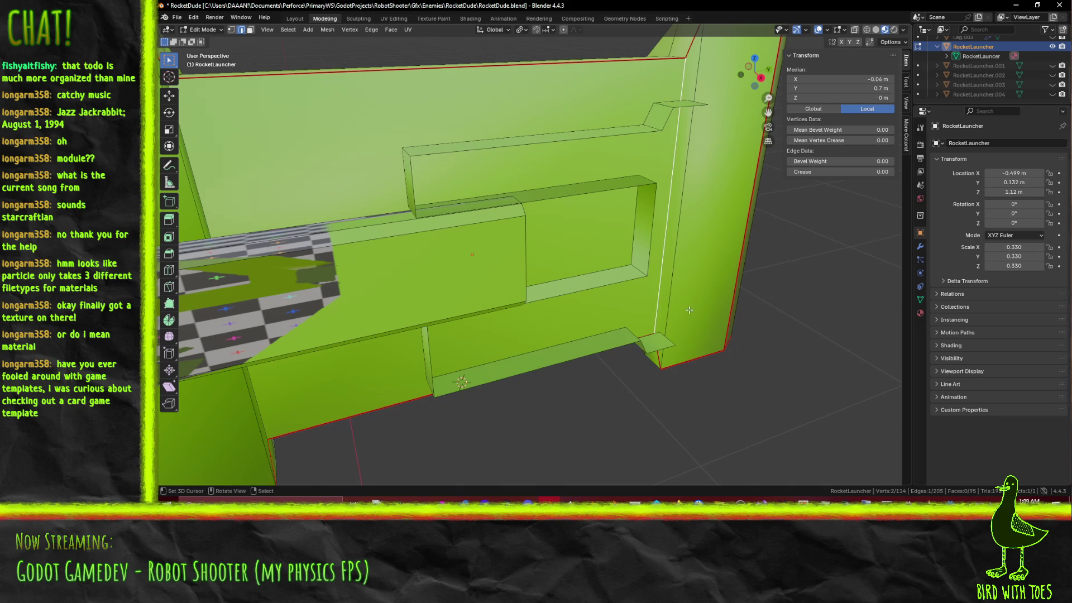
key(g)
key(y)
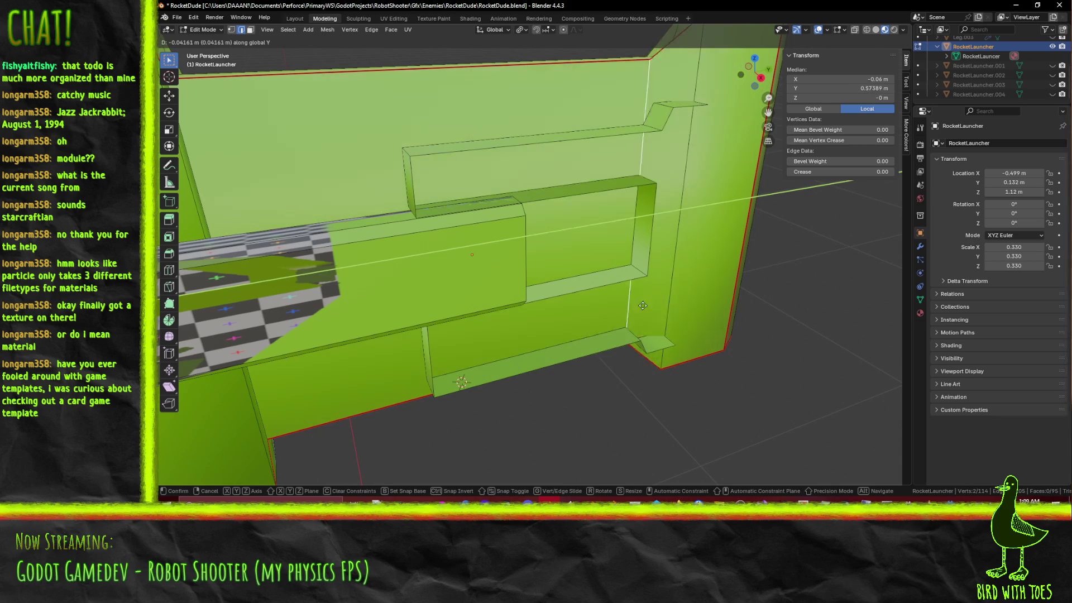
click(776, 341)
mouse_move(776, 340)
middle_down()
mouse_move(689, 335)
mouse_move(646, 294)
mouse_move(603, 353)
mouse_move(574, 358)
mouse_move(568, 301)
middle_up()
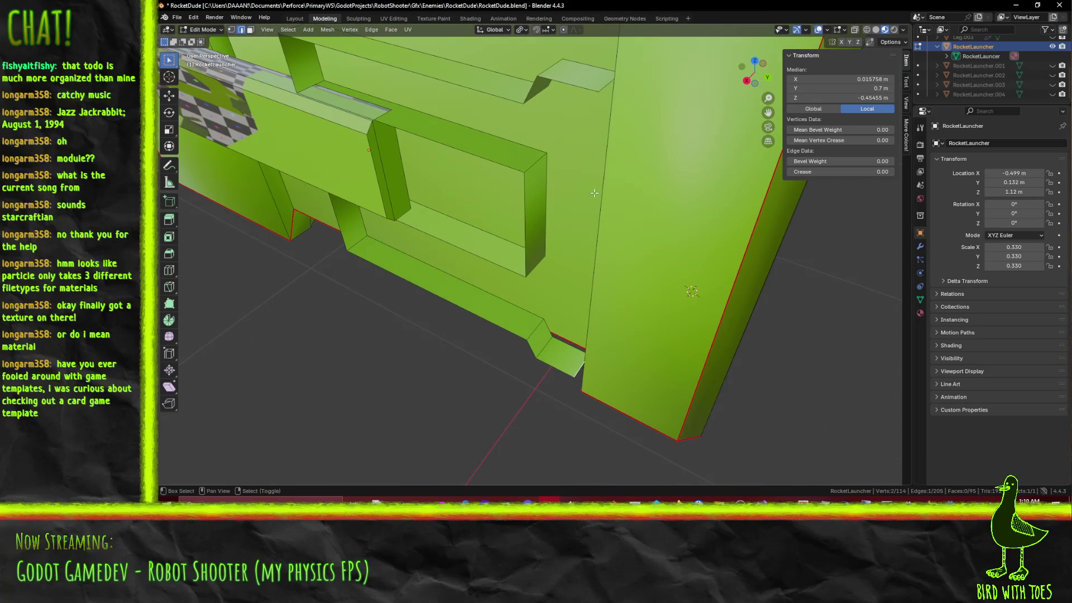
mouse_move(617, 199)
middle_down()
mouse_move(726, 174)
mouse_move(614, 216)
middle_up()
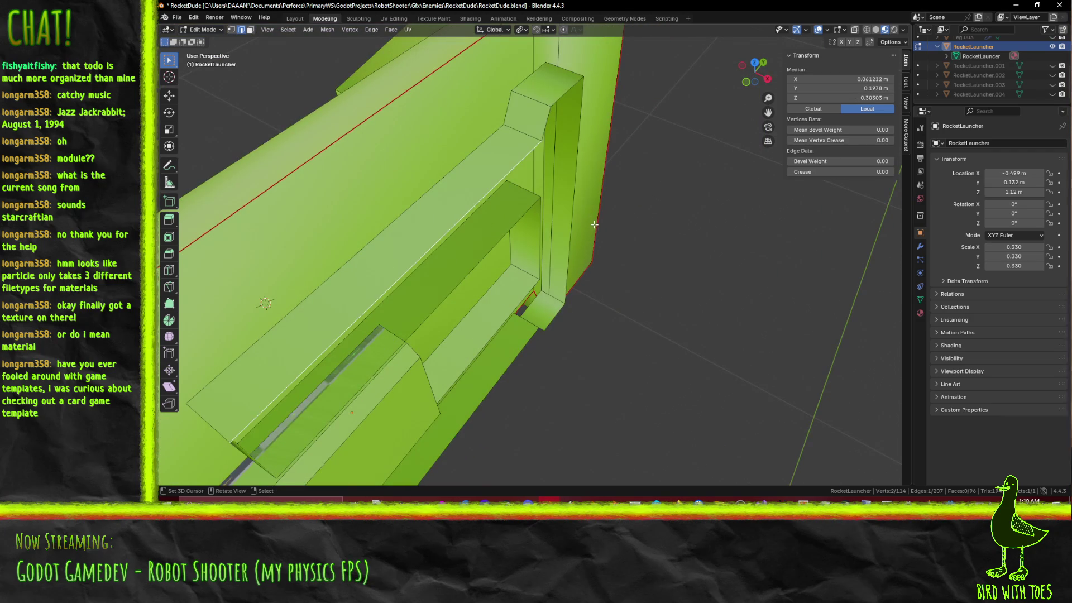
mouse_move(587, 150)
middle_down()
mouse_move(576, 171)
mouse_move(606, 191)
middle_up()
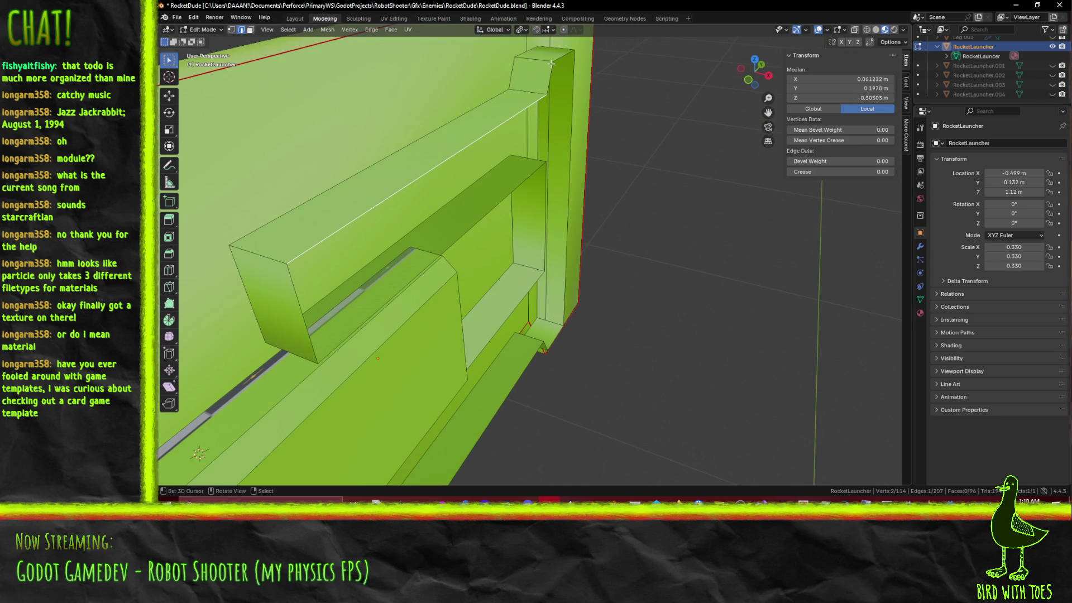
mouse_move(577, 314)
middle_down()
mouse_move(406, 287)
mouse_move(435, 328)
mouse_move(552, 384)
mouse_move(579, 361)
mouse_move(612, 369)
middle_up()
Step: Shift the selected connector vertices 0.01 m along X
key(g)
click(604, 329)
middle_drag(604, 329, 589, 284)
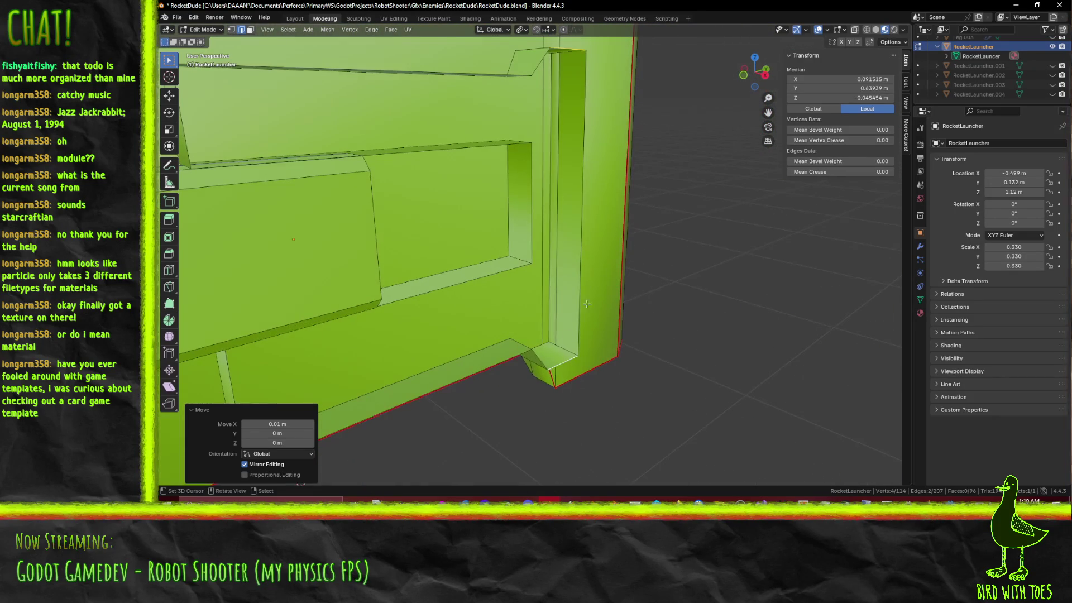
middle_drag(551, 352, 524, 218)
Step: Select the narrow vertical face loop on the nose and dissolve it with Ctrl+X
shift+click(520, 210)
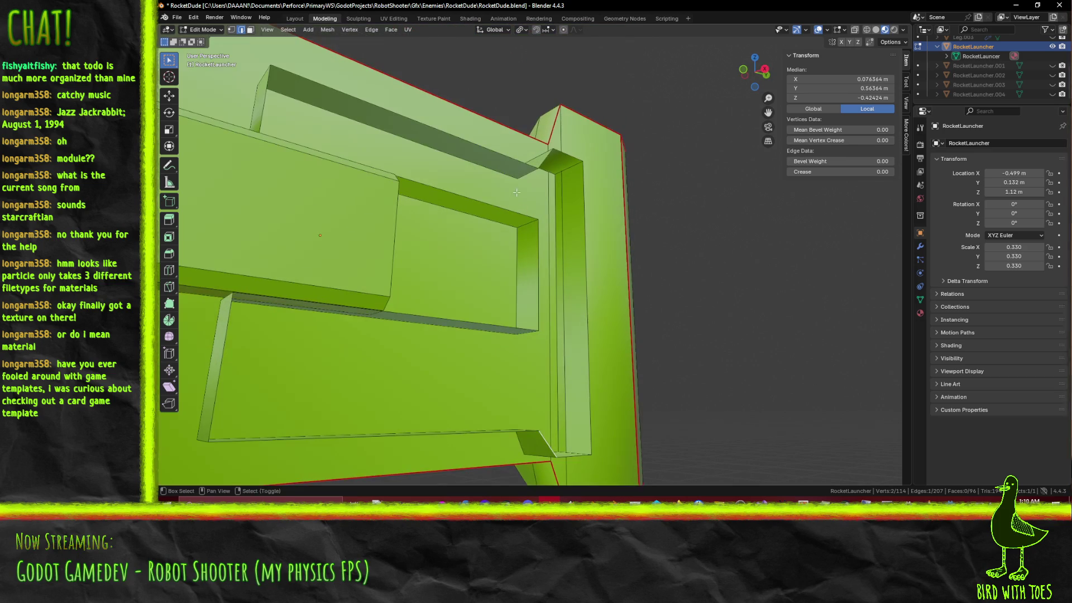
key(alt+a)
middle_drag(584, 264, 634, 313)
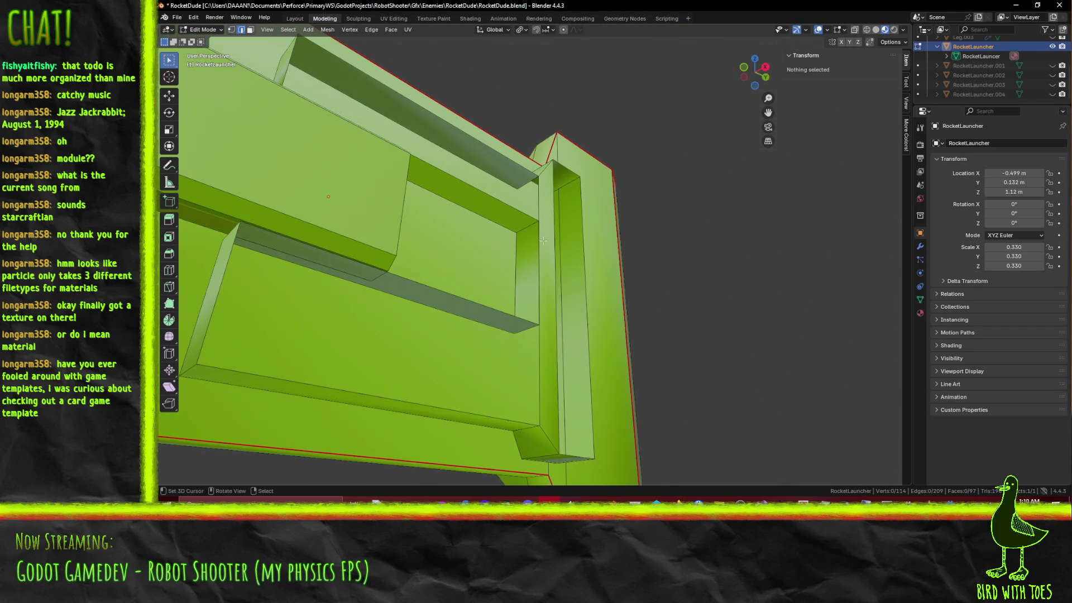
mouse_move(516, 232)
middle_down()
mouse_move(437, 307)
mouse_move(530, 307)
mouse_move(535, 378)
mouse_move(550, 311)
mouse_move(538, 317)
middle_up()
alt+click(530, 307)
key(ctrl+x)
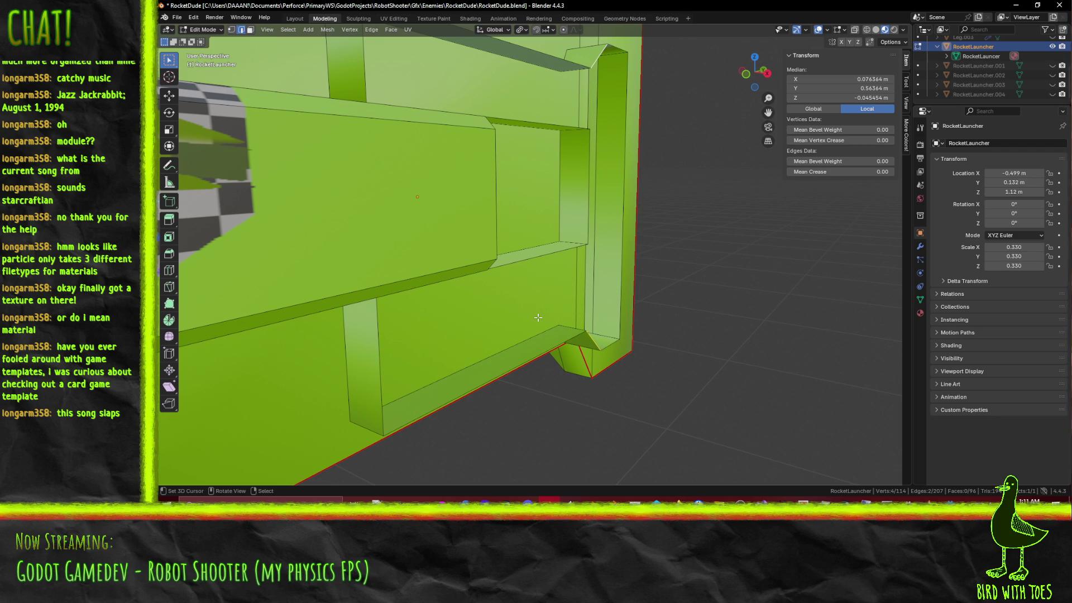
Step: Select the upper-panel edges, the ledge edge and the box's top edge
mouse_move(531, 310)
middle_down()
mouse_move(619, 376)
mouse_move(633, 306)
mouse_move(625, 343)
mouse_move(630, 229)
mouse_move(653, 221)
mouse_move(674, 247)
mouse_move(686, 207)
mouse_move(656, 221)
middle_up()
click(625, 343)
shift+click(642, 207)
click(562, 216)
shift+click(568, 152)
middle_drag(568, 152, 627, 192)
key(shift)
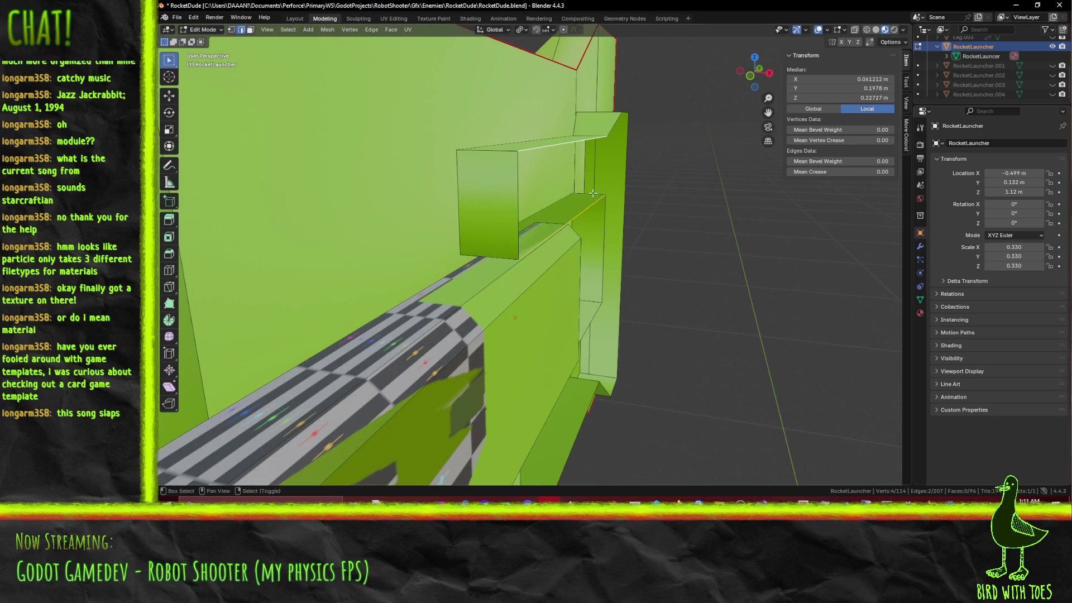
Step: Add the vertical edge to the selection and switch to a front wireframe view
shift+click(518, 210)
key(KP_1)
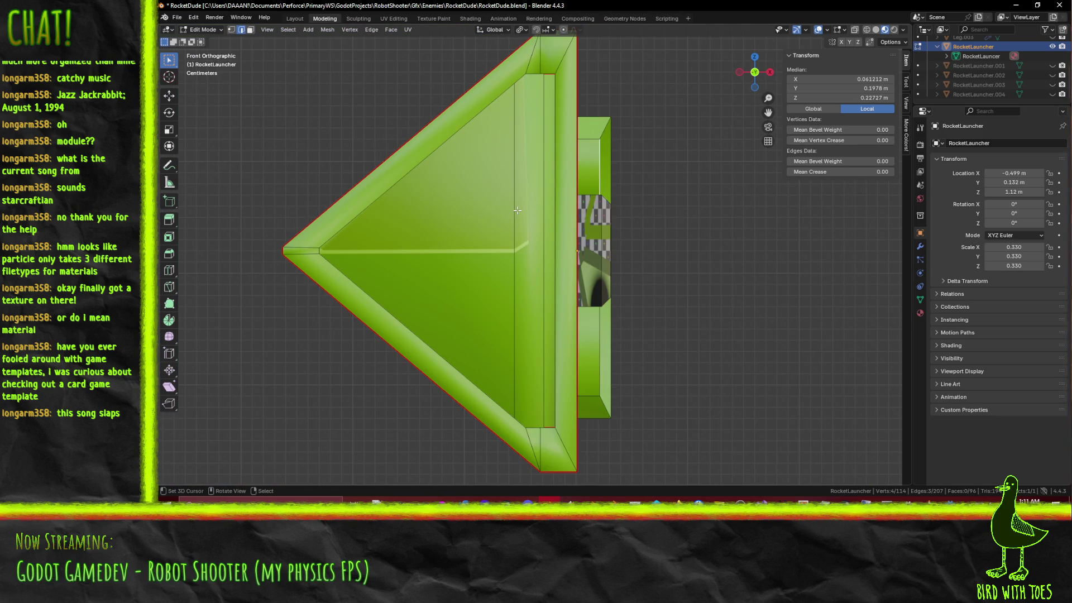
scroll(517, 210, up, 5)
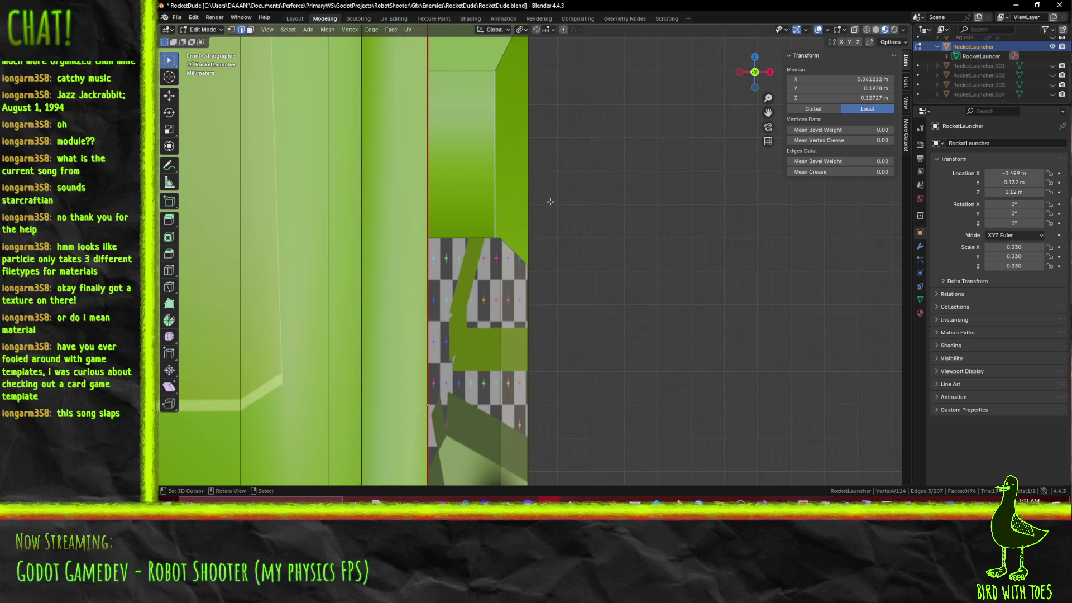
key(g)
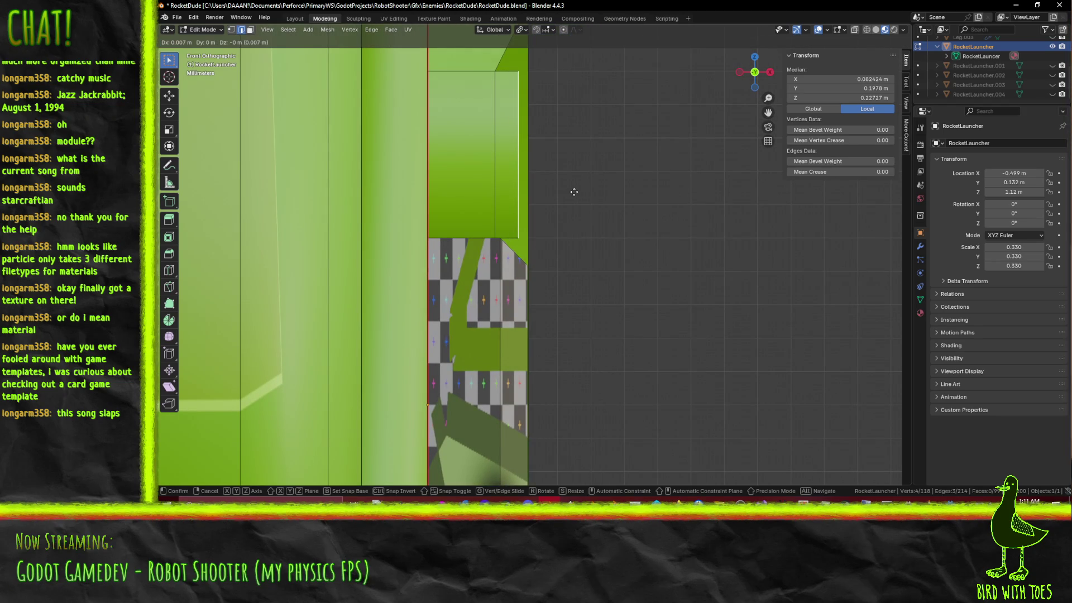
right_click(572, 207)
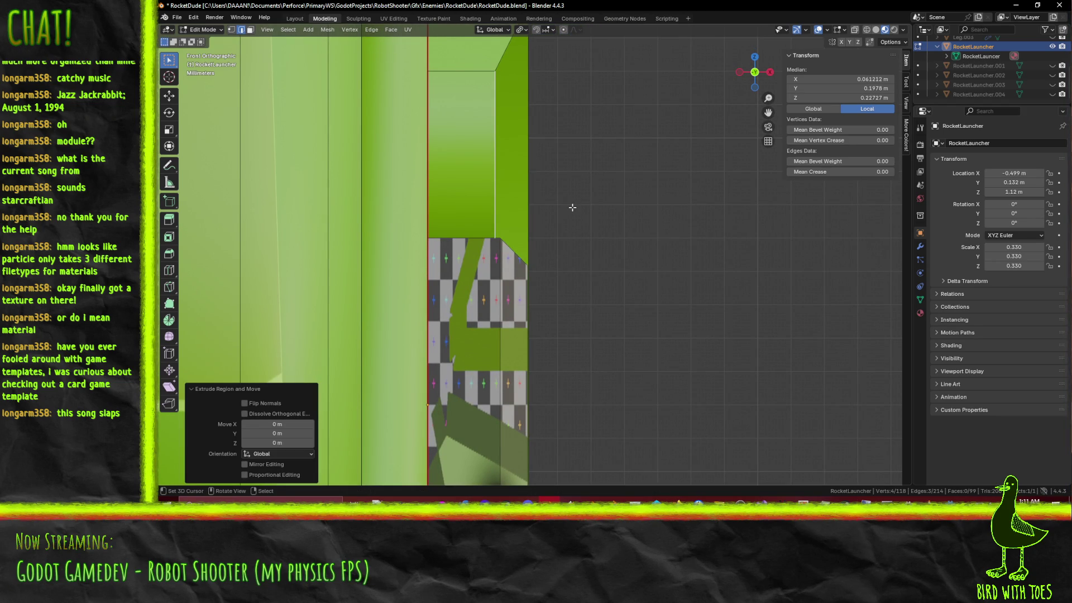
key(g)
right_click(568, 212)
key(z)
click(477, 218)
Step: Move the nose-cone edge outward and set its median X to 0.085 m
key(g)
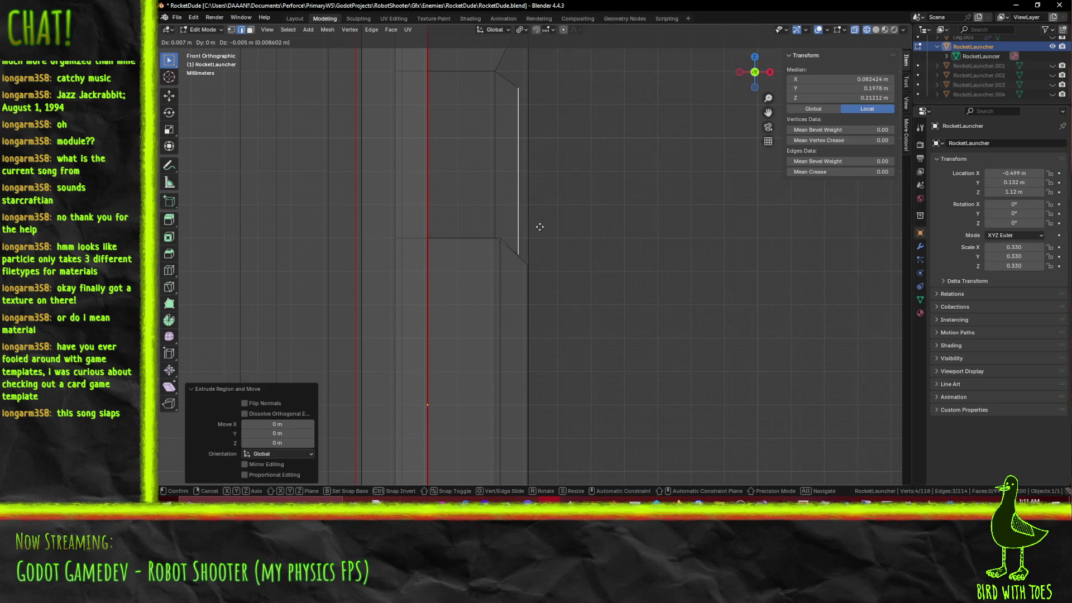
click(540, 227)
scroll(577, 244, up, 2)
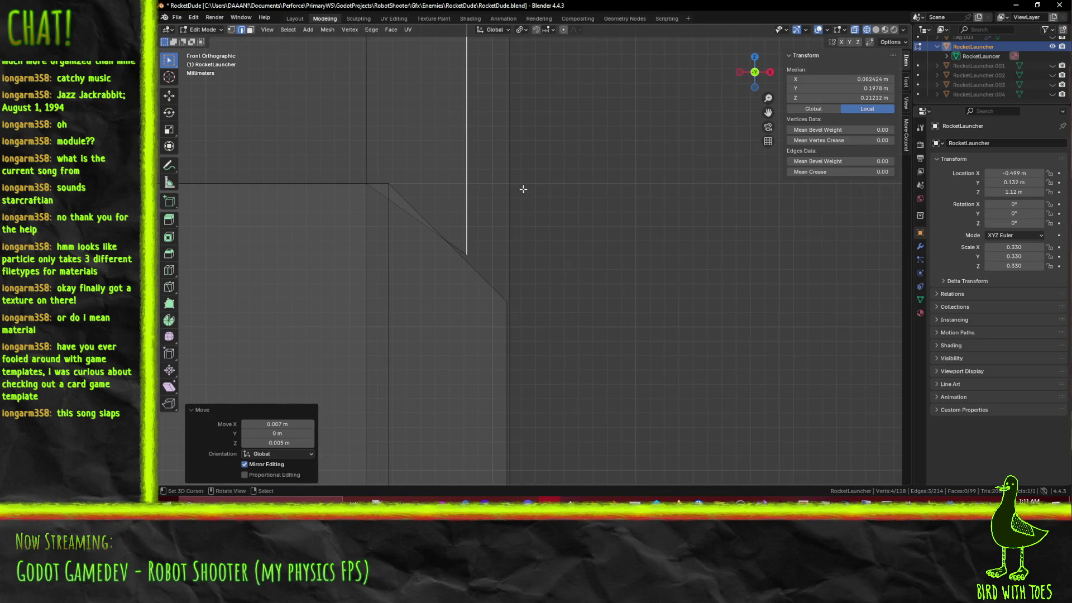
key(g)
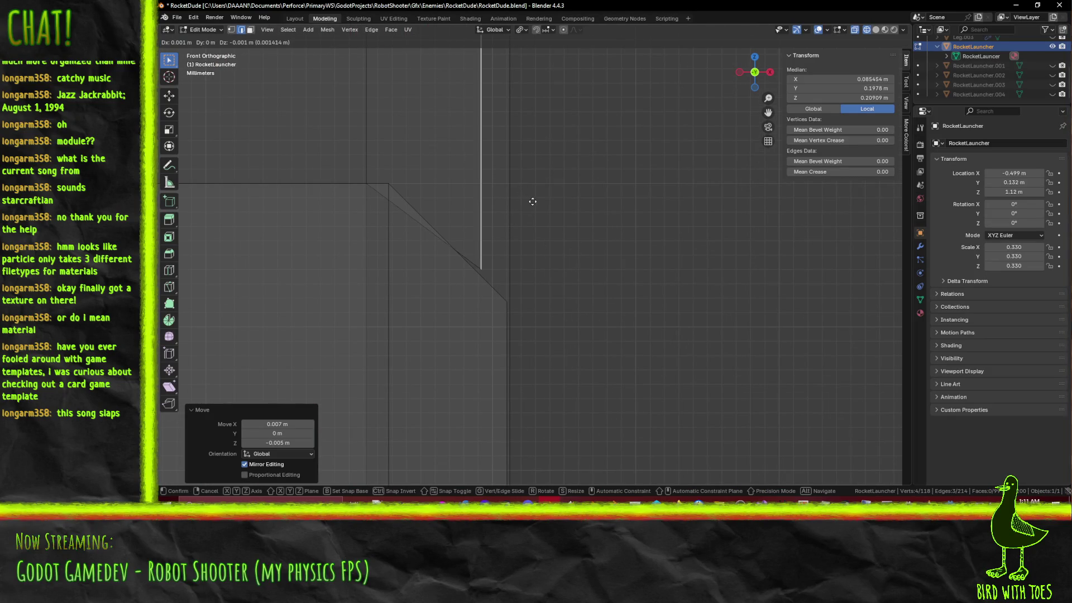
click(531, 201)
shift+middle_drag(536, 203, 525, 189)
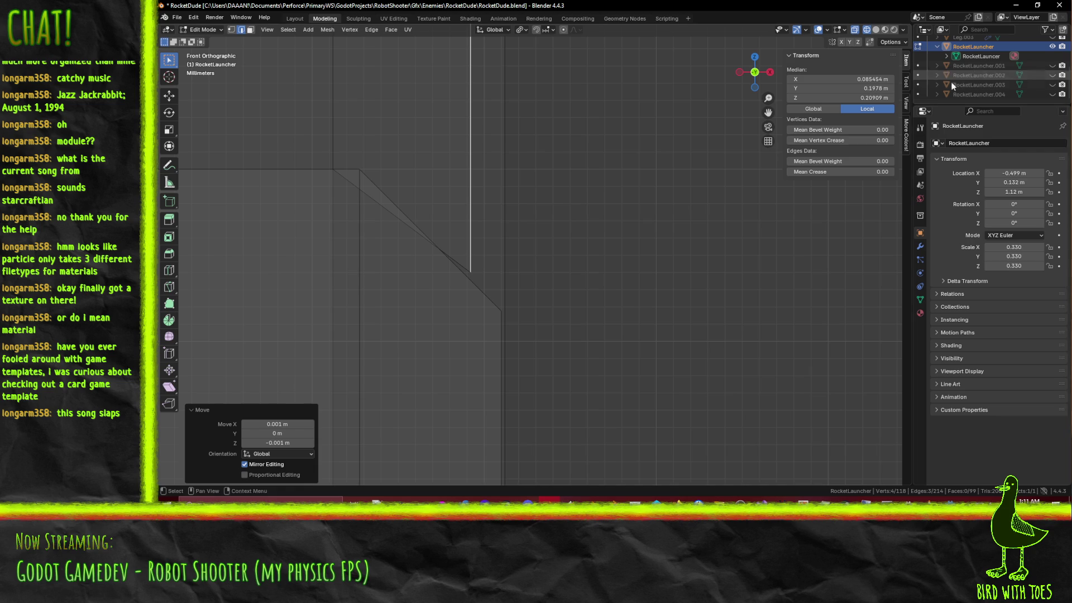
click(872, 80)
click(817, 80)
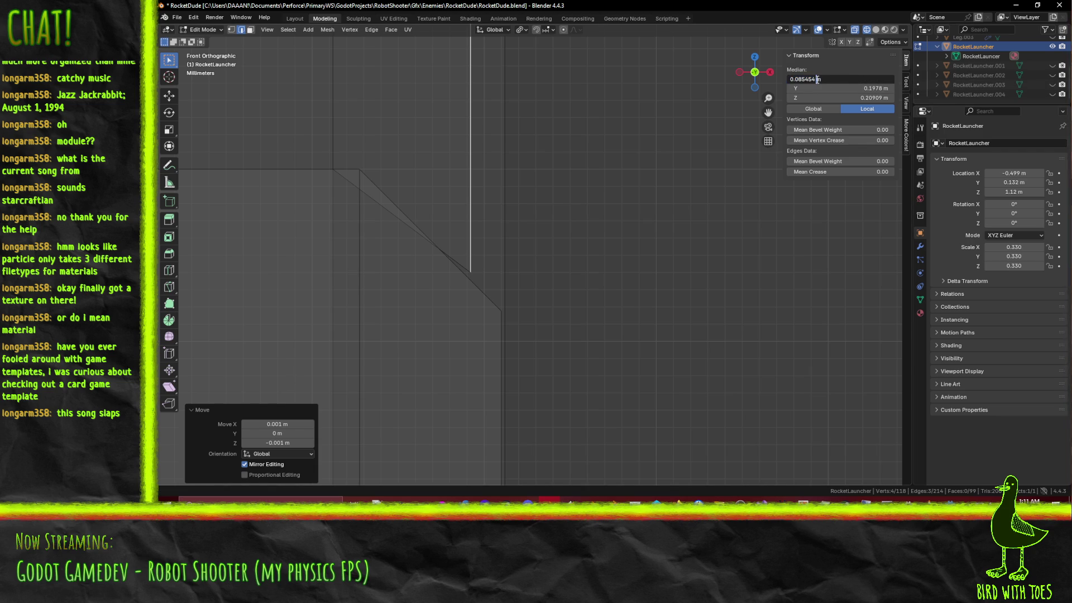
key(Return)
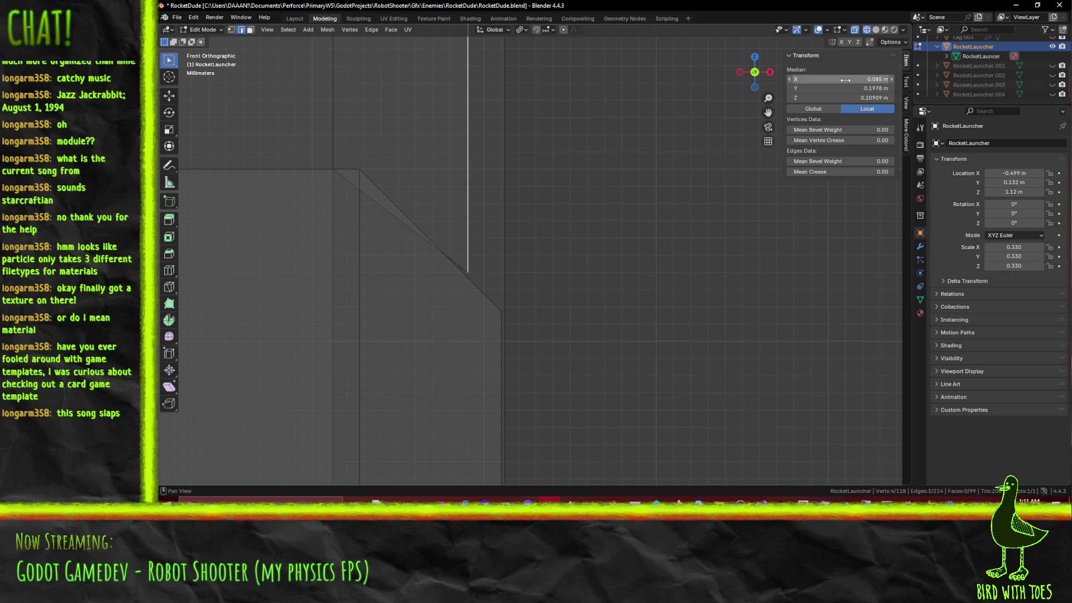
Step: Select three connected nose edges, trying a move in front view and cancelling it
mouse_move(525, 274)
middle_down()
mouse_move(481, 246)
mouse_move(435, 155)
mouse_move(469, 154)
mouse_move(471, 179)
middle_up()
scroll(471, 180, down, 3)
click(410, 347)
shift+click(422, 297)
mouse_move(422, 297)
middle_down()
mouse_move(517, 240)
mouse_move(523, 261)
mouse_move(507, 283)
middle_up()
shift+click(477, 271)
key(KP_1)
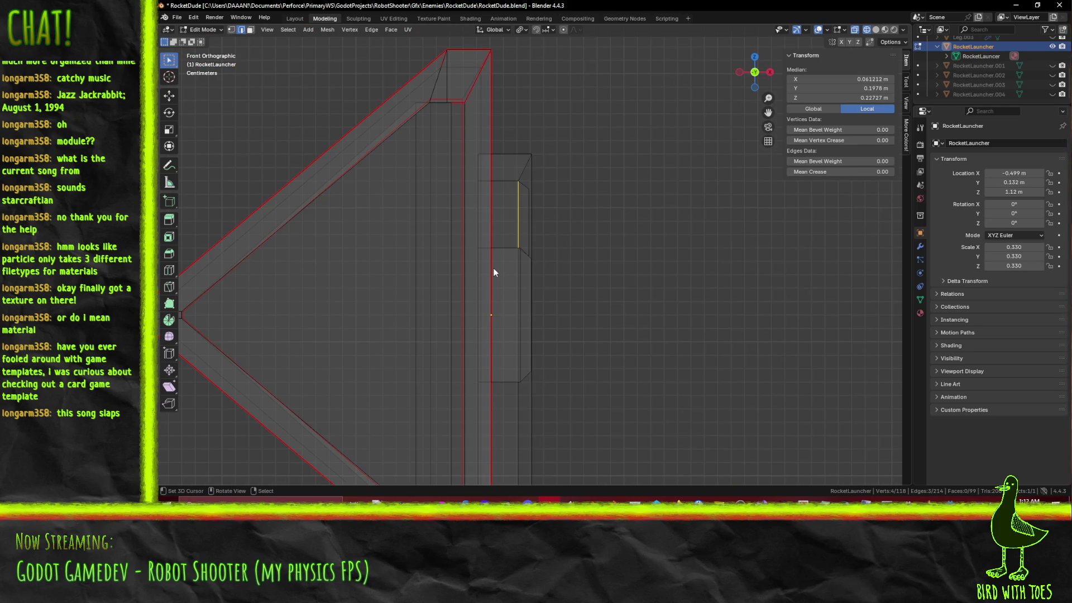
scroll(498, 269, up, 5)
key(g)
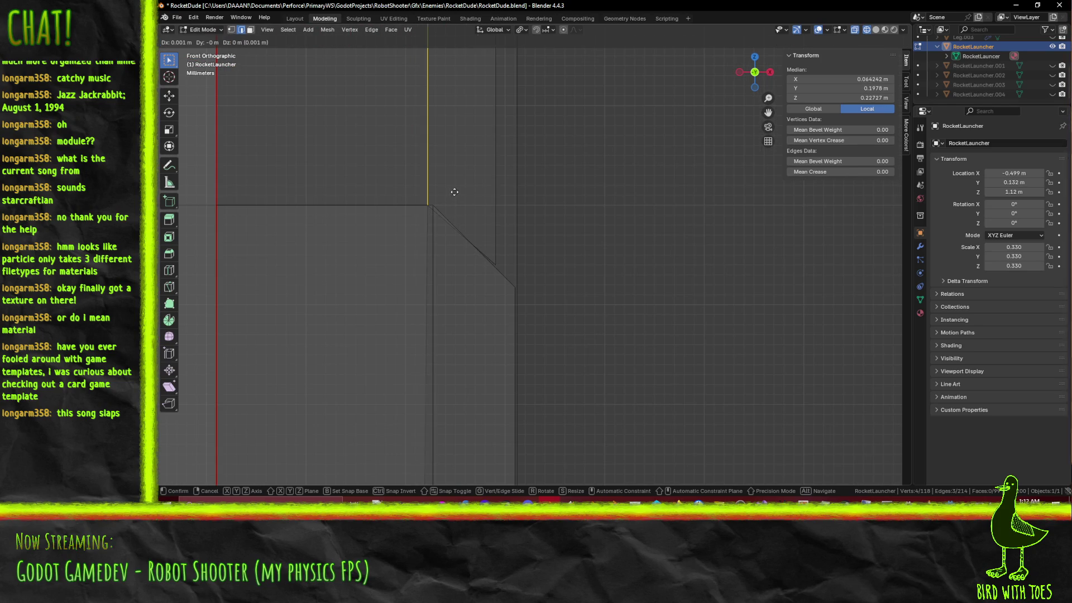
key(Escape)
Step: Select the top edge loop and the inner frame's edge loop, ending in wireframe
mouse_move(465, 192)
middle_down()
mouse_move(517, 317)
mouse_move(561, 314)
mouse_move(545, 228)
mouse_move(502, 261)
middle_up()
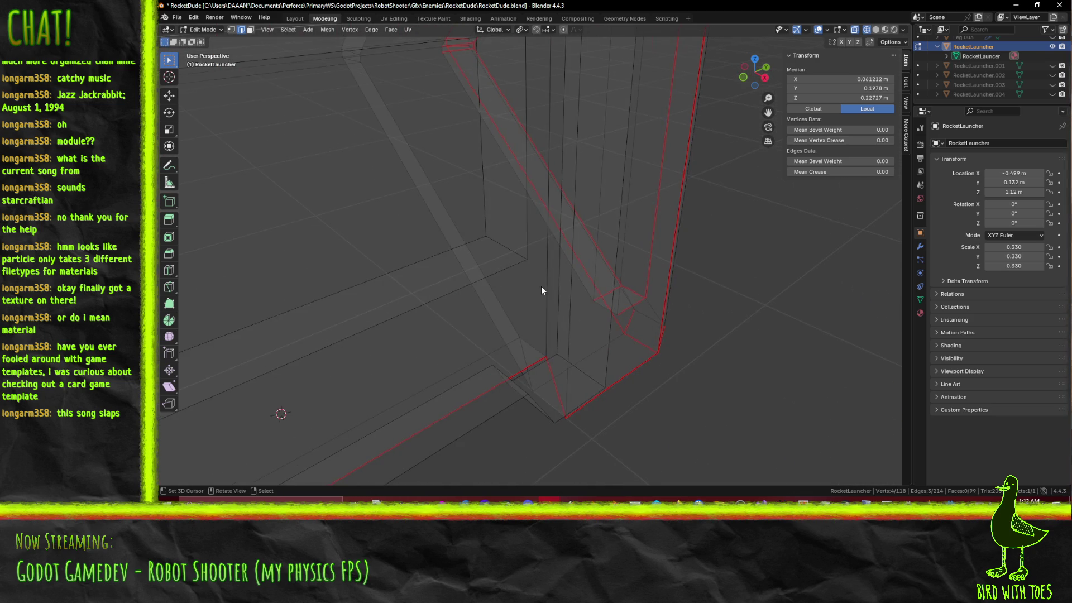
key(z)
click(596, 291)
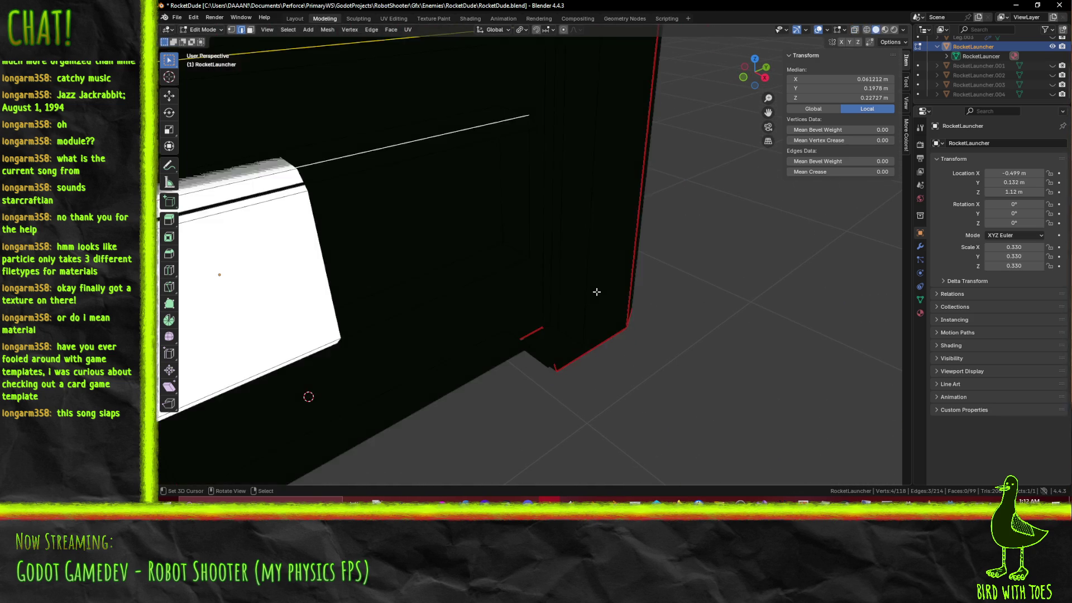
key(z)
click(459, 326)
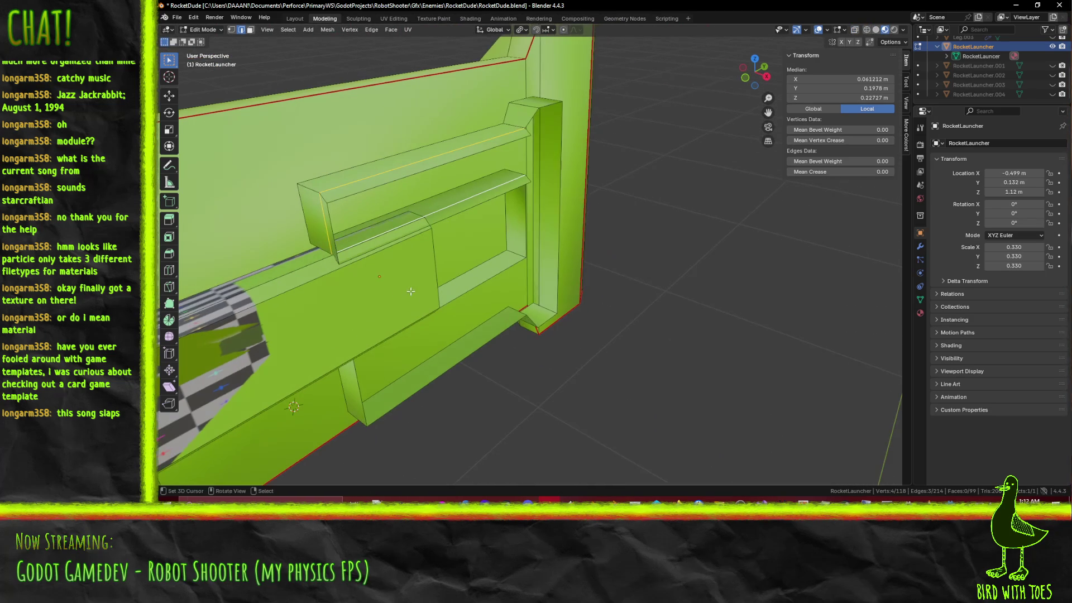
alt+click(334, 190)
alt+click(476, 278)
middle_drag(476, 277, 500, 263)
scroll(501, 262, up, 6)
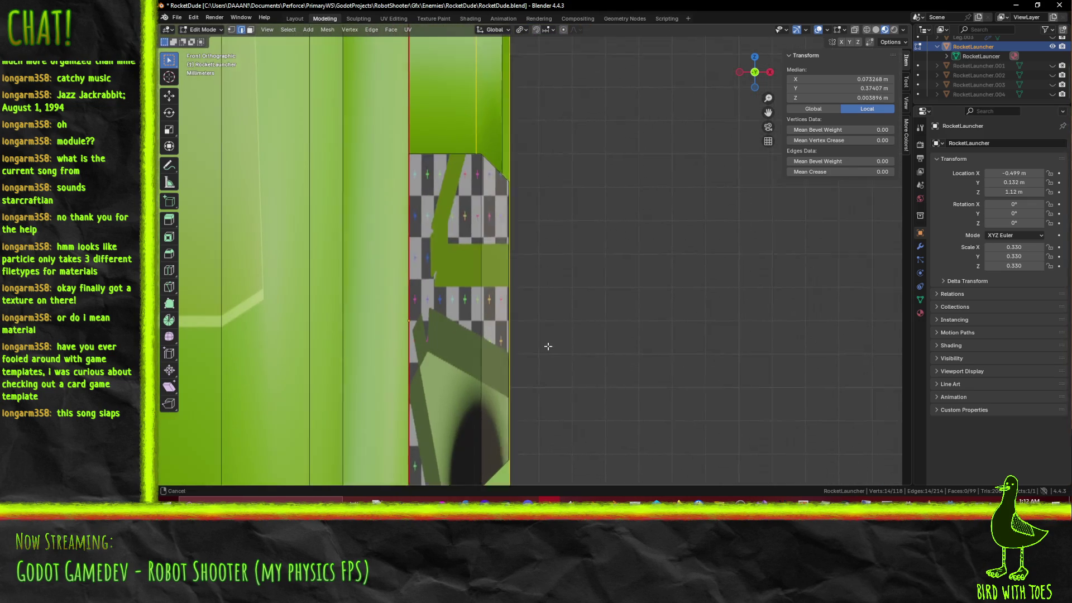
key(z)
click(471, 303)
mouse_move(485, 282)
shift+middle_down()
mouse_move(486, 318)
mouse_move(502, 300)
shift+middle_up()
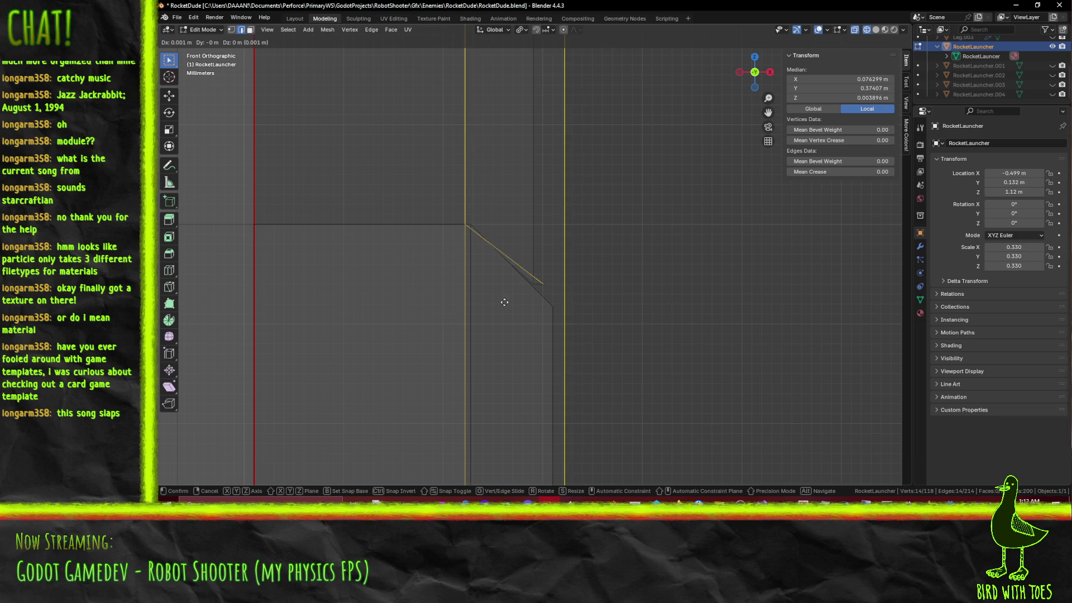
Step: Add nearby connector edges to the selection and drop one stray edge in material preview
mouse_move(583, 283)
middle_down()
mouse_move(590, 274)
mouse_move(531, 297)
mouse_move(575, 221)
middle_up()
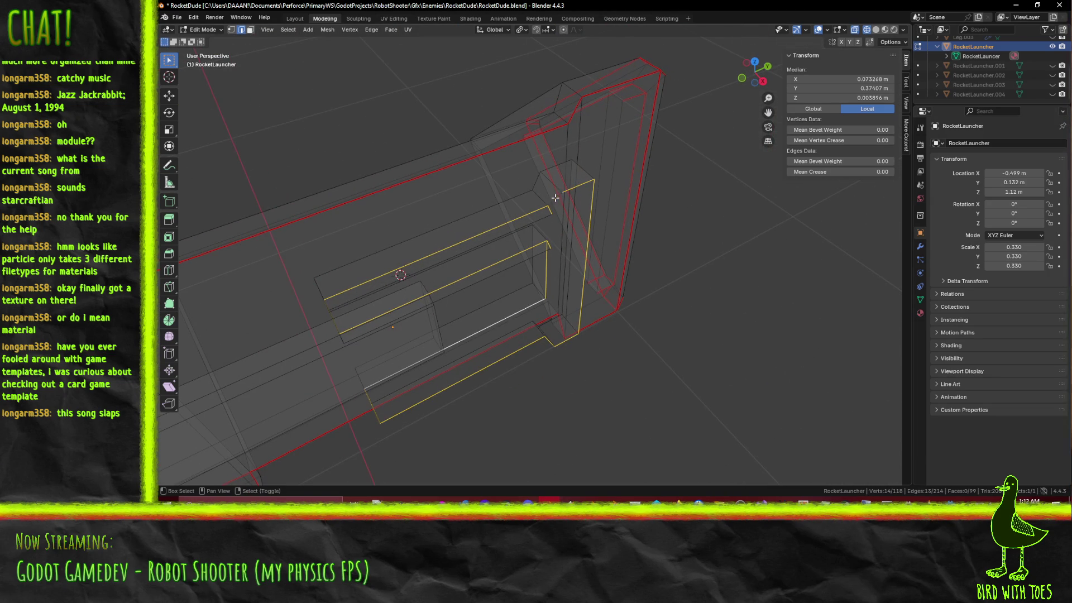
shift+click(553, 201)
key(z)
click(611, 268)
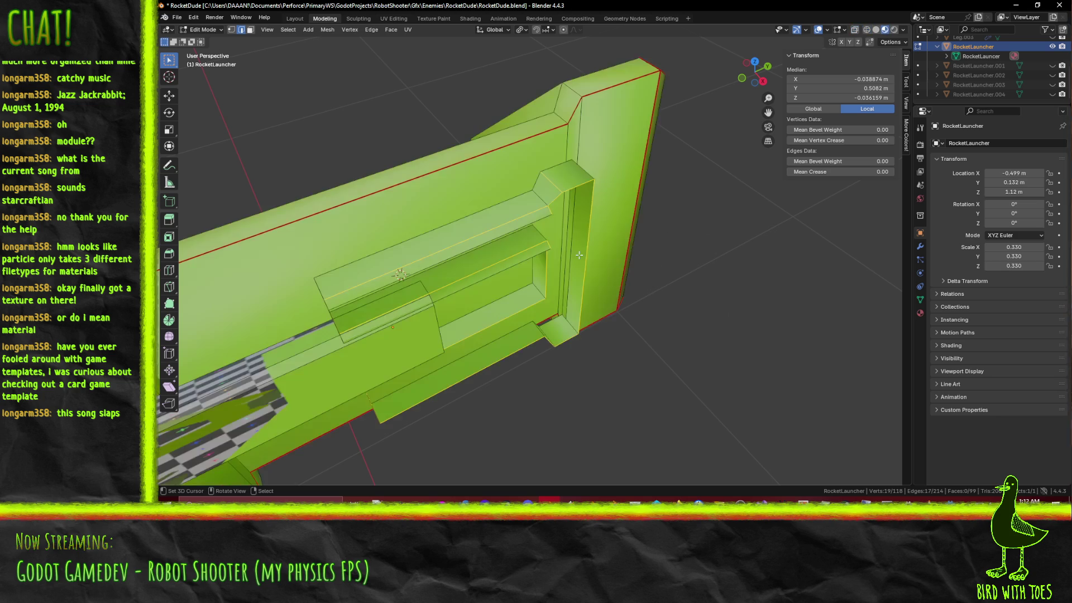
middle_drag(438, 159, 477, 137)
shift+click(400, 154)
mouse_move(400, 155)
middle_down()
mouse_move(359, 77)
mouse_move(546, 292)
middle_up()
Step: Check the selection by toggling wireframe and material preview, then deselect two vertices near the nose
key(z)
click(455, 291)
mouse_move(455, 291)
middle_down()
mouse_move(531, 241)
mouse_move(785, 266)
middle_up()
key(z)
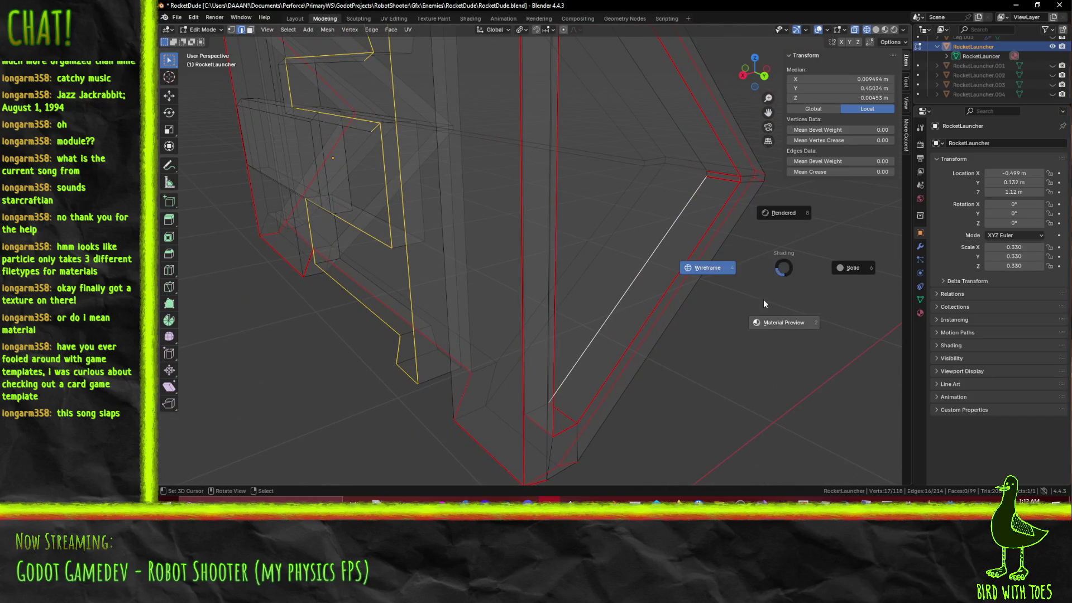
click(775, 319)
key(z)
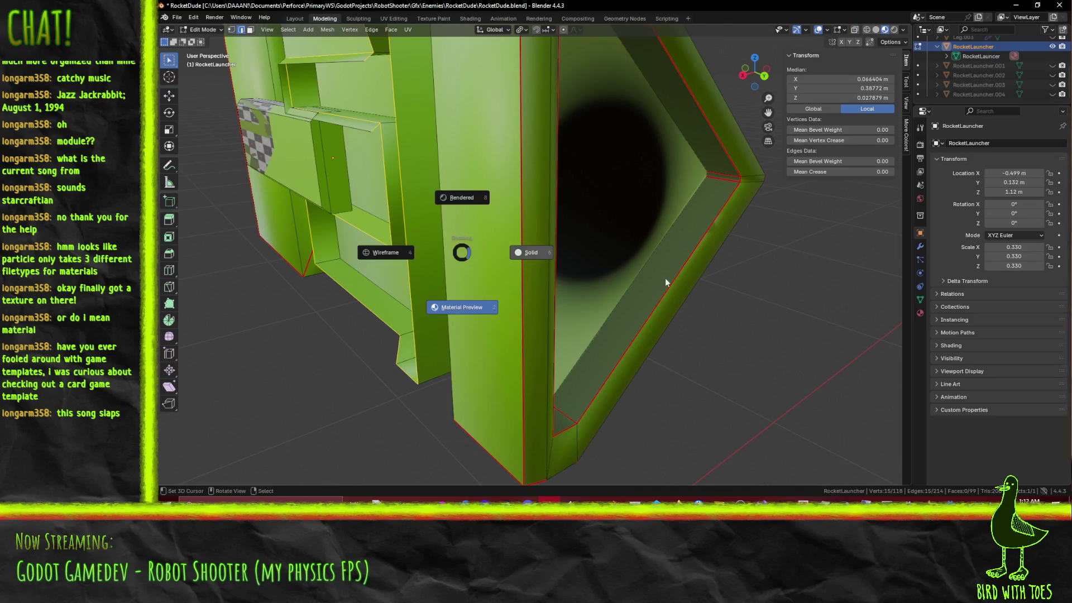
click(385, 254)
mouse_move(385, 254)
middle_down()
mouse_move(375, 257)
mouse_move(586, 279)
mouse_move(594, 252)
mouse_move(572, 307)
mouse_move(547, 260)
mouse_move(581, 222)
mouse_move(584, 198)
mouse_move(593, 223)
mouse_move(575, 237)
middle_up()
scroll(586, 279, up, 2)
scroll(543, 256, down, 2)
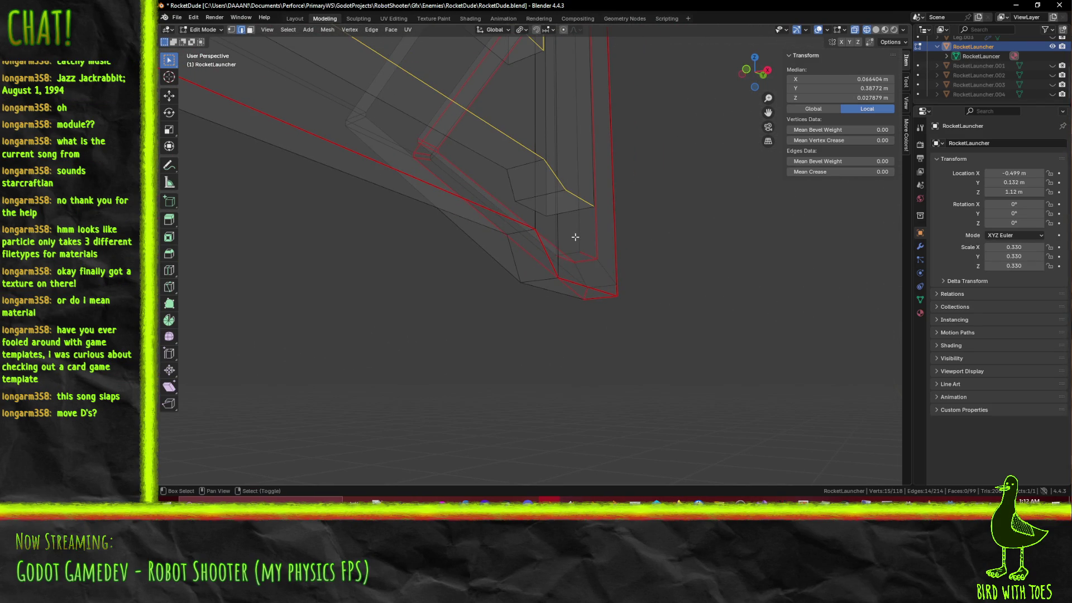
shift+click(566, 192)
Step: Add a vertex and deselect the stray vertical edges from the connector selection
mouse_move(568, 196)
middle_down()
mouse_move(545, 218)
mouse_move(507, 159)
mouse_move(526, 160)
mouse_move(503, 170)
mouse_move(527, 139)
mouse_move(589, 174)
mouse_move(588, 232)
middle_up()
shift+click(582, 172)
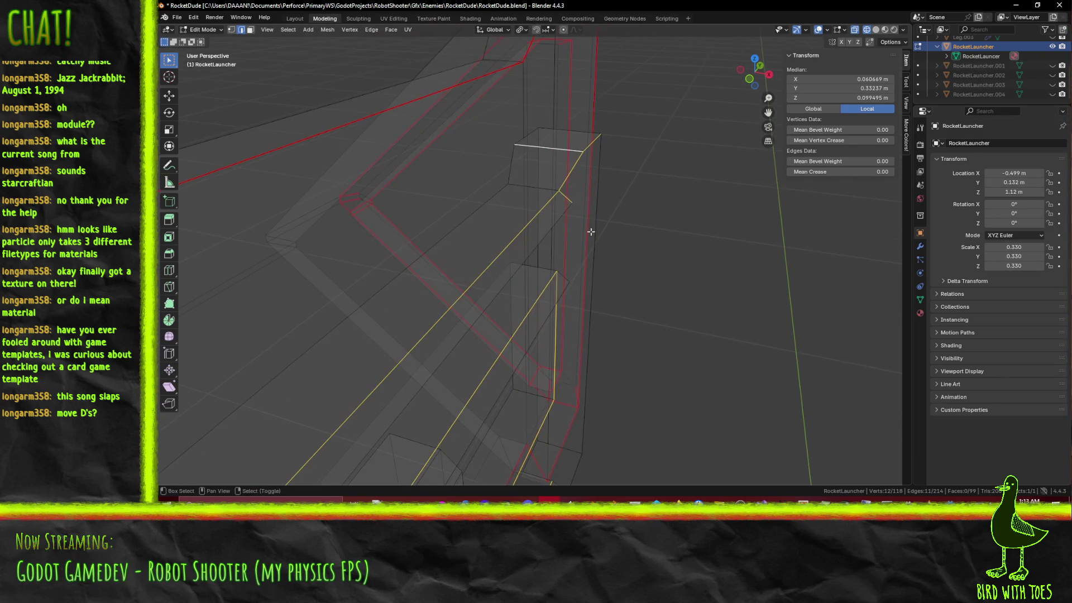
shift+click(570, 185)
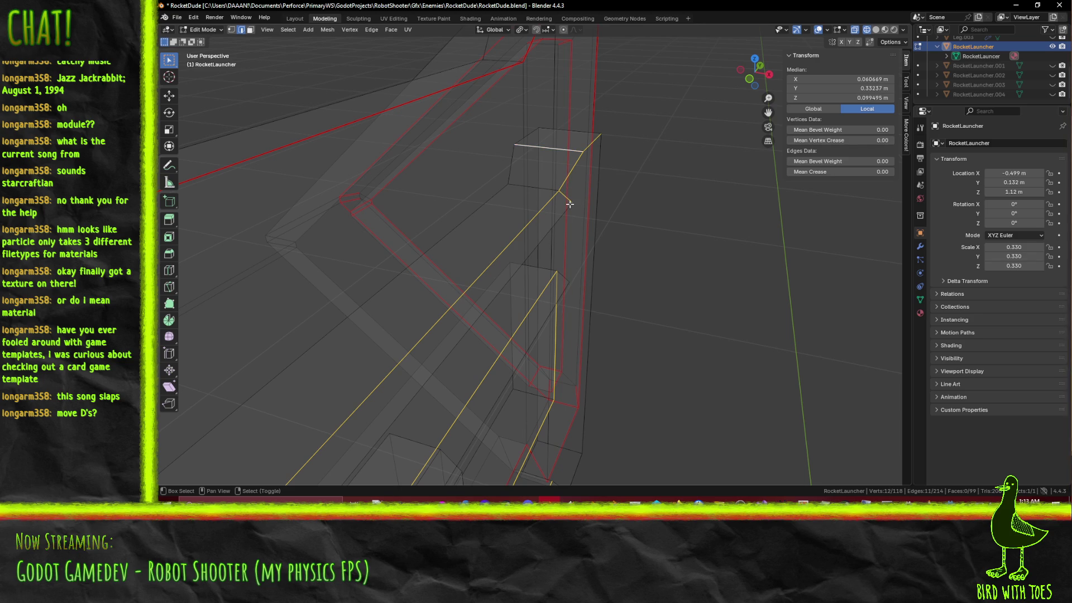
mouse_move(561, 195)
middle_down()
mouse_move(567, 246)
mouse_move(558, 169)
mouse_move(514, 218)
mouse_move(506, 209)
mouse_move(569, 376)
mouse_move(541, 282)
mouse_move(588, 291)
mouse_move(555, 267)
mouse_move(567, 235)
mouse_move(580, 264)
middle_up()
scroll(508, 208, up, 5)
shift+click(558, 237)
shift+click(567, 225)
shift+click(579, 264)
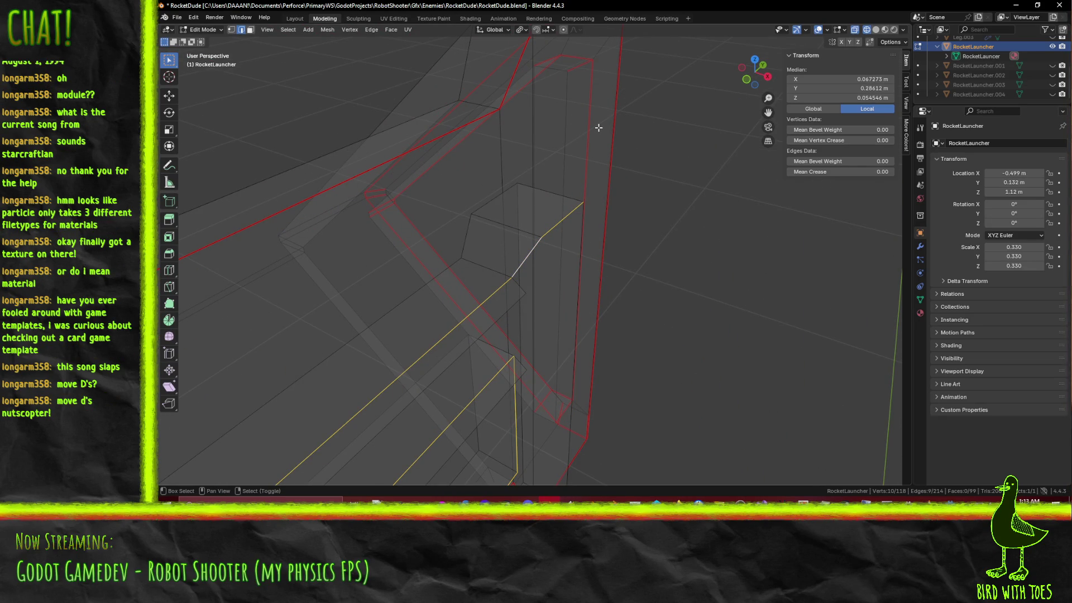
Step: Deselect another stray edge and the diagonal edge, then switch to front orthographic view
middle_drag(575, 240, 550, 232)
shift+click(553, 232)
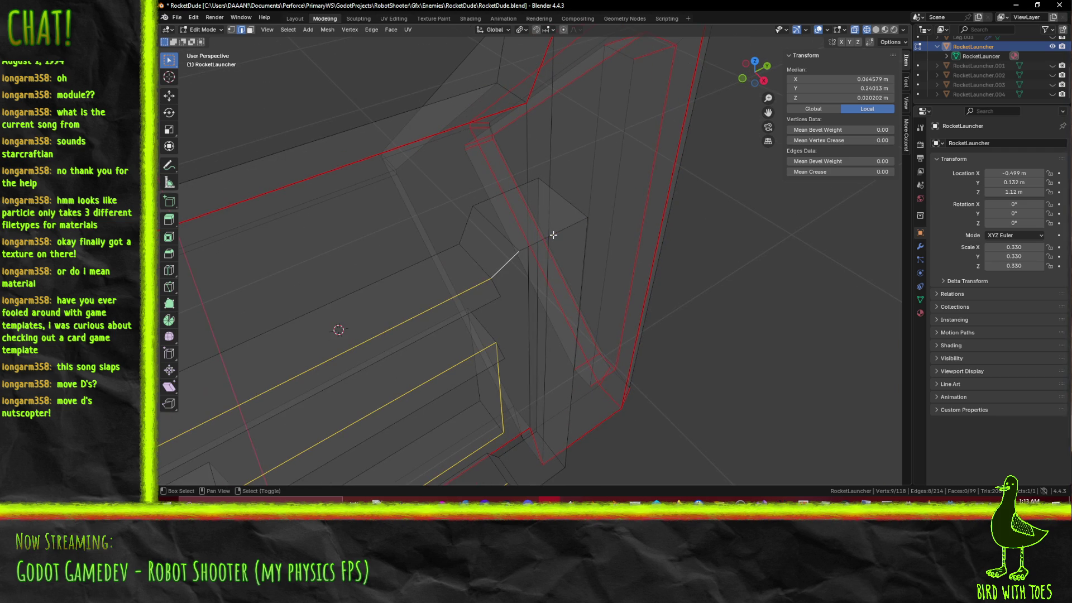
middle_drag(514, 266, 636, 272)
shift+click(550, 263)
mouse_move(550, 263)
middle_down()
mouse_move(567, 327)
mouse_move(571, 211)
middle_up()
key(KP_1)
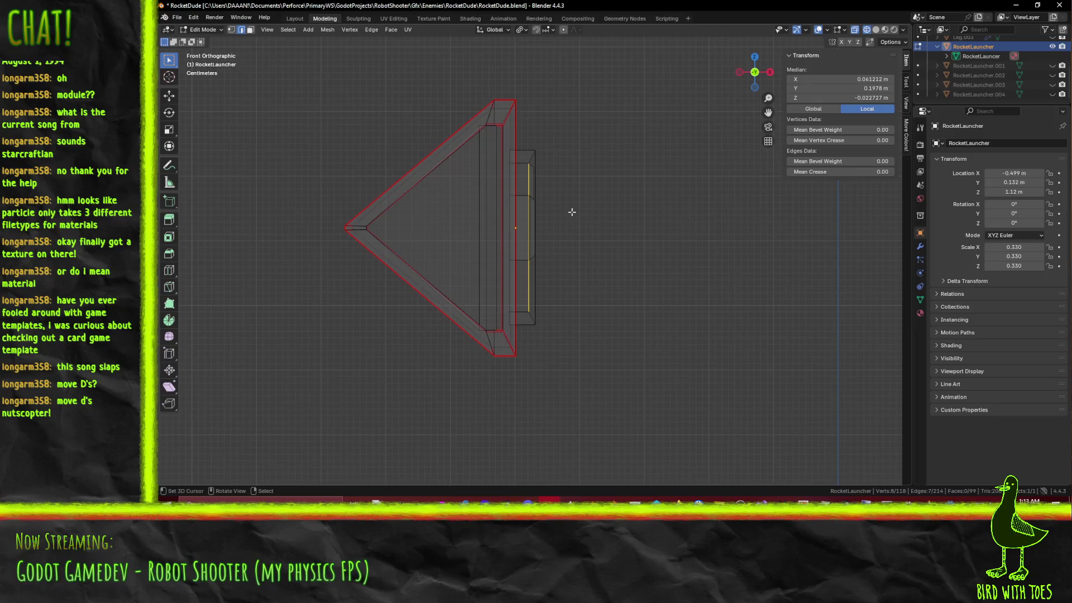
Step: Nudge the selected edge along X, first 0.001 m, then to X 0.067273 m
scroll(572, 212, up, 5)
mouse_move(567, 105)
shift+middle_down()
mouse_move(538, 349)
mouse_move(527, 304)
shift+middle_up()
scroll(527, 304, up, 2)
shift+scroll(471, 244, up, 3)
key(g)
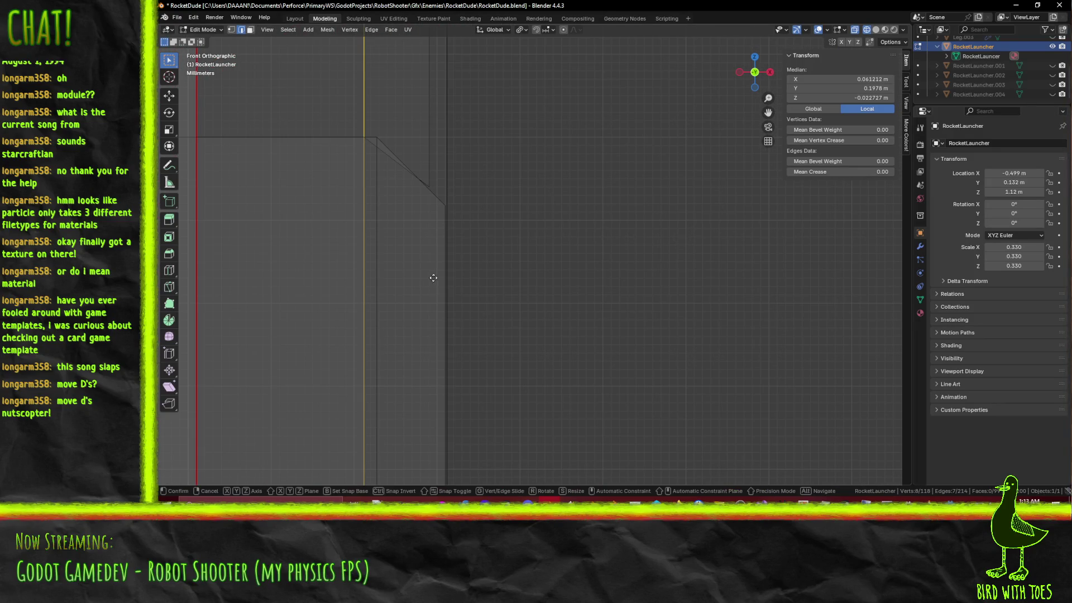
key(x)
click(441, 277)
scroll(393, 247, up, 4)
mouse_move(393, 248)
shift+middle_down()
mouse_move(490, 304)
mouse_move(532, 287)
shift+middle_up()
key(g)
key(x)
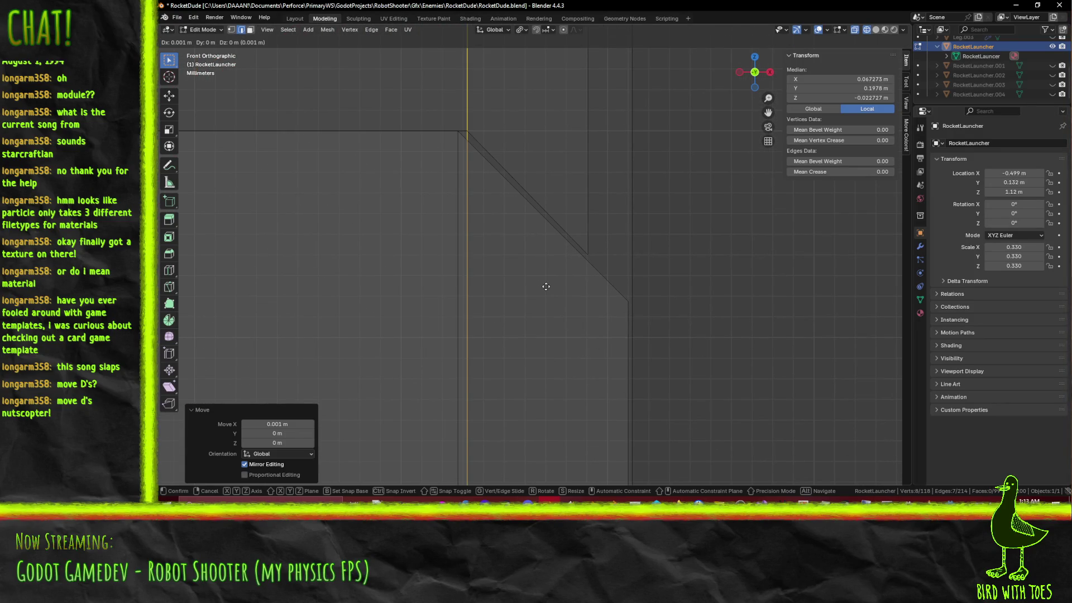
click(546, 285)
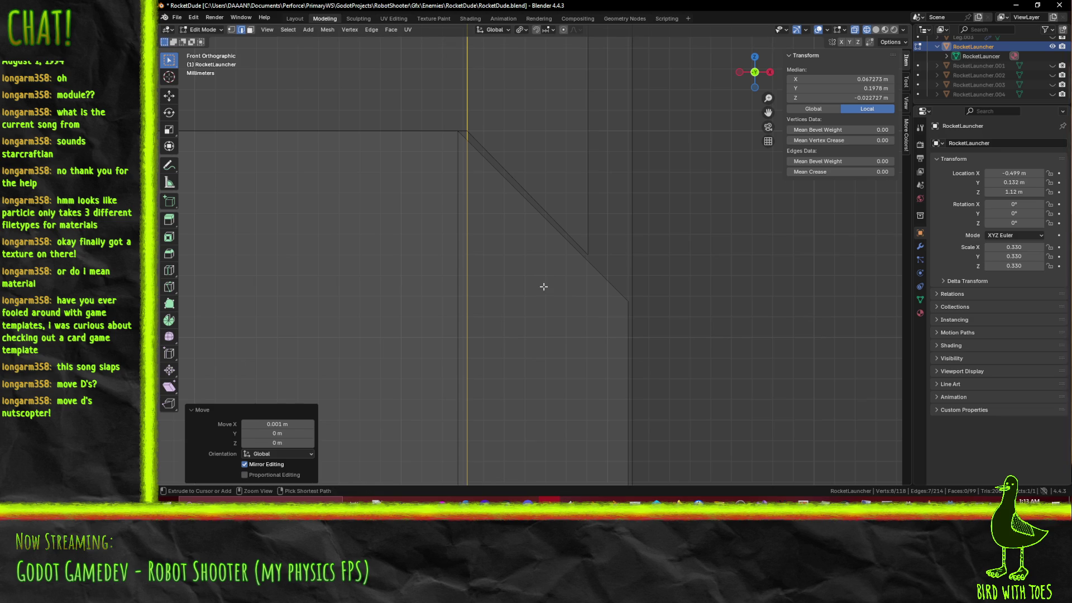
Step: Inspect the N-panel Median X and Y fields, leaving both values unchanged
click(866, 80)
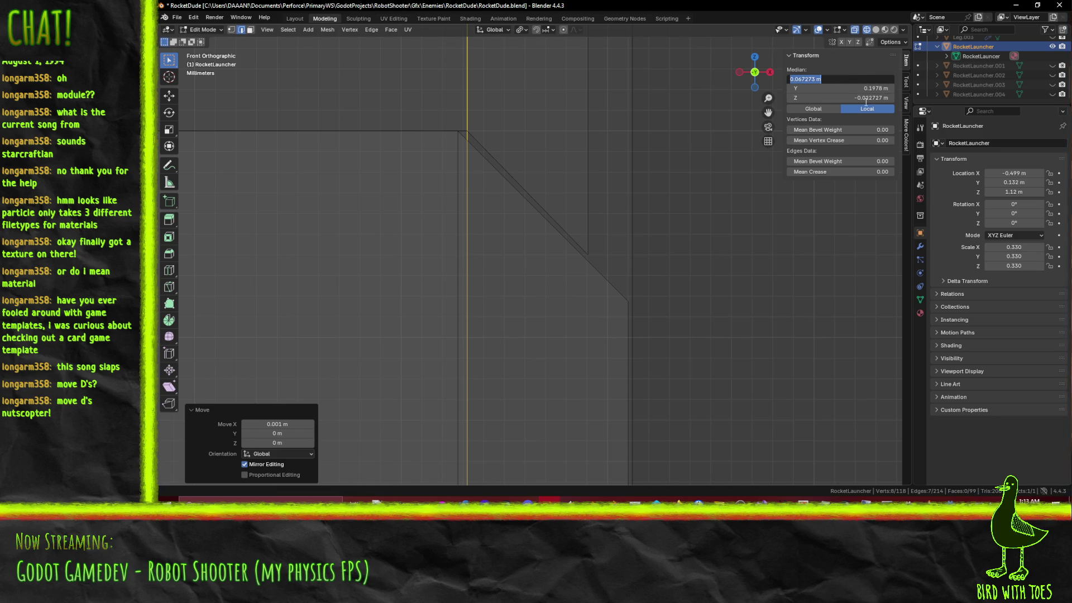
key(Return)
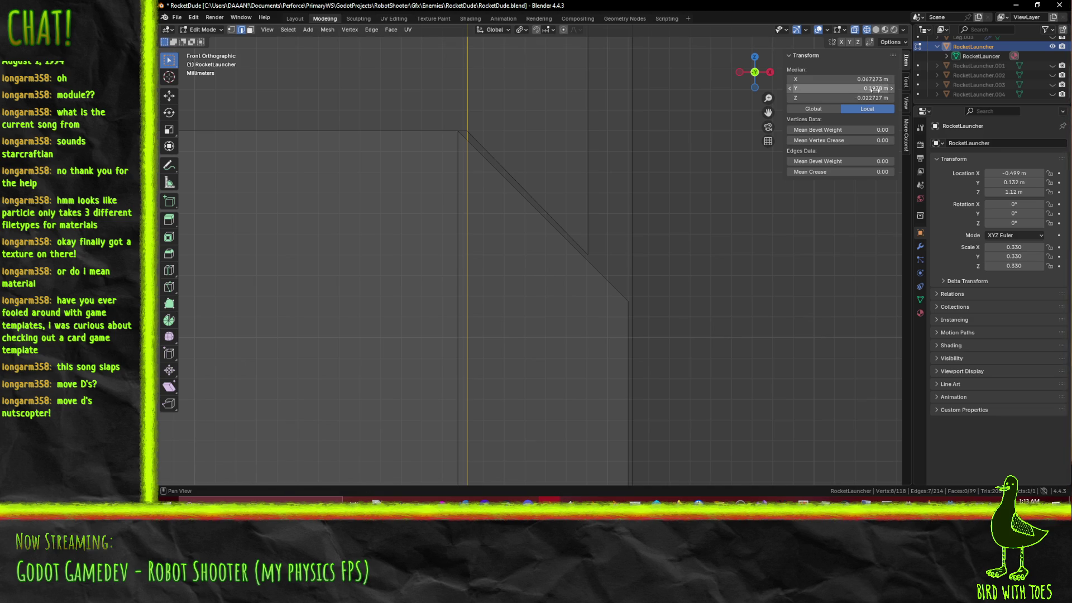
click(875, 88)
click(803, 90)
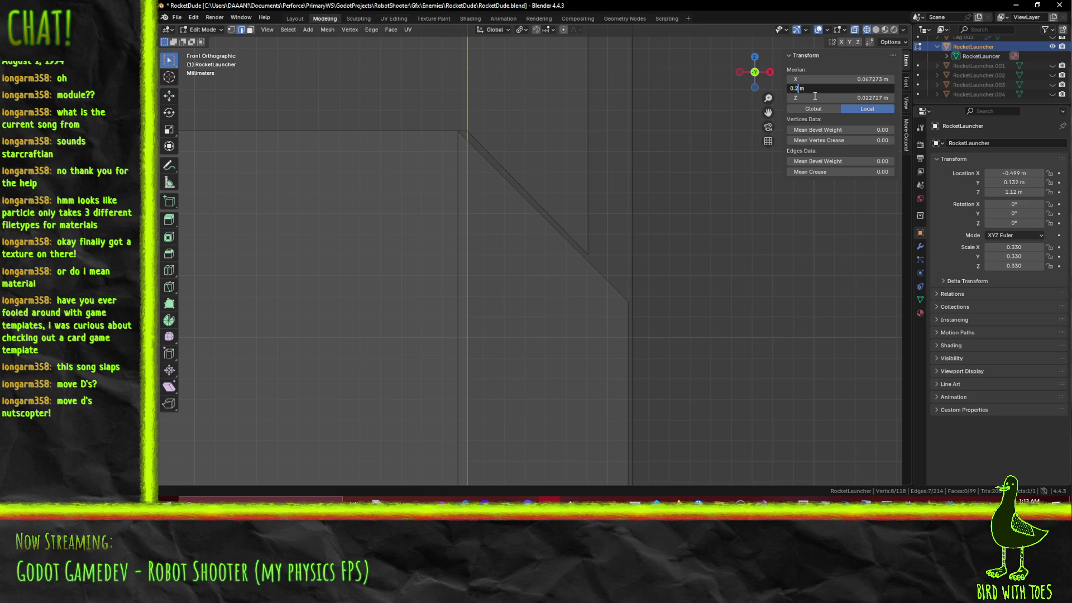
key(Escape)
click(866, 80)
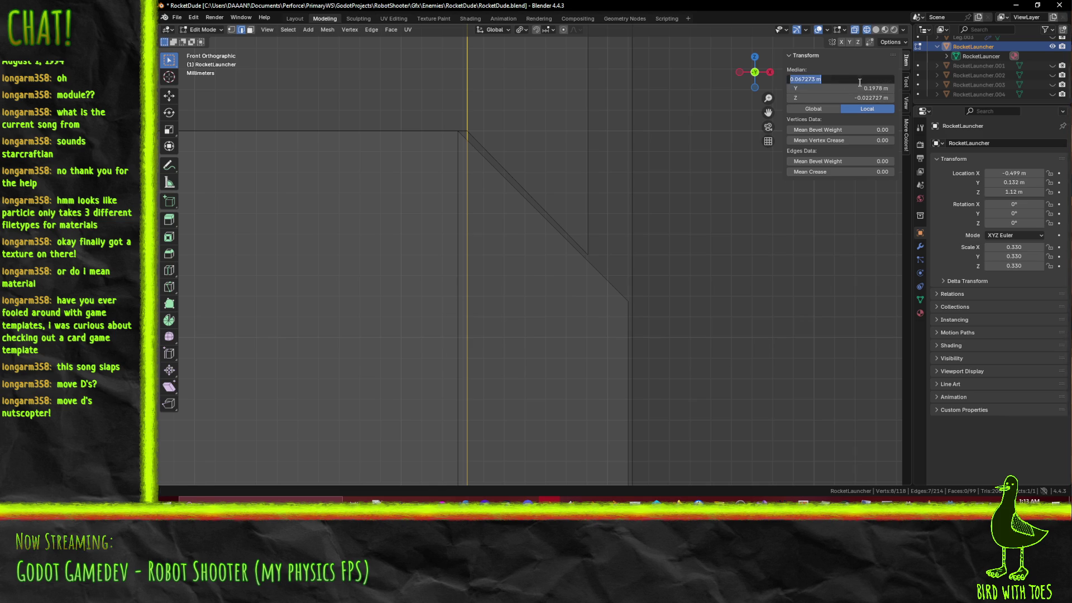
click(806, 79)
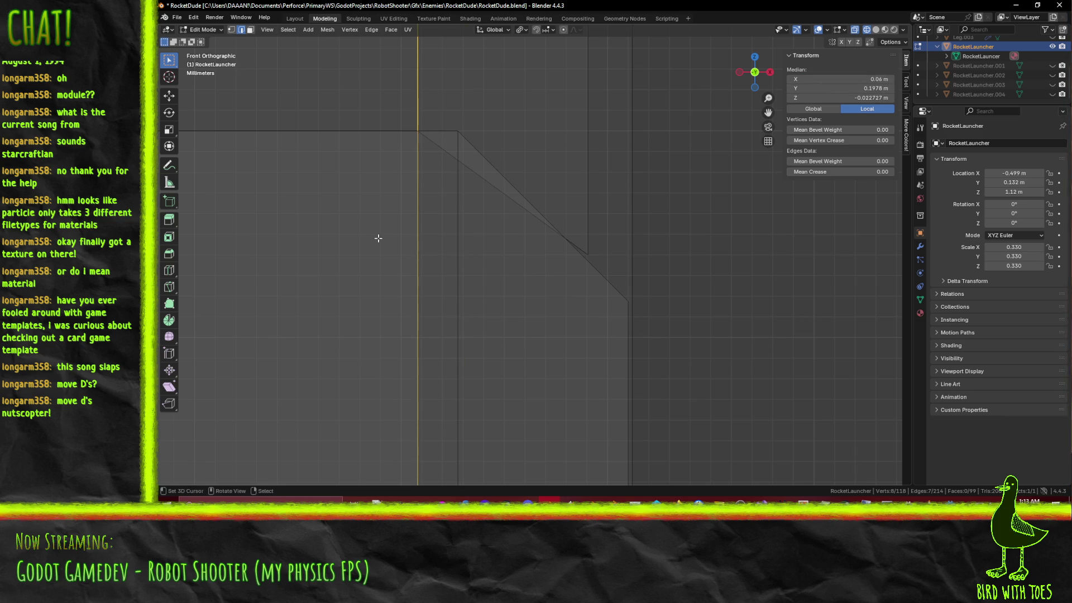
Step: Move the edge 0.002 m along X to line up with the sloped nose edge
key(g)
key(x)
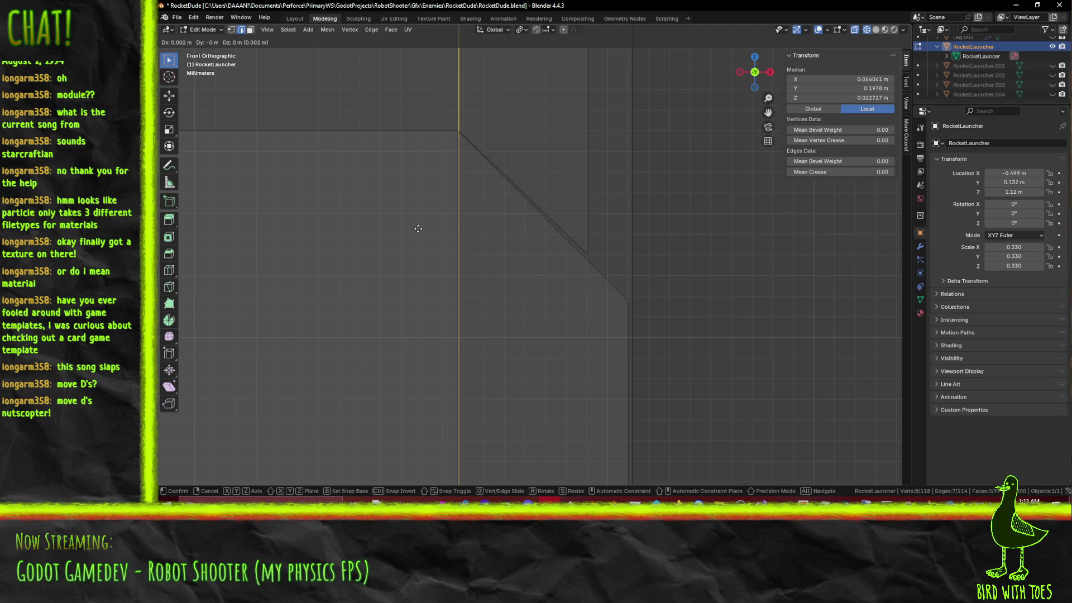
click(418, 227)
mouse_move(526, 205)
middle_down()
mouse_move(568, 284)
mouse_move(574, 275)
middle_up()
key(z)
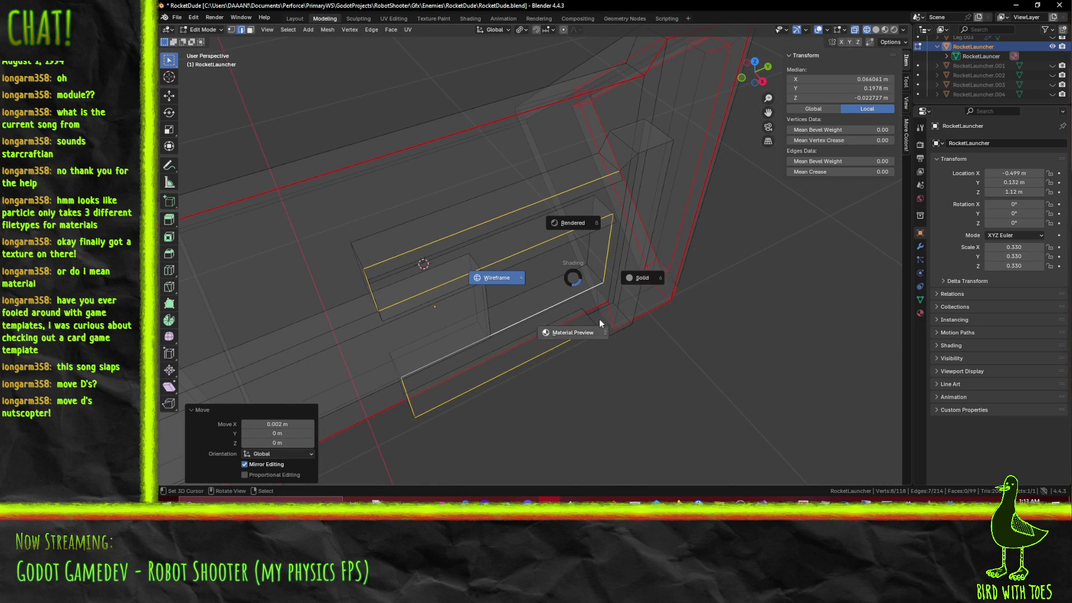
click(535, 316)
mouse_move(536, 315)
middle_down()
mouse_move(583, 273)
mouse_move(546, 271)
middle_up()
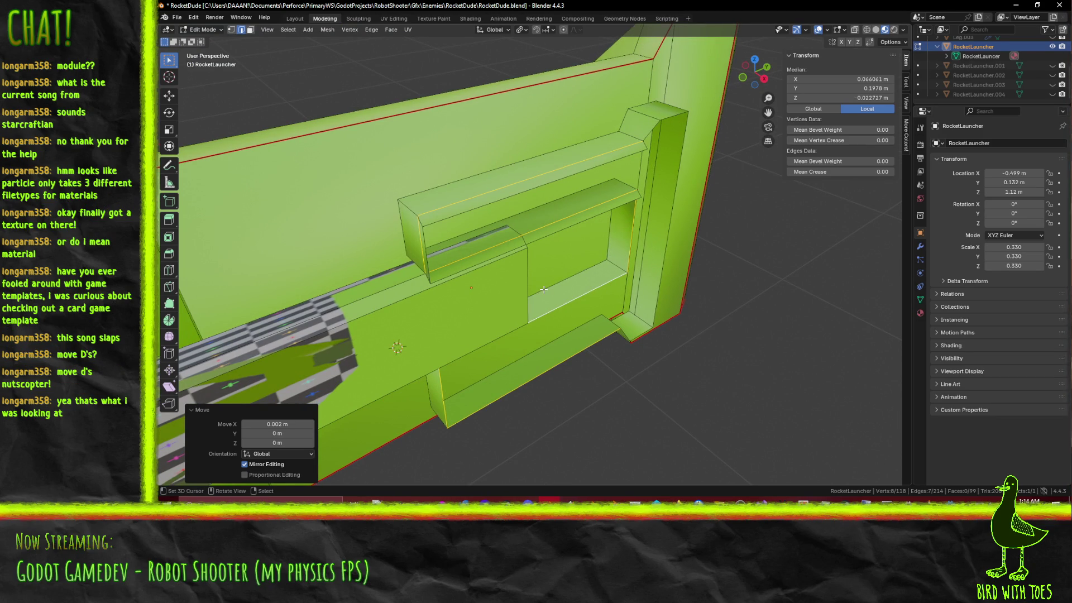
mouse_move(586, 295)
middle_down()
mouse_move(576, 157)
mouse_move(553, 194)
mouse_move(460, 207)
mouse_move(520, 219)
middle_up()
click(577, 283)
middle_drag(576, 283, 680, 289)
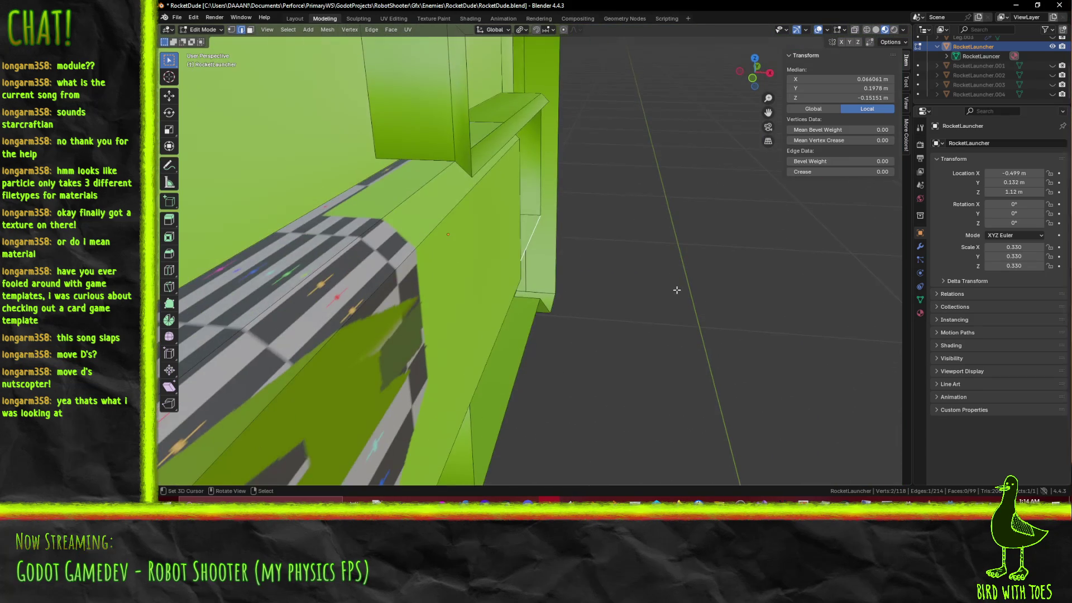
key(KP_1)
scroll(675, 290, up, 3)
key(z)
click(608, 287)
scroll(531, 256, up, 2)
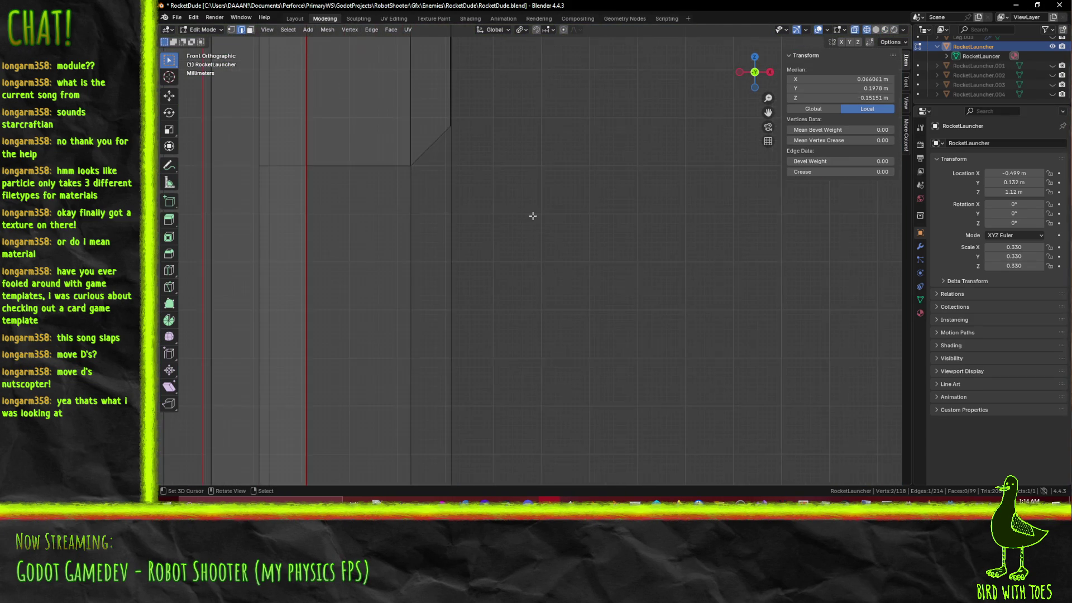
Step: Add a second edge and extrude the selected connector edges downward
mouse_move(541, 265)
middle_down()
mouse_move(596, 258)
mouse_move(552, 233)
mouse_move(575, 237)
mouse_move(531, 200)
middle_up()
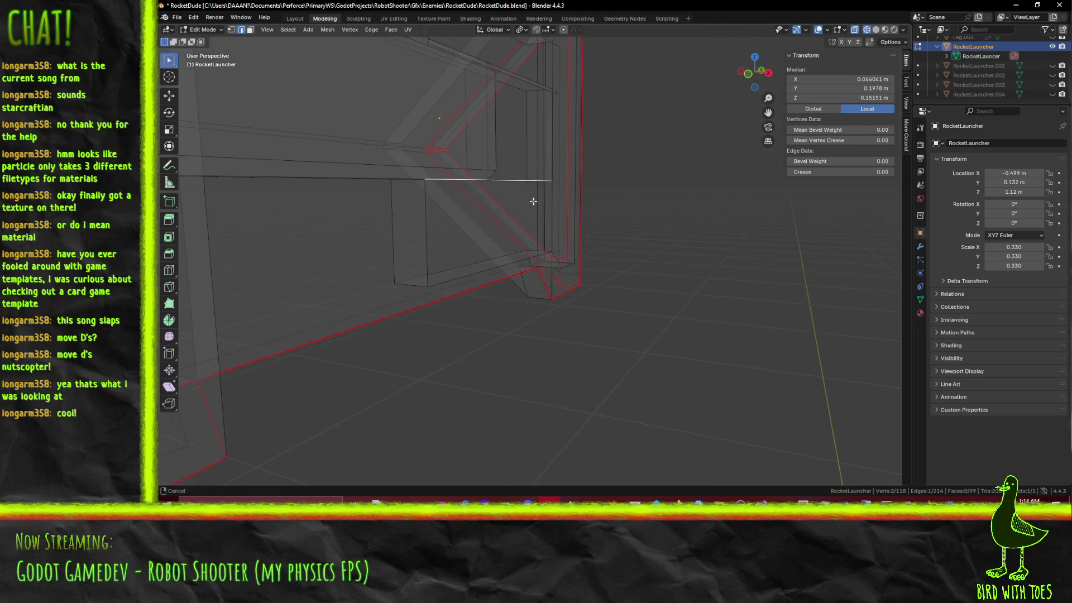
shift+click(441, 286)
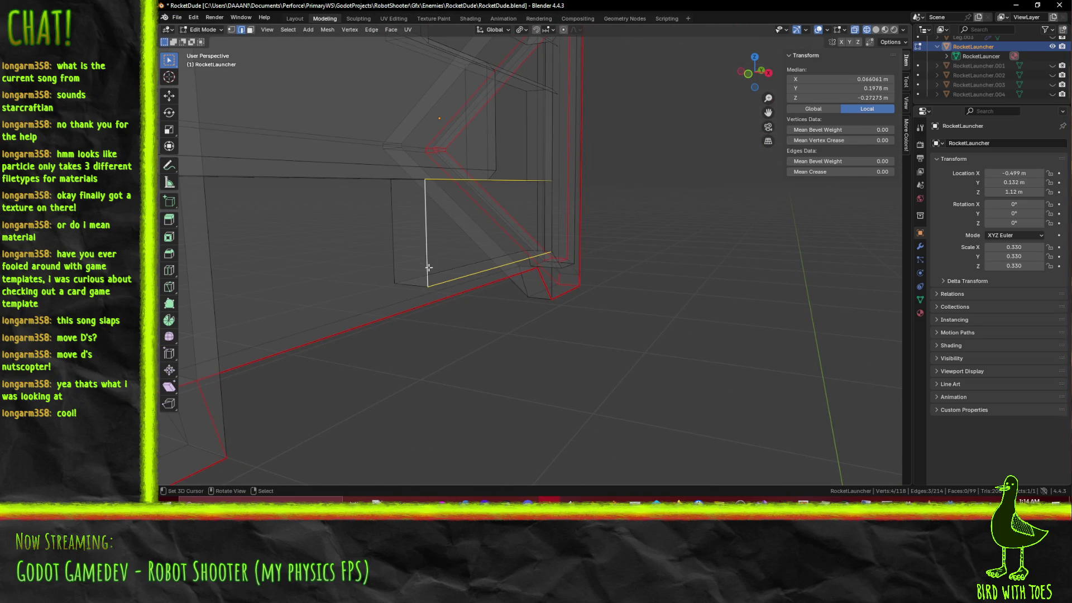
key(KP_1)
scroll(429, 266, up, 6)
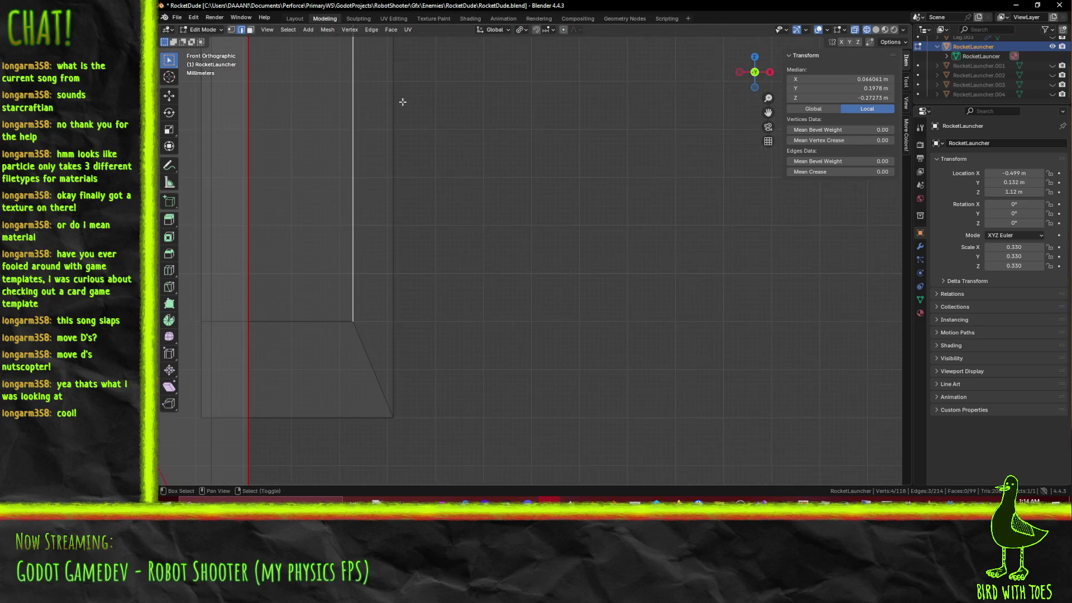
key(e)
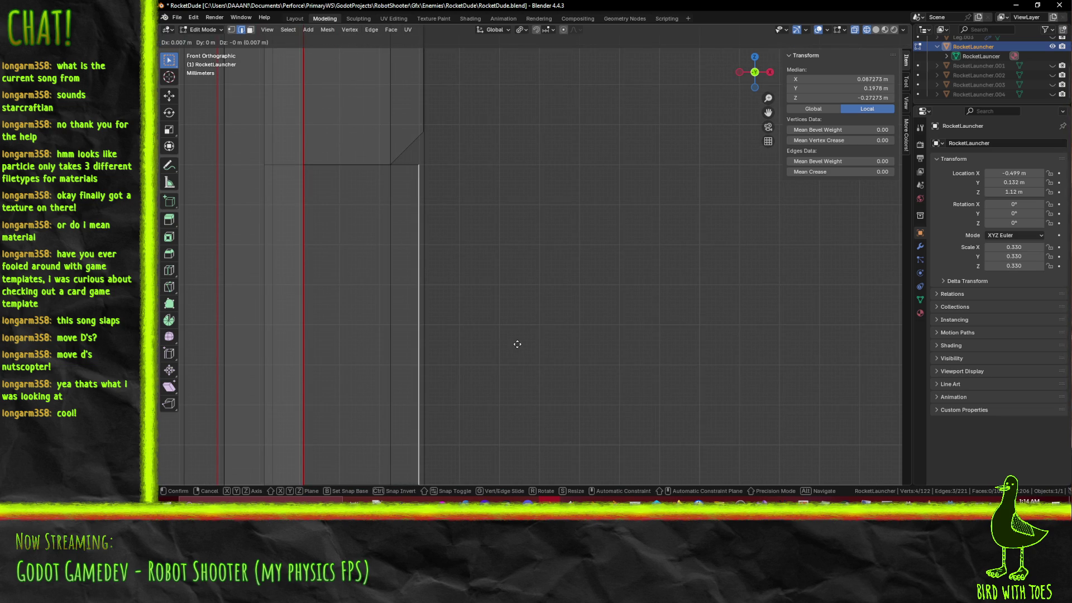
click(515, 314)
Step: Fill the two open gaps beside the extrusion with new faces
scroll(517, 282, down, 3)
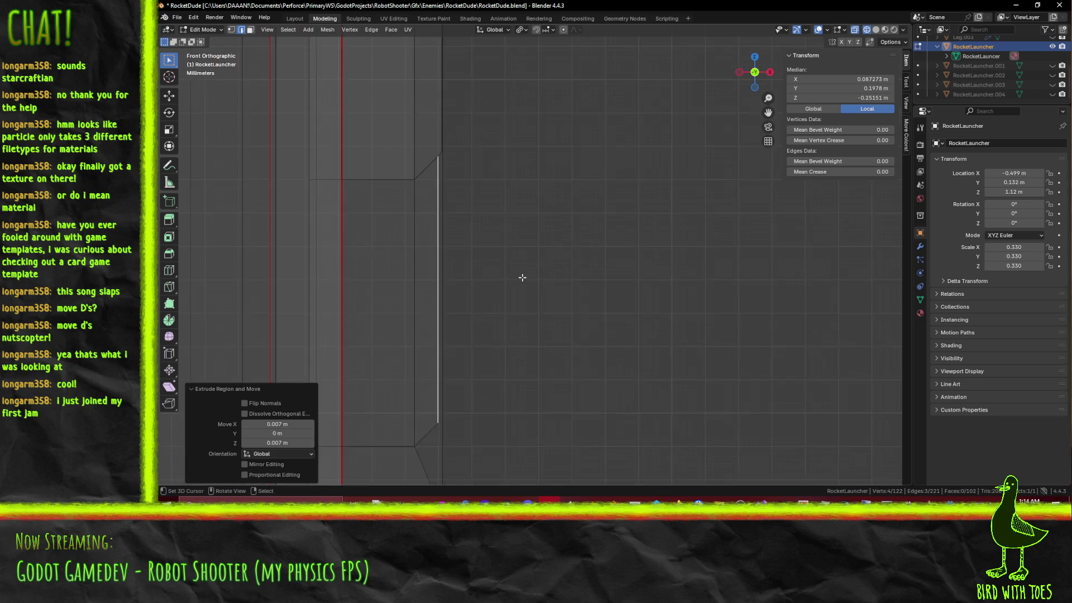
mouse_move(517, 281)
middle_down()
mouse_move(536, 294)
mouse_move(521, 313)
mouse_move(544, 313)
mouse_move(569, 268)
mouse_move(610, 231)
mouse_move(453, 110)
mouse_move(527, 151)
mouse_move(545, 183)
mouse_move(557, 162)
mouse_move(414, 214)
middle_up()
key(z)
click(513, 314)
key(f)
click(512, 121)
shift+click(557, 162)
key(f)
Step: Move the box's left vertical edge and another edge 0.01 m along Y
click(403, 239)
shift+click(431, 385)
mouse_move(431, 385)
middle_down()
mouse_move(470, 378)
mouse_move(480, 252)
mouse_move(497, 251)
mouse_move(519, 220)
mouse_move(486, 172)
mouse_move(512, 337)
mouse_move(500, 346)
mouse_move(491, 335)
mouse_move(466, 211)
middle_up()
text(gy.01)
key(Return)
scroll(507, 251, up, 5)
click(491, 335)
Step: Bridge the first open gaps in the connector bracket with new faces
shift+click(467, 201)
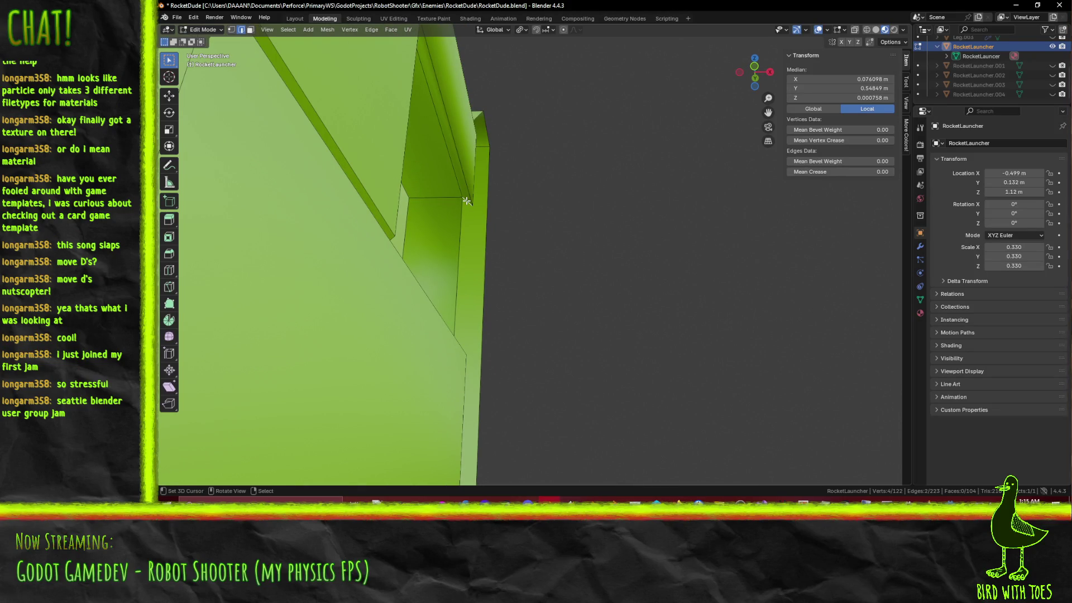
key(f)
mouse_move(466, 201)
middle_down()
mouse_move(424, 285)
mouse_move(450, 142)
mouse_move(510, 223)
mouse_move(453, 236)
mouse_move(493, 215)
mouse_move(495, 196)
mouse_move(503, 323)
mouse_move(552, 324)
mouse_move(492, 201)
middle_up()
click(442, 148)
key(f)
key(f)
Step: Fill the remaining holes on the bracket's open side with faces
key(alt+a)
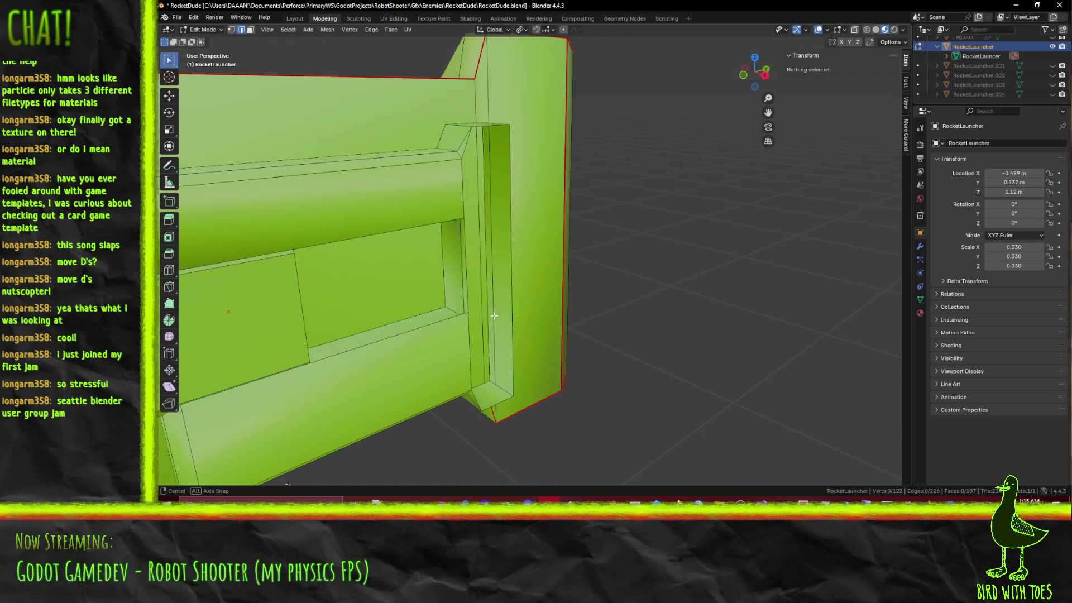
click(491, 199)
shift+click(479, 368)
key(f)
middle_drag(479, 368, 451, 250)
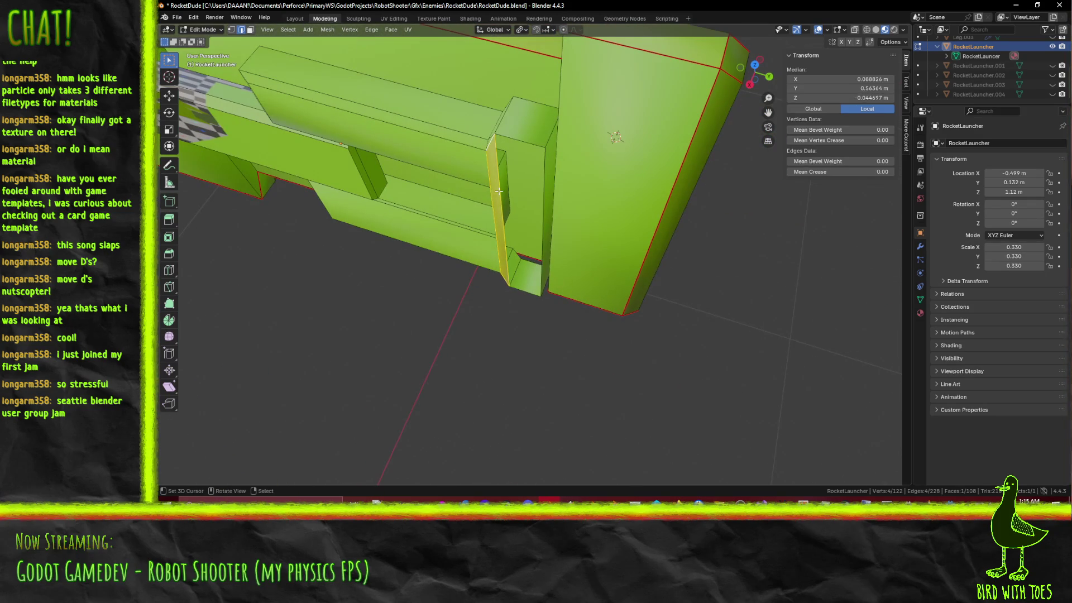
key(f)
key(alt+a)
mouse_move(548, 198)
middle_down()
mouse_move(586, 194)
mouse_move(536, 162)
middle_up()
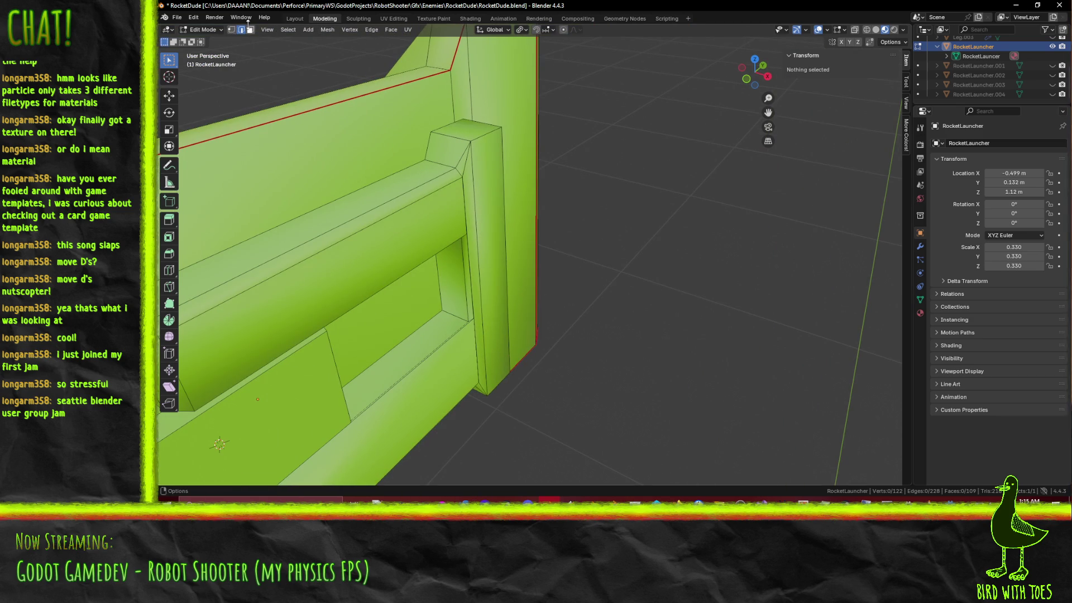
Step: Push the pillar's front face out 0.04 m along Y
click(518, 241)
mouse_move(518, 242)
middle_down()
mouse_move(548, 233)
mouse_move(366, 220)
mouse_move(424, 238)
middle_up()
click(571, 232)
mouse_move(581, 246)
middle_down()
mouse_move(611, 258)
mouse_move(563, 232)
middle_up()
scroll(563, 232, down, 1)
key(g)
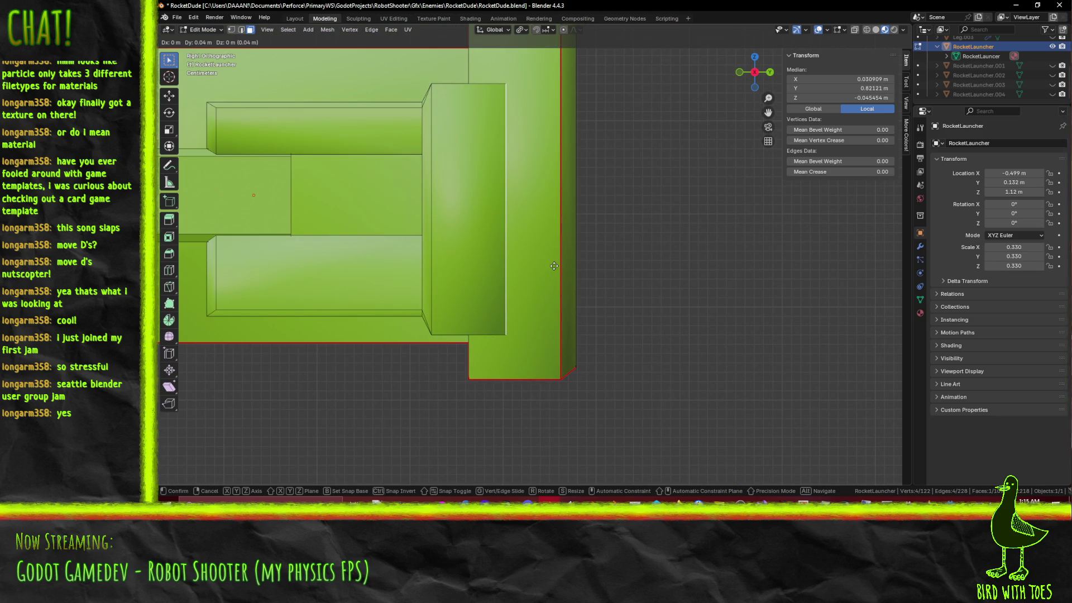
click(554, 266)
scroll(554, 266, down, 4)
mouse_move(554, 266)
middle_down()
mouse_move(559, 166)
mouse_move(557, 185)
mouse_move(596, 191)
mouse_move(550, 156)
mouse_move(522, 175)
mouse_move(519, 209)
mouse_move(506, 215)
middle_up()
Step: Save RocketDude.blend and clear the selection
key(ctrl+s)
scroll(560, 184, up, 3)
scroll(550, 155, up, 5)
key(alt+a)
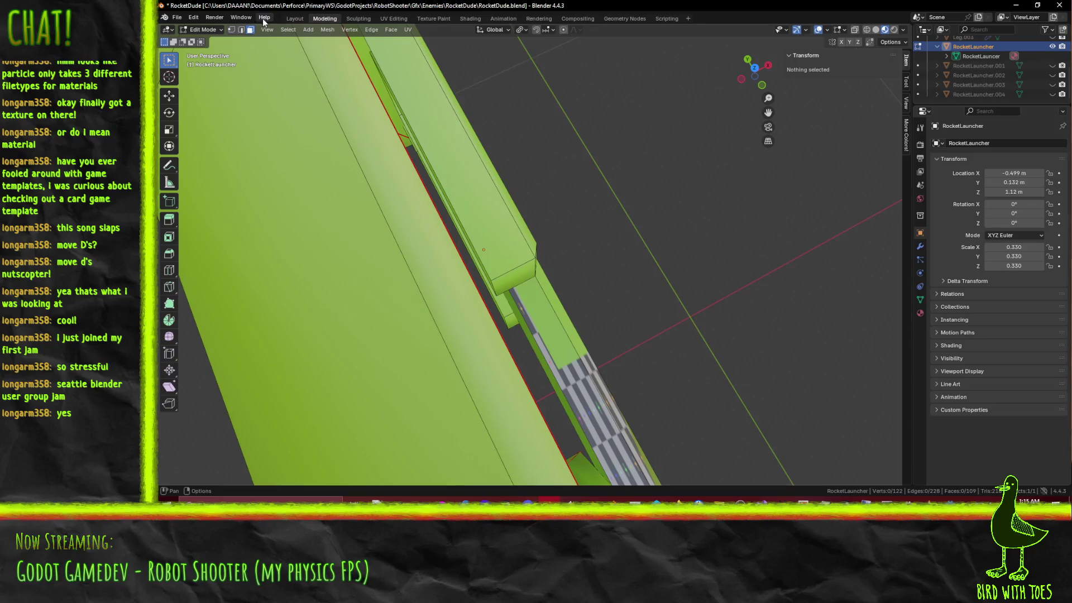
Step: In wireframe view, move the connector's edge loop 0.01 m back along X
alt+click(464, 197)
mouse_move(464, 197)
middle_down()
mouse_move(402, 430)
mouse_move(413, 121)
mouse_move(508, 230)
mouse_move(627, 247)
middle_up()
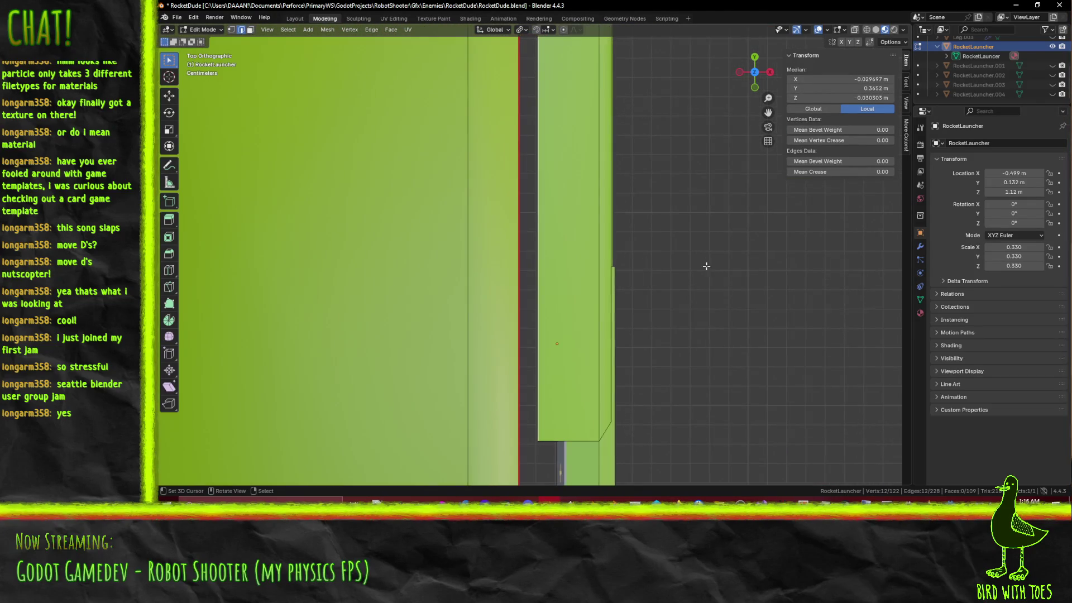
scroll(676, 254, up, 1)
key(z)
click(538, 273)
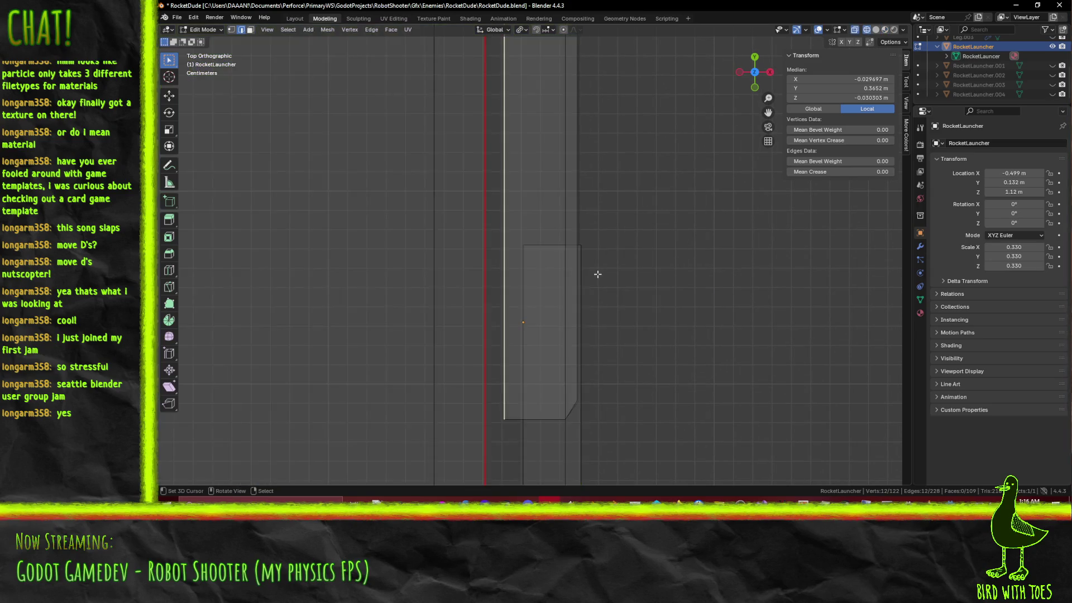
key(g)
click(748, 271)
mouse_move(745, 274)
middle_down()
mouse_move(726, 285)
mouse_move(639, 223)
middle_up()
Step: Return to material preview and select two vertical edges on the launcher's side
key(z)
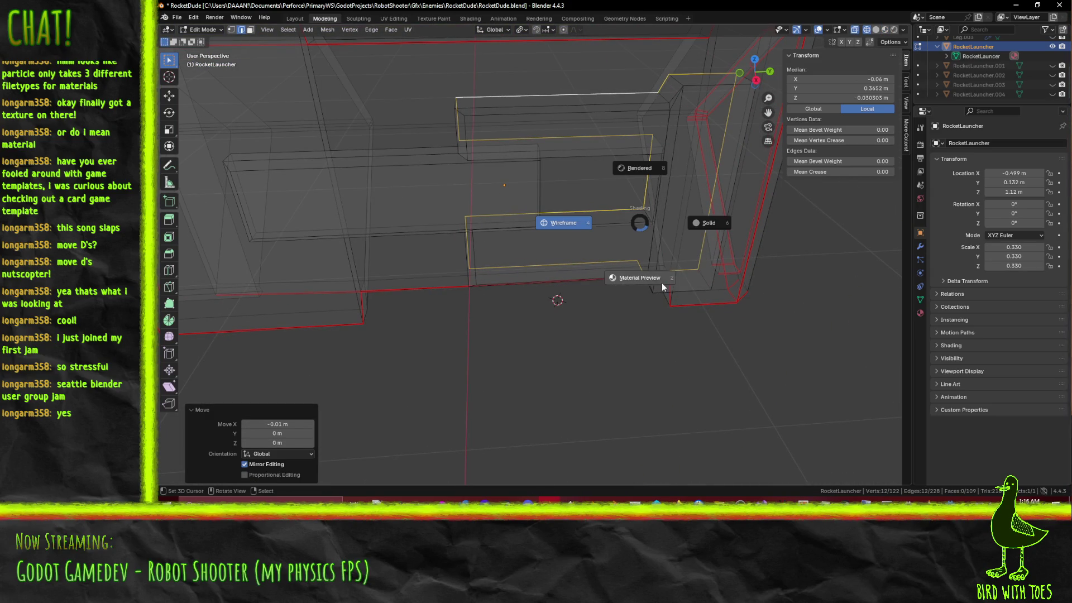
click(662, 287)
scroll(662, 287, down, 4)
mouse_move(662, 287)
middle_down()
mouse_move(627, 237)
mouse_move(462, 215)
mouse_move(574, 276)
mouse_move(534, 246)
mouse_move(525, 292)
mouse_move(556, 190)
mouse_move(512, 197)
middle_up()
scroll(574, 275, up, 4)
alt+click(534, 246)
shift+click(539, 213)
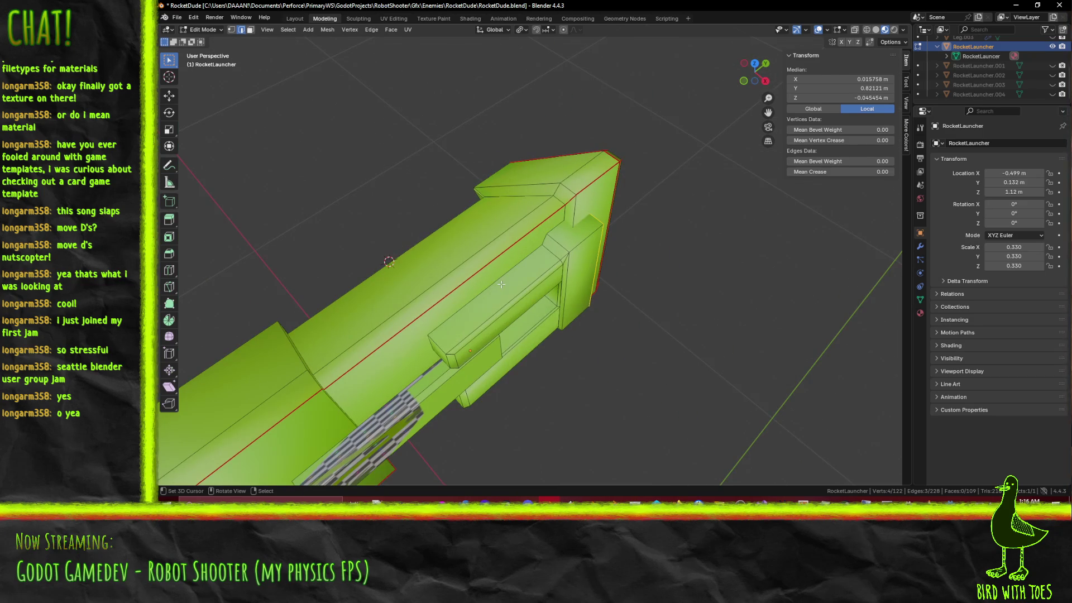
scroll(535, 276, down, 5)
middle_drag(535, 276, 570, 274)
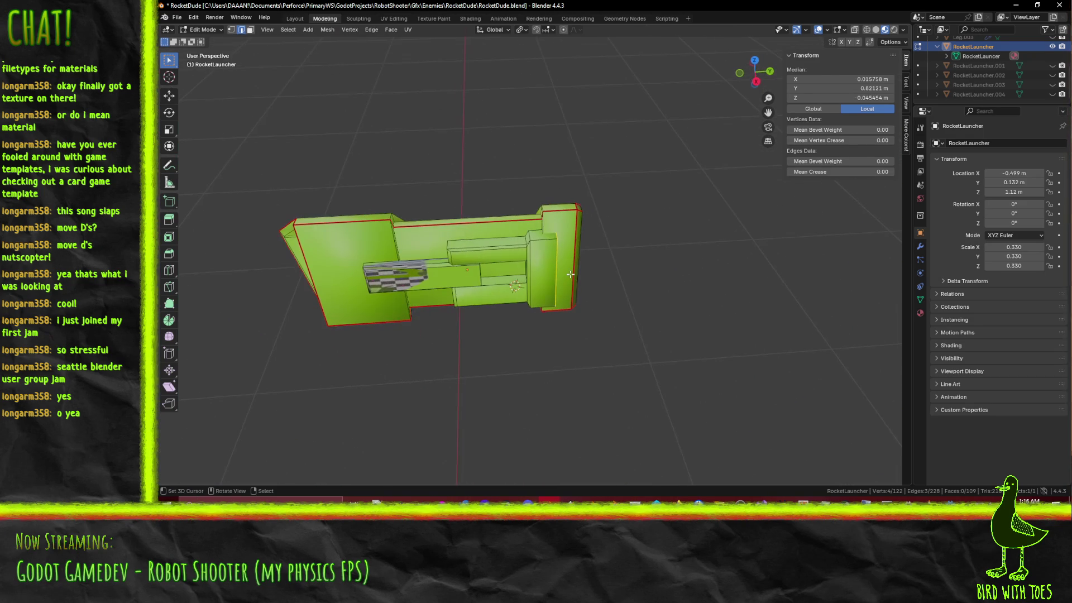
Step: Save RocketDude.blend and bring up the Robot Shooter game page in the browser
key(ctrl+s)
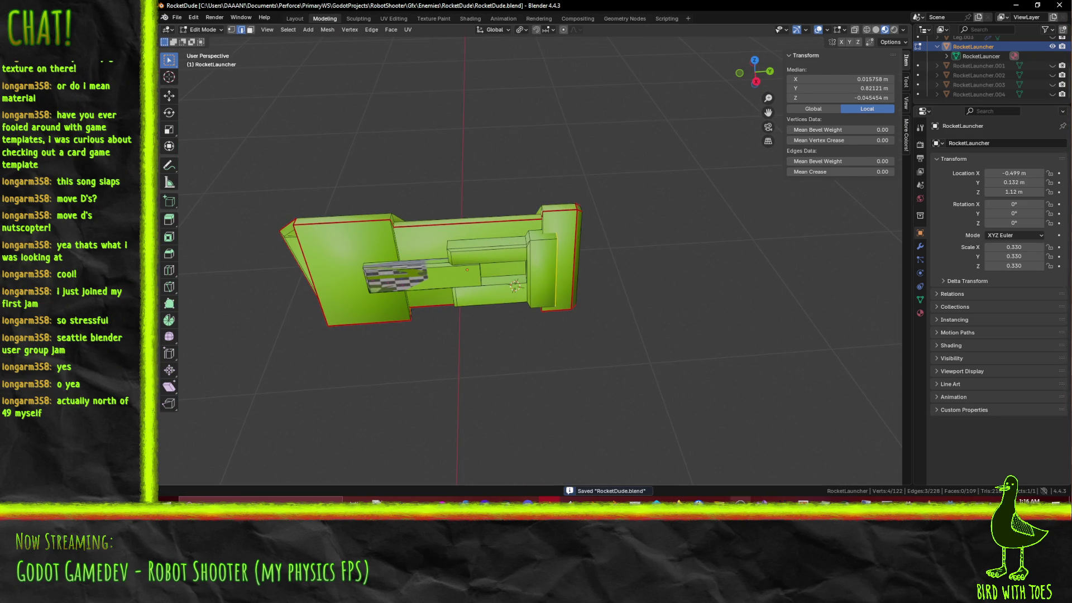
click(683, 519)
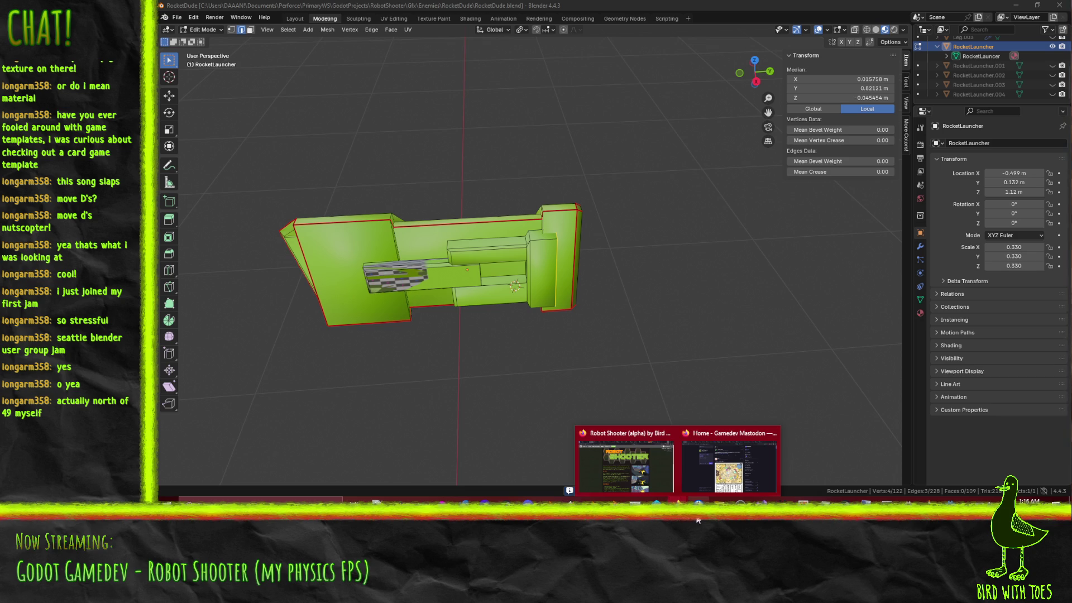
click(629, 471)
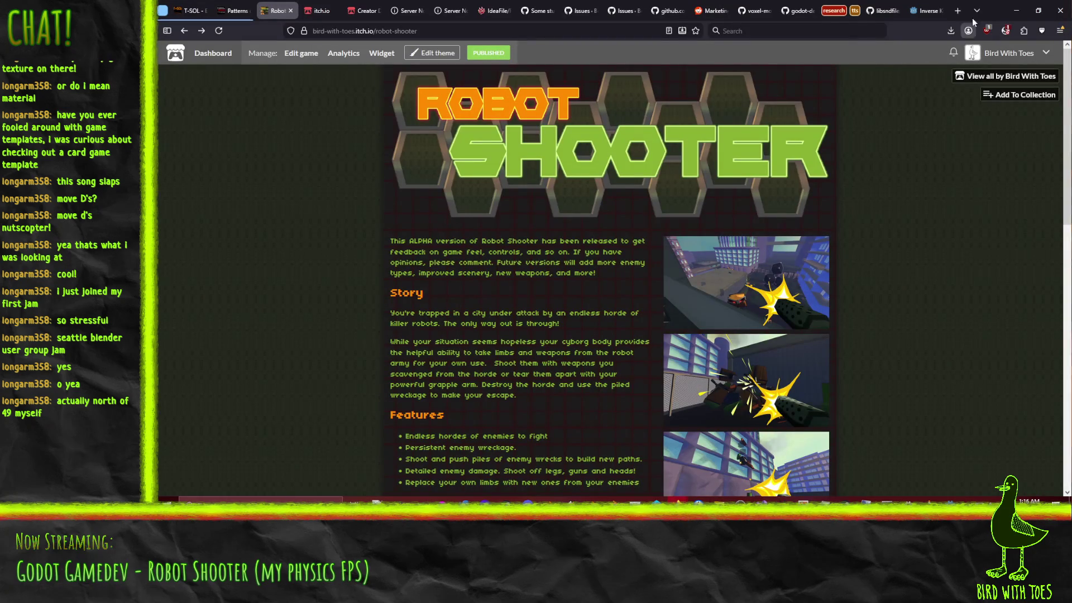
click(957, 11)
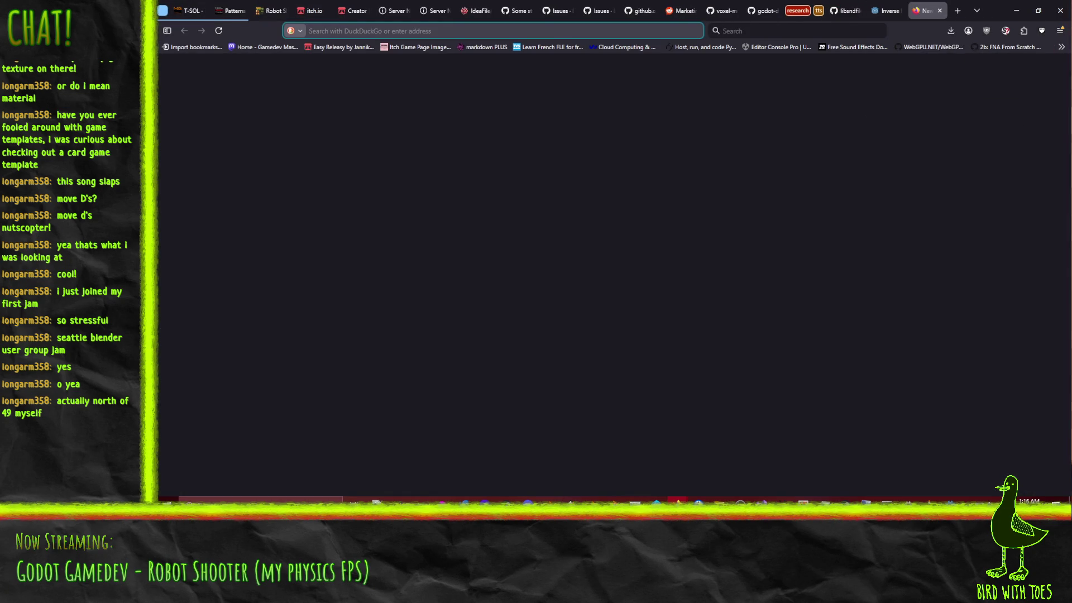
key(ctrl+w)
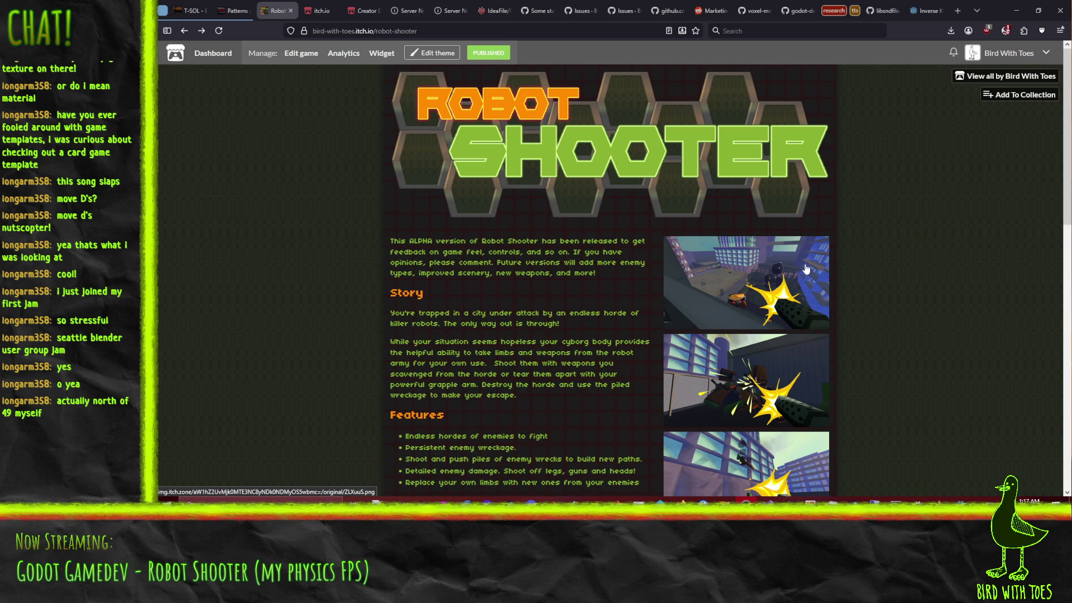
scroll(672, 323, down, 1)
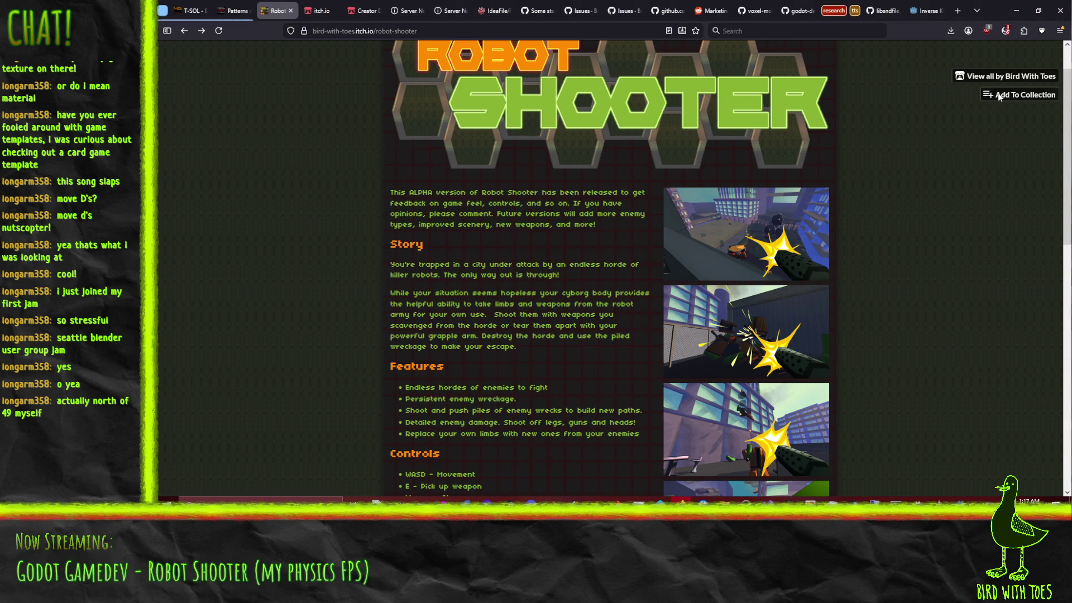
click(1017, 9)
mouse_move(406, 294)
middle_down()
mouse_move(503, 263)
mouse_move(519, 245)
mouse_move(505, 268)
mouse_move(494, 221)
mouse_move(508, 218)
mouse_move(513, 236)
mouse_move(440, 243)
mouse_move(591, 218)
mouse_move(591, 191)
middle_up()
Step: In X-ray, try moving a vertical nose edge from top view, then cancel and restore material shading
scroll(557, 230, down, 5)
key(alt+z)
click(521, 167)
middle_drag(522, 168, 546, 230)
key(KP_7)
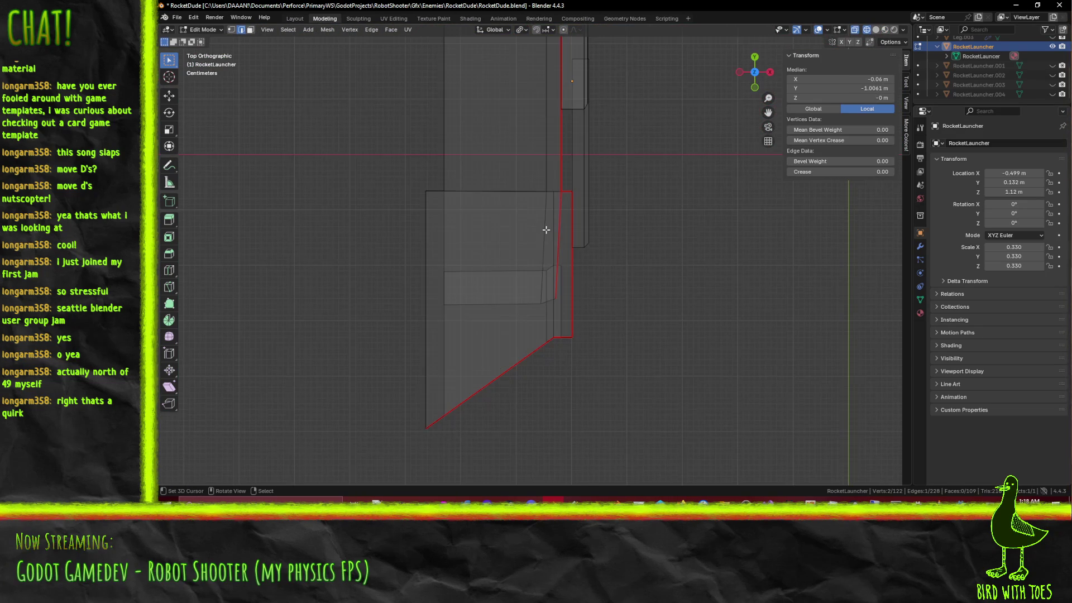
scroll(550, 231, up, 3)
key(g)
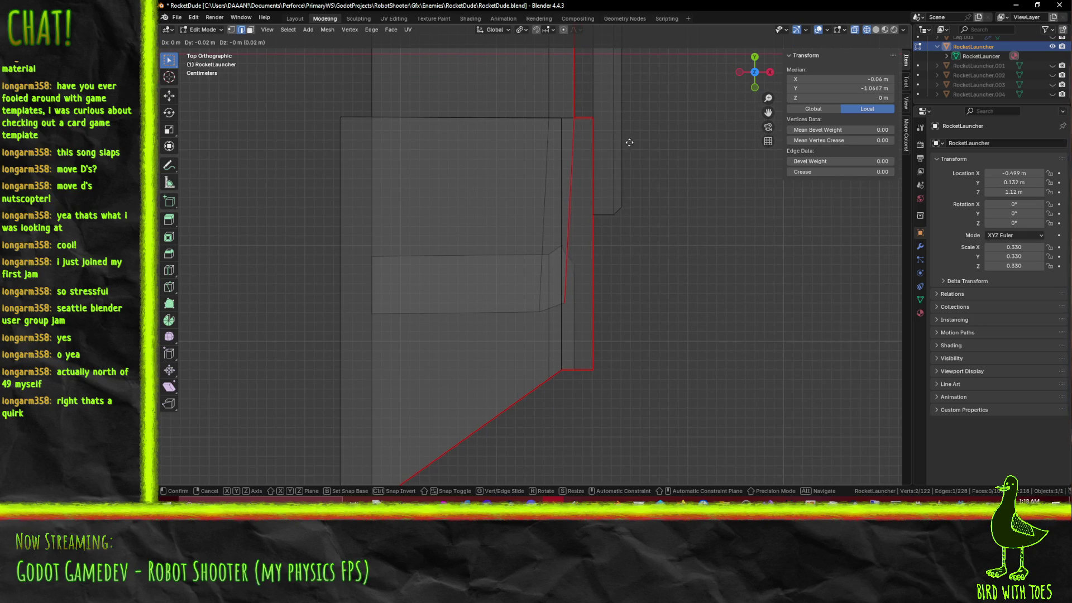
right_click(631, 145)
mouse_move(630, 146)
middle_down()
mouse_move(620, 206)
mouse_move(615, 184)
mouse_move(628, 193)
mouse_move(588, 168)
mouse_move(591, 190)
mouse_move(639, 232)
mouse_move(609, 242)
mouse_move(591, 211)
mouse_move(603, 204)
middle_up()
key(z)
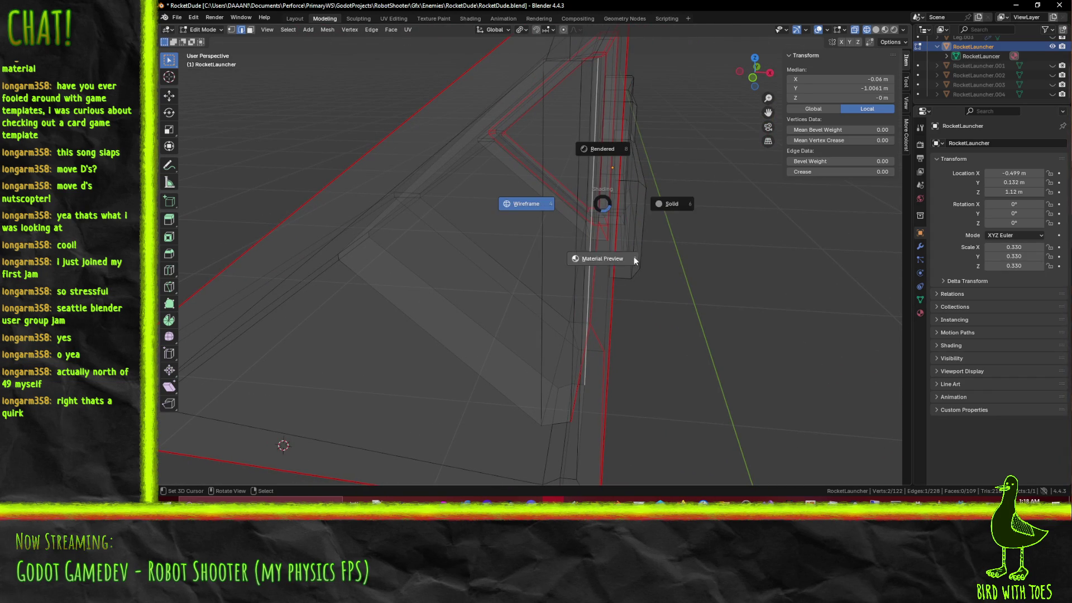
click(635, 254)
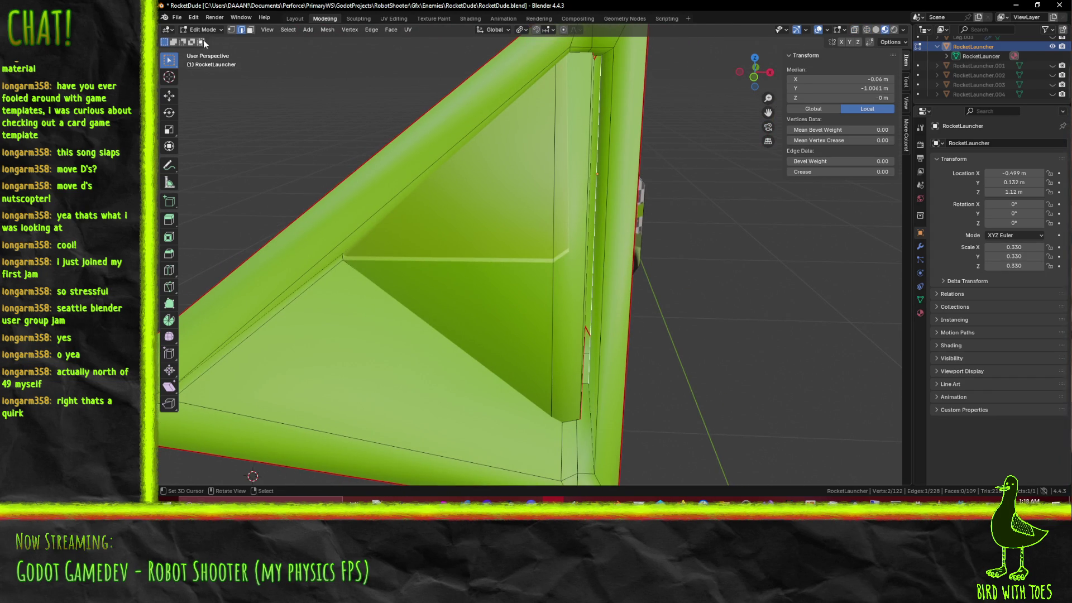
Step: Reposition the single vertical side edge from the top wireframe view
click(250, 30)
mouse_move(583, 201)
middle_down()
mouse_move(587, 163)
mouse_move(389, 132)
mouse_move(584, 95)
mouse_move(580, 105)
middle_up()
click(587, 163)
click(241, 29)
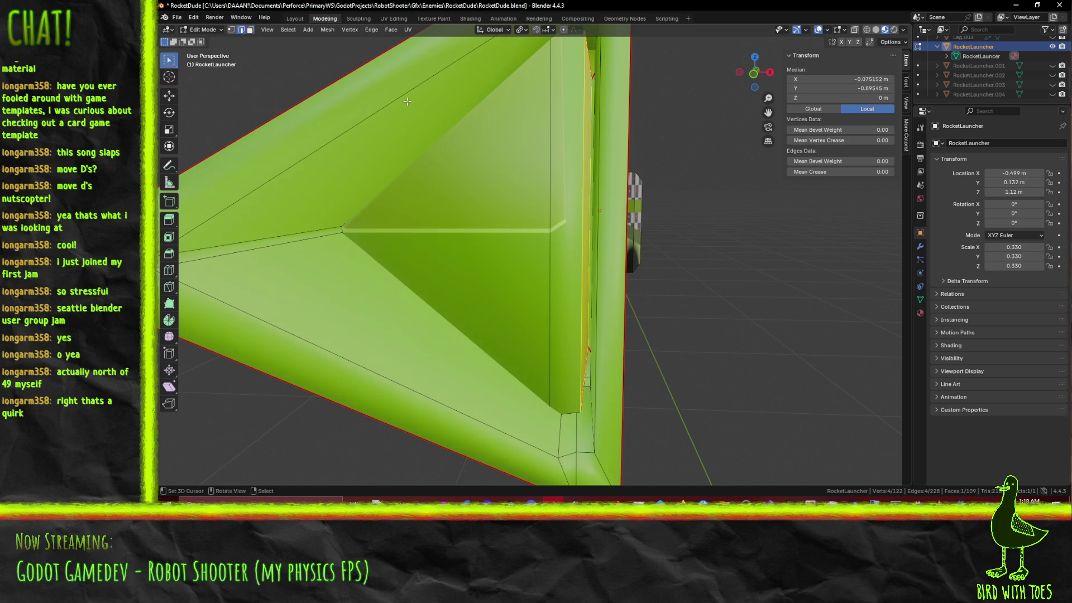
click(589, 190)
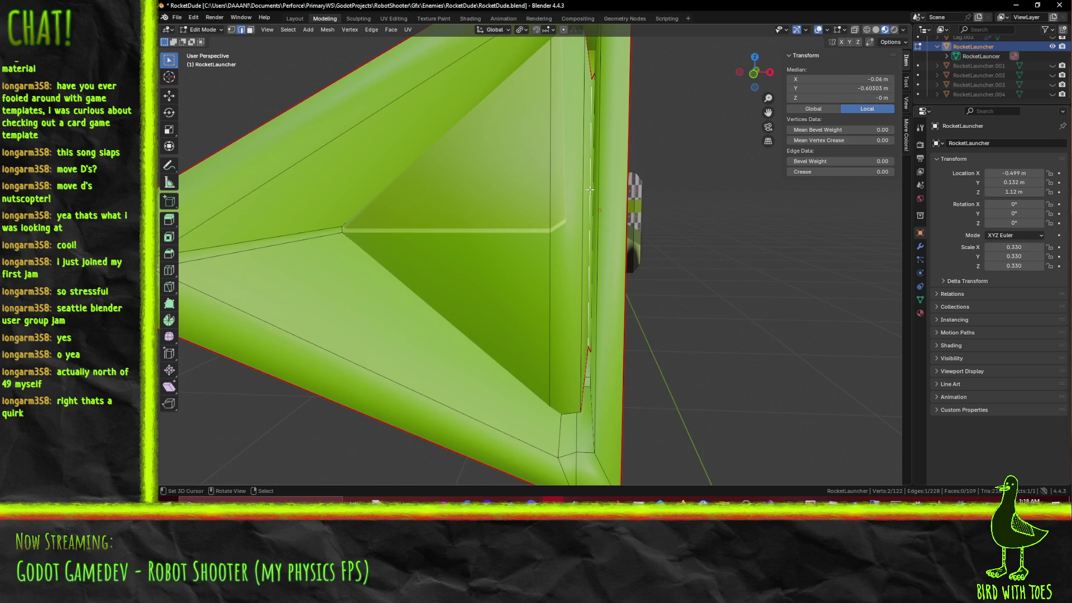
key(KP_7)
key(z)
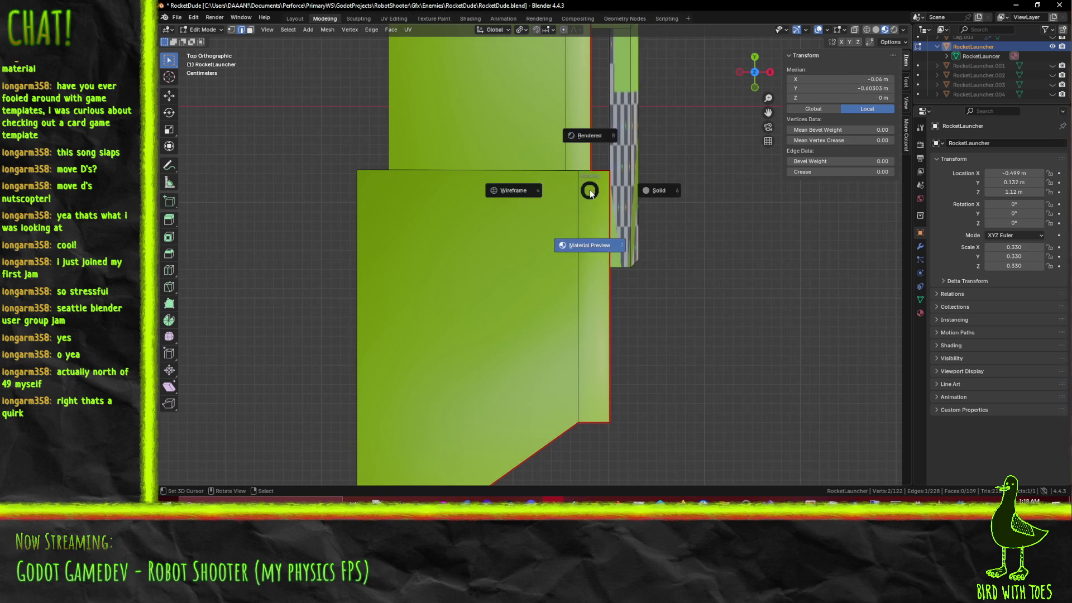
click(600, 265)
key(g)
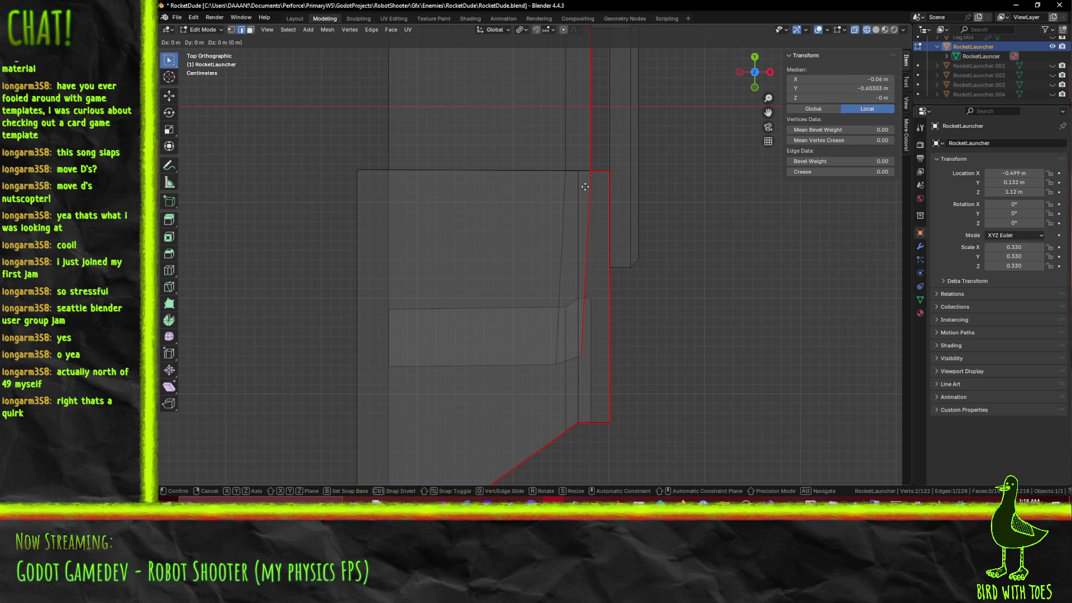
click(588, 189)
mouse_move(589, 190)
middle_down()
mouse_move(547, 175)
mouse_move(555, 152)
mouse_move(428, 134)
mouse_move(539, 155)
mouse_move(557, 184)
mouse_move(586, 159)
mouse_move(660, 165)
mouse_move(697, 193)
mouse_move(686, 197)
middle_up()
Step: In material preview, slide the current selection along the Y axis
key(z)
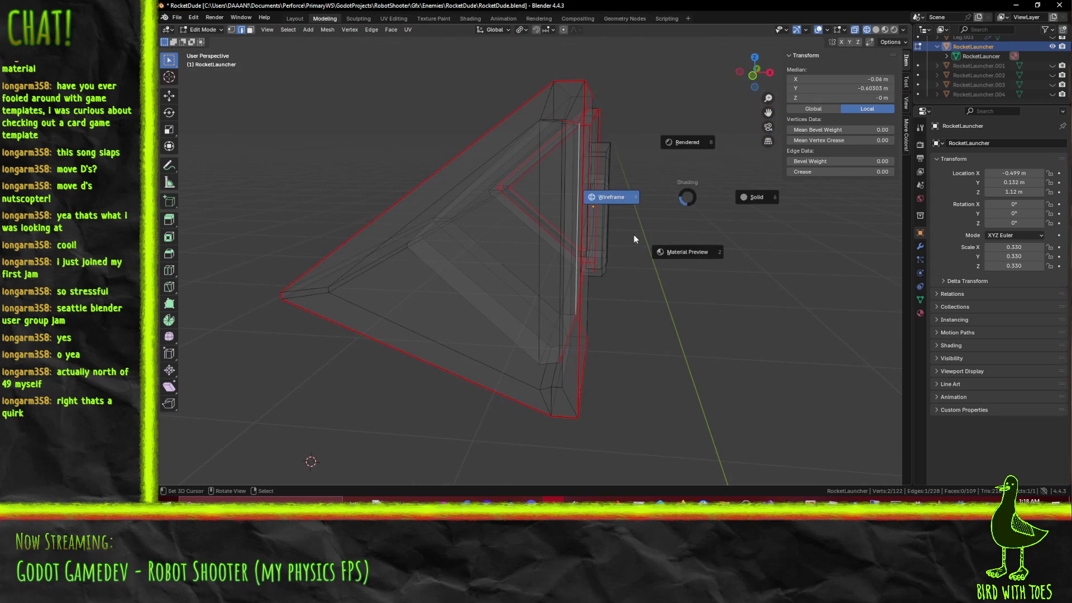
key(z)
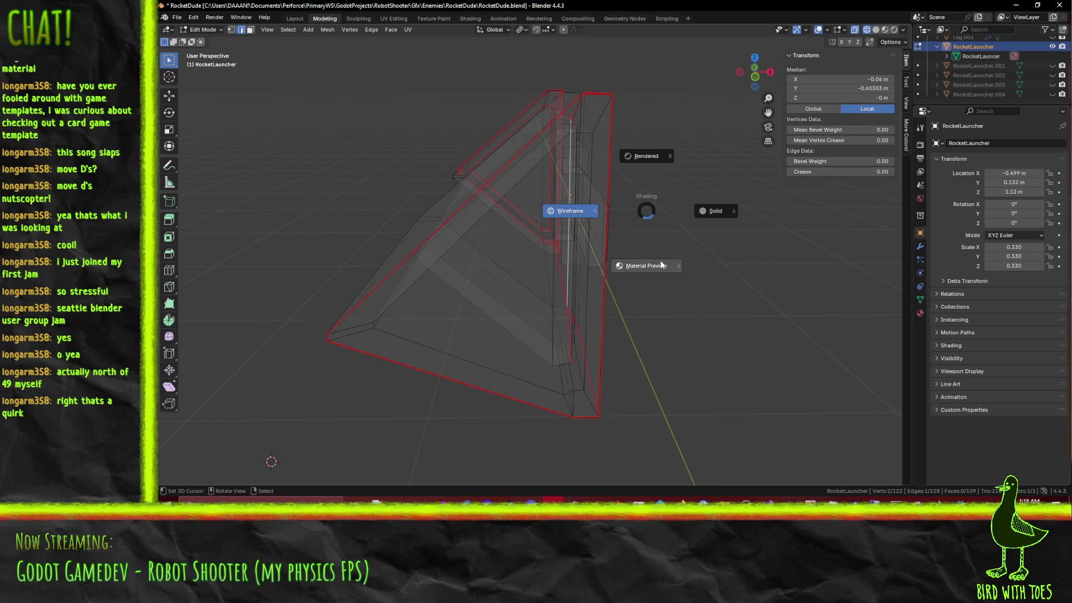
click(666, 256)
scroll(667, 255, up, 5)
middle_drag(658, 251, 661, 258)
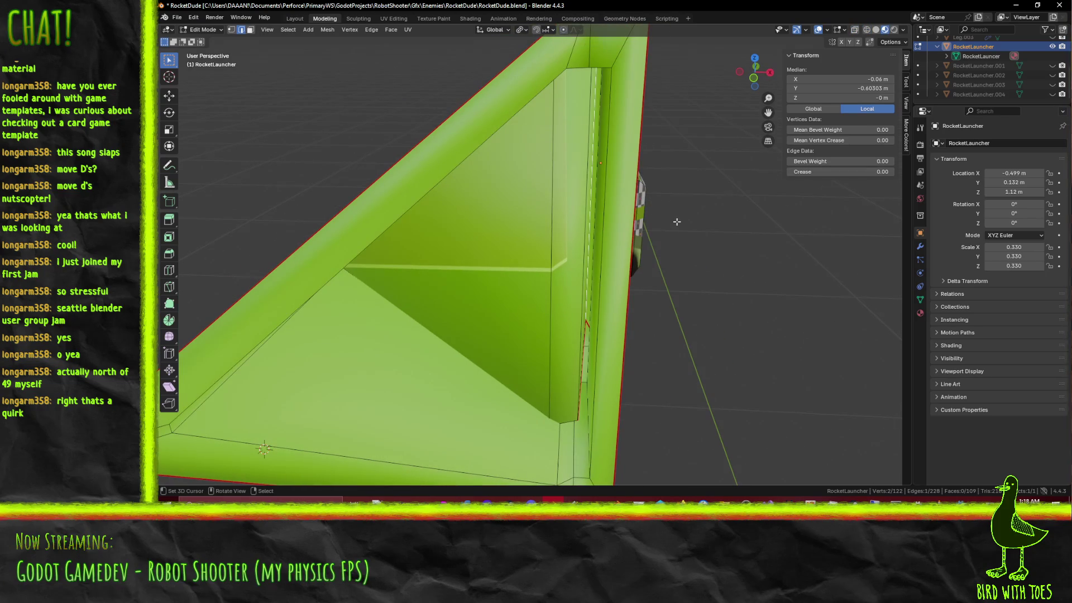
key(g)
key(y)
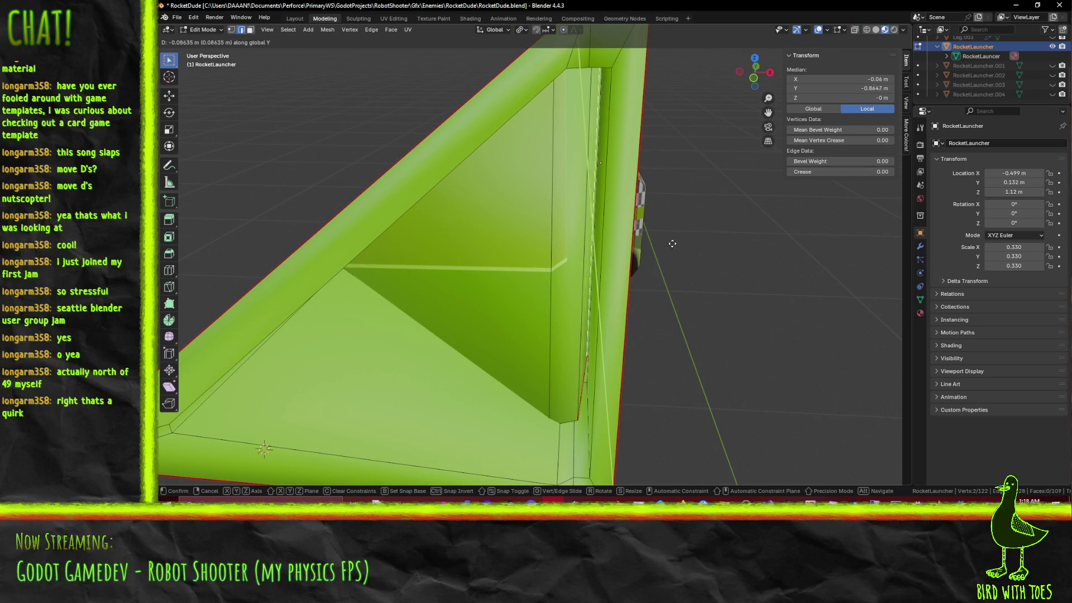
click(666, 256)
middle_drag(666, 255, 497, 264)
Step: Run Edge Split on the selected edge, then slide the vertical edge along Y
key(F3)
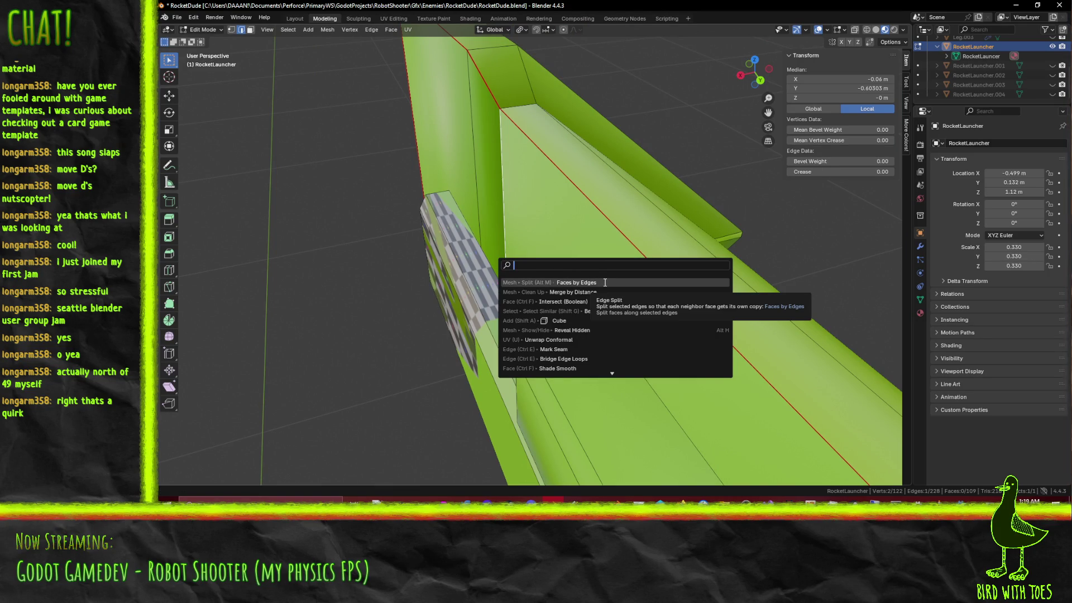
click(605, 283)
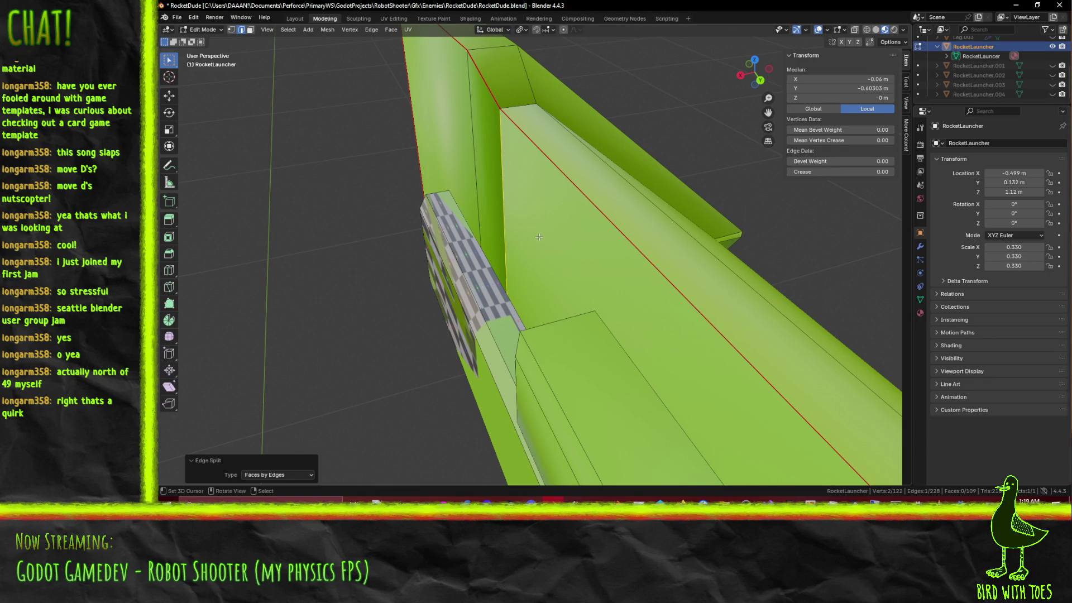
click(531, 228)
key(g)
key(y)
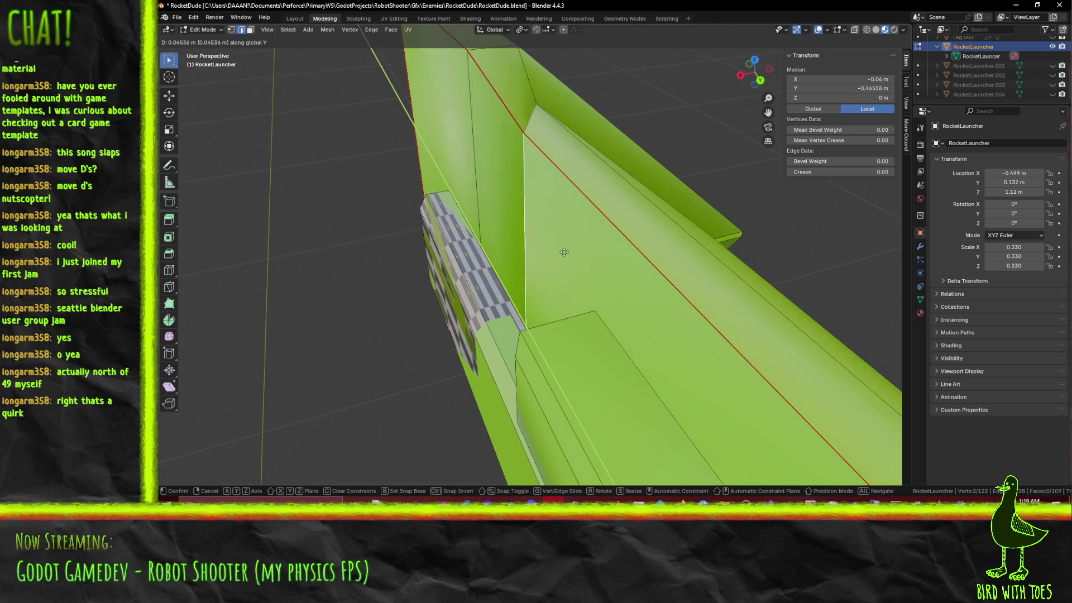
click(536, 229)
mouse_move(535, 229)
middle_down()
mouse_move(694, 196)
mouse_move(524, 231)
mouse_move(543, 259)
mouse_move(614, 264)
middle_up()
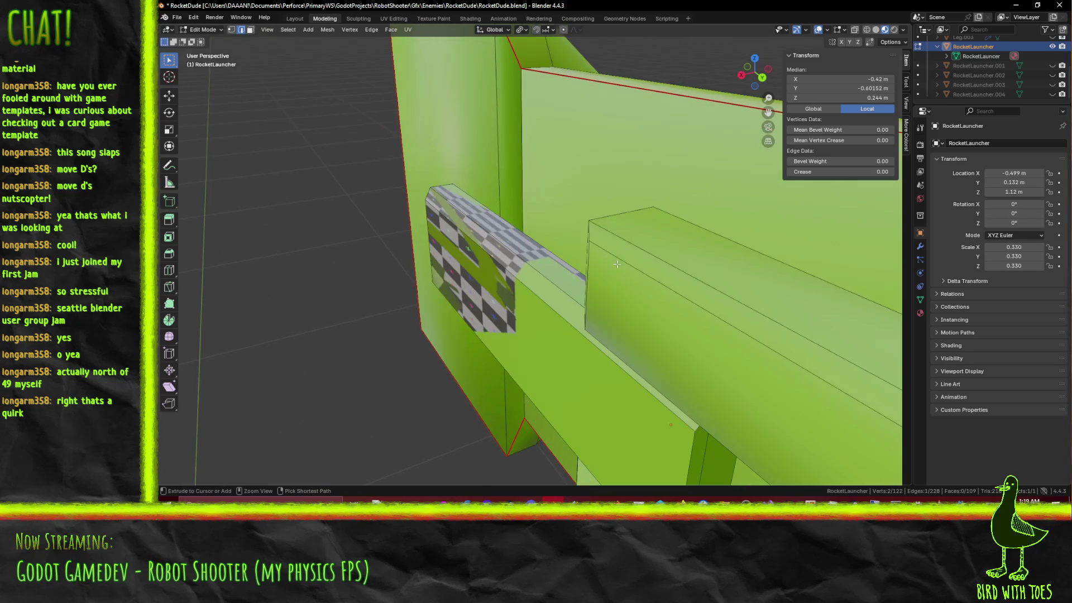
middle_drag(567, 230, 537, 182)
Step: Dissolve the extra vertex on the nose cone
shift+click(610, 266)
mouse_move(610, 267)
middle_down()
mouse_move(650, 246)
mouse_move(500, 304)
mouse_move(558, 274)
middle_up()
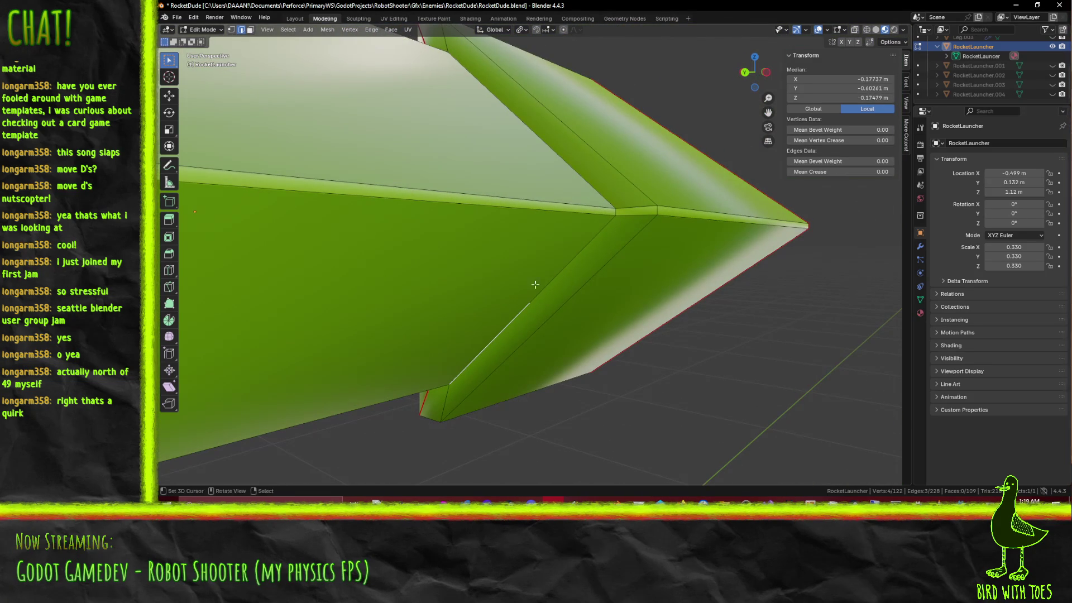
click(231, 30)
key(x)
click(535, 297)
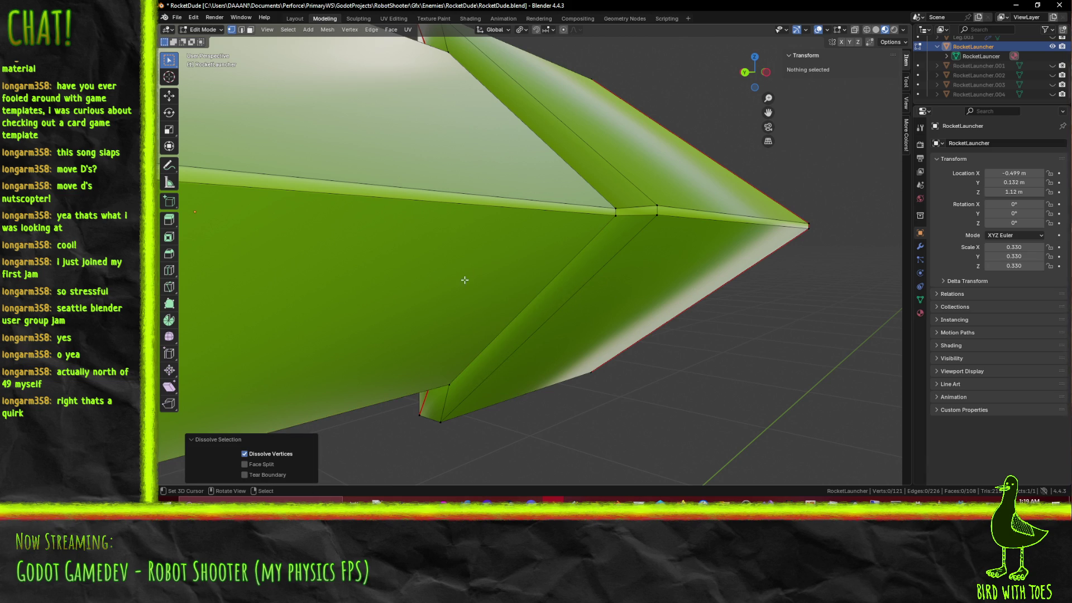
Step: Select two nose cone edges and split the faces along them with Edge Split
click(242, 31)
click(512, 307)
mouse_move(511, 306)
middle_down()
mouse_move(469, 308)
mouse_move(523, 339)
middle_up()
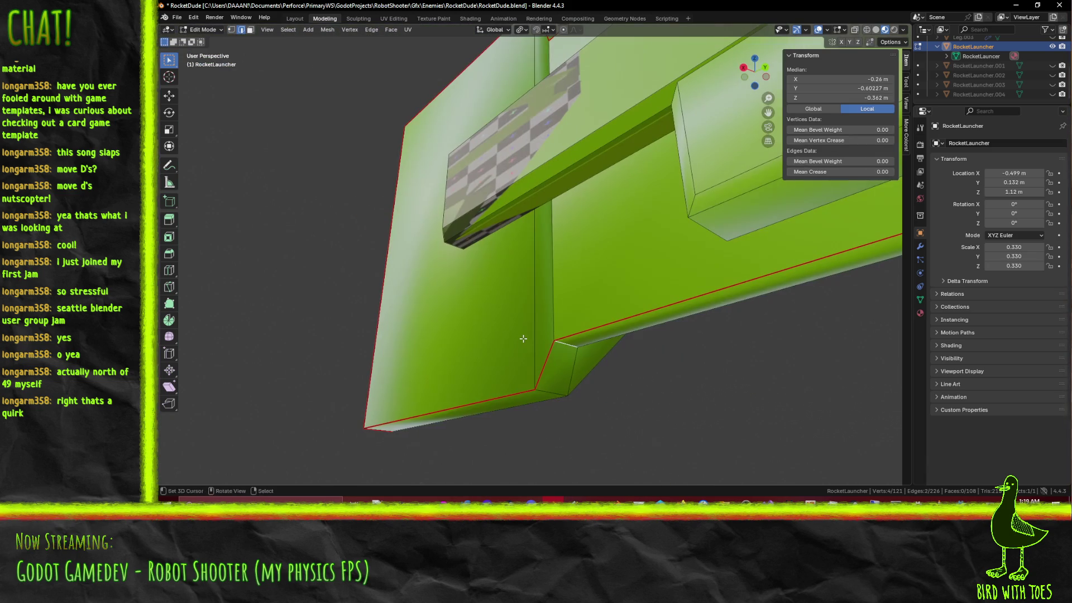
middle_drag(591, 180, 441, 258)
shift+click(576, 281)
middle_drag(575, 282, 517, 275)
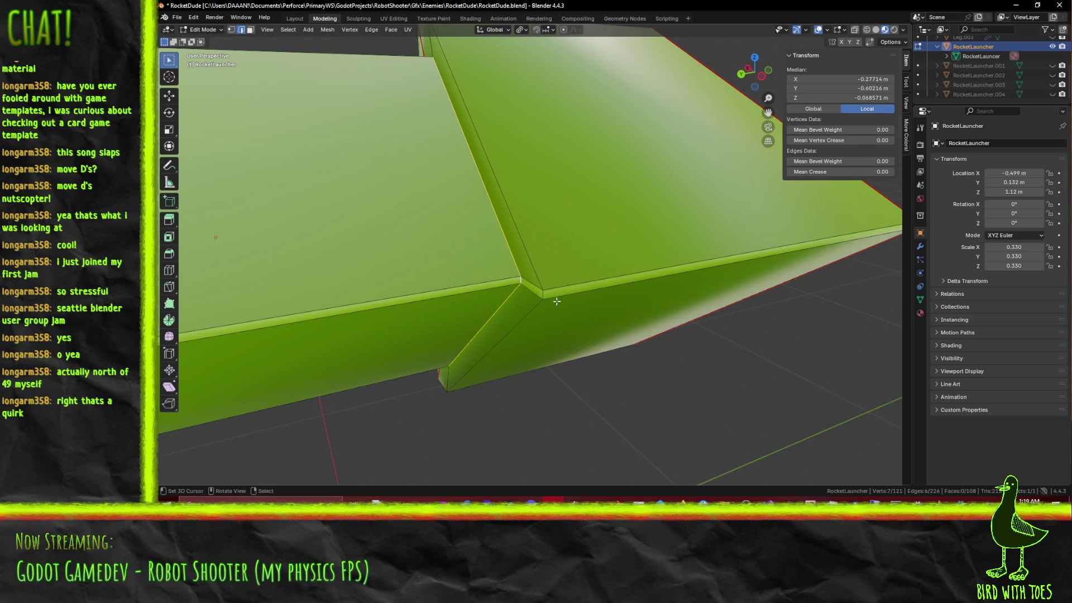
key(F3)
key(Down)
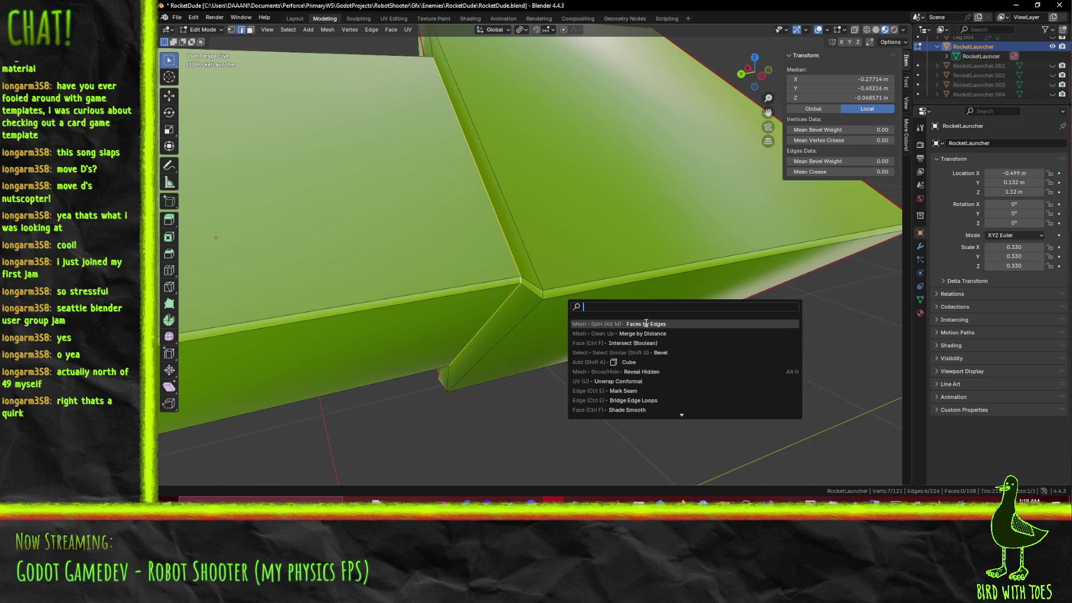
key(Return)
Step: Select the newly split edge loop, extend it along the shortest path, and begin moving it from top view
middle_drag(505, 314, 540, 303)
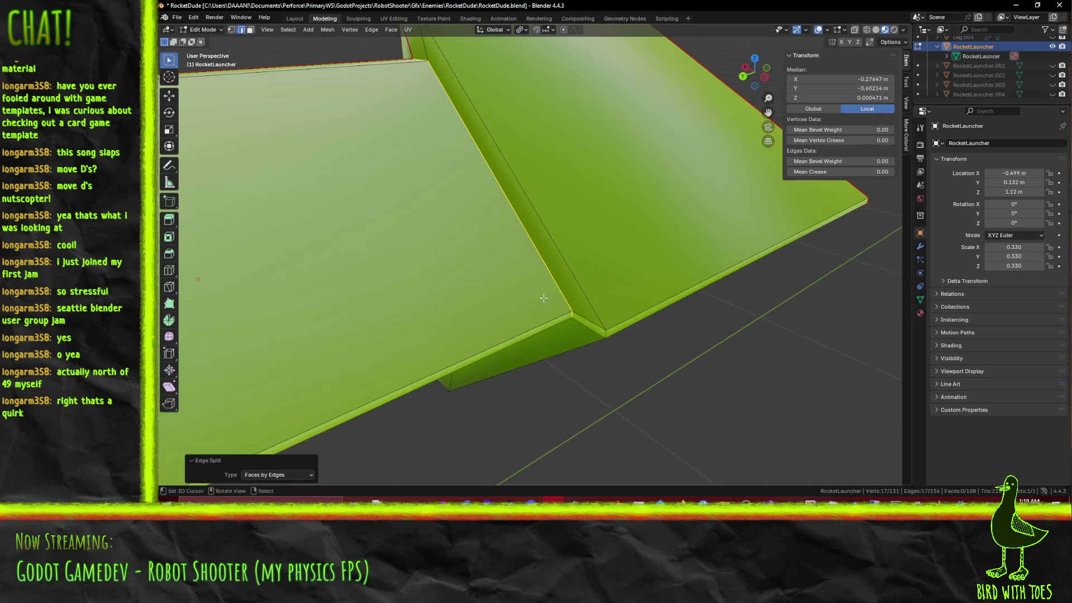
alt+click(555, 269)
mouse_move(632, 315)
middle_down()
mouse_move(534, 283)
mouse_move(639, 259)
mouse_move(645, 268)
middle_up()
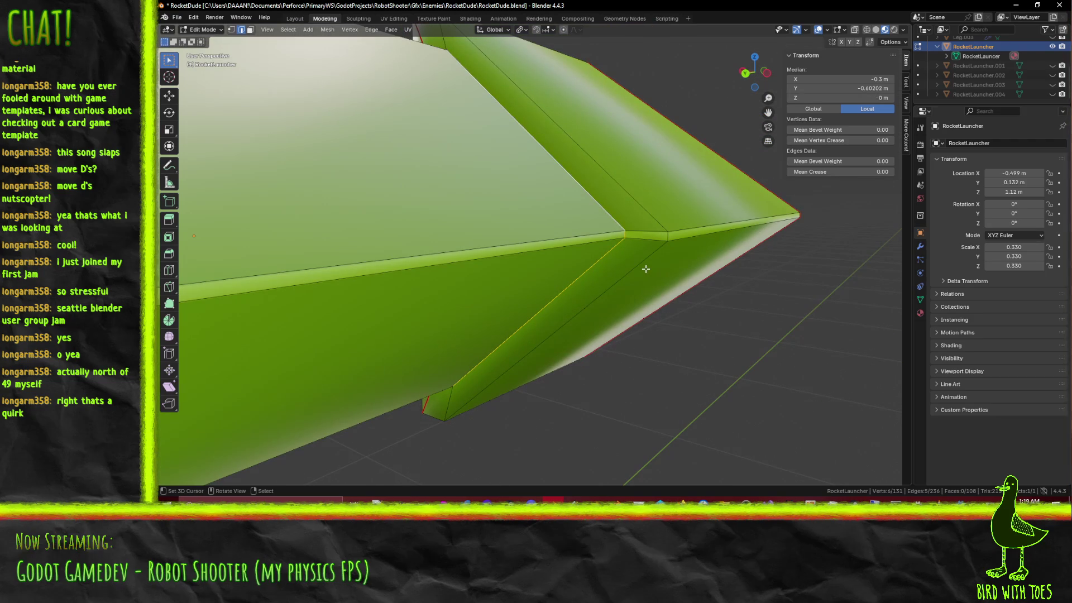
key(s)
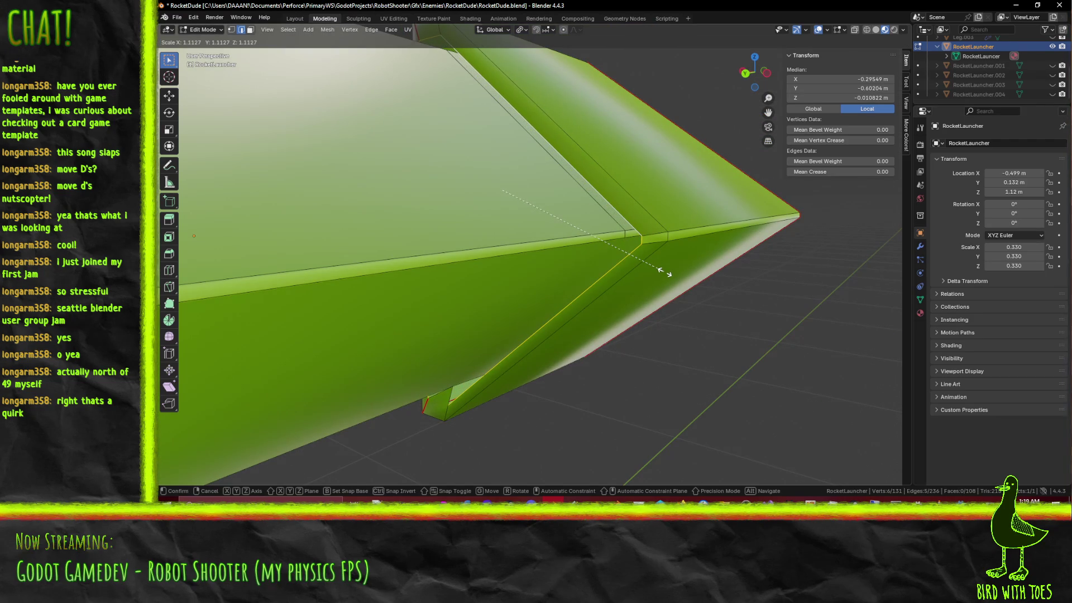
right_click(664, 273)
mouse_move(665, 272)
middle_down()
mouse_move(581, 279)
mouse_move(602, 249)
mouse_move(635, 252)
middle_up()
ctrl+click(645, 298)
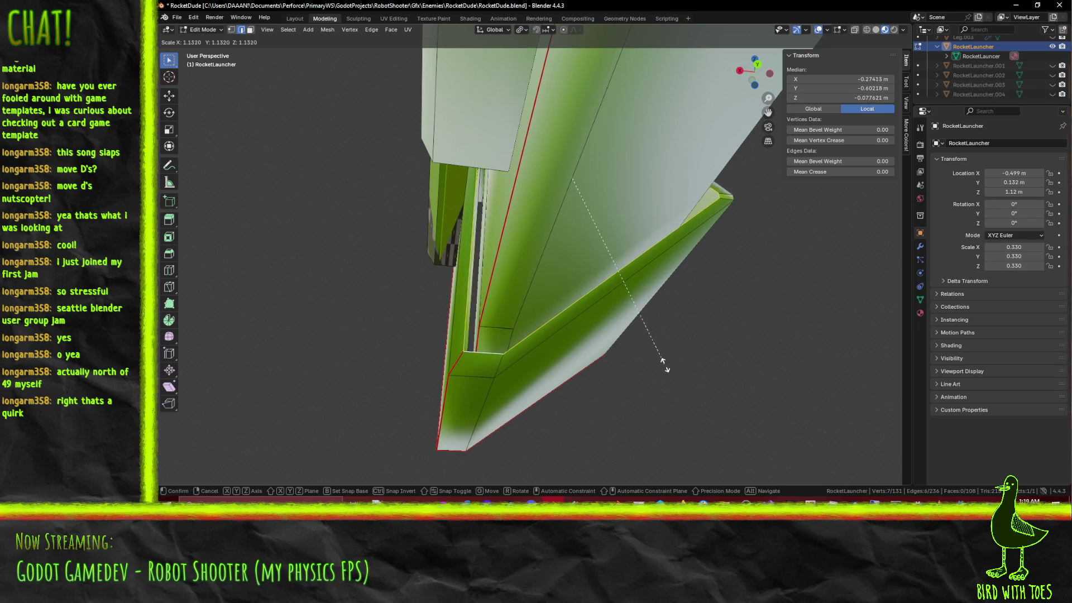
mouse_move(664, 365)
middle_down()
mouse_move(578, 324)
mouse_move(647, 334)
middle_up()
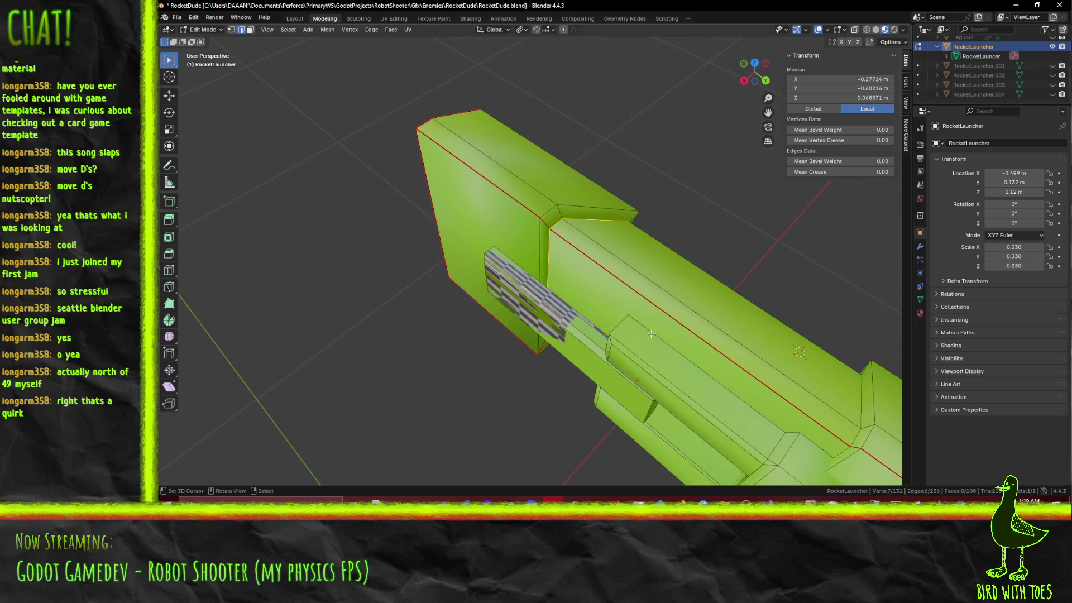
key(KP_7)
key(g)
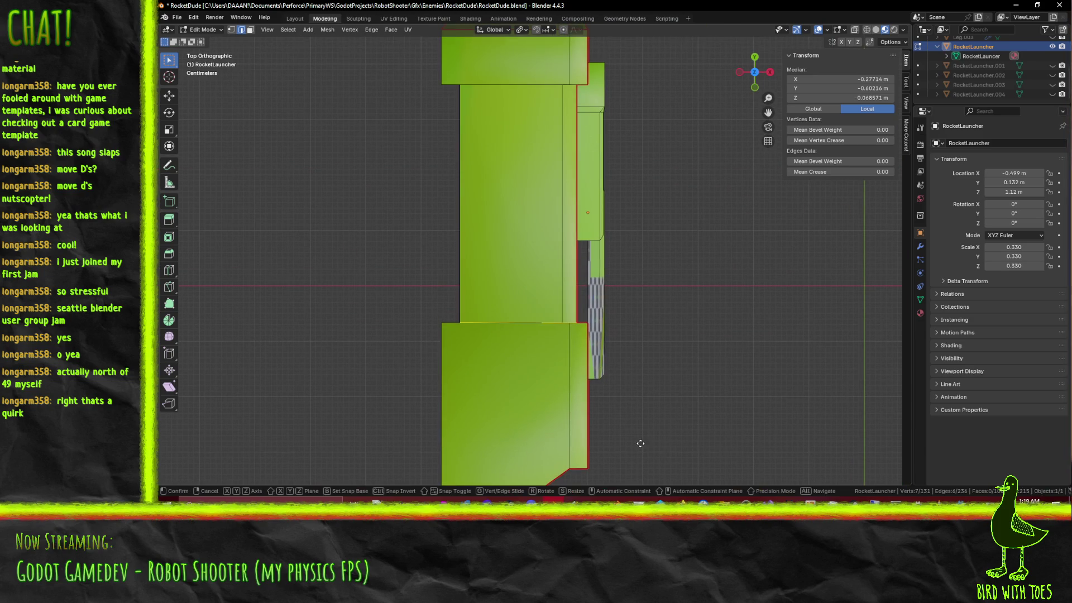
click(639, 412)
mouse_move(559, 431)
middle_down()
mouse_move(591, 375)
mouse_move(581, 359)
mouse_move(610, 356)
mouse_move(544, 319)
mouse_move(620, 289)
mouse_move(613, 320)
mouse_move(597, 323)
mouse_move(552, 279)
mouse_move(546, 292)
middle_up()
key(z)
click(510, 375)
click(543, 318)
click(540, 310)
alt+click(542, 302)
key(z)
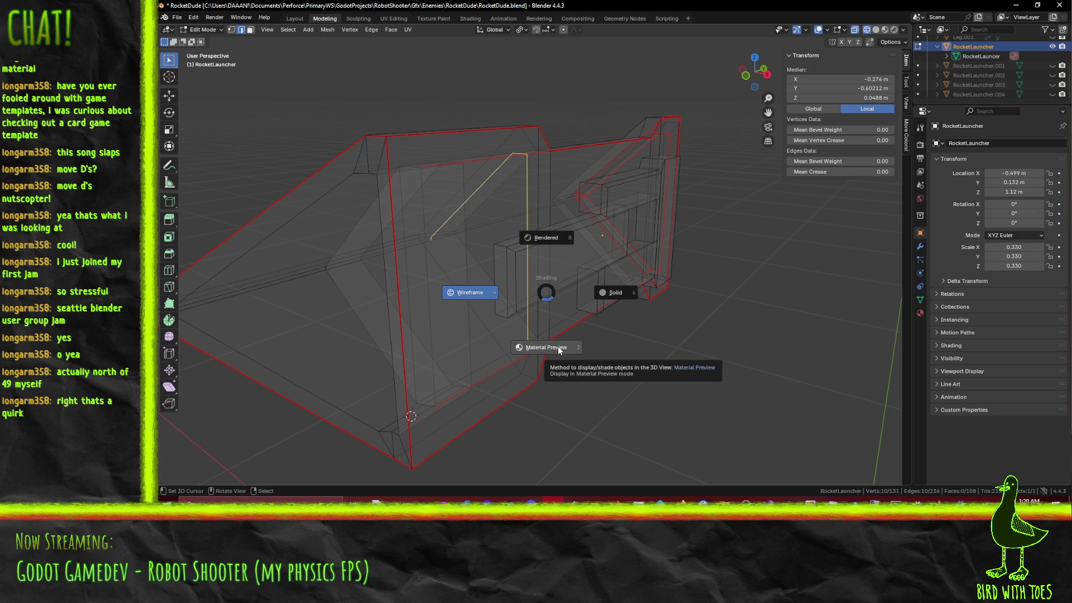
click(681, 357)
middle_drag(681, 358, 678, 387)
key(z)
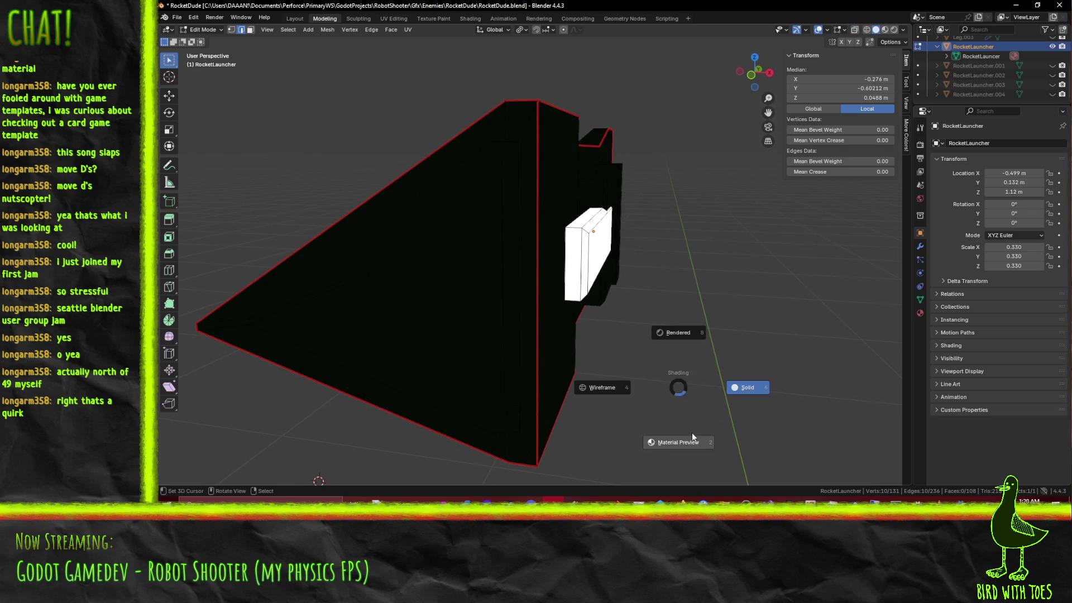
click(691, 432)
mouse_move(692, 432)
middle_down()
mouse_move(655, 377)
mouse_move(603, 394)
middle_up()
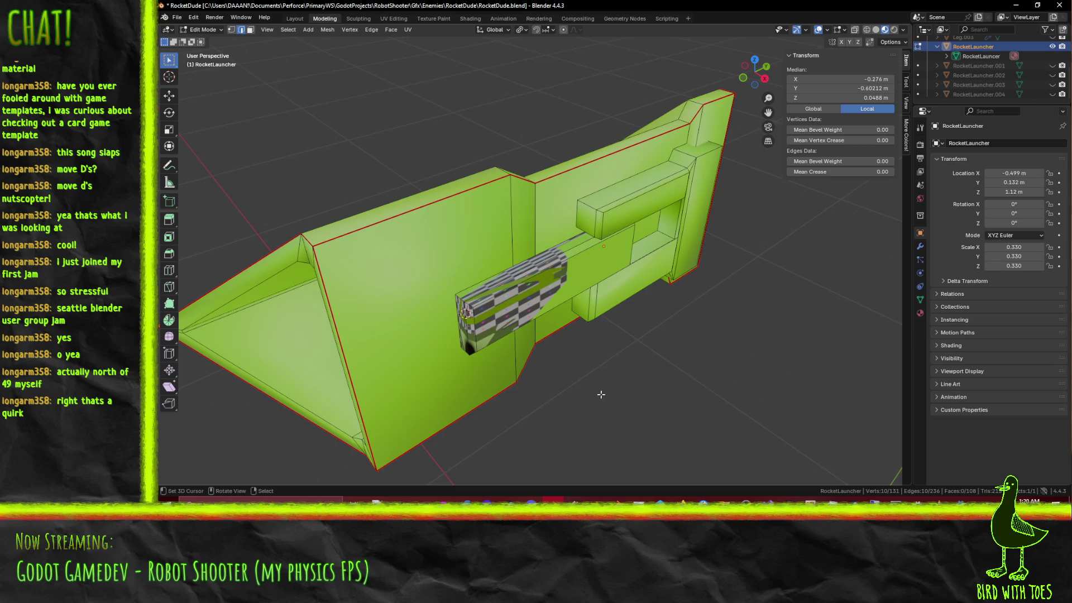
key(z)
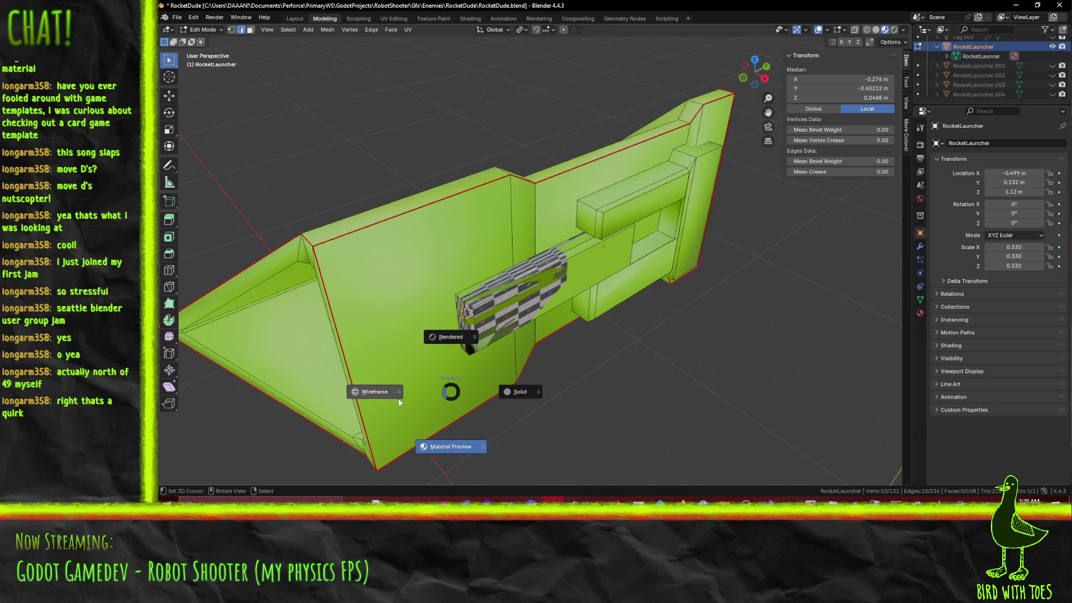
click(401, 399)
mouse_move(413, 385)
middle_down()
mouse_move(503, 285)
mouse_move(473, 273)
mouse_move(549, 269)
middle_up()
click(516, 274)
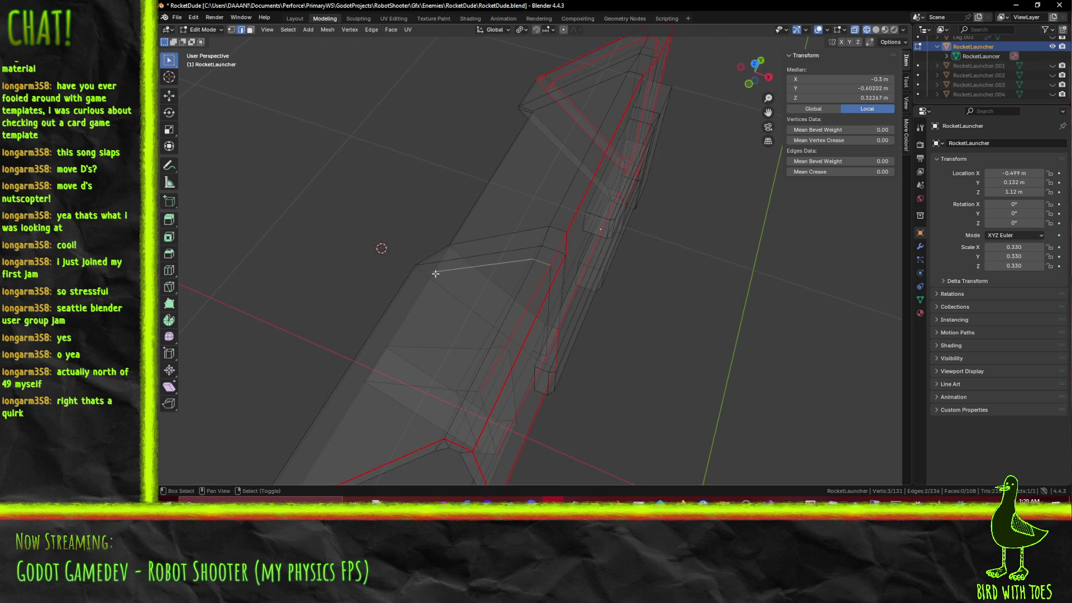
middle_drag(449, 274, 459, 263)
click(231, 29)
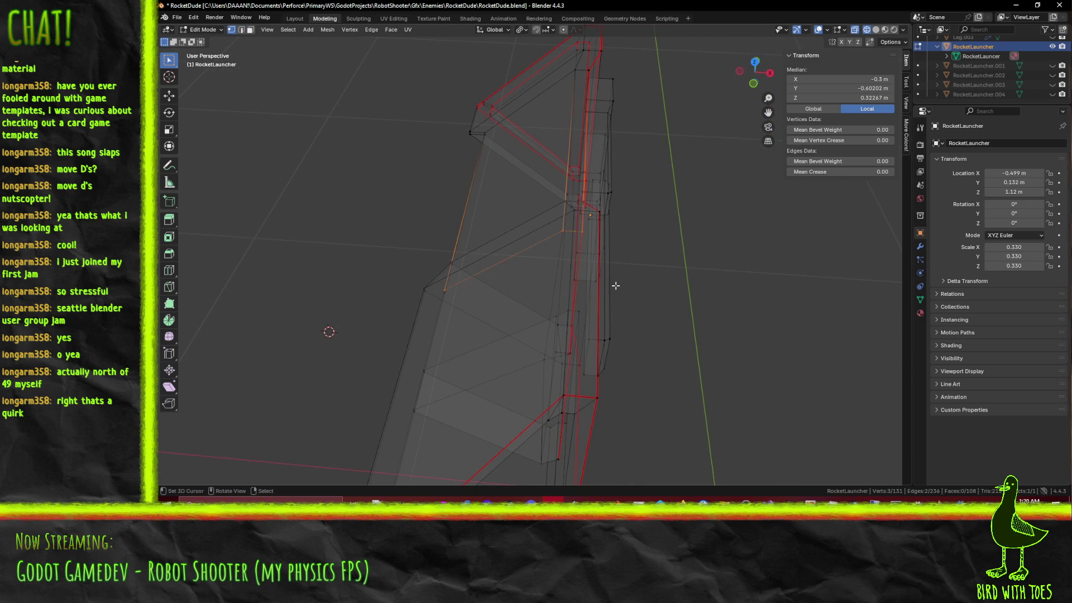
middle_drag(581, 262, 615, 285)
click(568, 230)
mouse_move(502, 263)
middle_down()
mouse_move(549, 282)
mouse_move(558, 271)
middle_up()
key(ctrl+x)
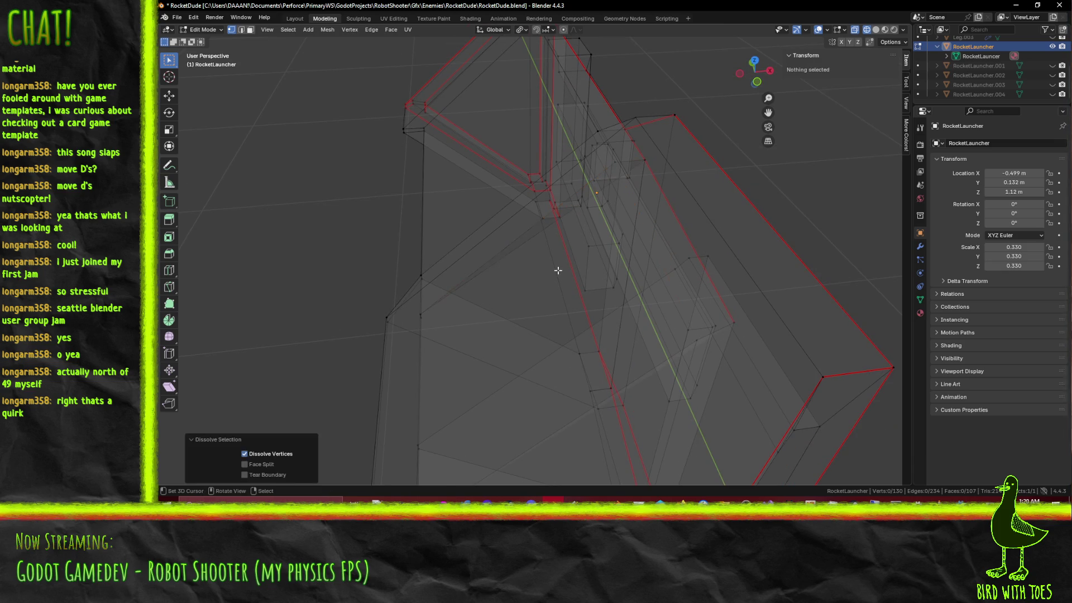
mouse_move(483, 287)
middle_down()
mouse_move(564, 294)
mouse_move(600, 265)
mouse_move(658, 262)
mouse_move(650, 272)
middle_up()
key(z)
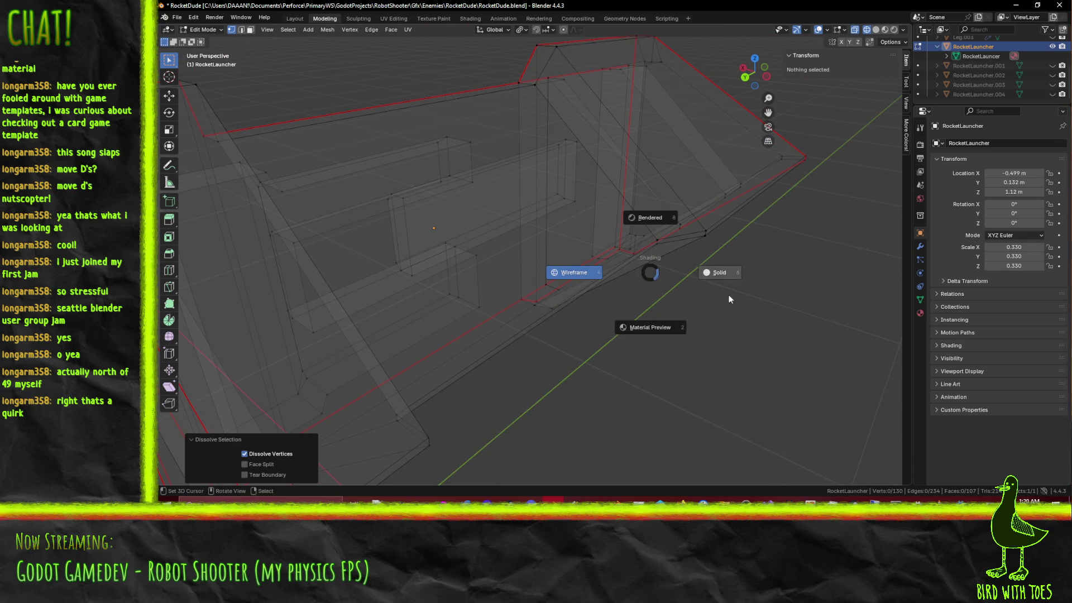
click(659, 324)
mouse_move(659, 325)
middle_down()
mouse_move(619, 214)
mouse_move(455, 239)
mouse_move(586, 257)
middle_up()
key(ctrl+z)
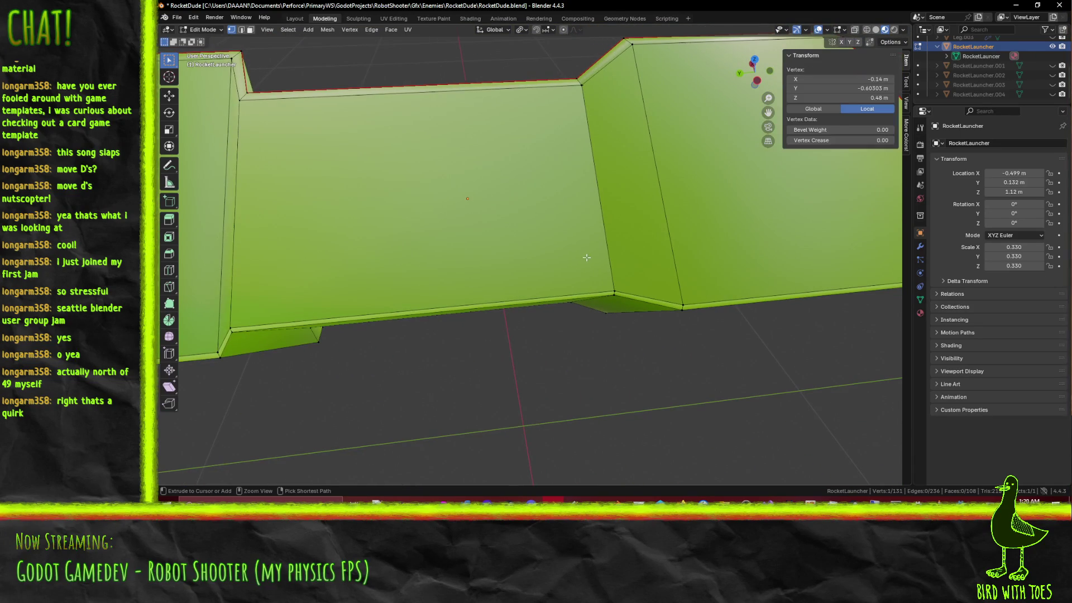
key(ctrl+z)
key(z)
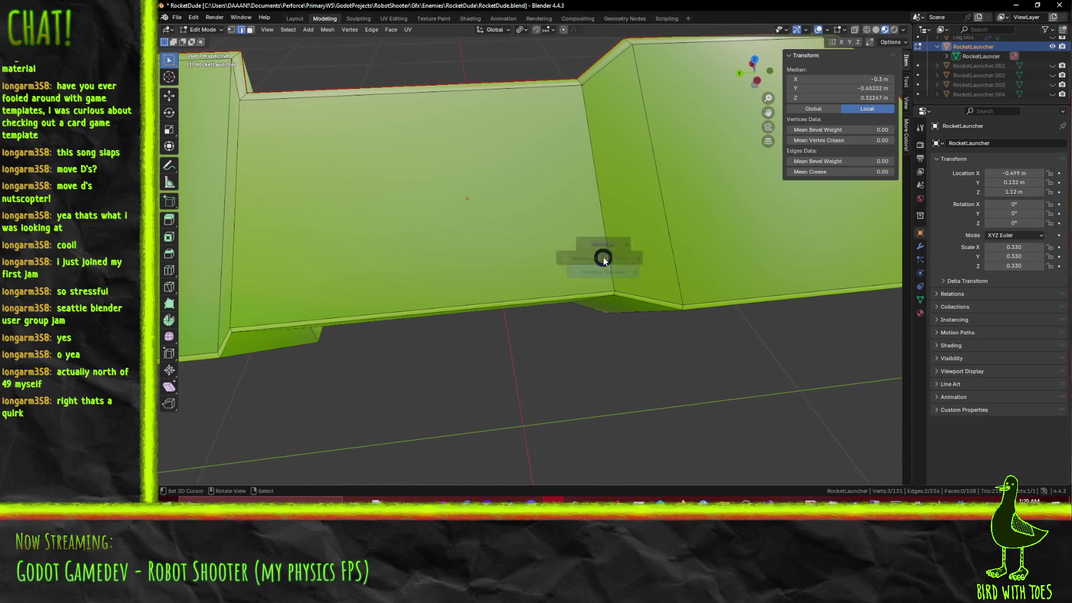
click(677, 260)
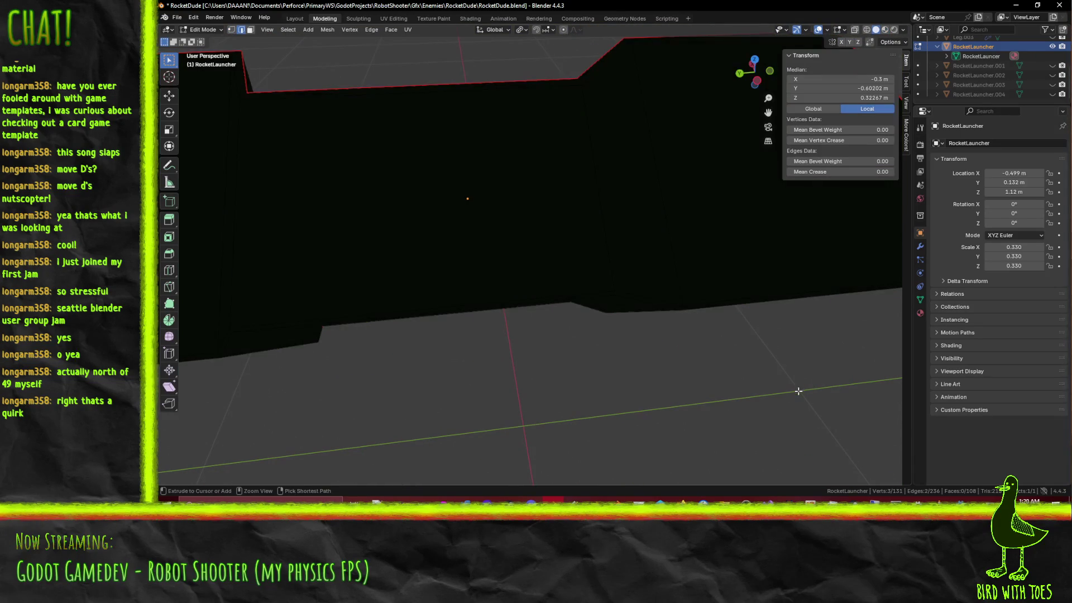
key(z)
click(724, 439)
key(z)
click(606, 341)
key(KP_5)
middle_drag(608, 340, 632, 339)
key(KP_3)
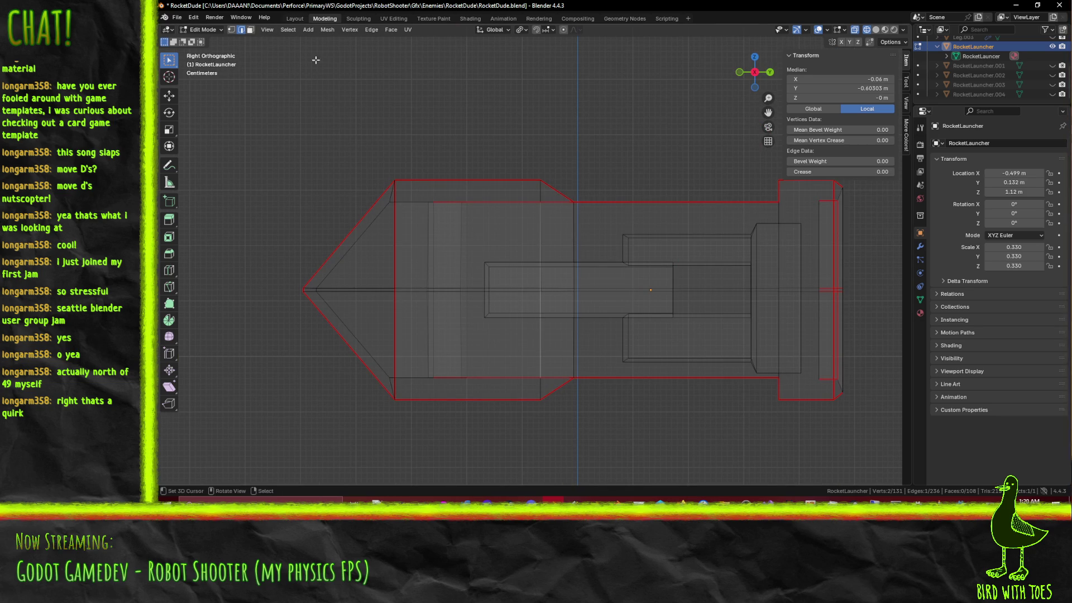
Step: Select the nose cone's top edges, tip vertices and front face loops
key(z)
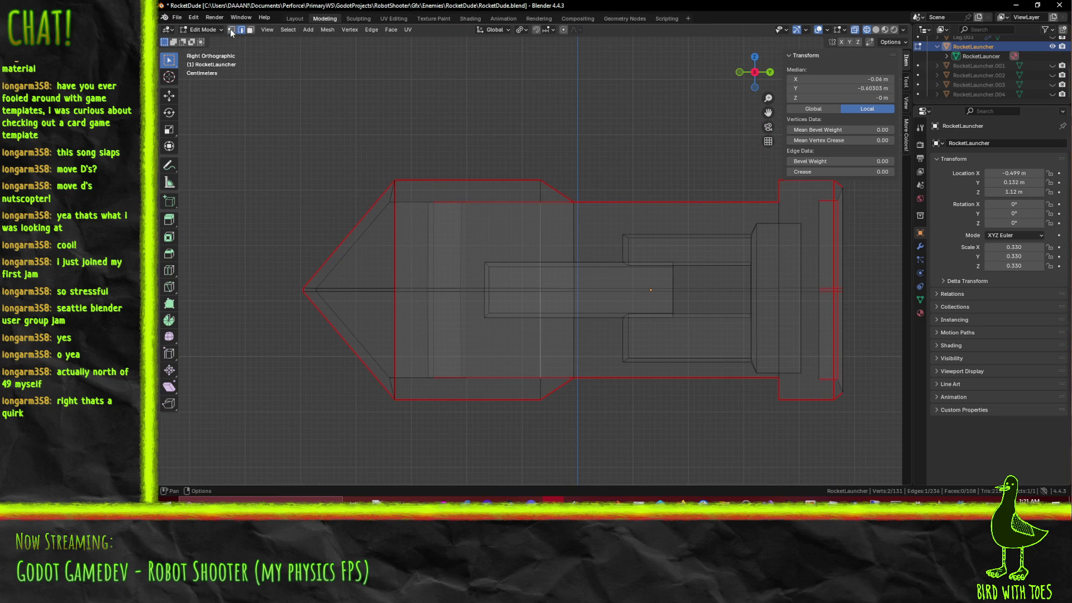
shift+drag(271, 117, 583, 202)
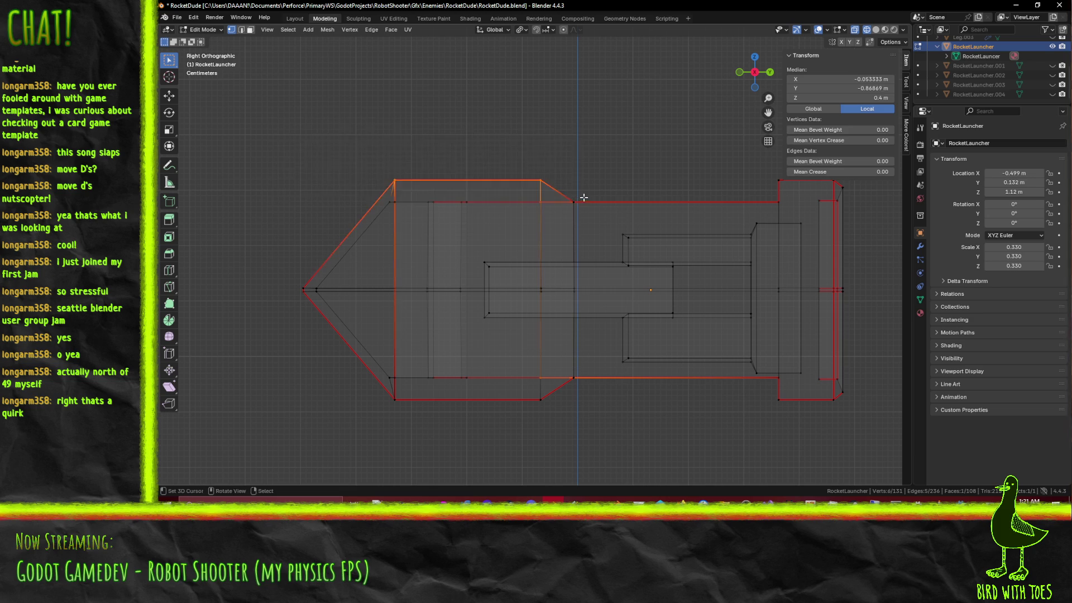
key(b)
drag(313, 138, 636, 201)
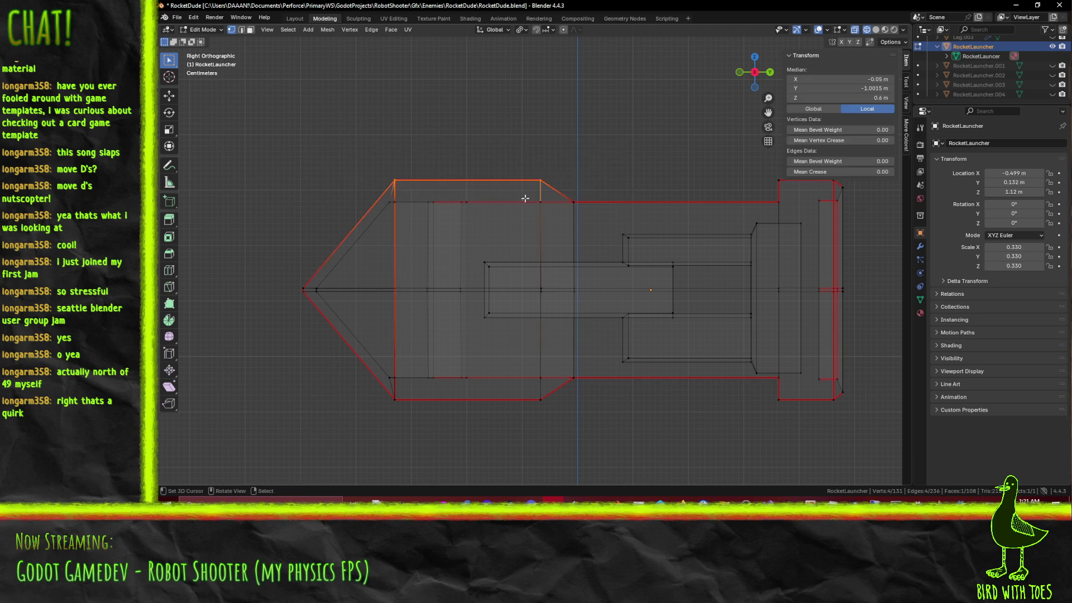
shift+middle_drag(586, 193, 668, 167)
drag(350, 135, 411, 323)
mouse_move(412, 323)
middle_down()
mouse_move(363, 283)
mouse_move(432, 314)
mouse_move(450, 307)
middle_up()
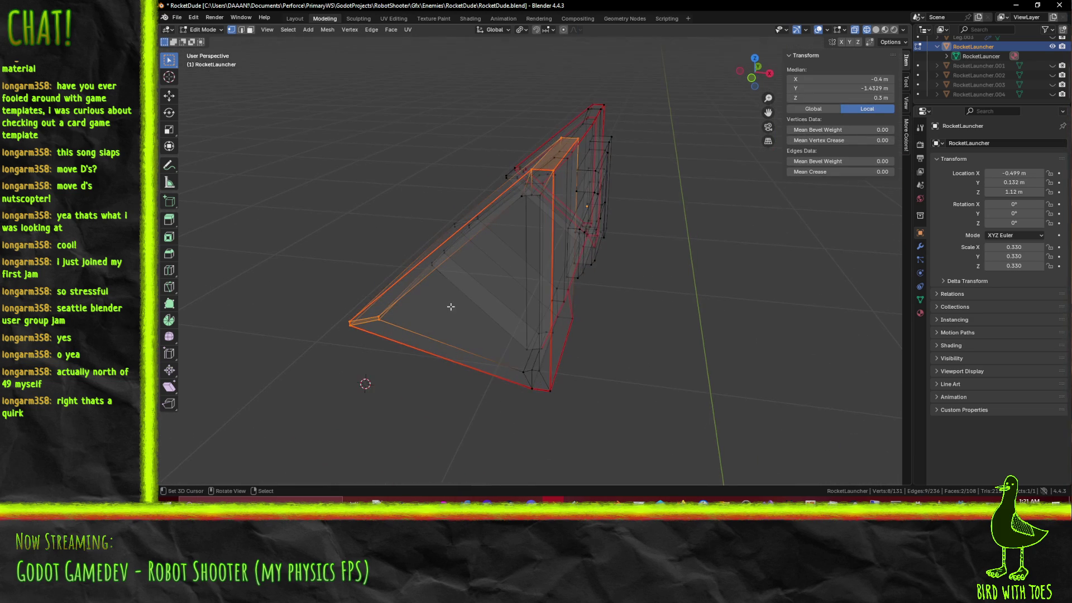
alt+click(524, 375)
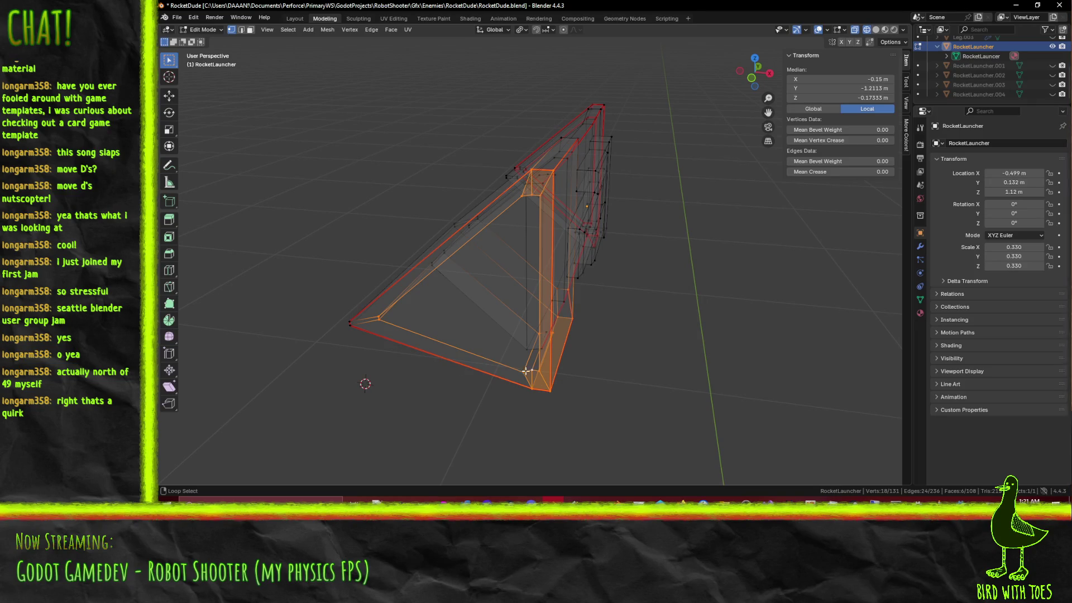
alt+shift+click(362, 332)
mouse_move(350, 313)
middle_down()
mouse_move(431, 304)
mouse_move(507, 234)
mouse_move(552, 259)
mouse_move(519, 297)
mouse_move(511, 283)
middle_up()
alt+shift+click(452, 192)
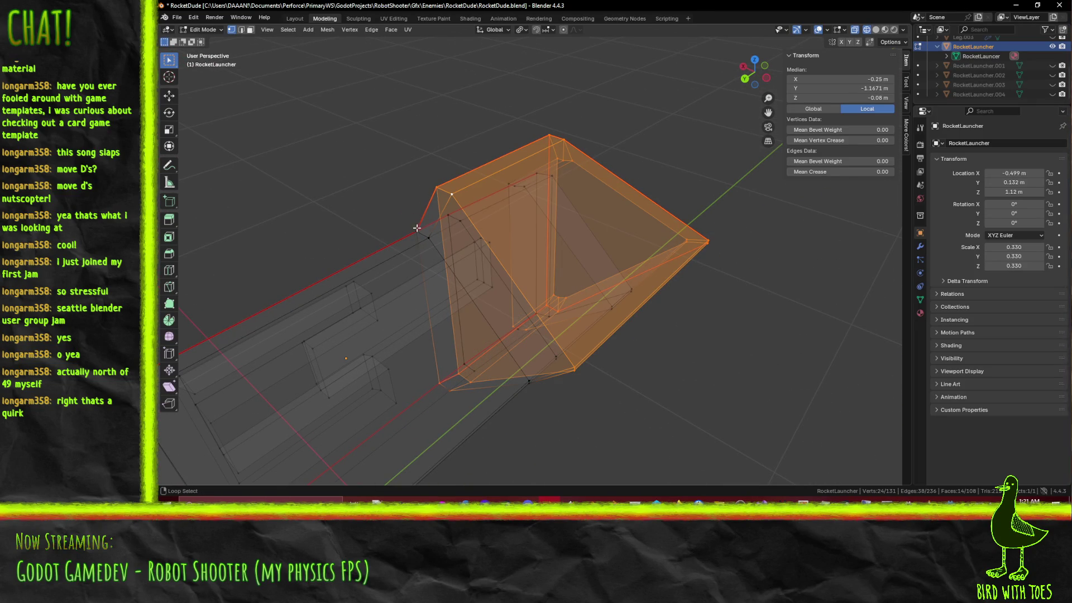
alt+shift+click(428, 238)
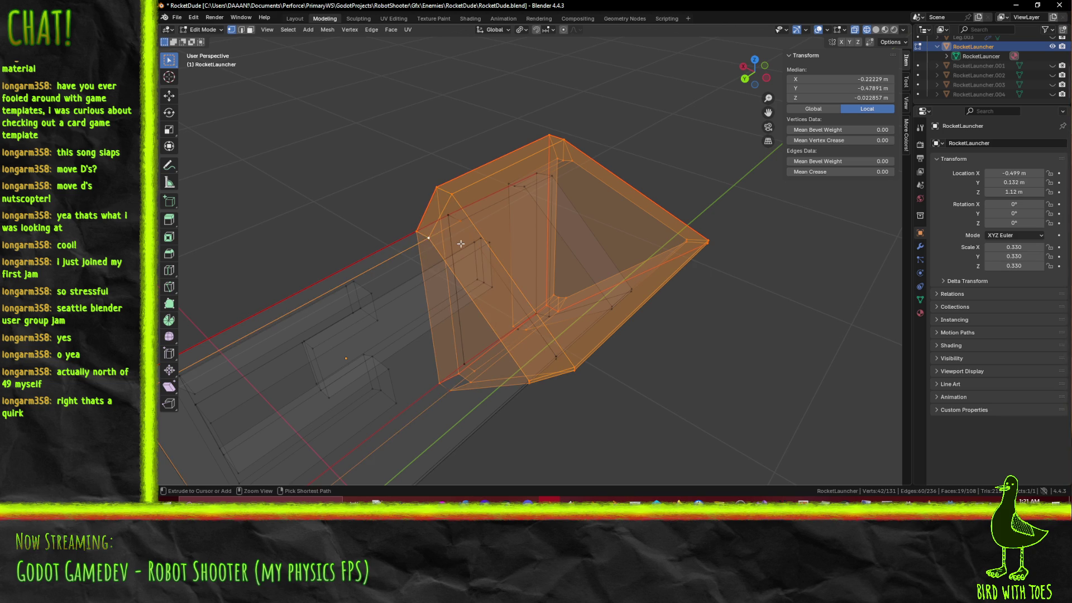
key(ctrl+z)
key(ctrl+z)
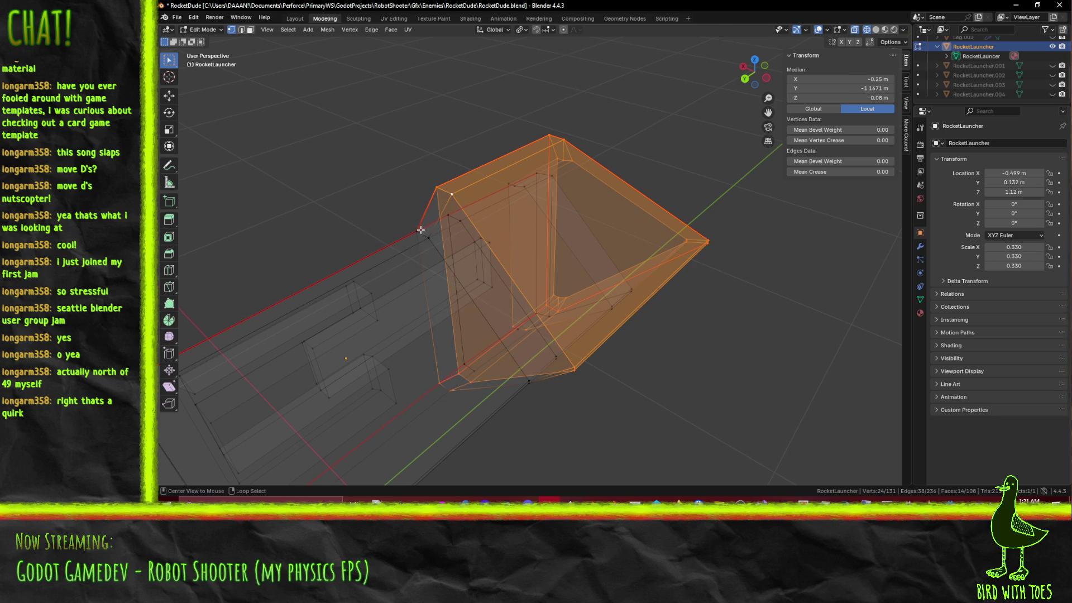
Step: Switch to Material Preview shading and add the dark strip face loops to the nose selection
key(z)
click(423, 278)
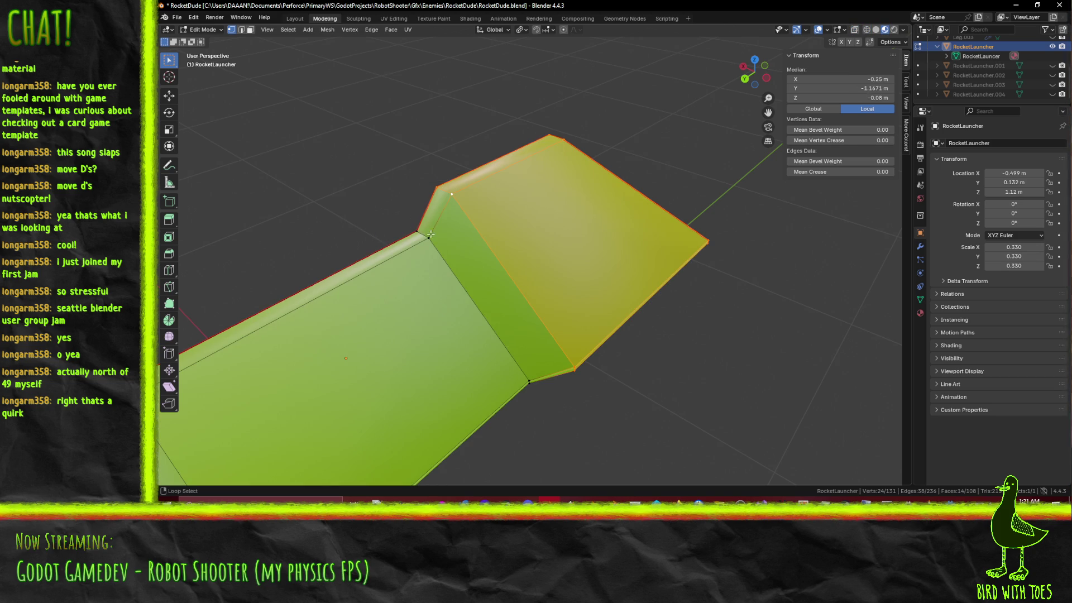
shift+click(532, 371)
mouse_move(532, 372)
middle_down()
mouse_move(514, 313)
mouse_move(461, 226)
mouse_move(521, 250)
mouse_move(505, 338)
mouse_move(574, 345)
middle_up()
alt+shift+click(461, 227)
click(520, 239)
key(ctrl+z)
Step: Cancel a trial move, switch to wireframe, and add the remaining nose vertices to the selection
key(KP_7)
key(g)
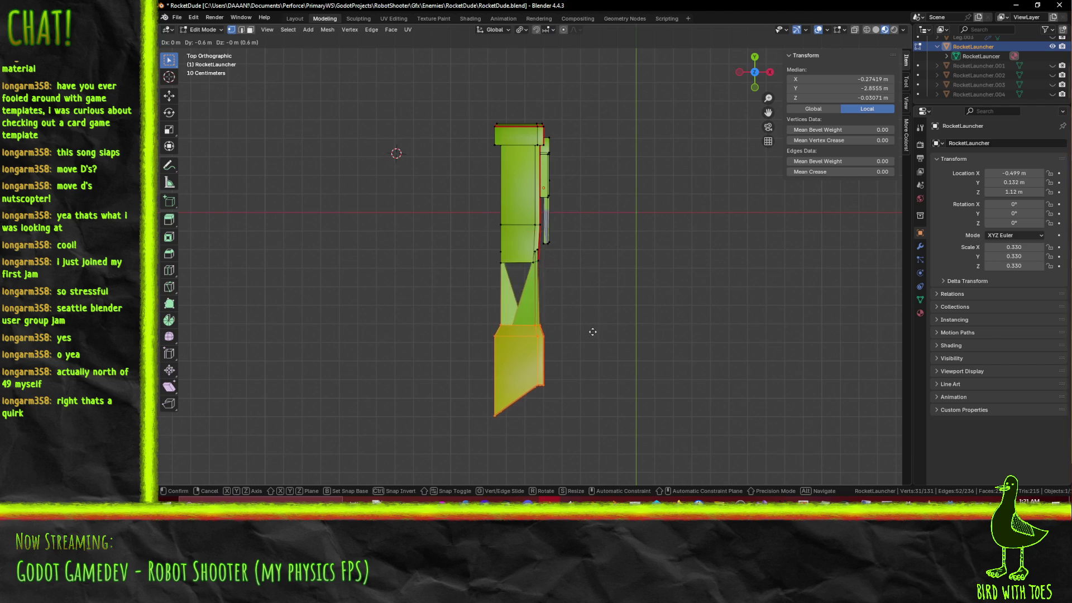
right_click(593, 335)
mouse_move(594, 342)
middle_down()
mouse_move(501, 266)
mouse_move(492, 288)
mouse_move(483, 284)
middle_up()
key(z)
click(429, 292)
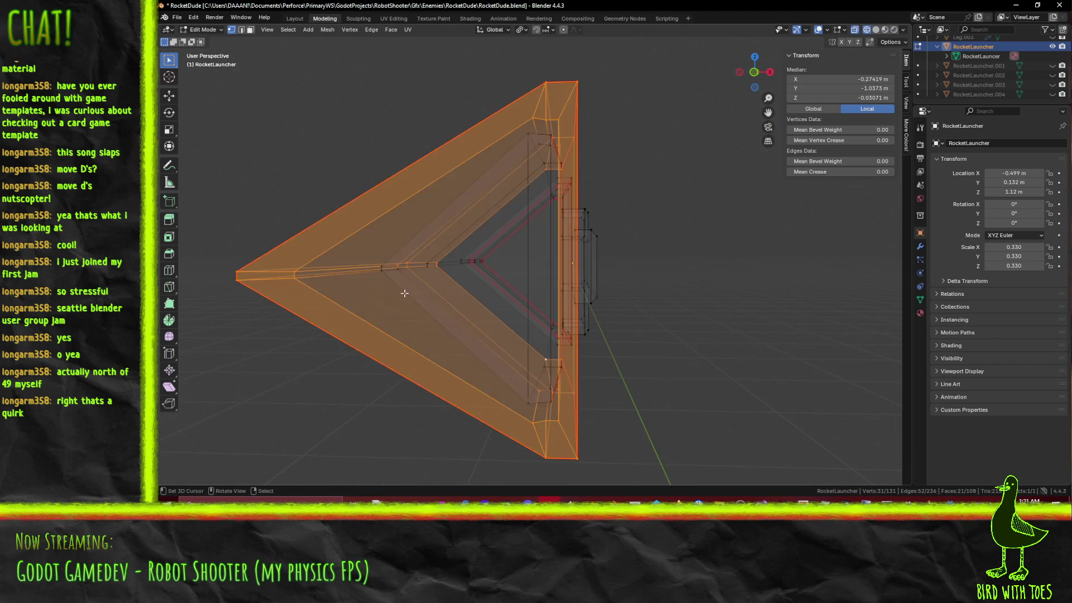
mouse_move(409, 275)
middle_down()
mouse_move(373, 287)
mouse_move(443, 358)
mouse_move(420, 289)
mouse_move(384, 284)
mouse_move(389, 266)
mouse_move(444, 230)
middle_up()
shift+click(389, 267)
mouse_move(483, 195)
middle_down()
mouse_move(536, 167)
mouse_move(550, 354)
mouse_move(541, 377)
mouse_move(534, 365)
middle_up()
shift+click(570, 106)
shift+click(537, 138)
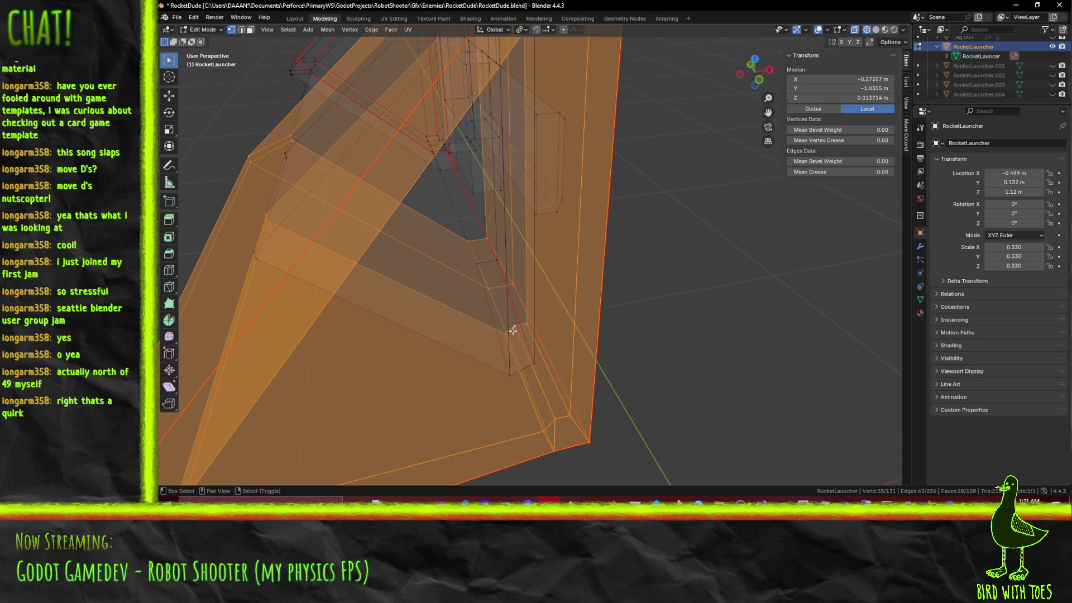
scroll(607, 345, down, 5)
mouse_move(577, 353)
middle_down()
mouse_move(447, 313)
mouse_move(467, 313)
mouse_move(495, 346)
mouse_move(520, 337)
middle_up()
Step: From Top view, move the nose section -0.4 m along Y away from the body
key(KP_7)
key(z)
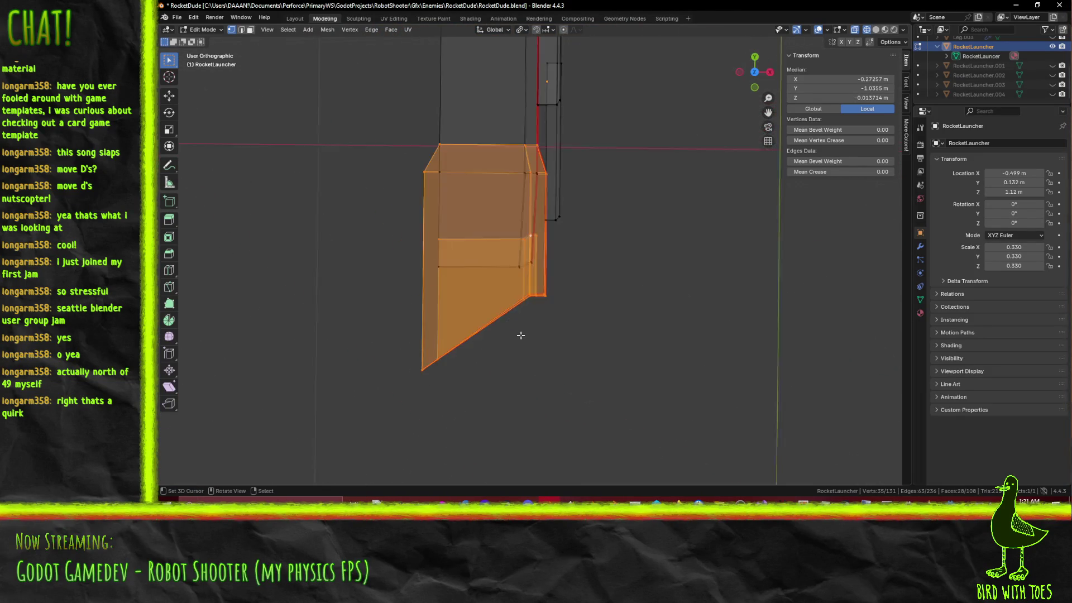
click(520, 342)
scroll(558, 311, down, 2)
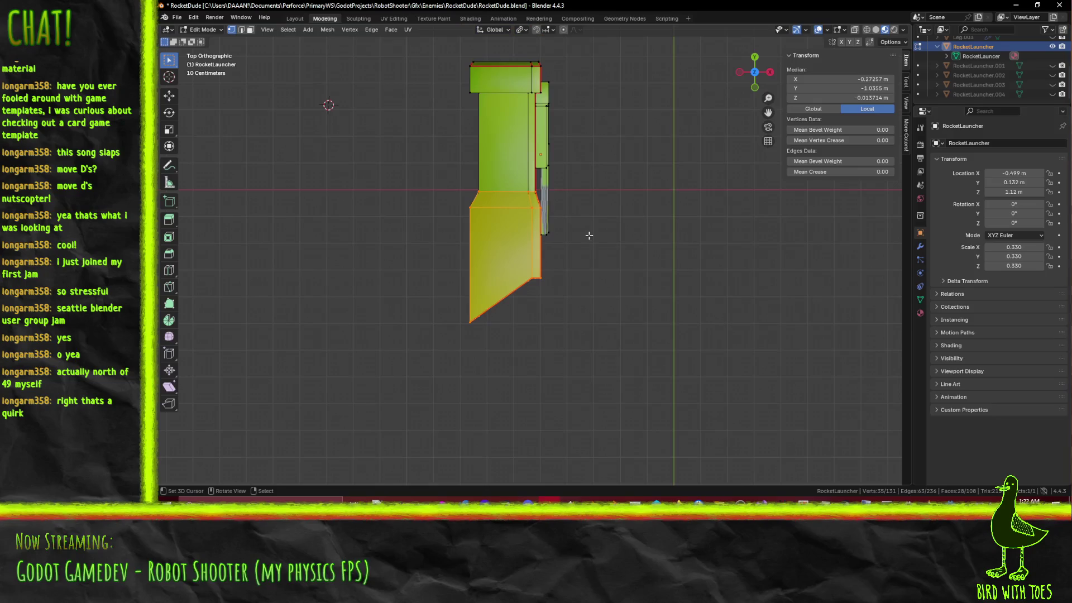
key(g)
click(587, 353)
mouse_move(588, 353)
middle_down()
mouse_move(558, 313)
mouse_move(580, 288)
mouse_move(596, 328)
mouse_move(603, 293)
middle_up()
key(alt+a)
scroll(596, 329, up, 5)
key(KP_7)
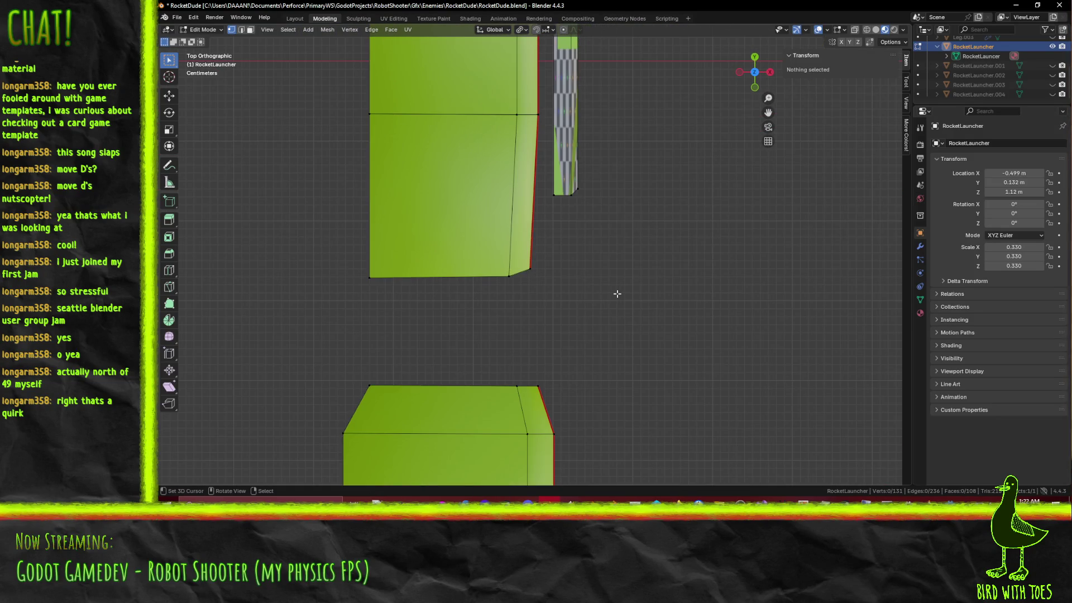
Step: Nudge the edges at the body's front end 0.01 m along X
scroll(605, 289, up, 2)
scroll(530, 280, up, 2)
mouse_move(487, 326)
middle_down()
mouse_move(464, 297)
mouse_move(452, 242)
middle_up()
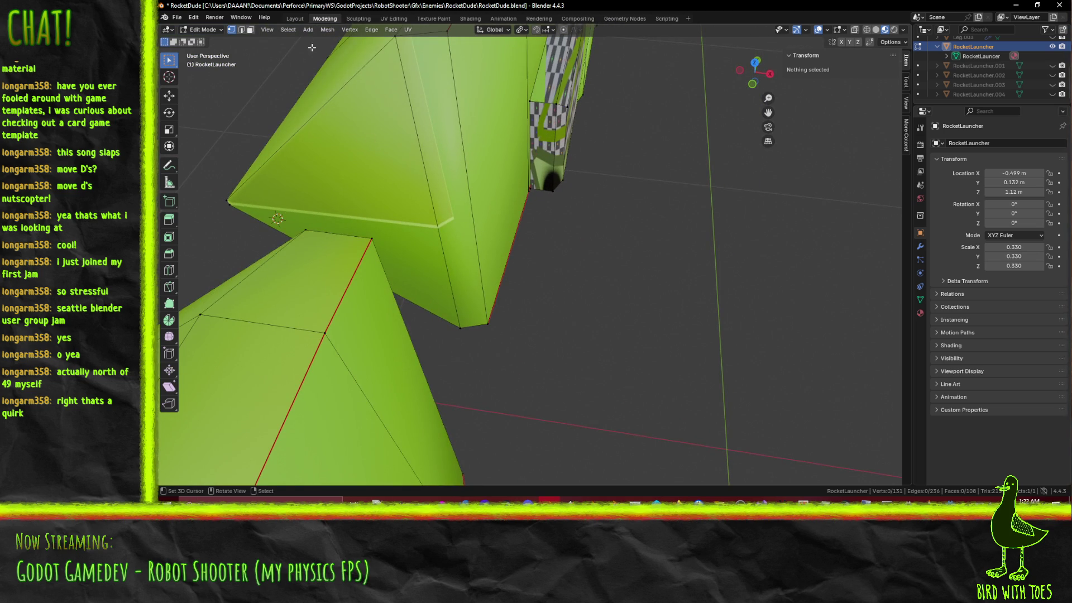
ctrl+alt+click(473, 213)
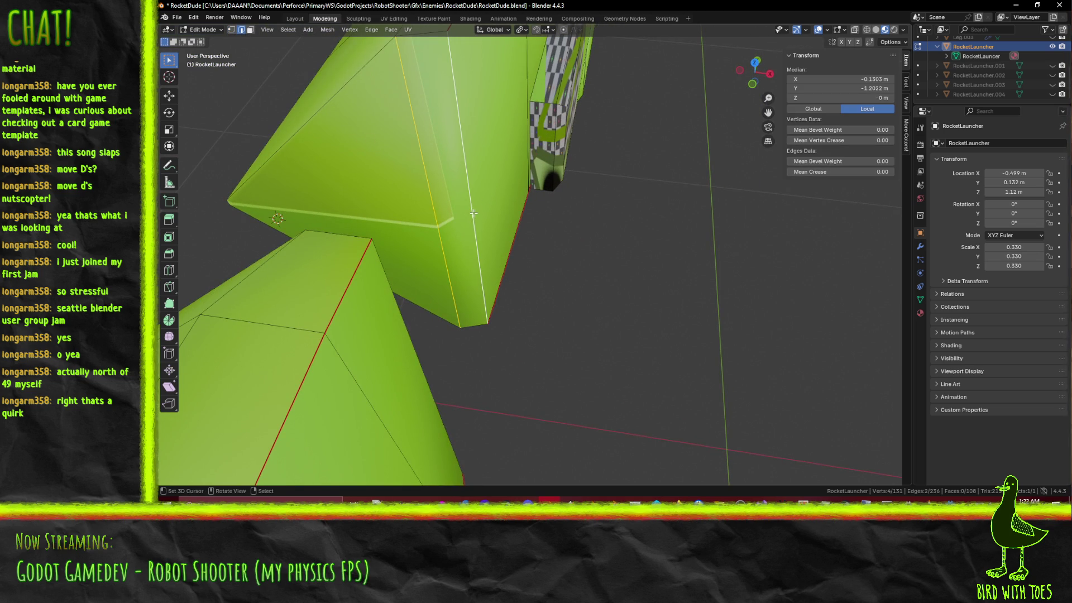
key(KP_7)
scroll(491, 314, down, 6)
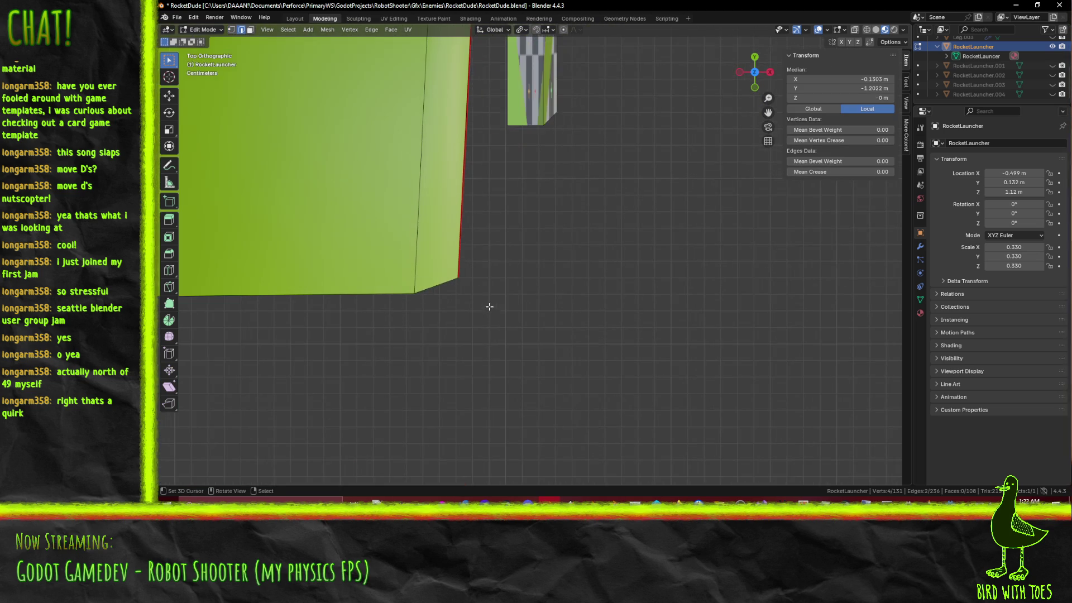
scroll(490, 291, up, 5)
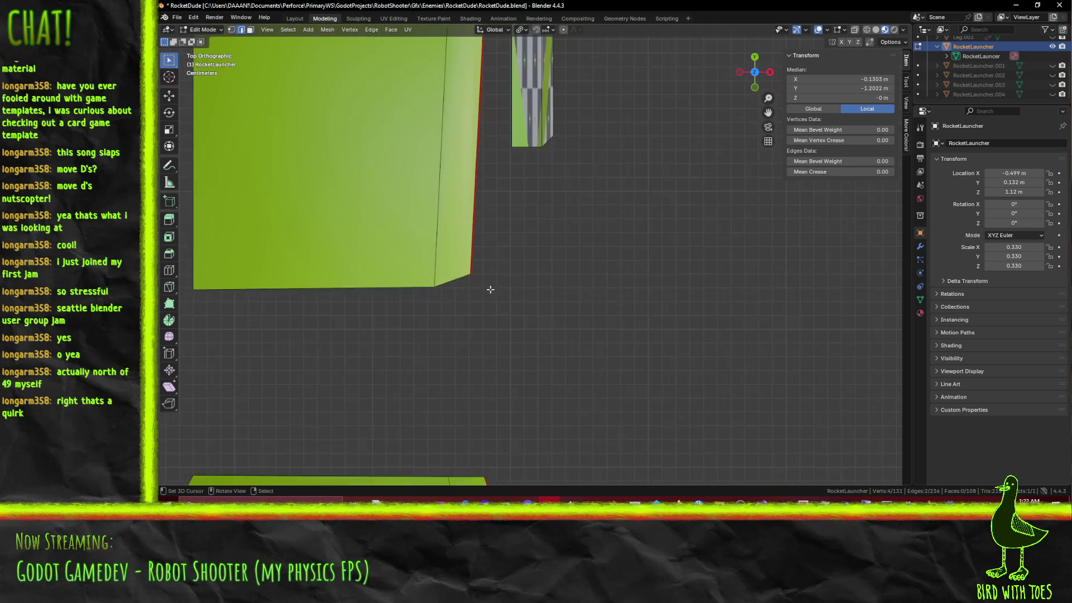
text(gx.01)
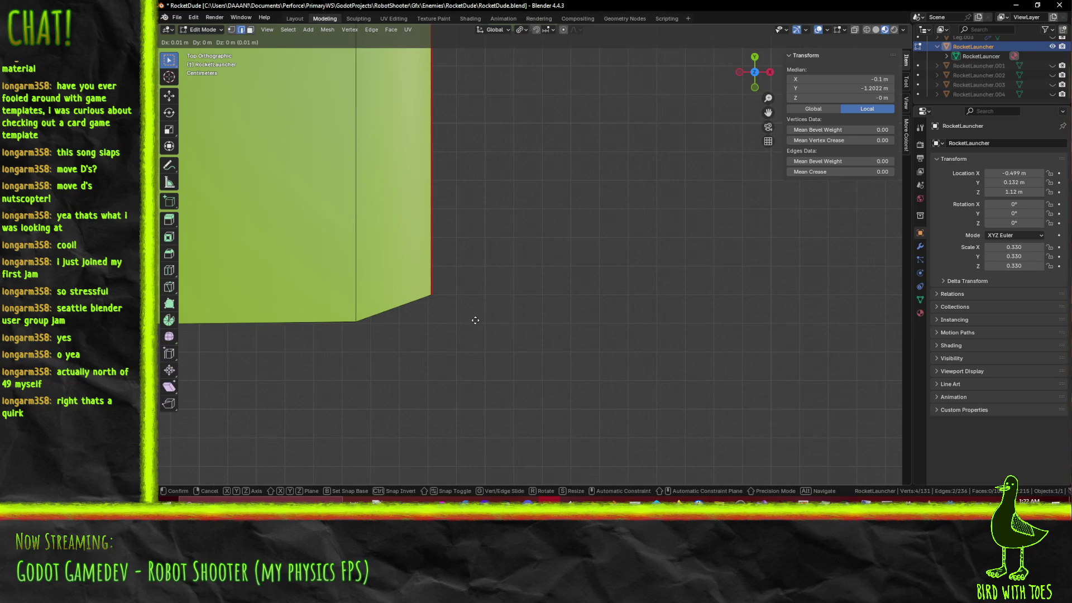
key(Return)
scroll(483, 299, down, 4)
key(alt+a)
Step: Select the edge loop at the nose's rear end and shift it slightly in Top view
mouse_move(520, 300)
middle_down()
mouse_move(502, 262)
mouse_move(409, 226)
mouse_move(448, 254)
middle_up()
scroll(460, 299, up, 5)
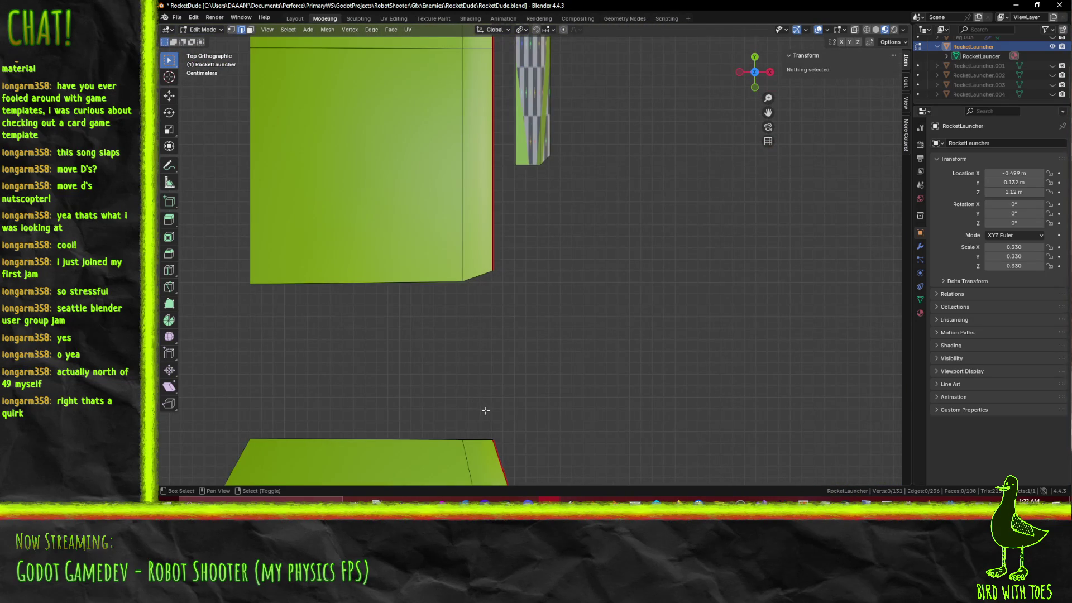
shift+middle_drag(488, 412, 495, 279)
scroll(521, 304, down, 3)
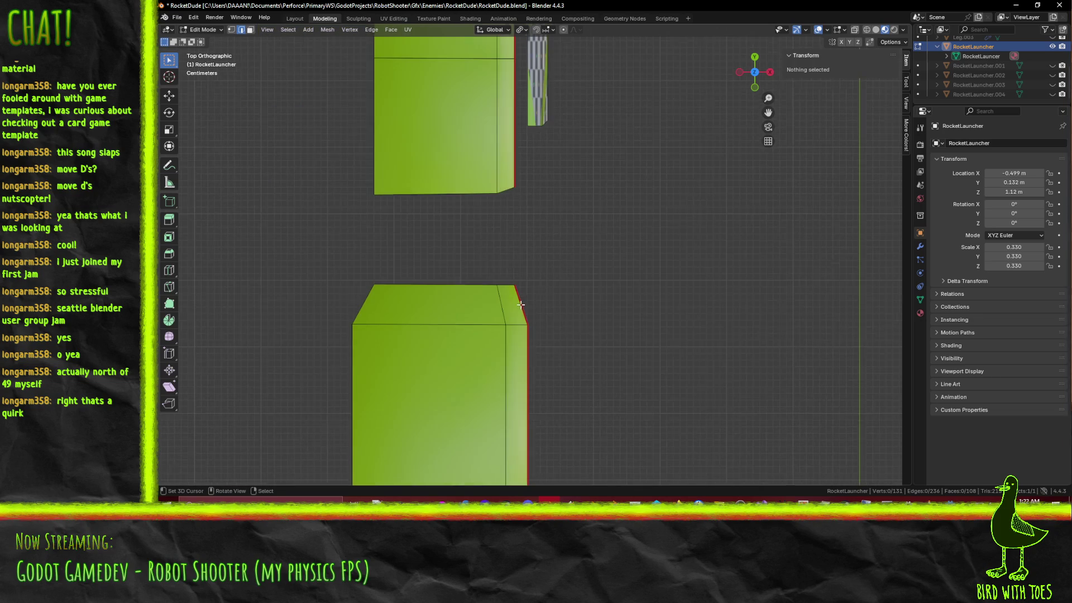
alt+click(398, 284)
mouse_move(398, 278)
middle_down()
mouse_move(478, 271)
mouse_move(522, 206)
middle_up()
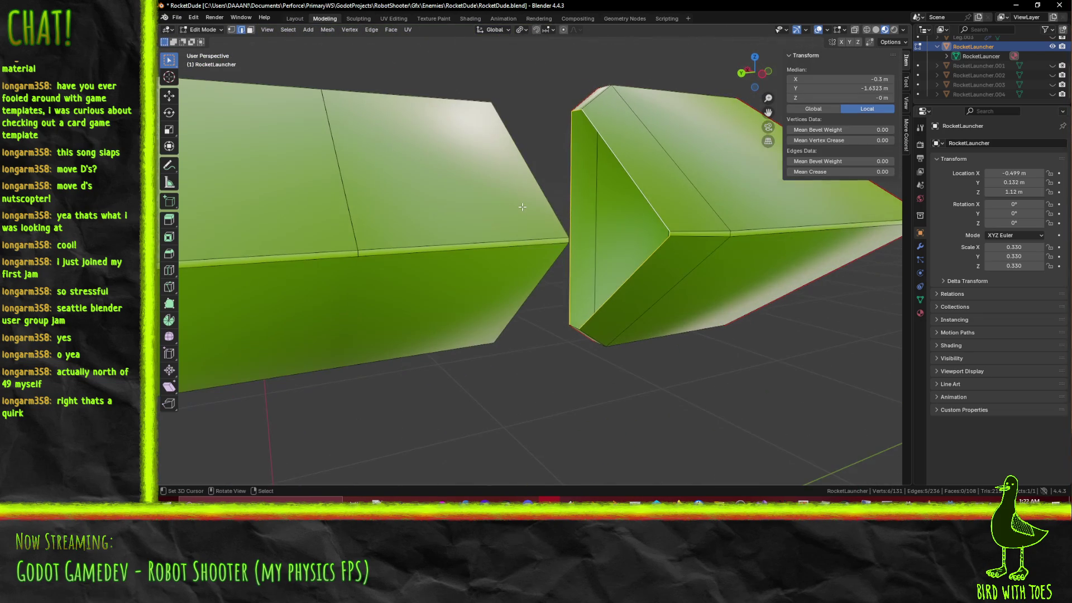
key(KP_7)
ctrl+scroll(519, 209, down, 2)
key(g)
click(496, 227)
Step: From the right side, move the selected rim edges toward the nose tip
mouse_move(543, 240)
middle_down()
mouse_move(509, 175)
mouse_move(390, 143)
mouse_move(484, 209)
middle_up()
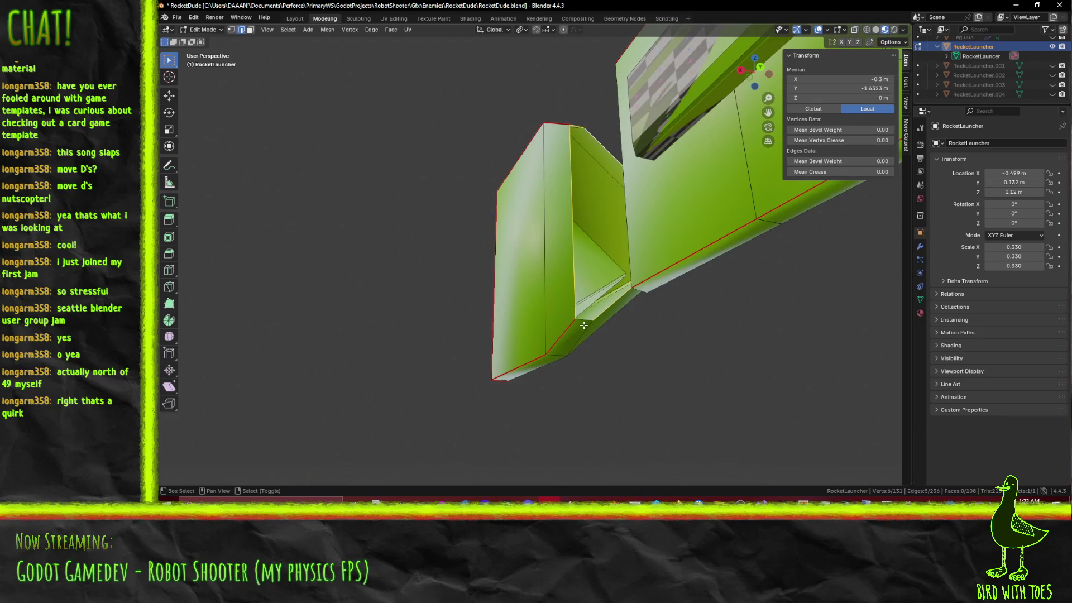
middle_drag(602, 334, 687, 373)
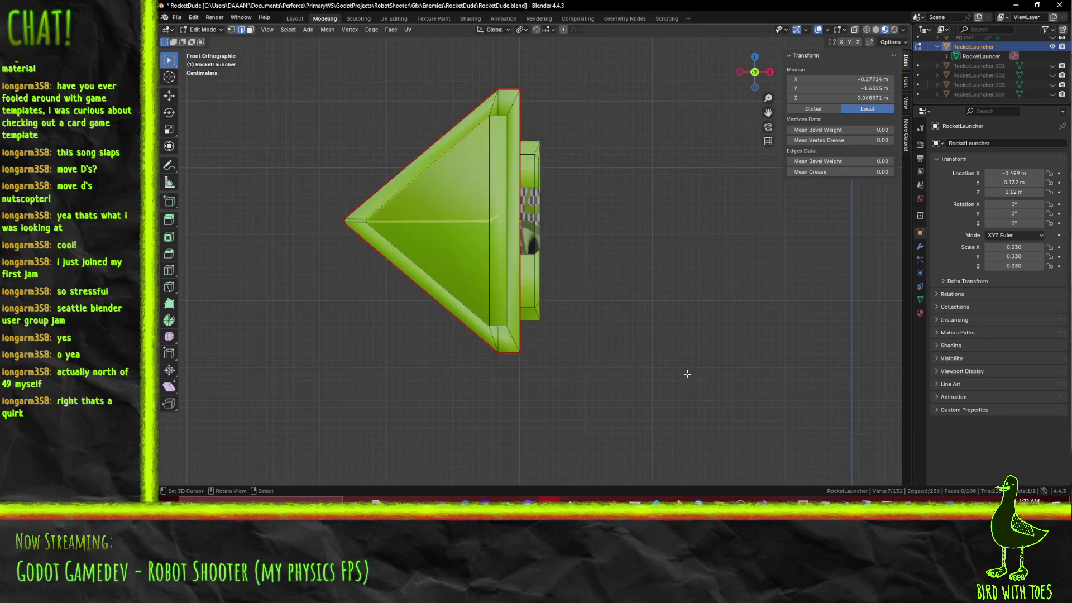
key(g)
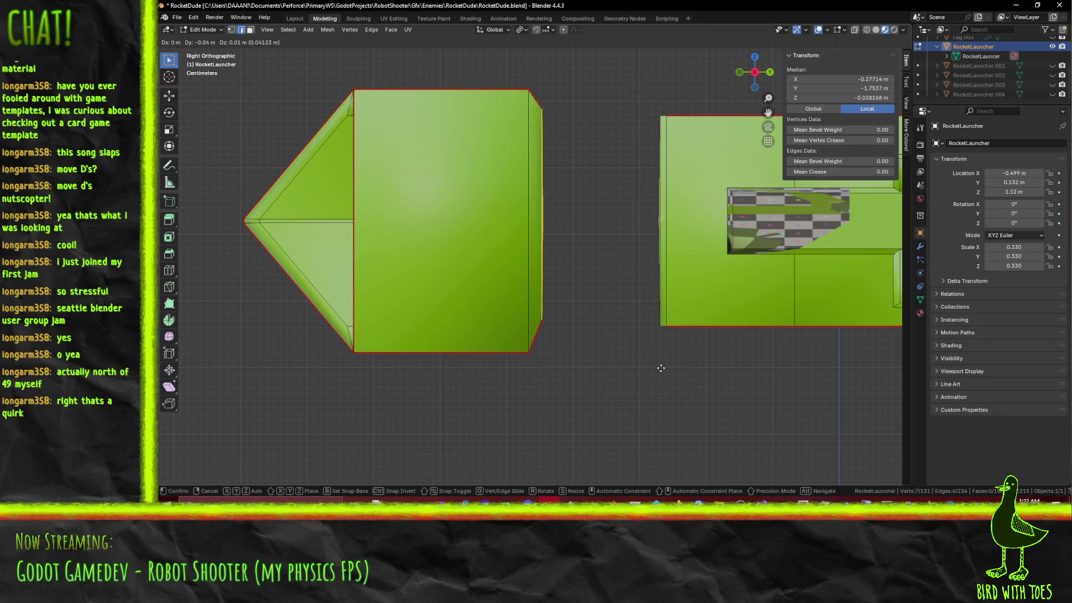
click(653, 366)
mouse_move(599, 296)
middle_down()
mouse_move(438, 260)
mouse_move(454, 306)
mouse_move(579, 254)
middle_up()
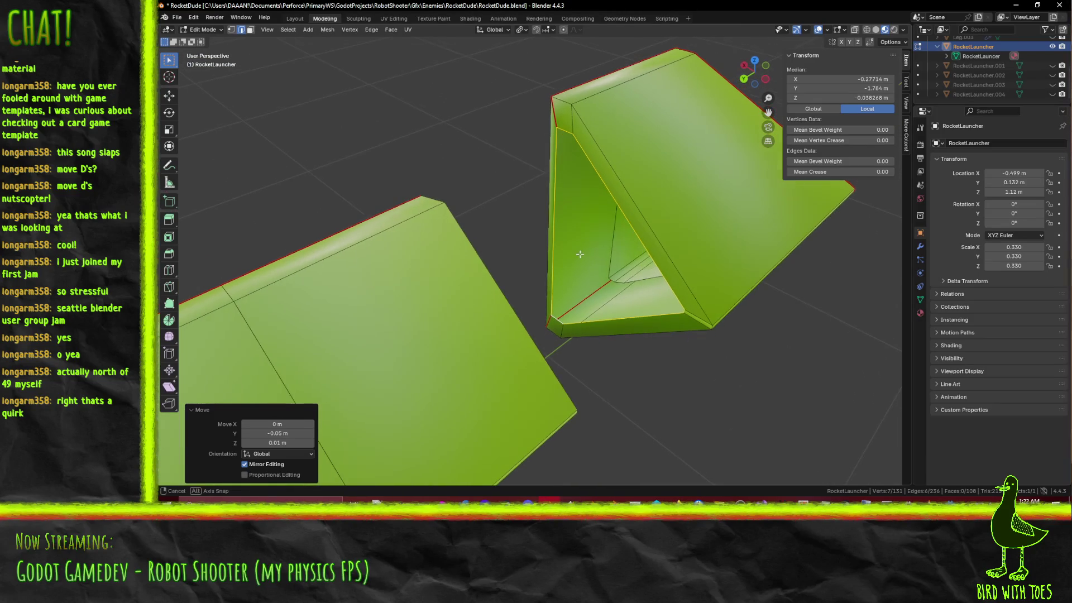
Step: Select an edge on the nose cone's opening and inspect the opening from inside
click(551, 240)
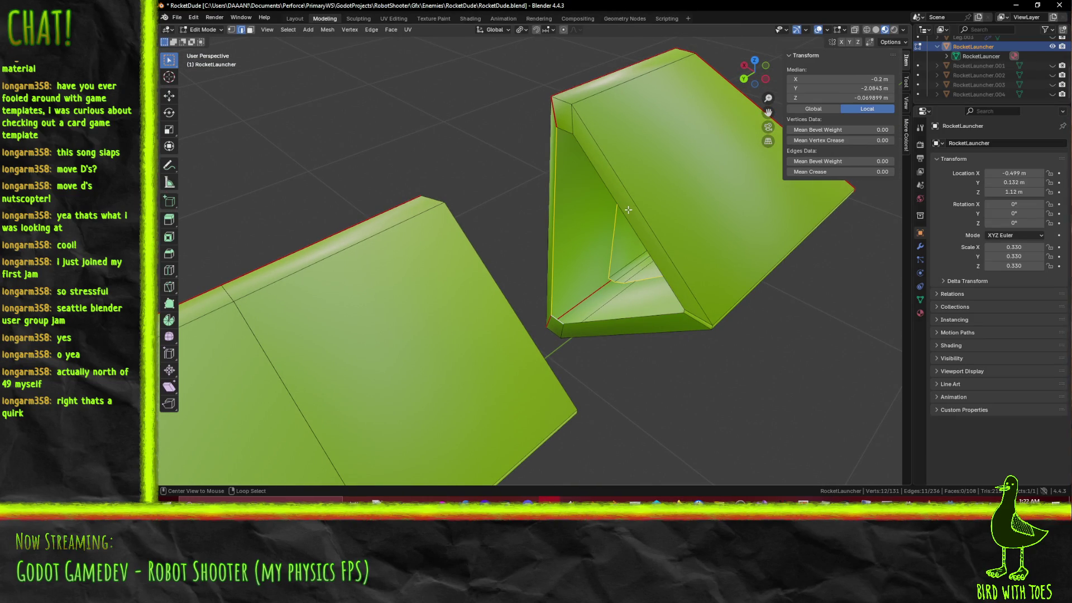
middle_drag(610, 259, 630, 245)
scroll(646, 234, up, 2)
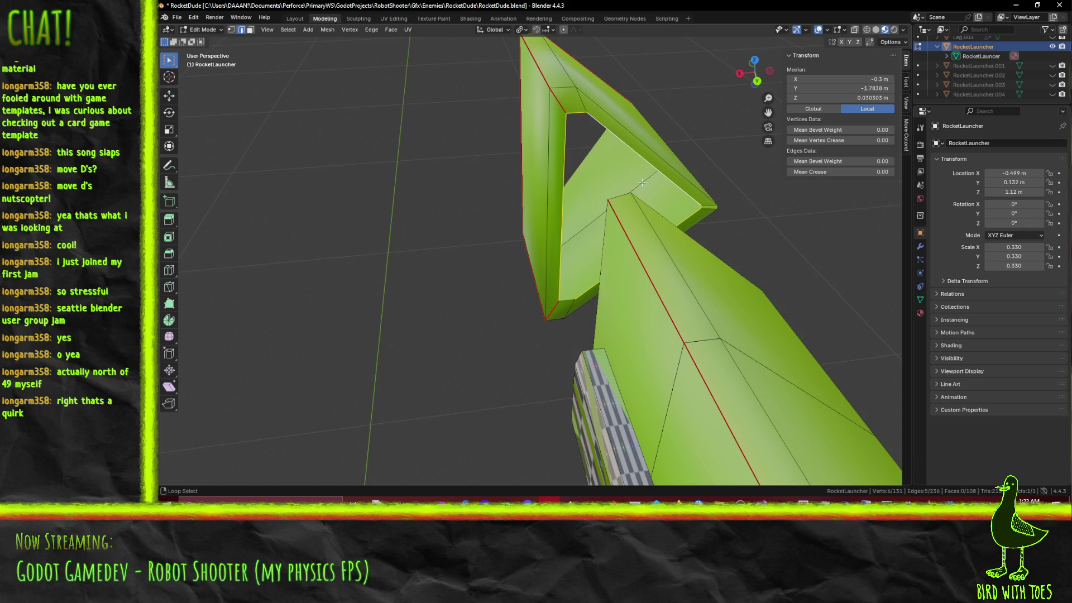
middle_drag(666, 201, 572, 257)
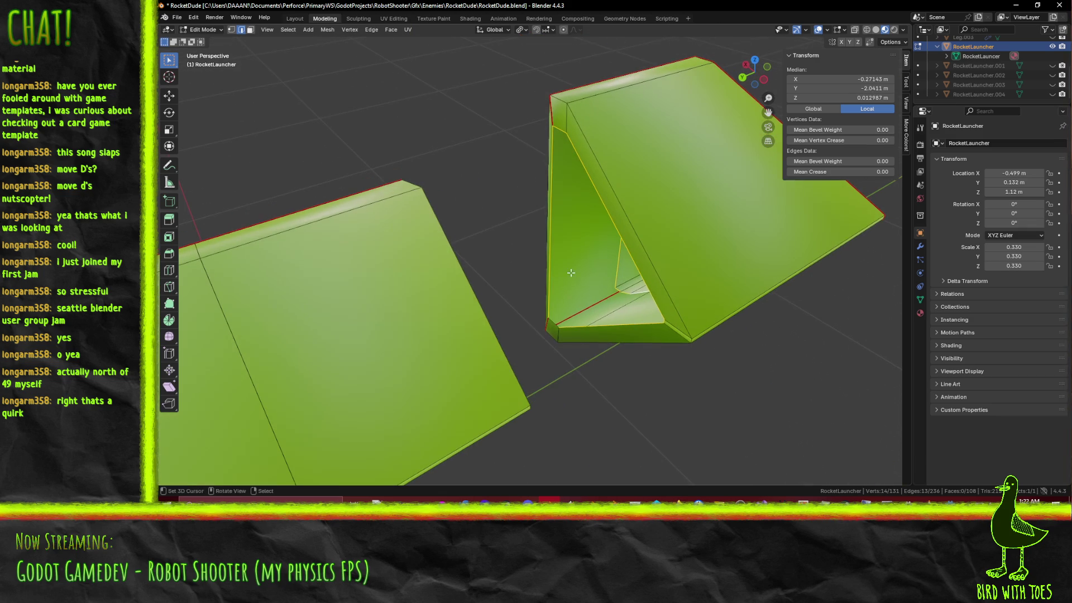
Step: Try Bridge Edge Loops on the selected nose edges, then undo it
key(F3)
text(br)
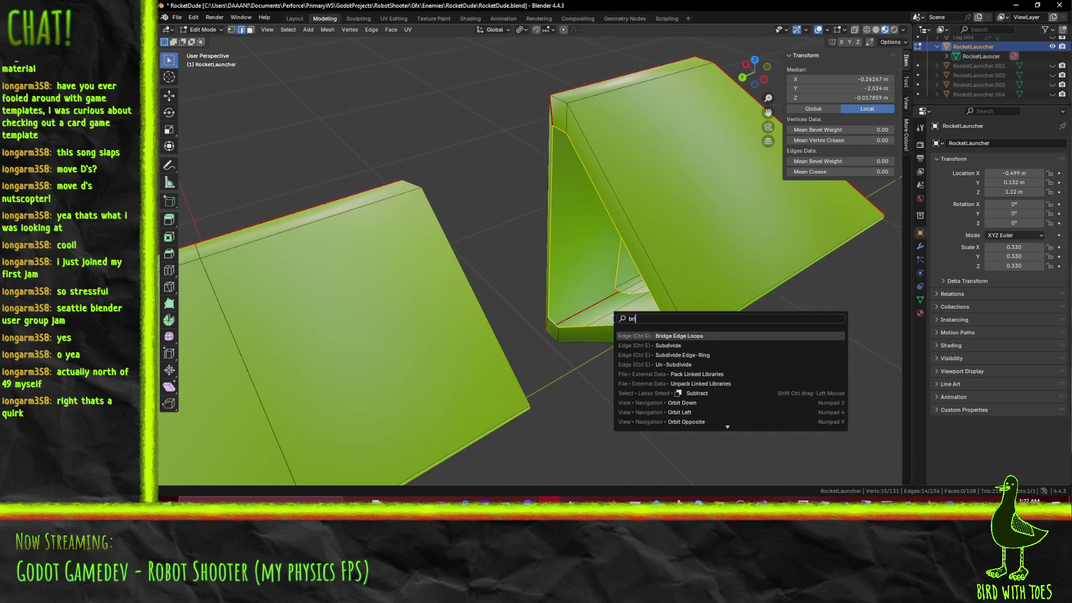
click(664, 335)
mouse_move(664, 335)
middle_down()
mouse_move(636, 351)
mouse_move(617, 347)
middle_up()
scroll(619, 347, up, 5)
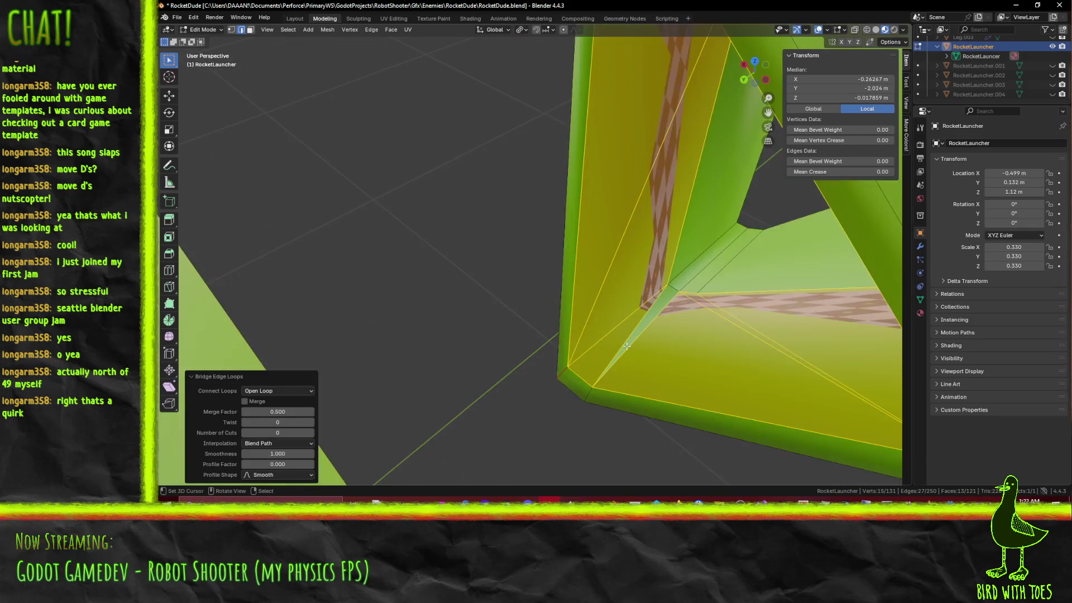
key(ctrl+z)
mouse_move(685, 349)
middle_down()
mouse_move(705, 339)
mouse_move(692, 343)
middle_up()
Step: Fill faces between pairs of edges across the nose cone gaps
click(576, 375)
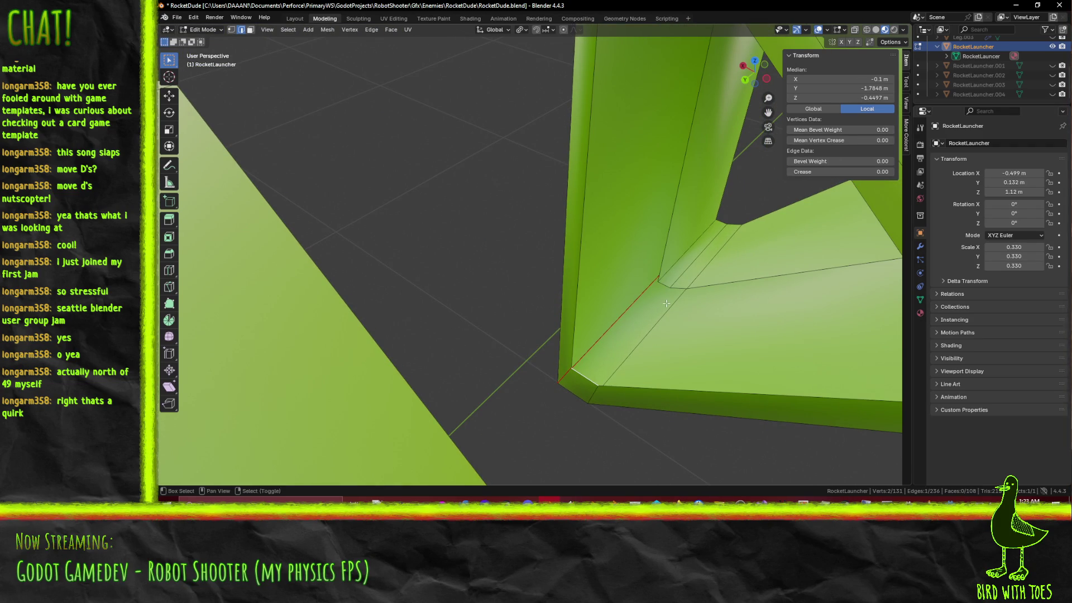
key(f)
shift+click(649, 306)
mouse_move(712, 317)
middle_down()
mouse_move(664, 363)
mouse_move(698, 262)
mouse_move(679, 163)
mouse_move(629, 159)
middle_up()
alt+click(654, 370)
click(625, 288)
key(f)
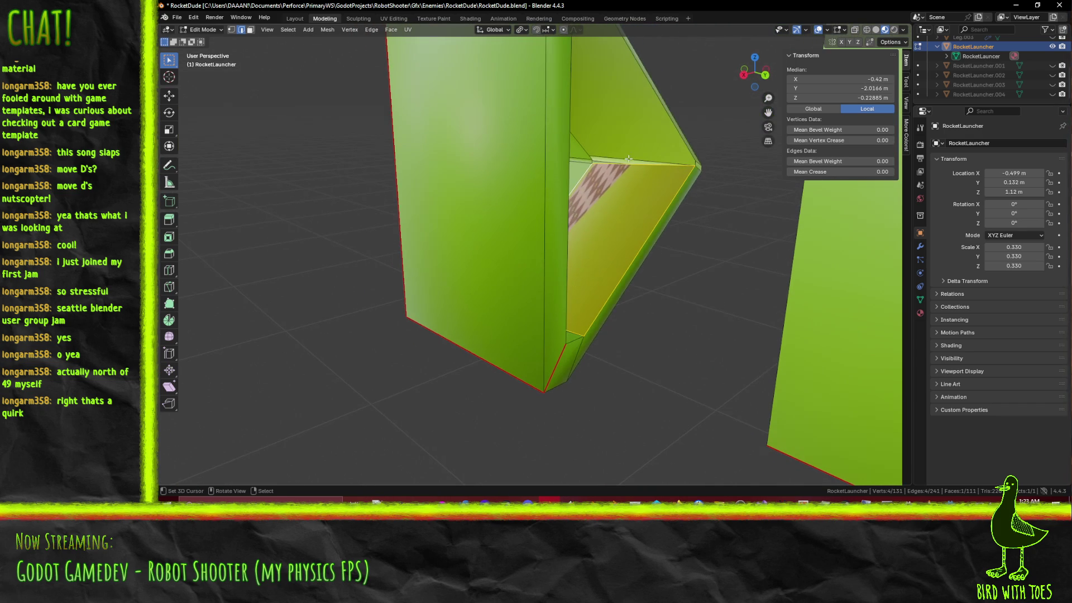
click(642, 161)
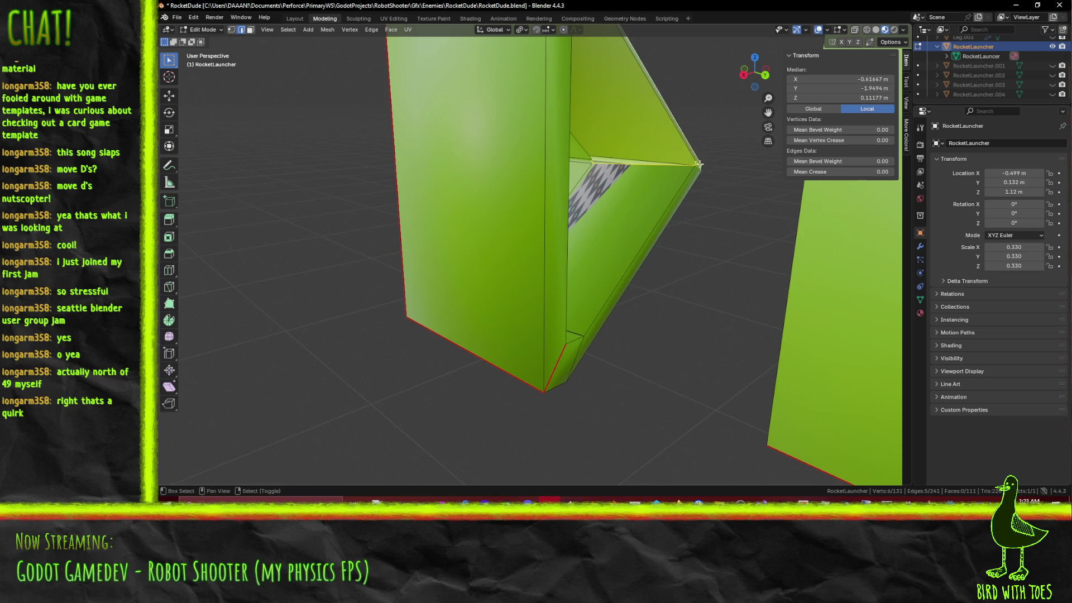
mouse_move(690, 162)
middle_down()
mouse_move(700, 210)
mouse_move(611, 167)
mouse_move(632, 159)
mouse_move(553, 182)
middle_up()
key(f)
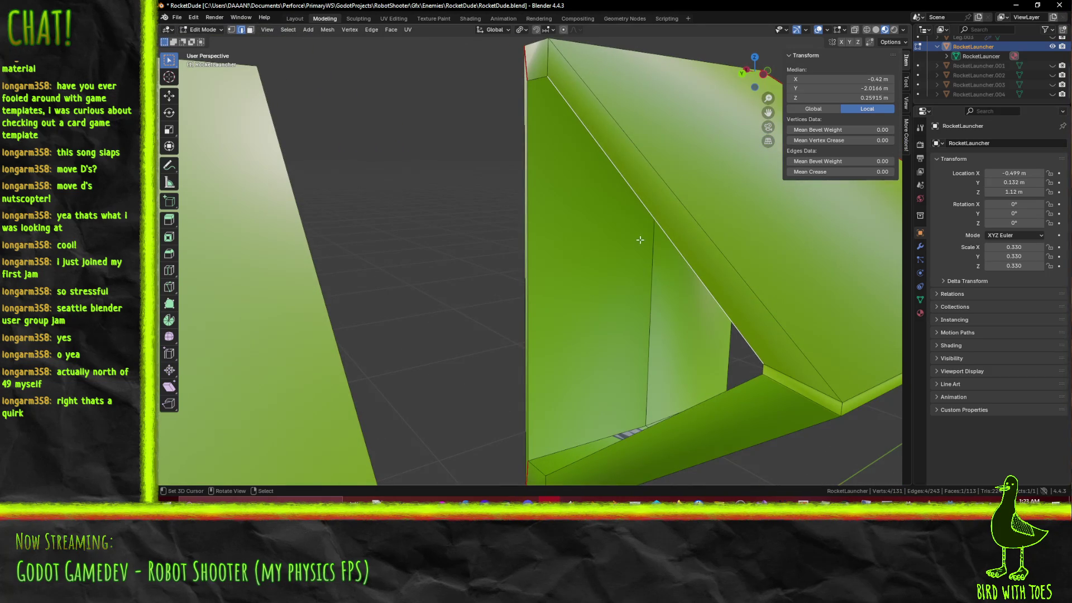
Step: Fill another face across the opening, then undo the unwanted new faces
mouse_move(645, 273)
middle_down()
mouse_move(583, 359)
mouse_move(555, 300)
mouse_move(582, 233)
middle_up()
shift+click(528, 368)
key(f)
shift+click(606, 150)
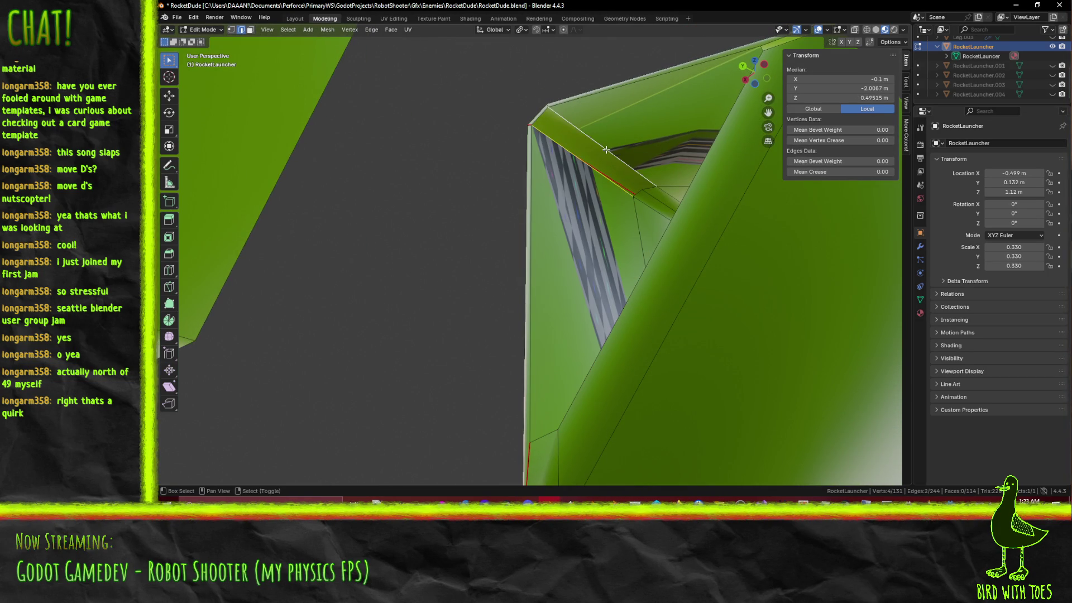
key(ctrl+z)
mouse_move(654, 196)
middle_down()
mouse_move(629, 330)
mouse_move(688, 291)
middle_up()
key(ctrl+z)
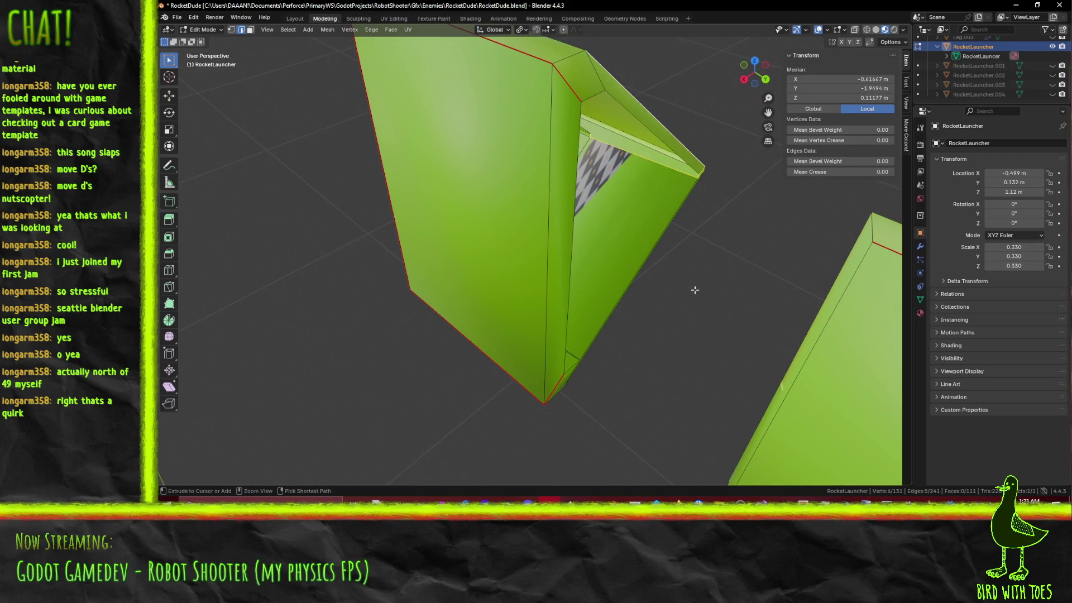
mouse_move(769, 279)
middle_down()
mouse_move(728, 286)
mouse_move(682, 325)
mouse_move(502, 288)
mouse_move(447, 289)
mouse_move(479, 290)
mouse_move(445, 304)
mouse_move(505, 285)
mouse_move(630, 278)
mouse_move(603, 290)
middle_up()
Step: Select the inner edge loop and save RocketDude.blend
alt+click(682, 325)
scroll(558, 301, down, 4)
key(ctrl+s)
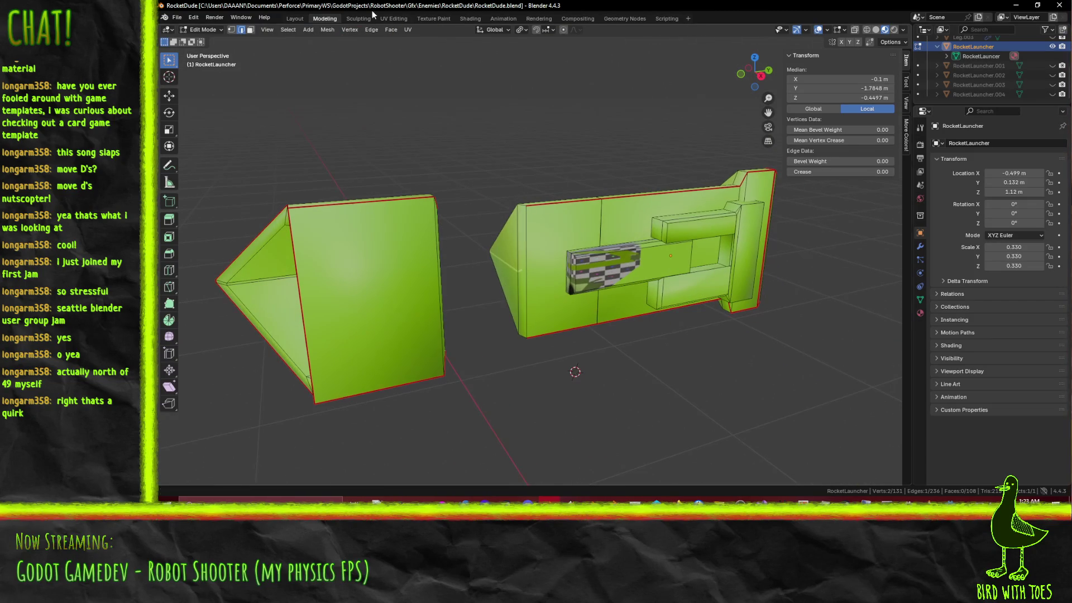
Step: In face mode, select the whole inner rectangular connector piece
click(249, 30)
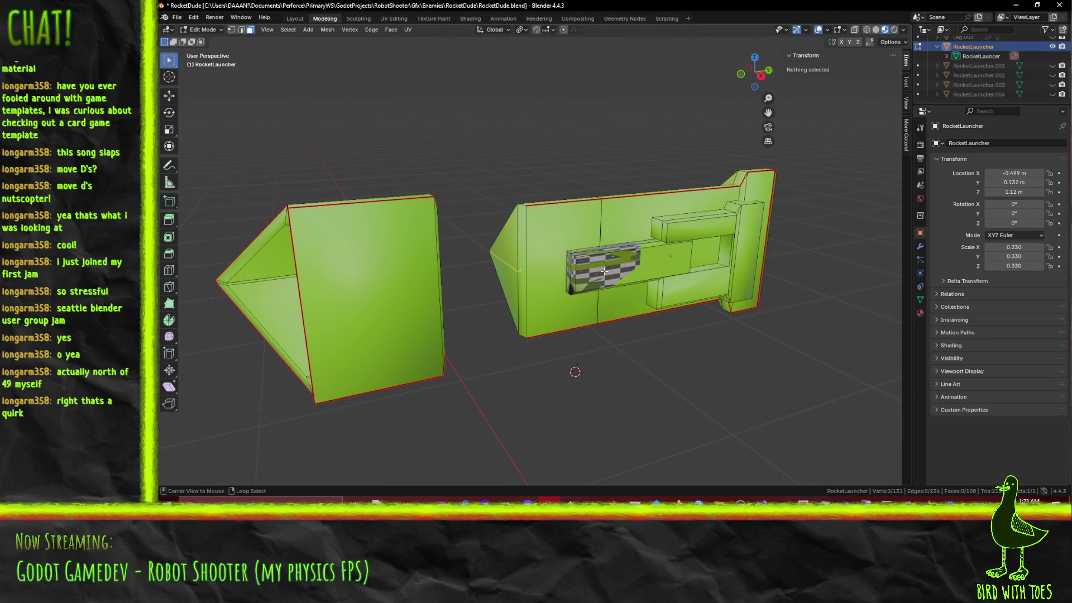
key(l)
middle_drag(567, 275, 578, 277)
shift+click(578, 284)
key(KP_1)
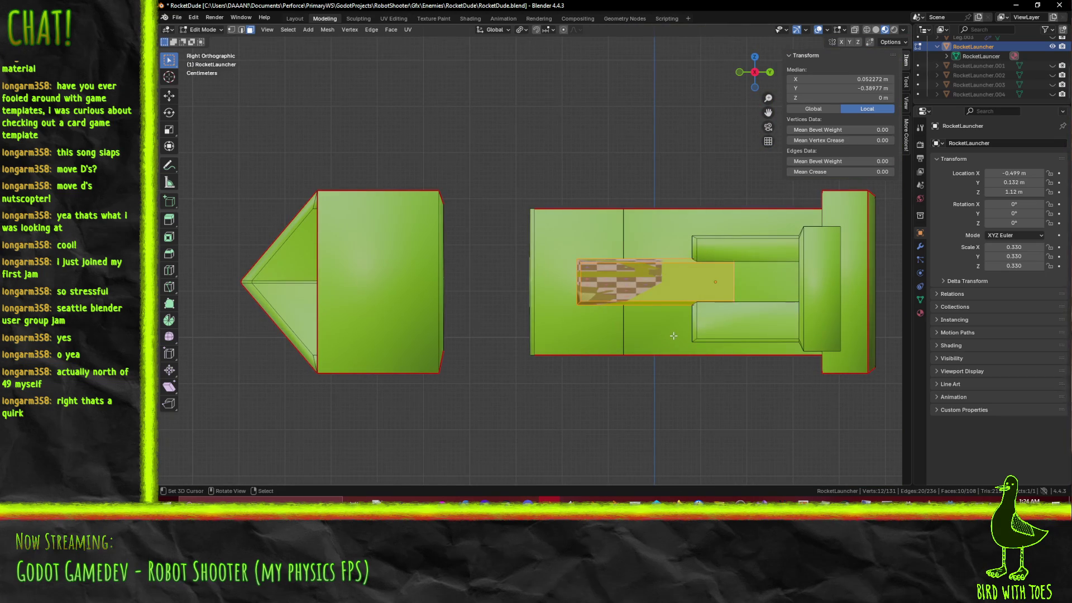
key(g)
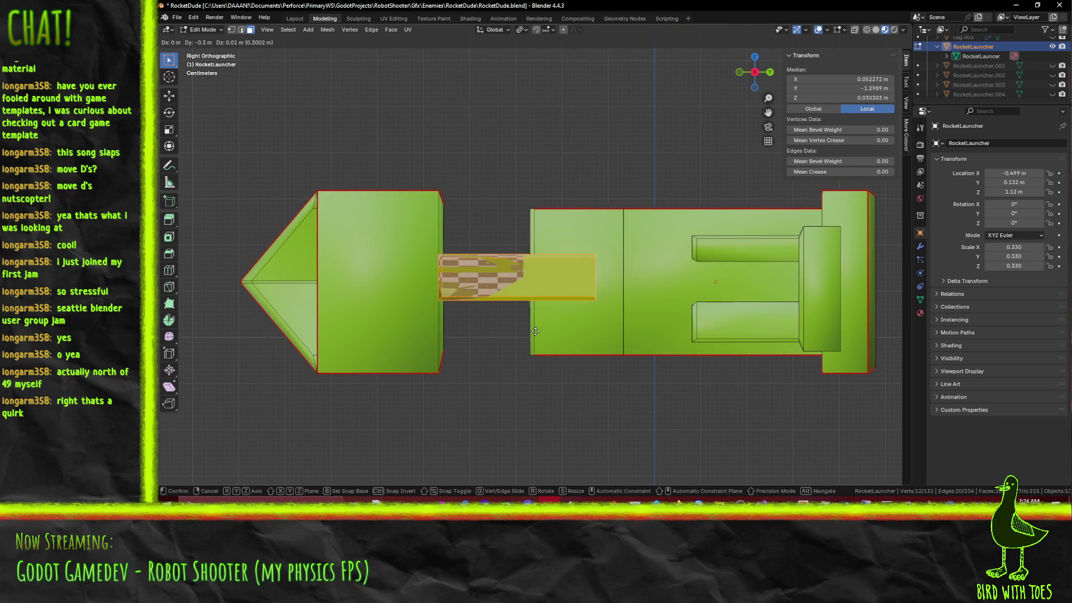
right_click(502, 329)
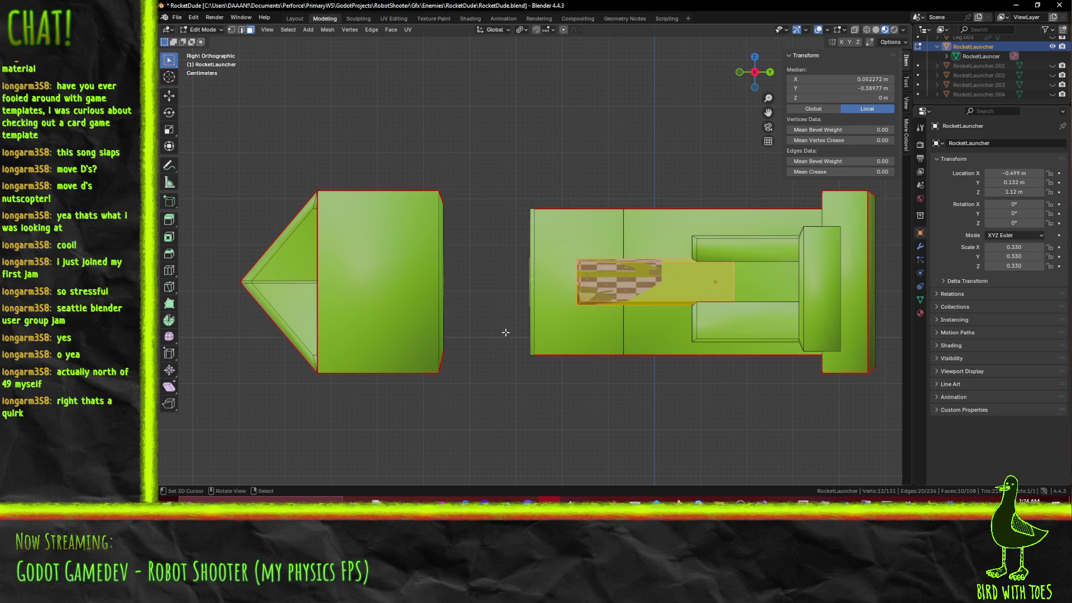
Step: In Right Ortho view, move the connector -0.1 m along Y into the nose cone
mouse_move(660, 297)
shift+middle_down()
mouse_move(563, 300)
mouse_move(593, 240)
mouse_move(603, 264)
shift+middle_up()
key(KP_1)
key(KP_3)
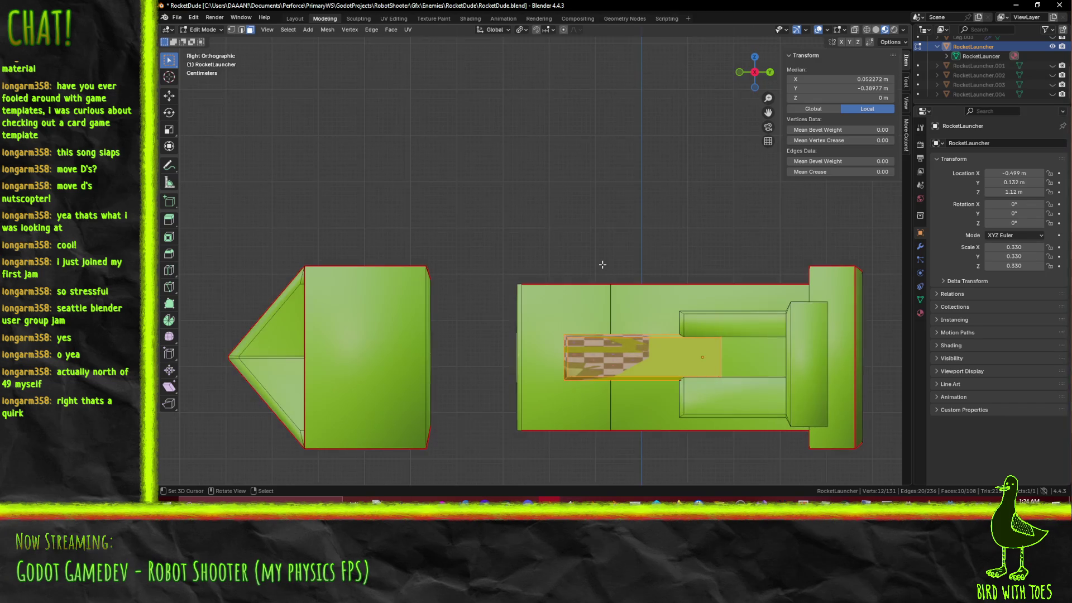
scroll(558, 223, up, 5)
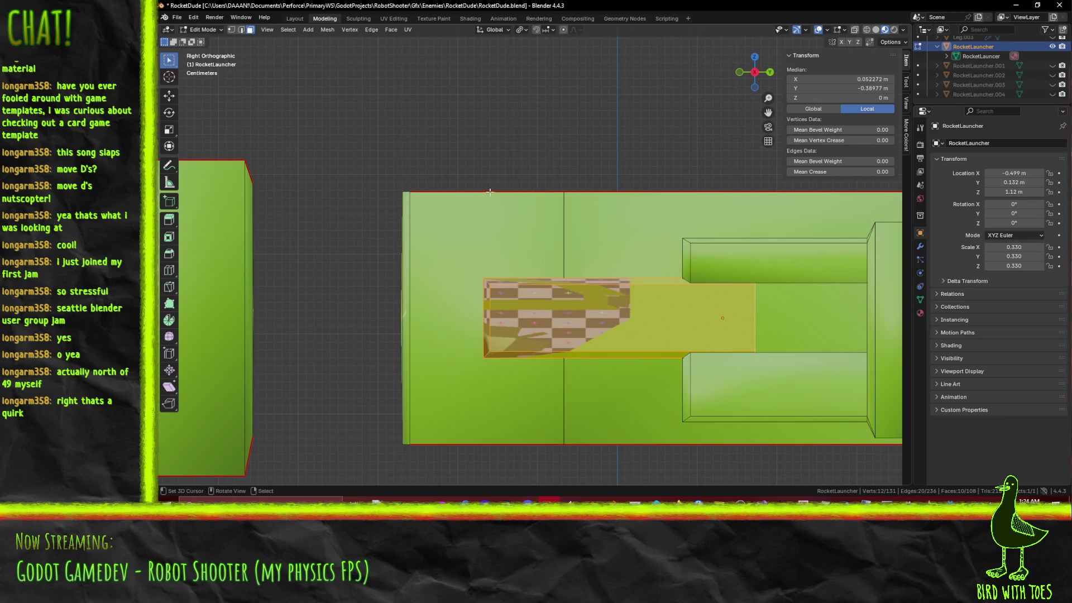
scroll(489, 191, down, 2)
key(g)
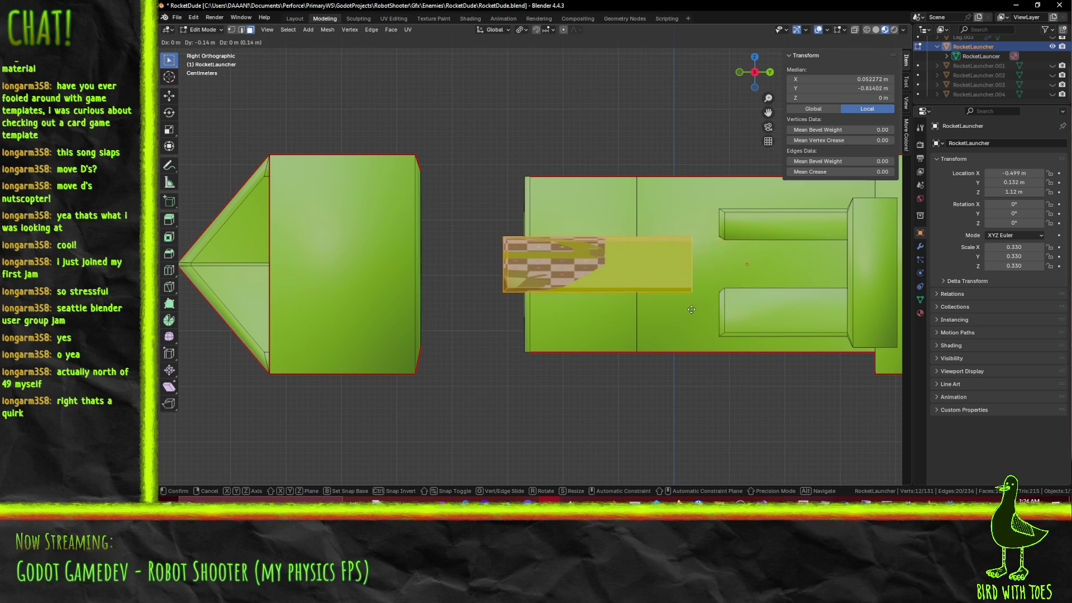
click(601, 301)
scroll(558, 320, up, 2)
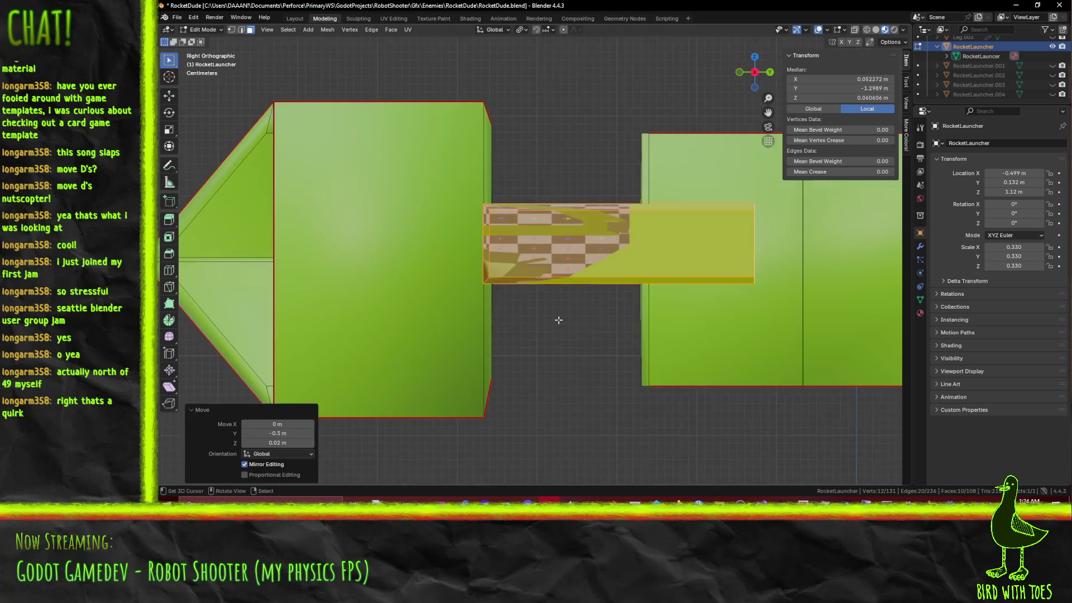
key(g)
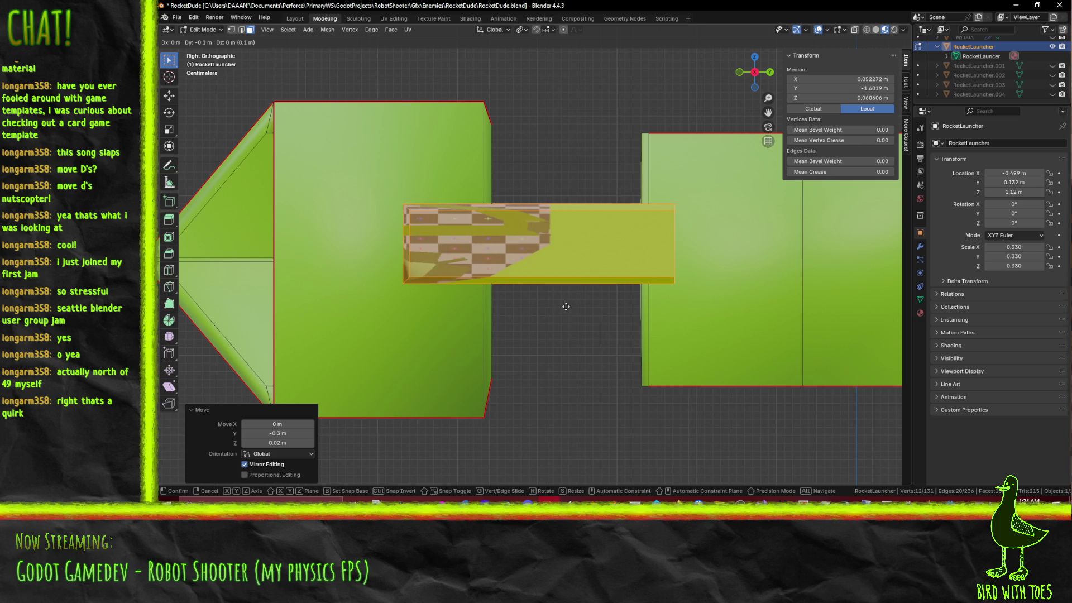
click(566, 306)
scroll(572, 331, down, 5)
scroll(556, 353, down, 2)
scroll(557, 352, up, 4)
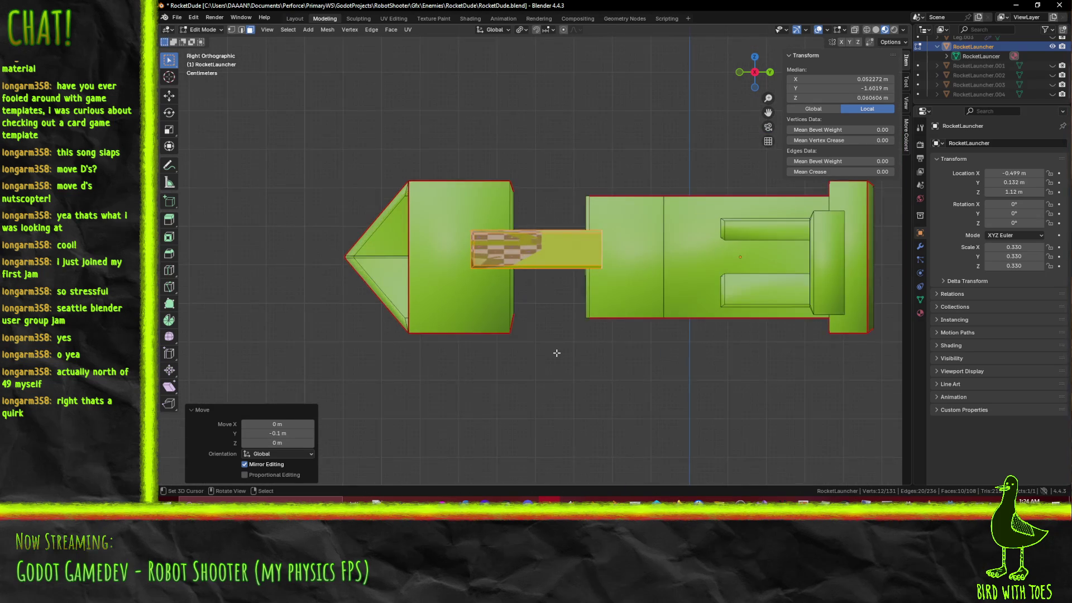
mouse_move(534, 327)
middle_down()
mouse_move(635, 335)
mouse_move(503, 373)
middle_up()
Step: Save the file and add a new vertex group named 'Group' to the mesh
key(ctrl+s)
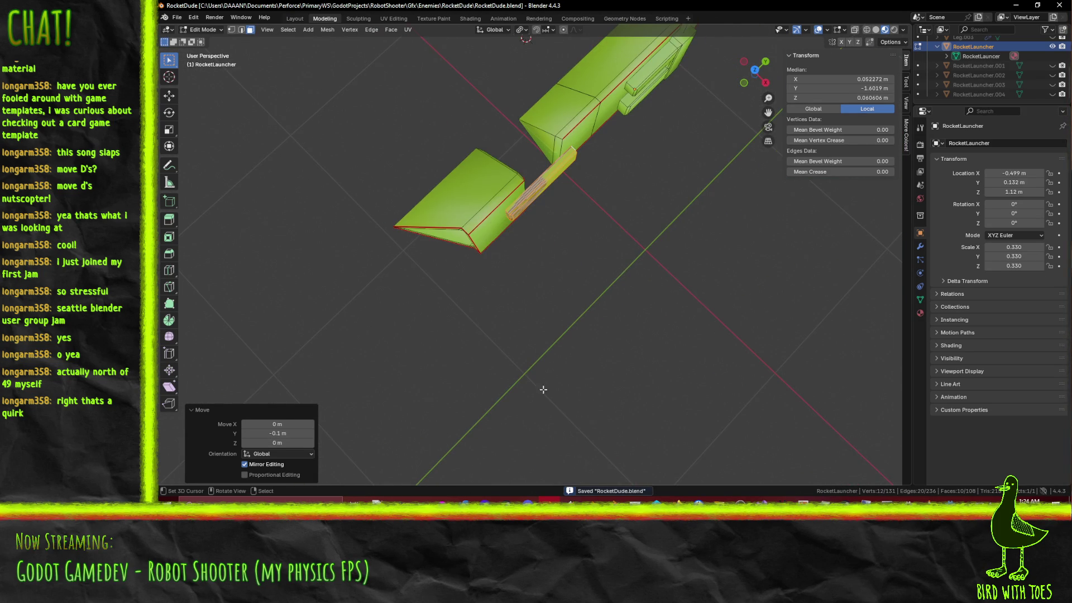
click(920, 300)
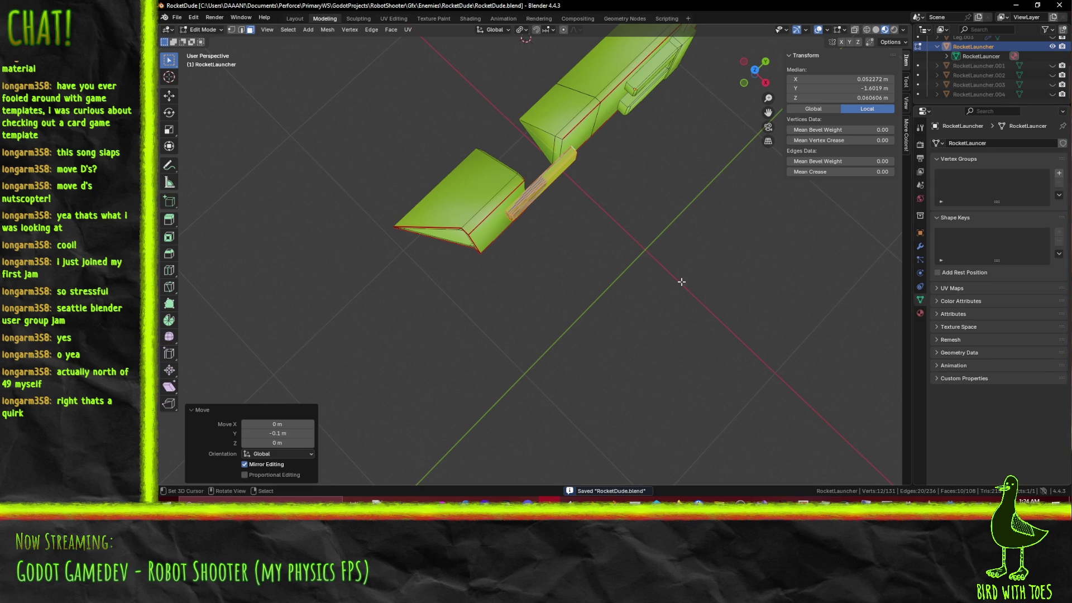
click(1059, 173)
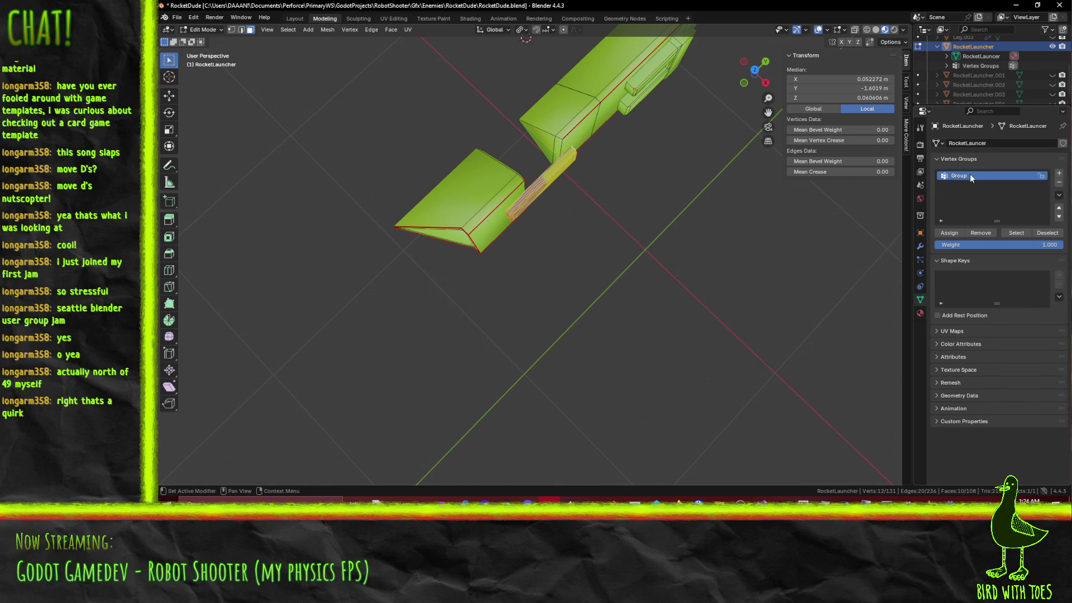
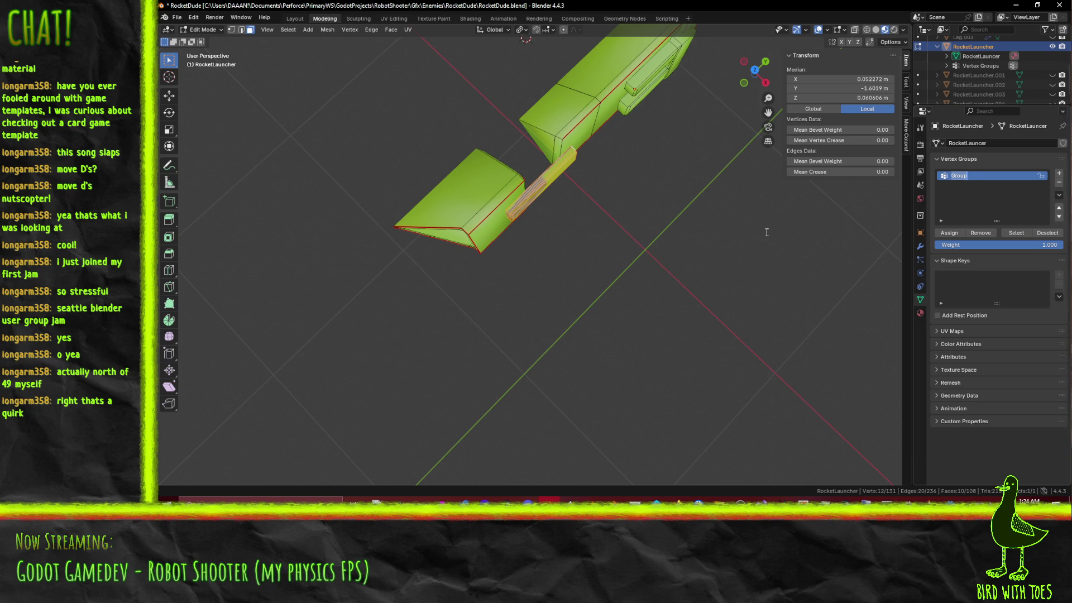
text(Root)
Step: Name the first vertex group Root and add a second group named Barrel
key(Return)
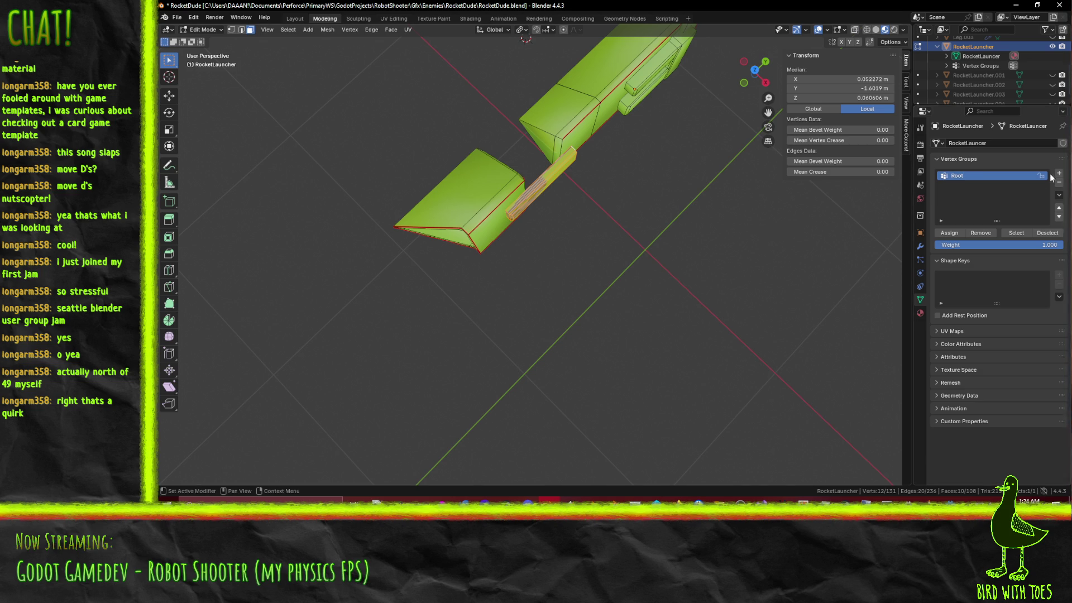
double_click(1000, 176)
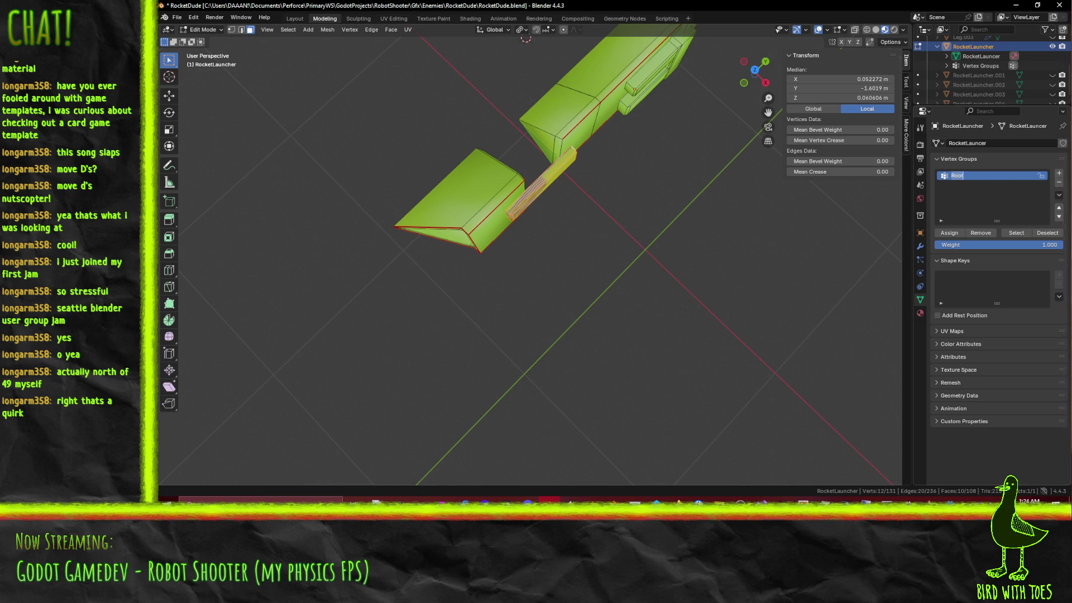
click(1058, 174)
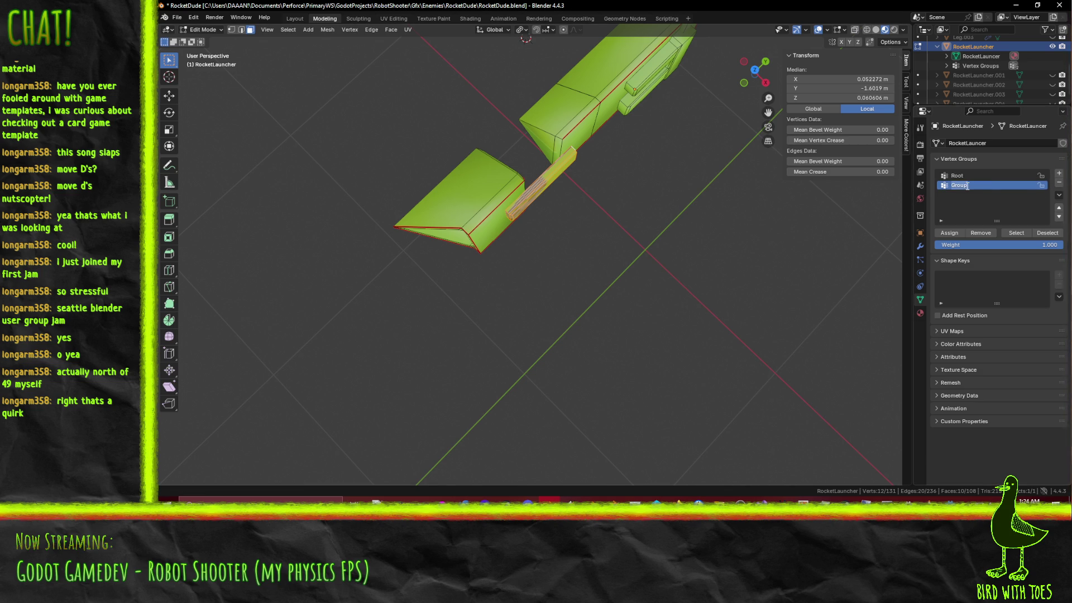
text(Barrel)
key(Return)
Step: In wireframe shading, box-select the funnel end and make Root the active group
key(z)
click(396, 227)
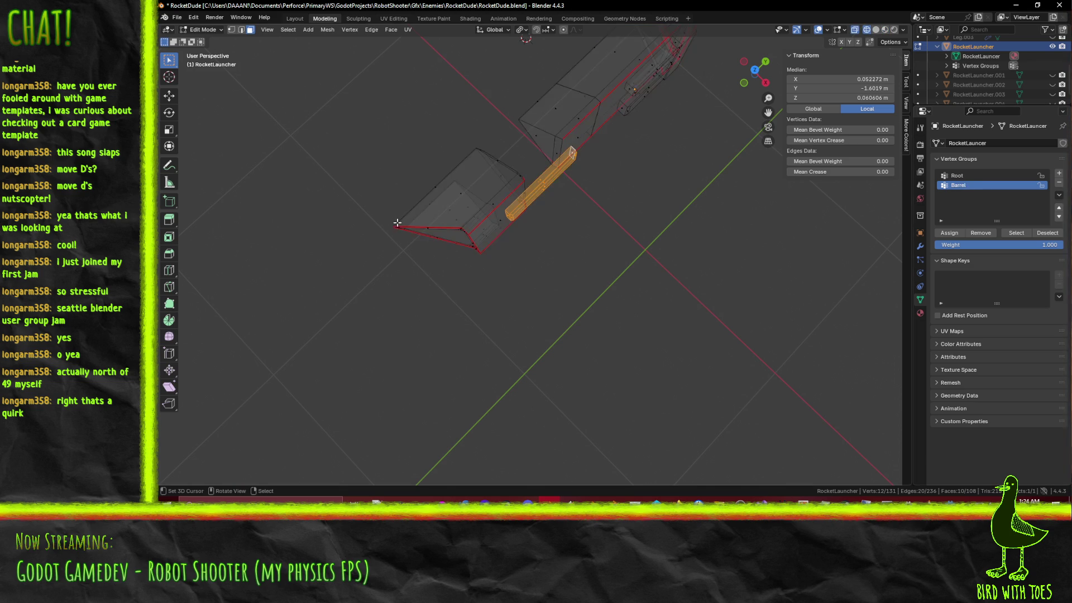
drag(359, 130, 499, 267)
middle_drag(500, 267, 445, 216)
mouse_move(467, 100)
mouse_down()
mouse_move(562, 239)
mouse_move(648, 248)
mouse_up()
mouse_move(558, 246)
middle_down()
mouse_move(499, 270)
mouse_move(1056, 278)
middle_up()
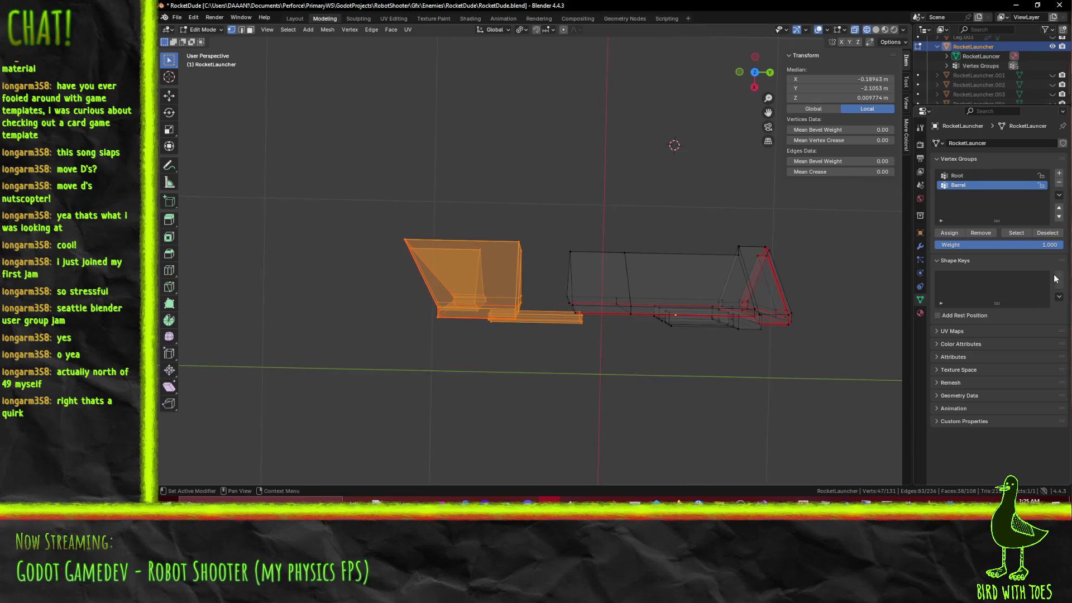
click(976, 176)
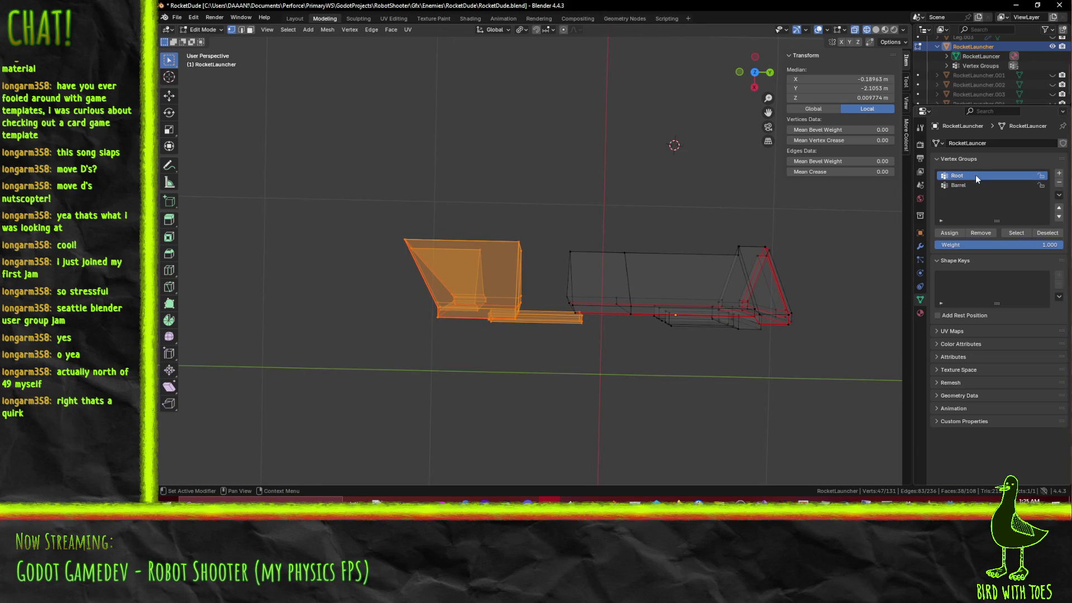
Step: Assign the funnel vertices to Root and pull the funnel 0.4 m away from the body
click(945, 232)
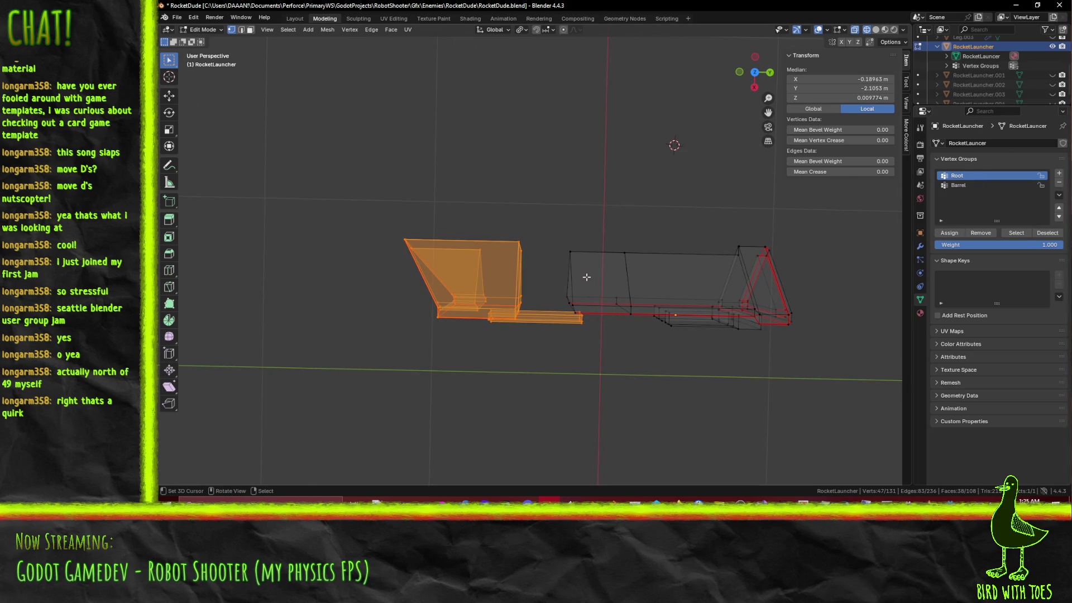
key(a)
key(ctrl+z)
key(KP_7)
key(g)
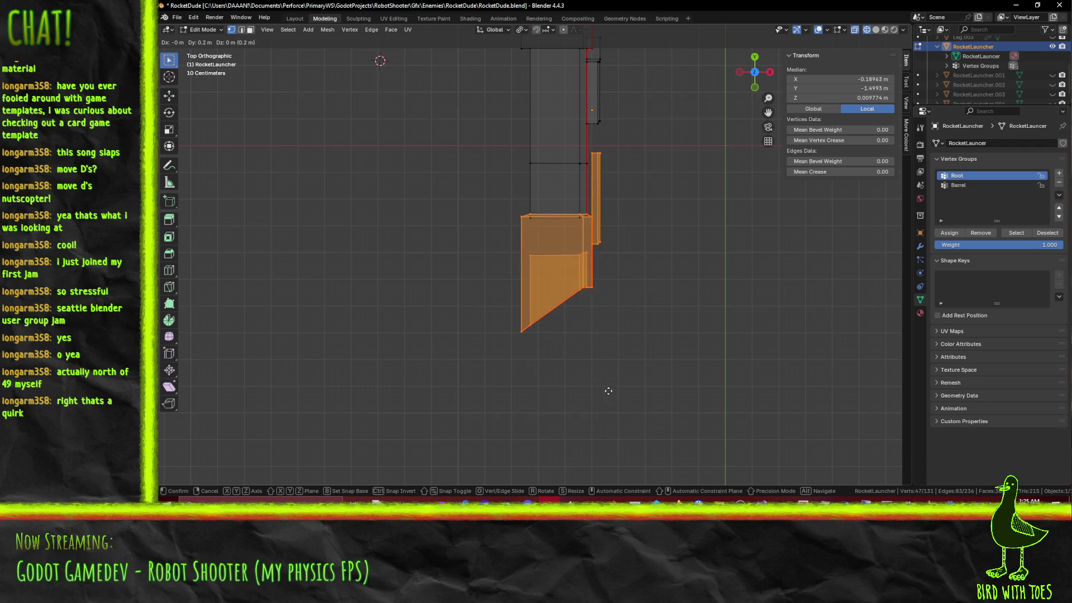
click(606, 345)
mouse_move(606, 345)
middle_down()
mouse_move(713, 318)
mouse_move(618, 232)
middle_up()
scroll(618, 231, down, 3)
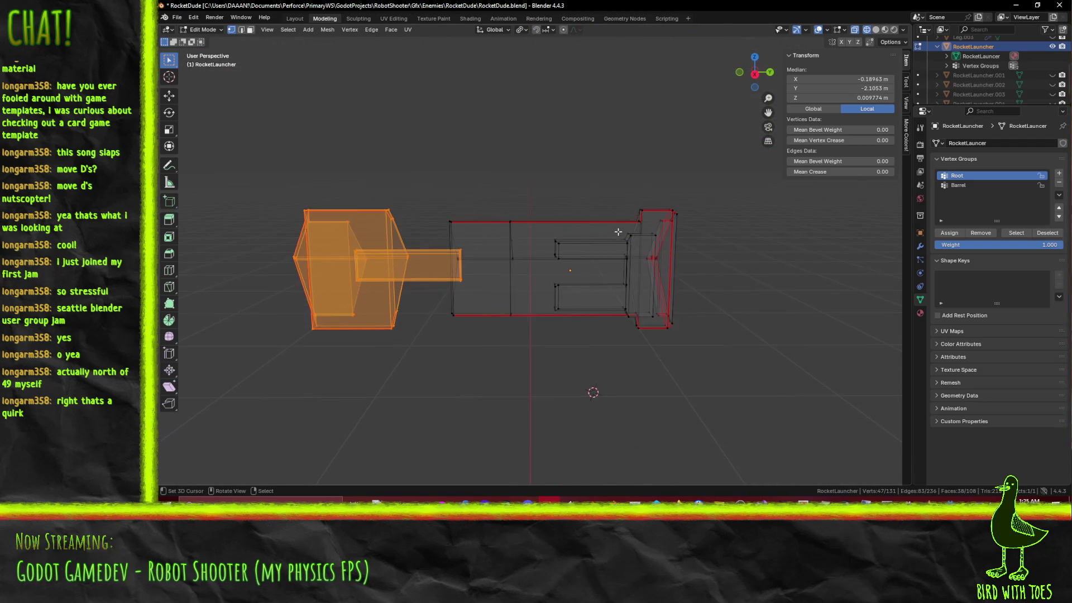
key(KP_7)
Step: Select the launcher body, assign it to Barrel, and remove it from Root
click(628, 233)
mouse_move(472, 75)
mouse_down()
mouse_move(717, 347)
mouse_move(715, 327)
mouse_up()
mouse_move(500, 303)
mouse_down()
mouse_move(578, 348)
mouse_move(595, 346)
mouse_up()
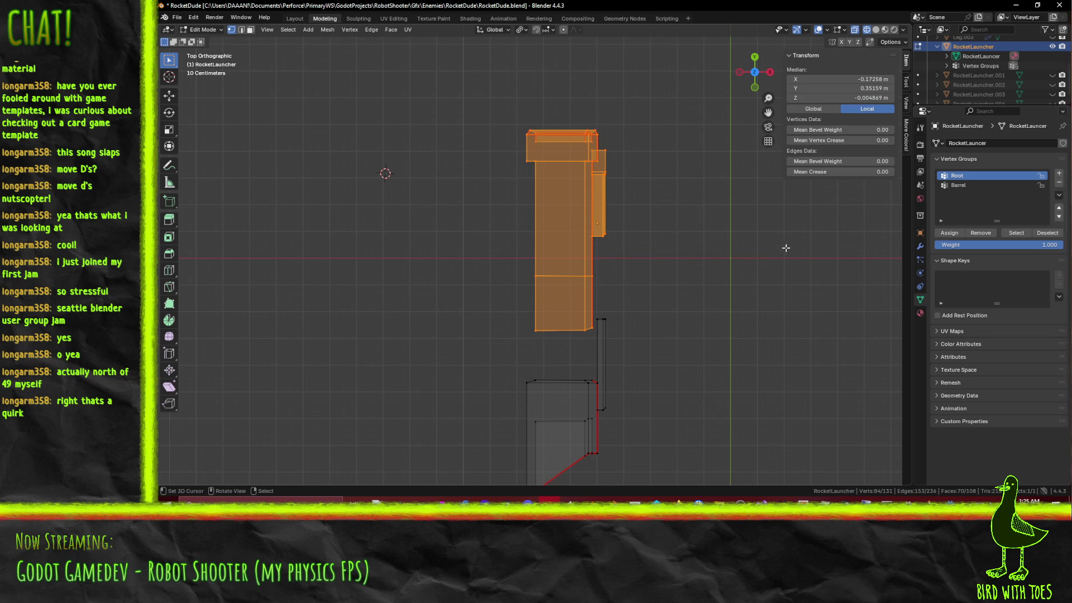
click(966, 186)
click(958, 234)
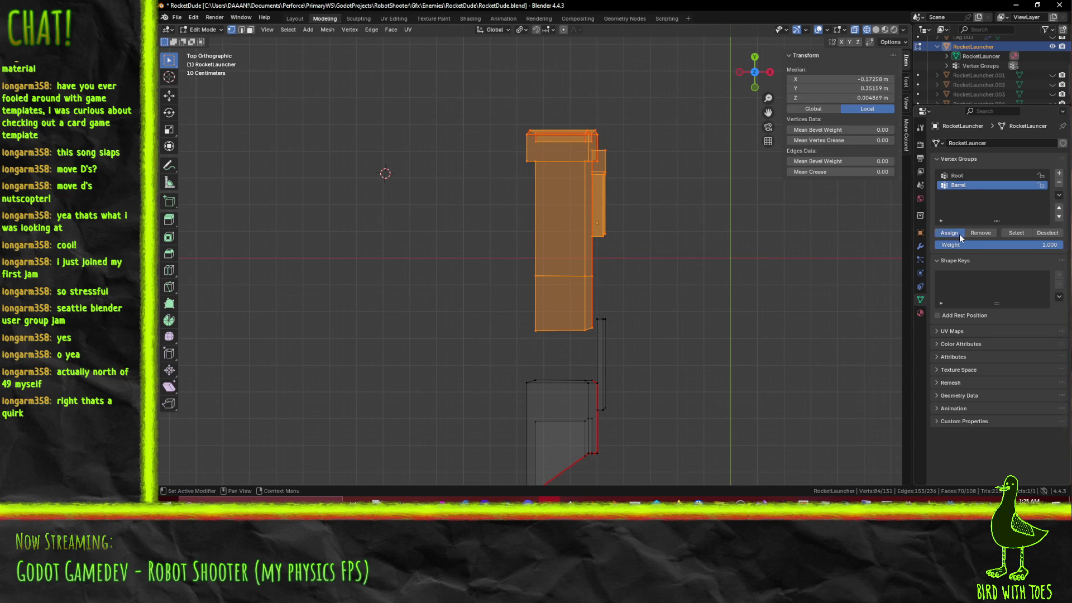
click(963, 176)
click(974, 234)
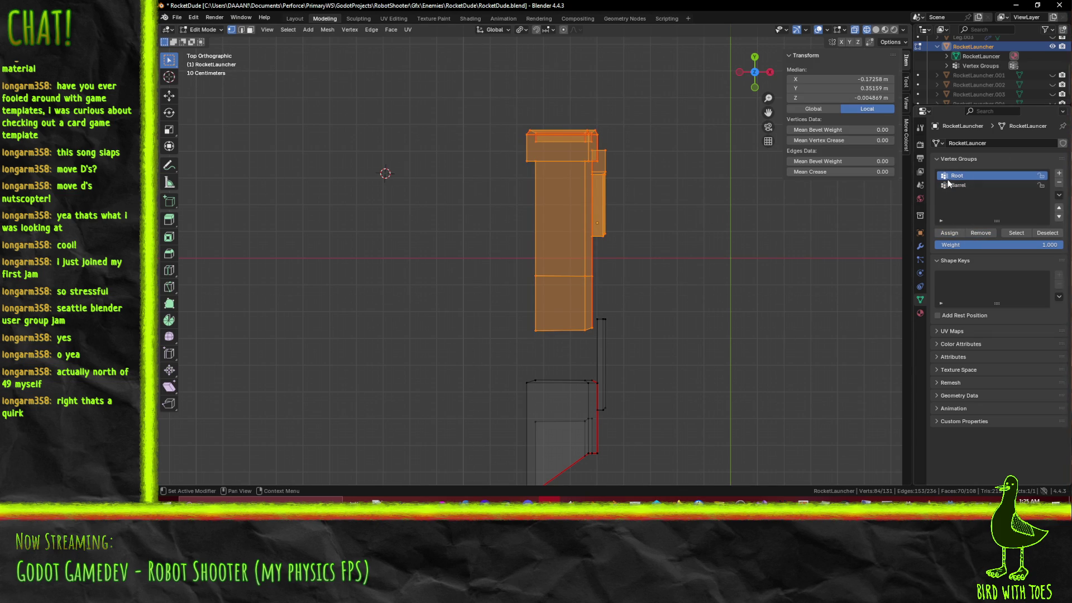
Step: Verify the groups by selecting the Root, Barrel, then Root vertices in turn
key(alt+a)
click(1016, 233)
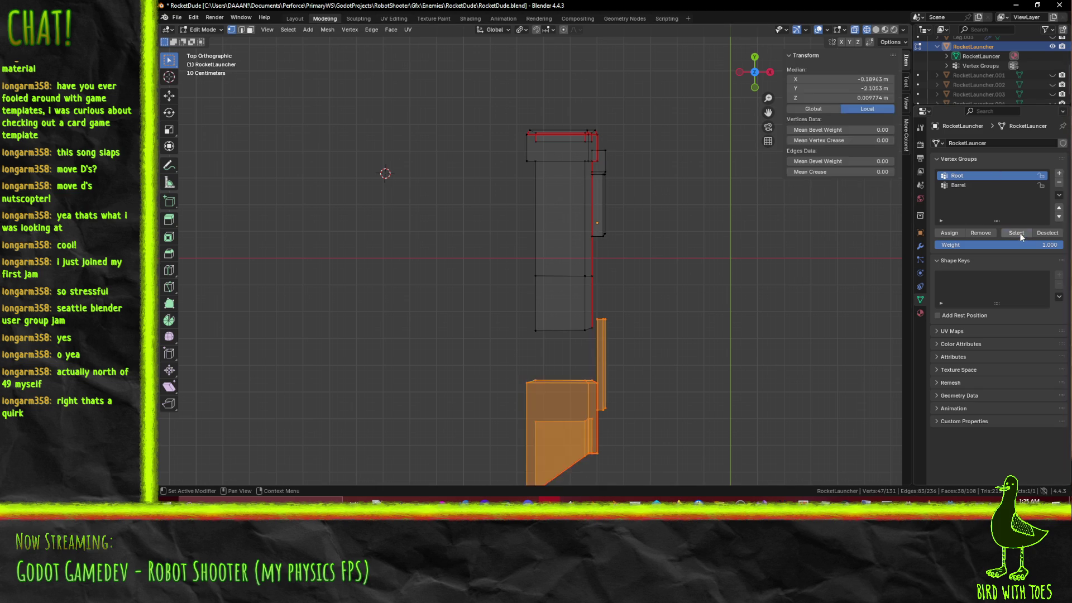
key(alt+a)
click(960, 186)
click(1015, 234)
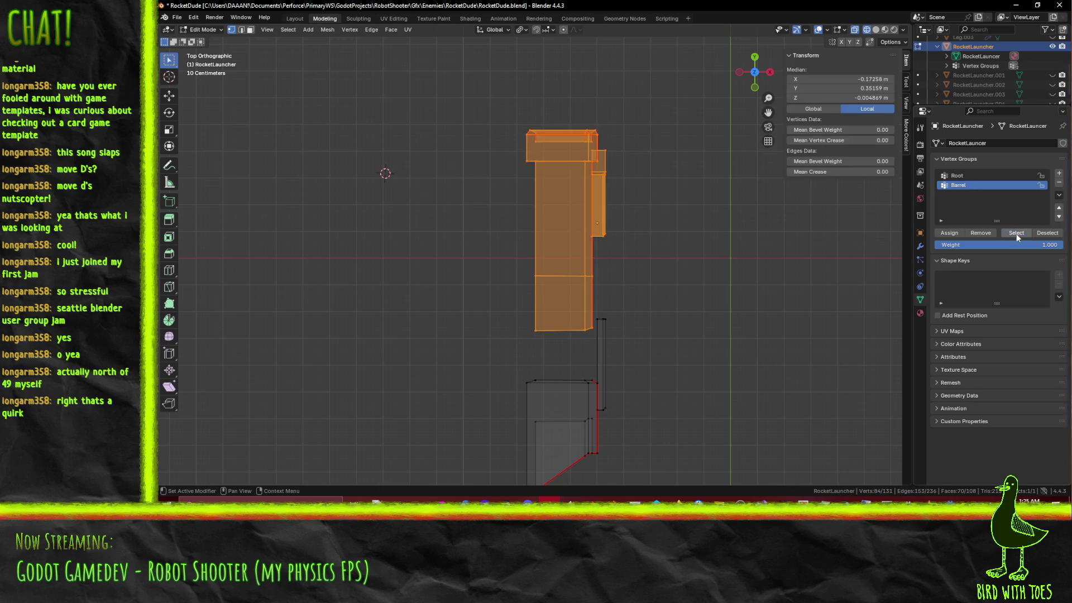
key(alt+a)
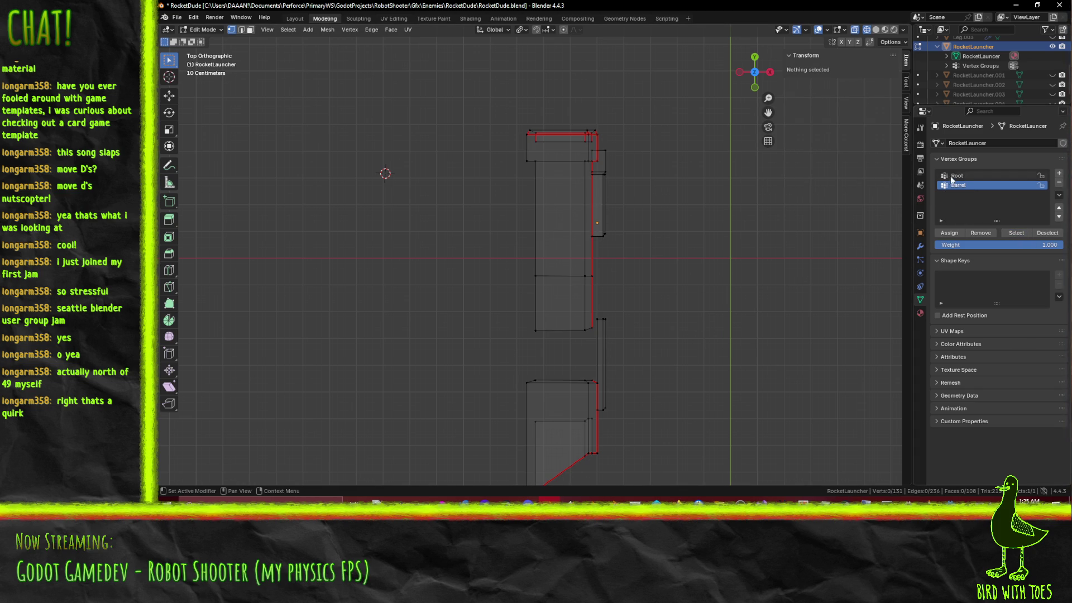
click(958, 176)
click(1015, 233)
scroll(702, 355, down, 1)
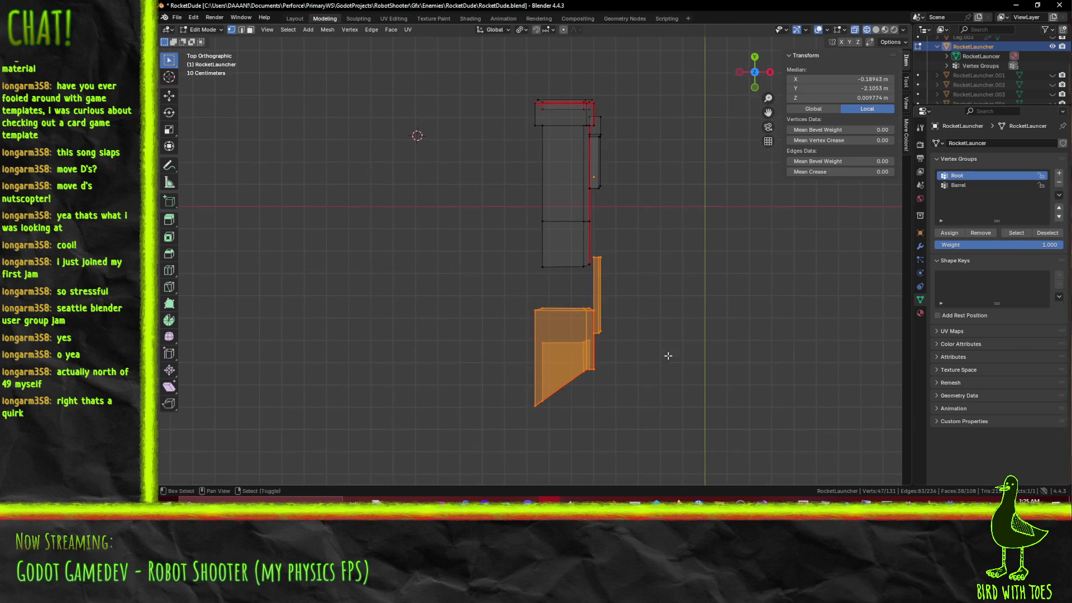
Step: Move the funnel section back against the launcher body and deselect
key(g)
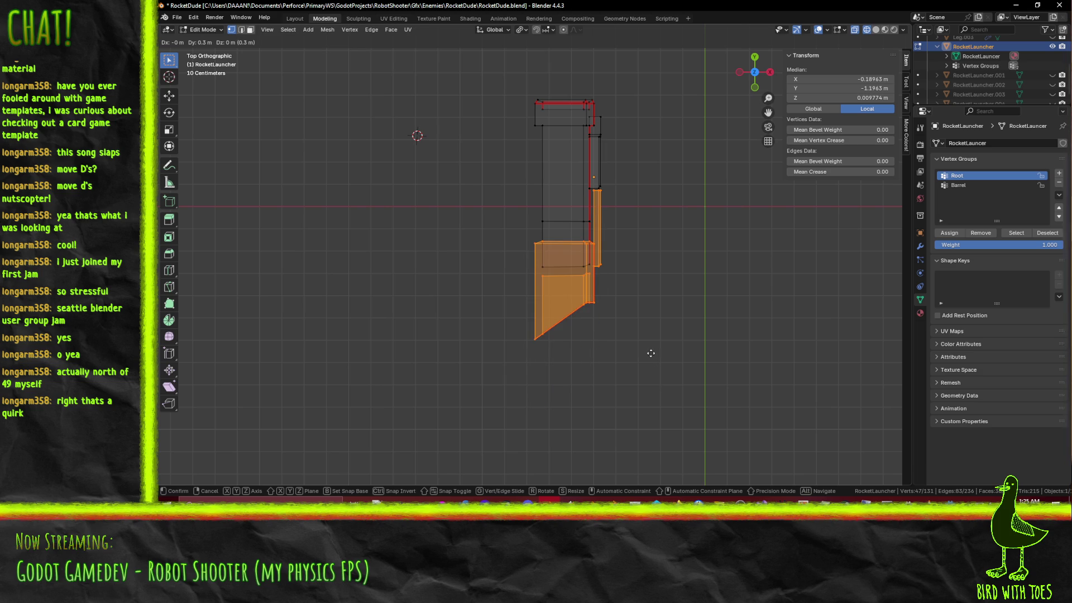
click(651, 346)
middle_drag(651, 346, 597, 263)
key(alt+a)
Step: Switch to material preview shading and save the file
key(z)
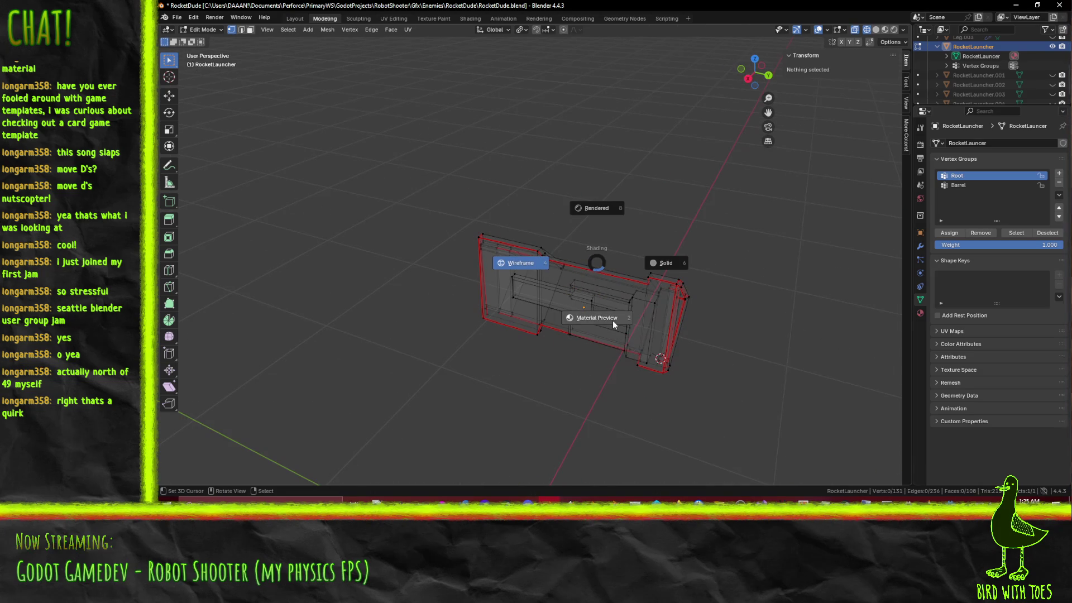
click(613, 325)
key(ctrl+s)
mouse_move(613, 325)
middle_down()
mouse_move(607, 254)
mouse_move(641, 232)
middle_up()
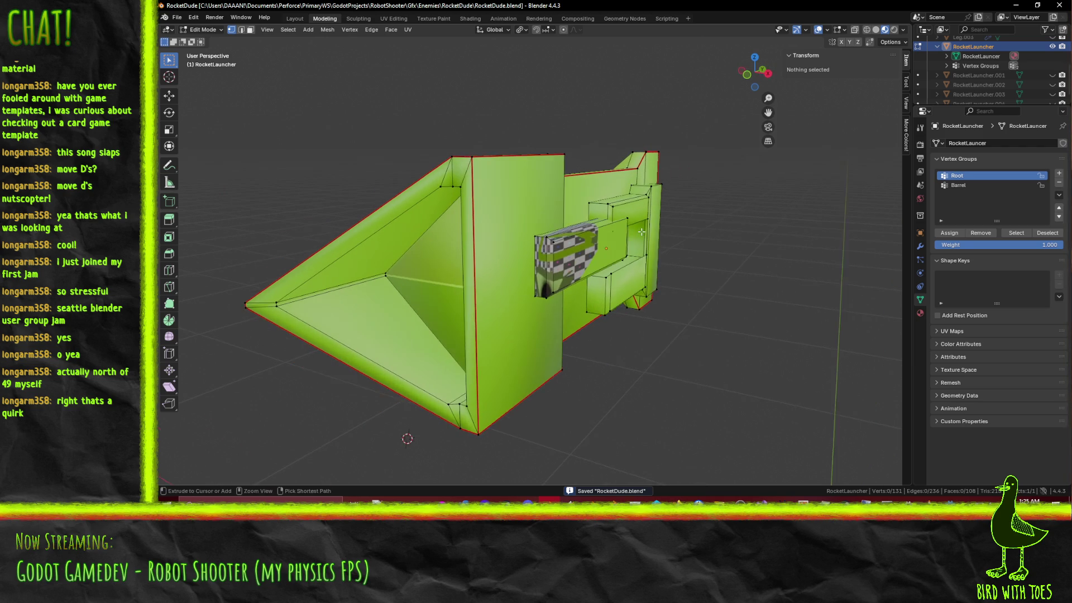
Step: Inspect the launcher in side and front views, selecting the connected funnel part, then clearing it
key(KP_3)
key(l)
key(KP_1)
key(KP_3)
scroll(605, 221, up, 3)
key(alt+a)
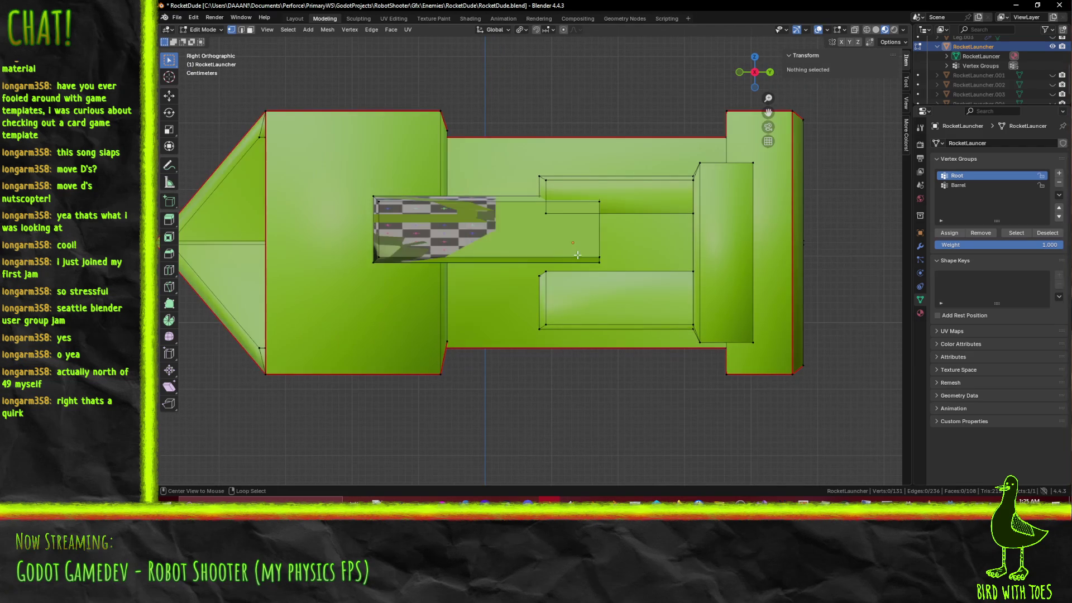
scroll(502, 240, up, 2)
middle_drag(446, 251, 426, 262)
key(KP_3)
Step: Select the inner barrel box without its end face and lower it 0.02 m on Z
key(l)
middle_drag(390, 234, 477, 293)
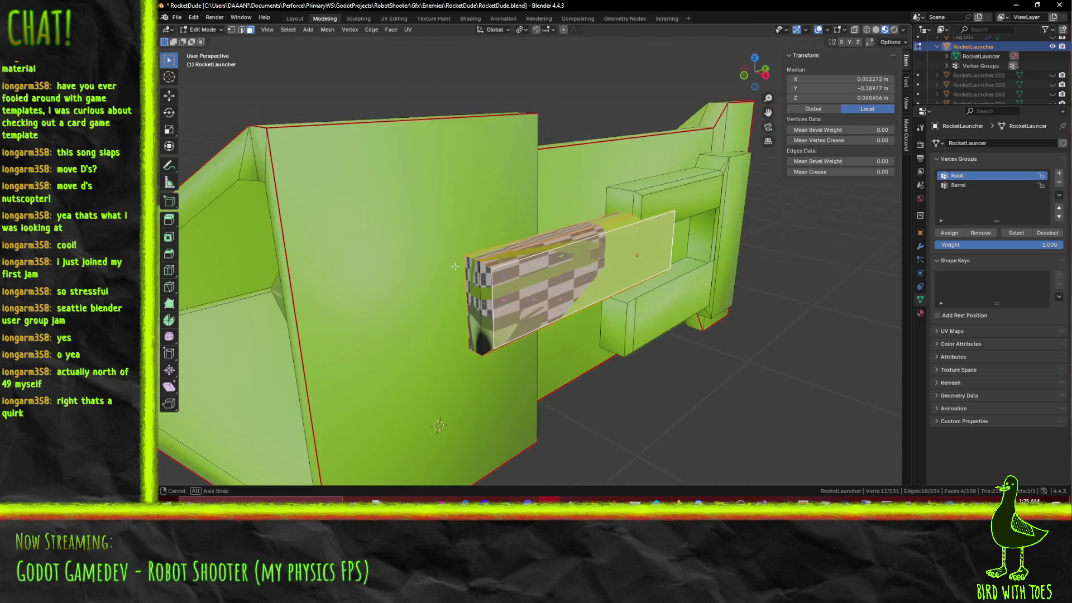
shift+click(477, 293)
key(KP_3)
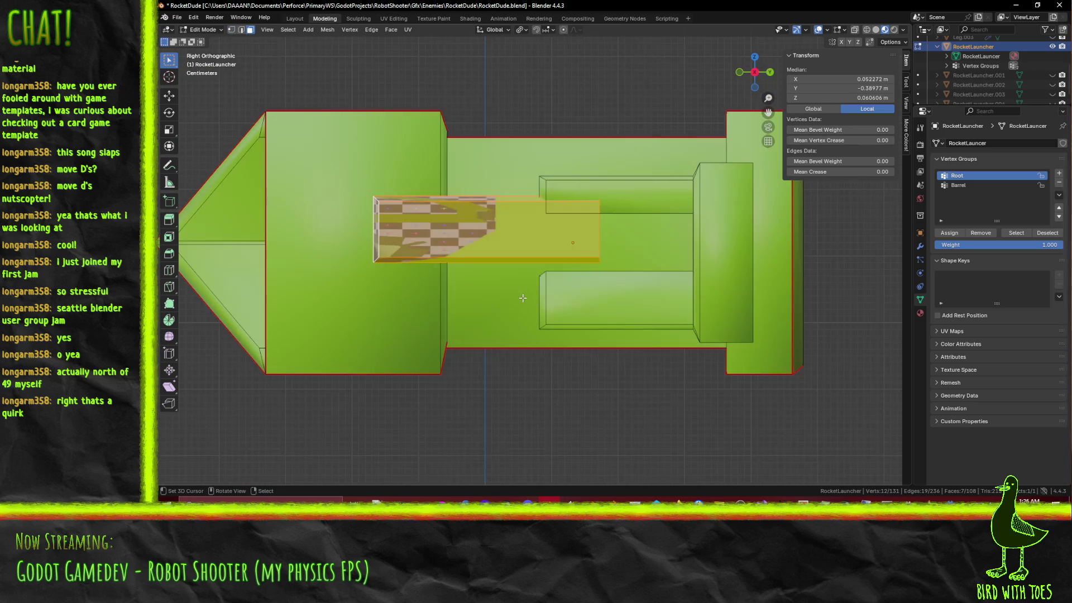
key(g)
key(z)
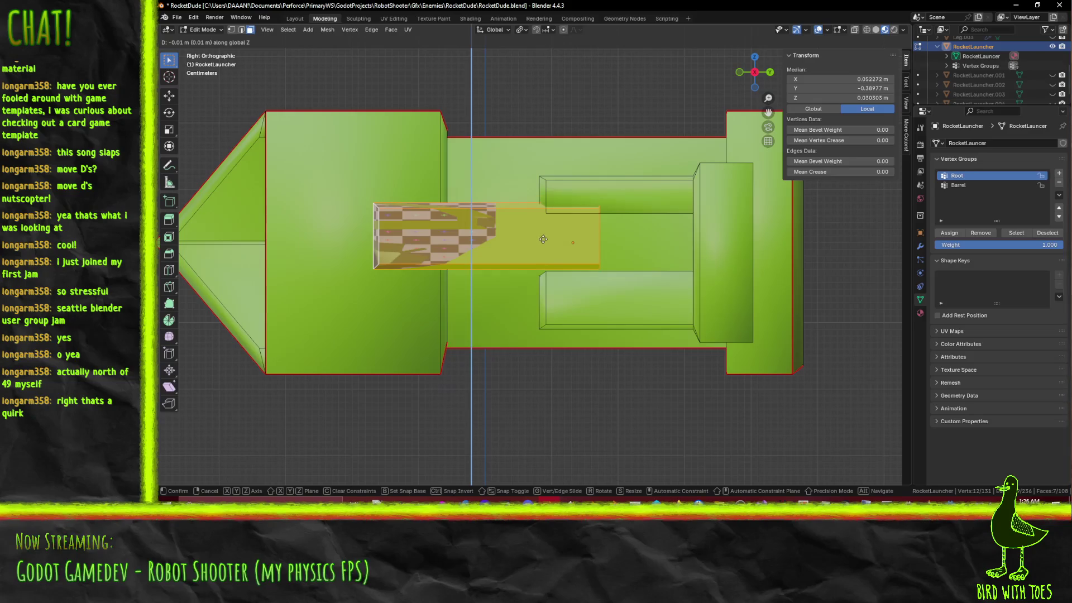
click(541, 247)
Step: Save the file, clear the selection, and make Barrel the active vertex group
key(ctrl+s)
mouse_move(542, 247)
middle_down()
mouse_move(565, 262)
mouse_move(613, 254)
mouse_move(493, 277)
mouse_move(521, 295)
mouse_move(470, 320)
mouse_move(596, 261)
middle_up()
key(alt+a)
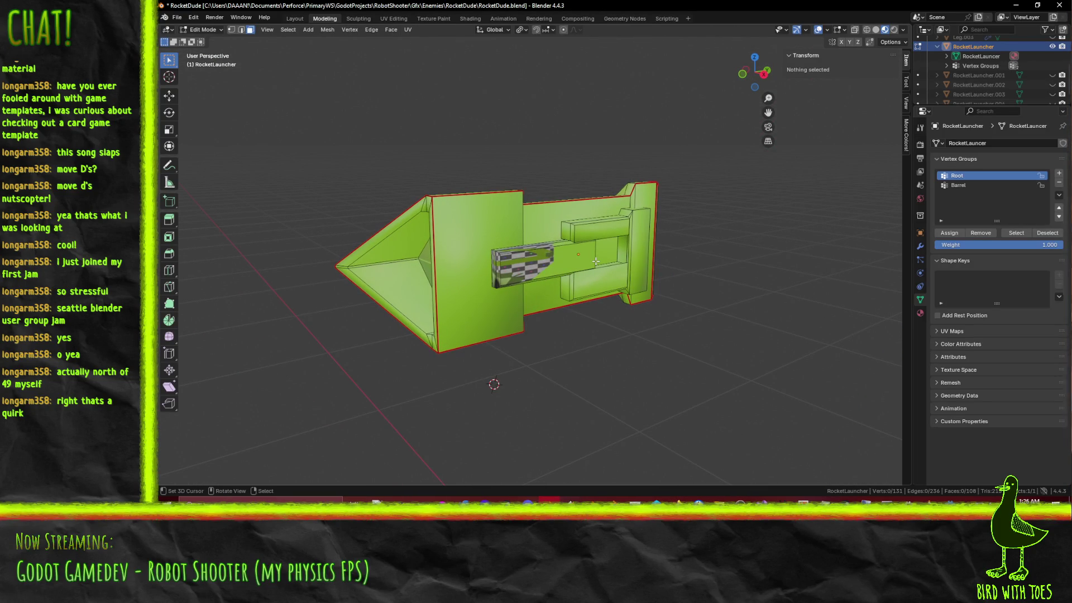
mouse_move(597, 243)
middle_down()
mouse_move(499, 212)
mouse_move(548, 257)
middle_up()
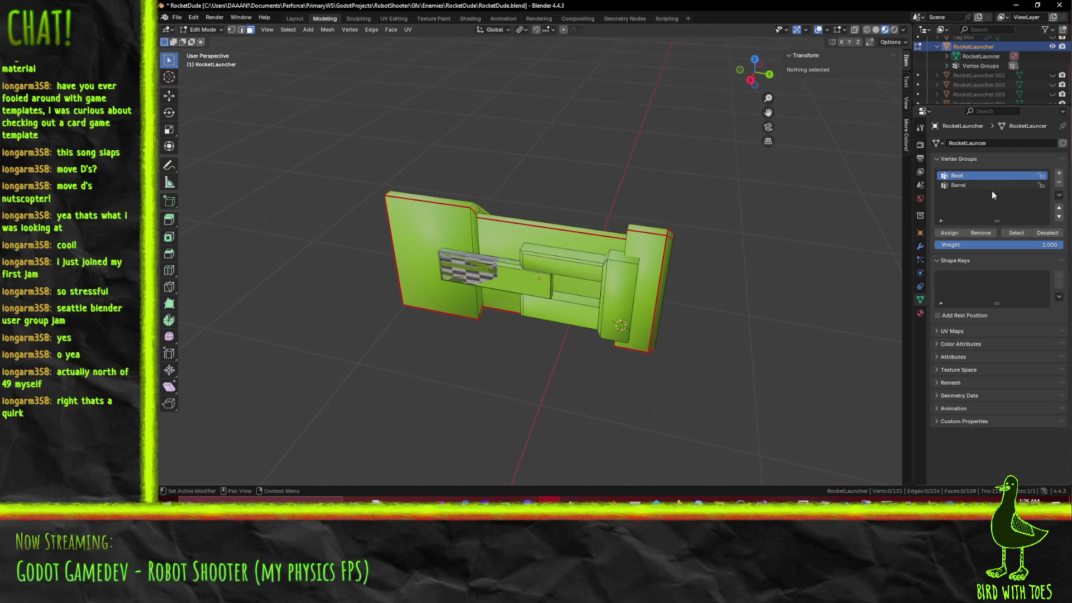
click(961, 186)
Step: Select the Barrel group's vertices and slide them along Y to test the split
click(1022, 234)
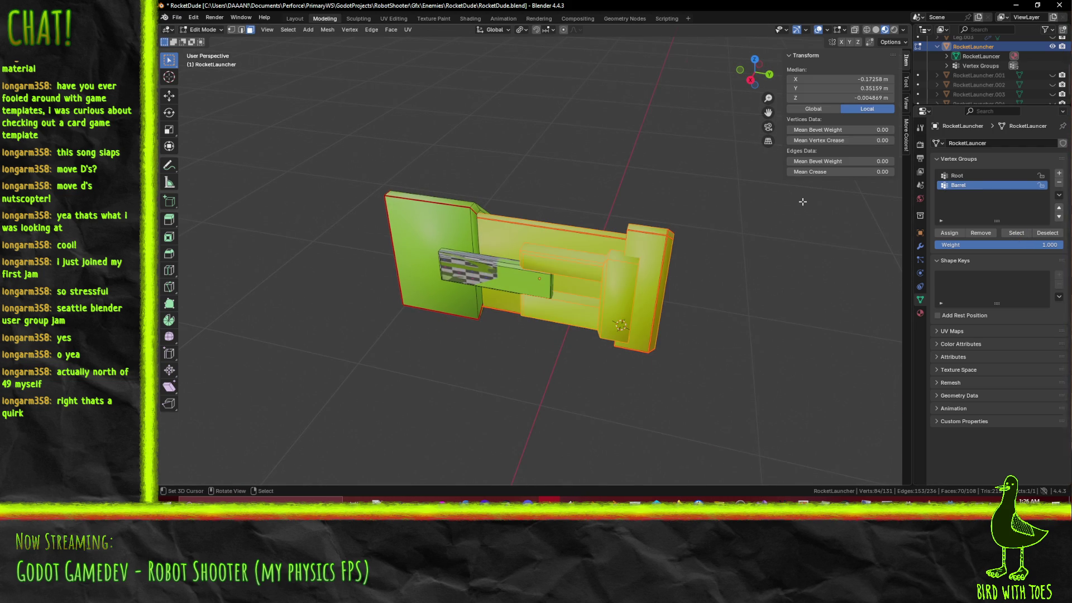
key(KP_3)
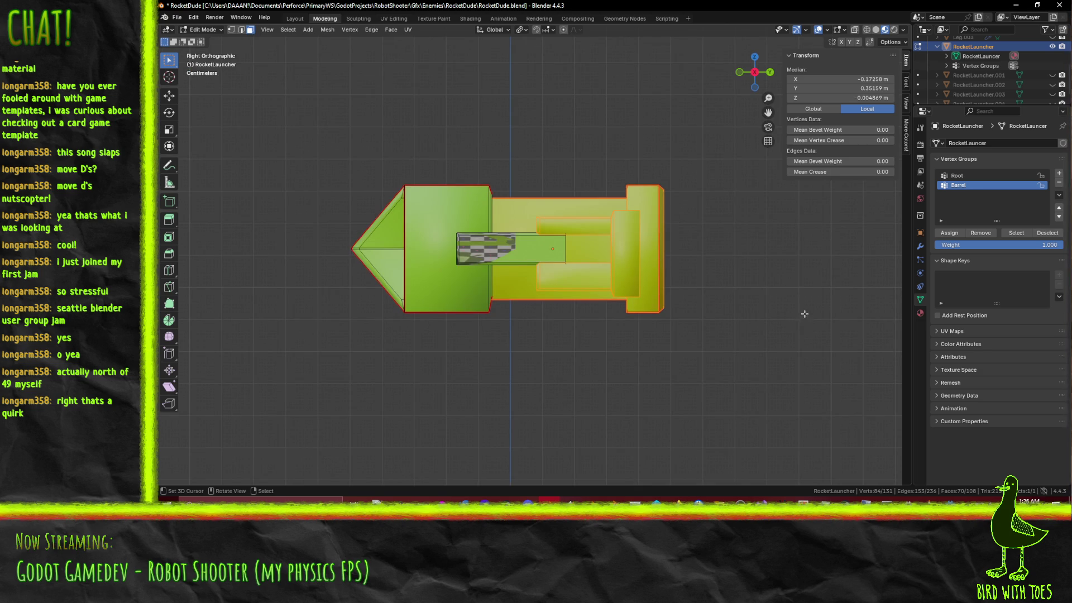
key(g)
key(y)
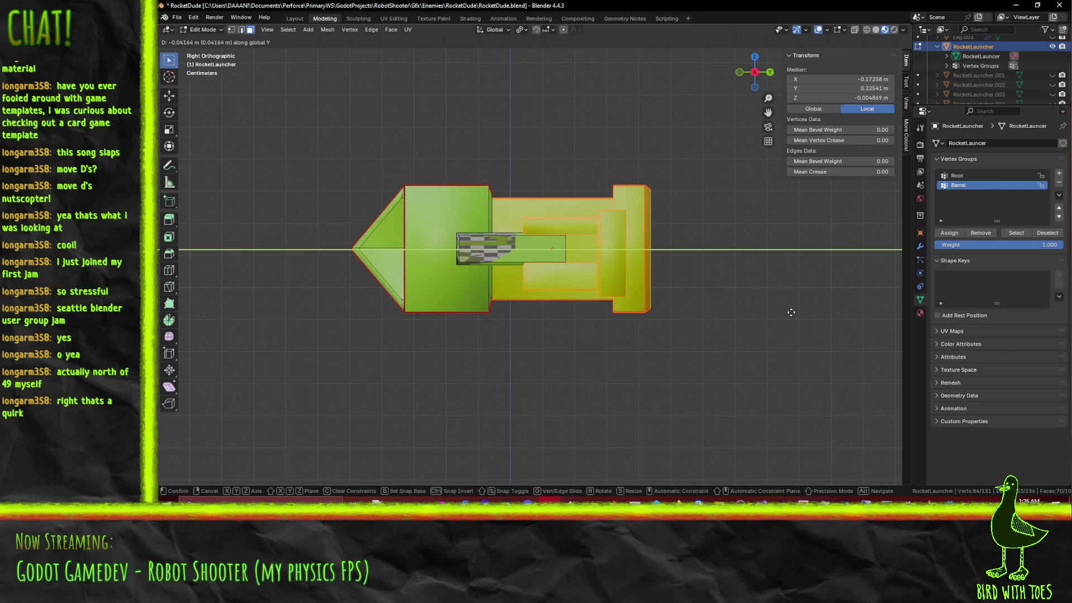
click(760, 321)
mouse_move(761, 321)
middle_down()
mouse_move(548, 315)
mouse_move(587, 327)
middle_up()
key(KP_7)
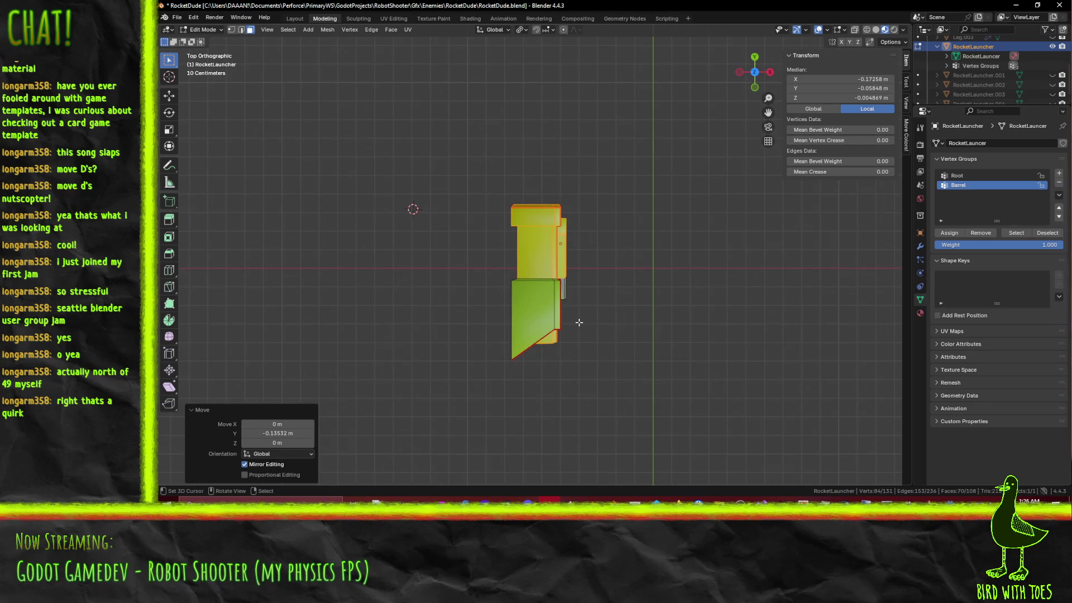
Step: Toggle undo and redo to compare the slide, leaving the barrel in its original position
key(ctrl+z)
key(ctrl+shift+z)
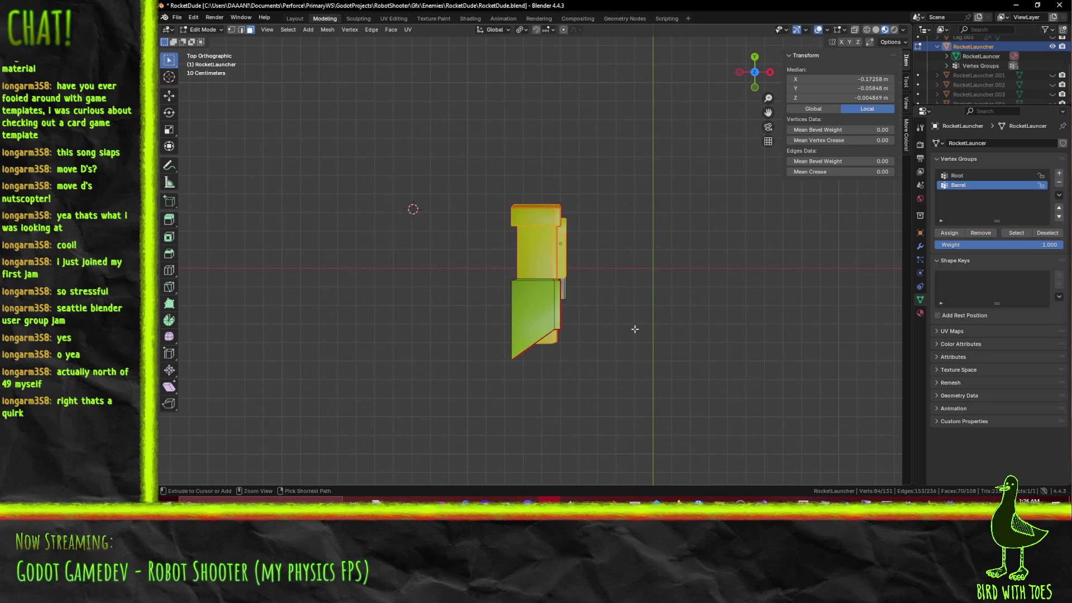
key(ctrl+z)
key(ctrl+shift+z)
middle_drag(635, 329, 594, 275)
key(ctrl+z)
key(ctrl+shift+z)
key(ctrl+z)
key(ctrl+shift+z)
key(ctrl+shift+z)
key(ctrl+z)
key(ctrl+shift+z)
key(ctrl+z)
key(ctrl+shift+z)
key(ctrl+z)
key(ctrl+shift+z)
key(ctrl+z)
key(ctrl+shift+z)
key(ctrl+z)
key(ctrl+shift+z)
mouse_move(619, 306)
middle_down()
mouse_move(525, 286)
mouse_move(575, 301)
mouse_move(583, 319)
middle_up()
scroll(586, 329, up, 4)
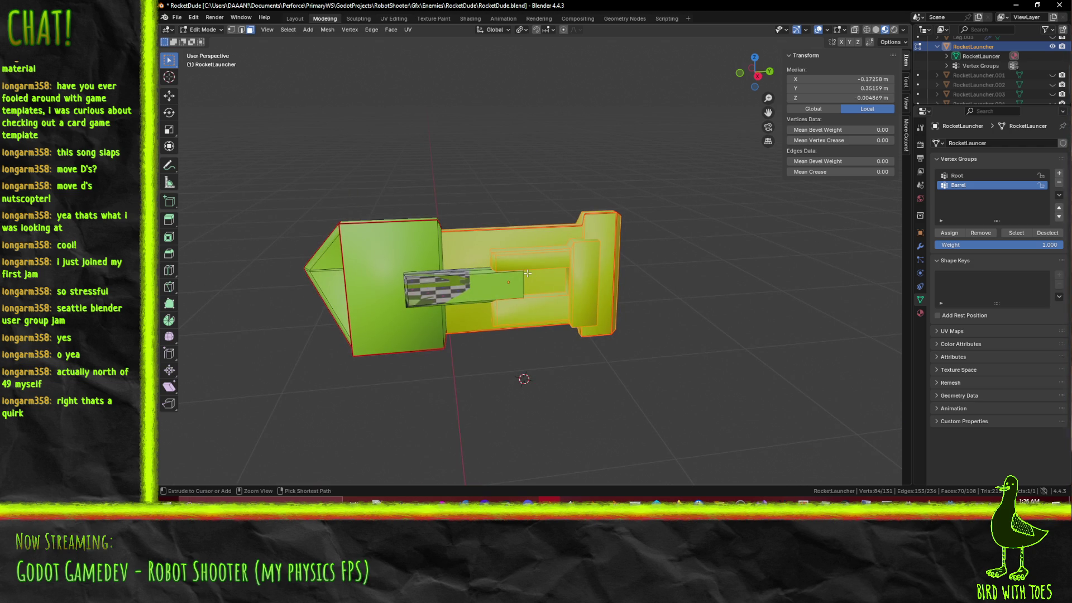
Step: Save the file and orbit around the launcher to inspect it from all sides
key(ctrl+s)
mouse_move(555, 273)
middle_down()
mouse_move(543, 161)
mouse_move(800, 200)
mouse_move(752, 166)
middle_up()
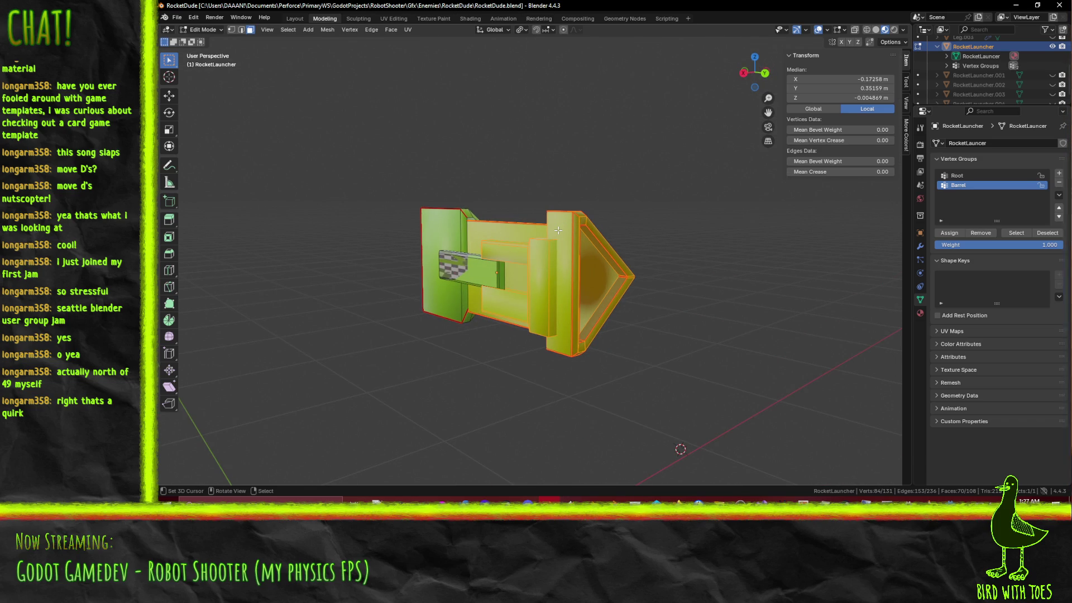
mouse_move(498, 244)
middle_down()
mouse_move(660, 239)
mouse_move(528, 275)
mouse_move(487, 267)
middle_up()
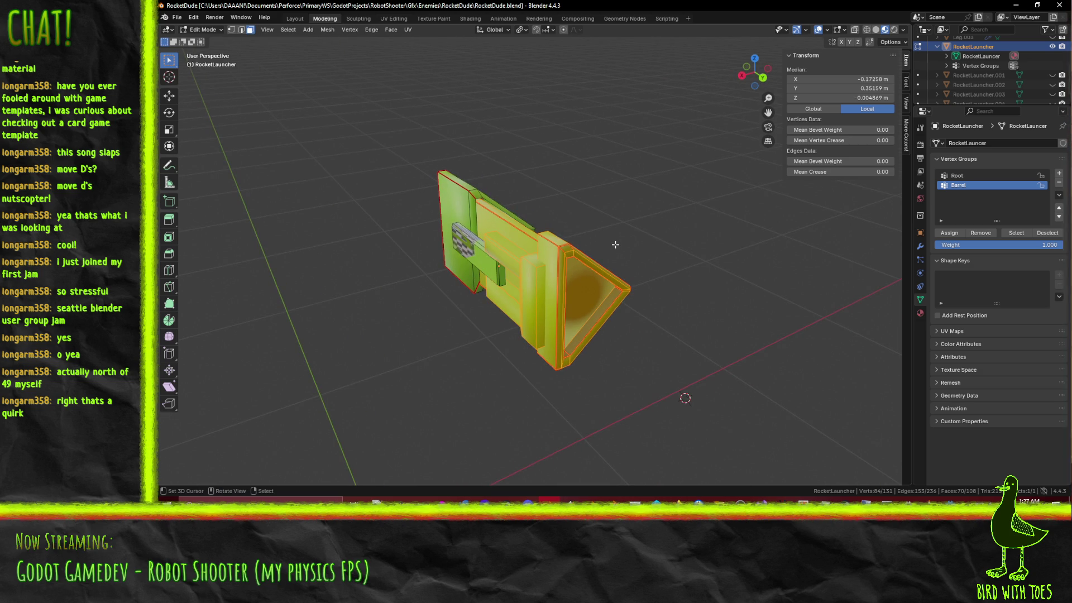
mouse_move(479, 205)
middle_down()
mouse_move(628, 187)
mouse_move(592, 309)
middle_up()
mouse_move(575, 327)
middle_down()
mouse_move(692, 314)
mouse_move(641, 318)
mouse_move(672, 314)
middle_up()
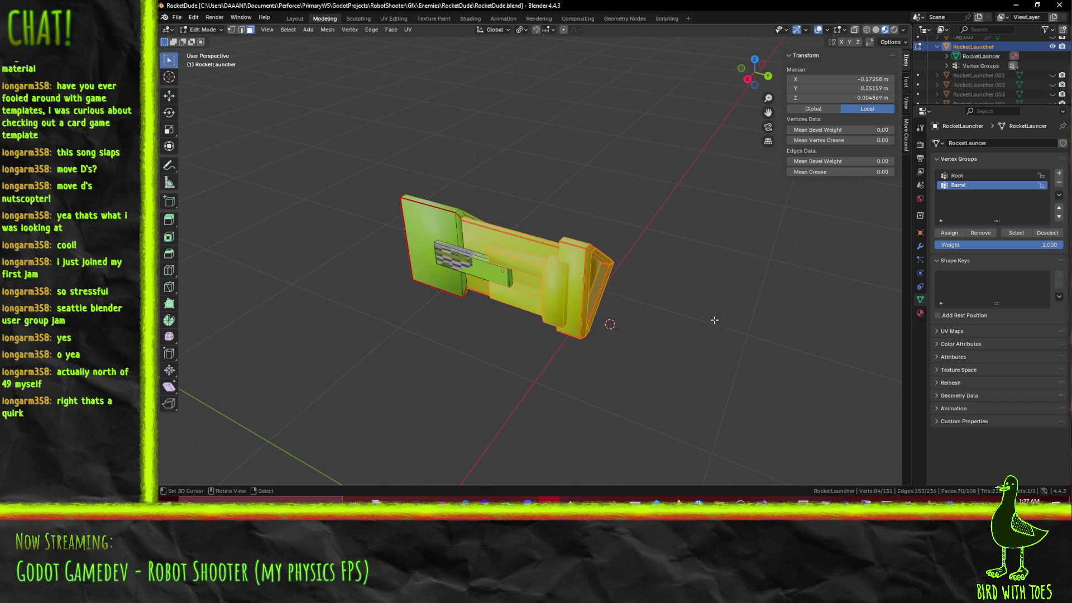
key(KP_3)
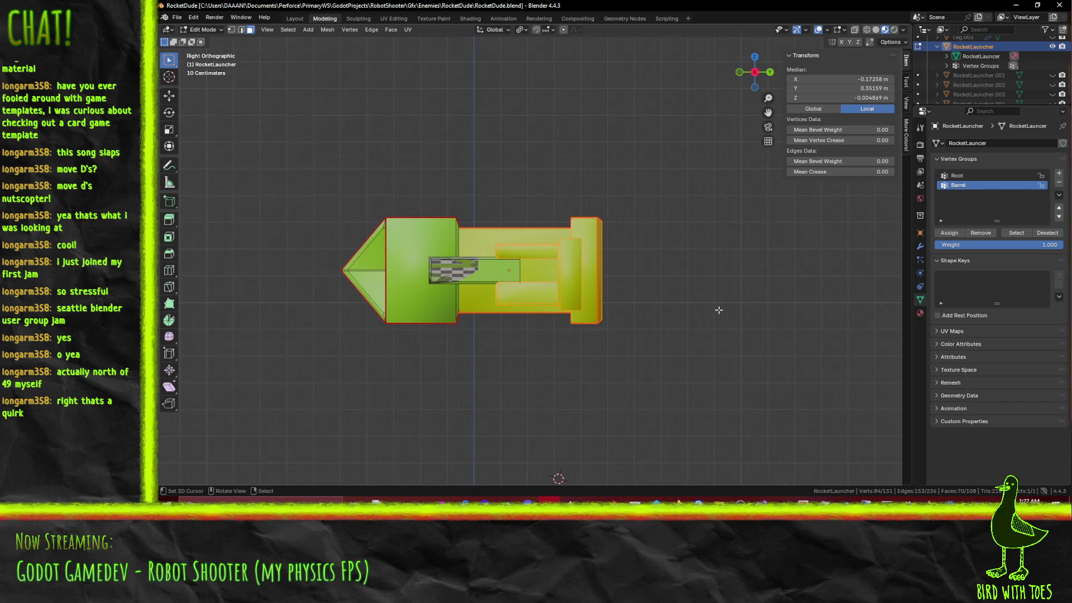
Step: Deselect all vertices and save RocketDude.blend again, ending in top view
key(alt+a)
mouse_move(718, 310)
middle_down()
mouse_move(606, 298)
mouse_move(636, 281)
mouse_move(585, 272)
mouse_move(561, 271)
mouse_move(589, 279)
mouse_move(558, 290)
middle_up()
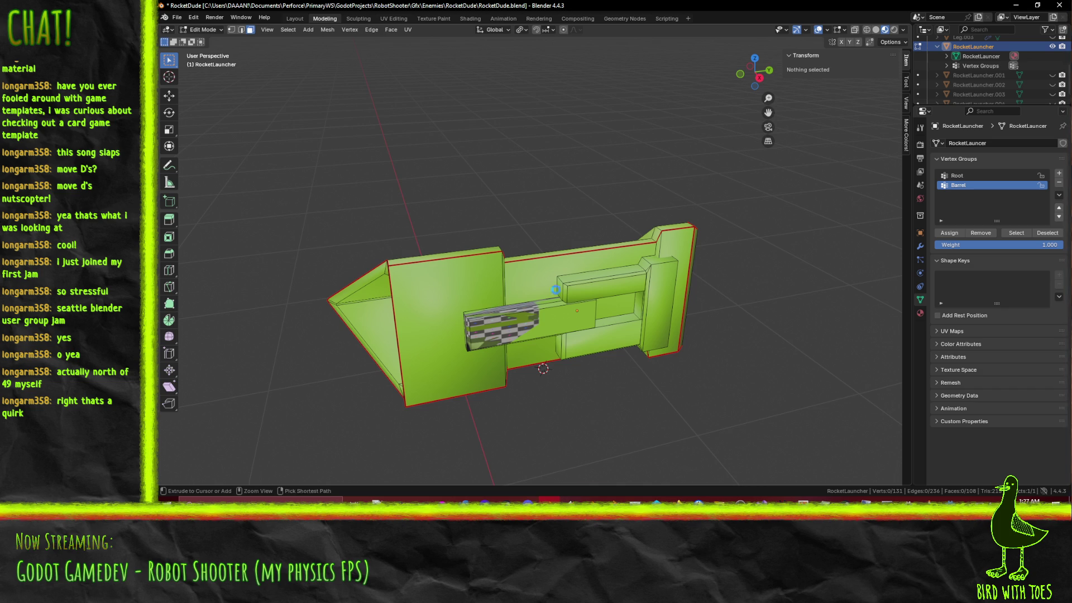
key(ctrl+s)
key(KP_7)
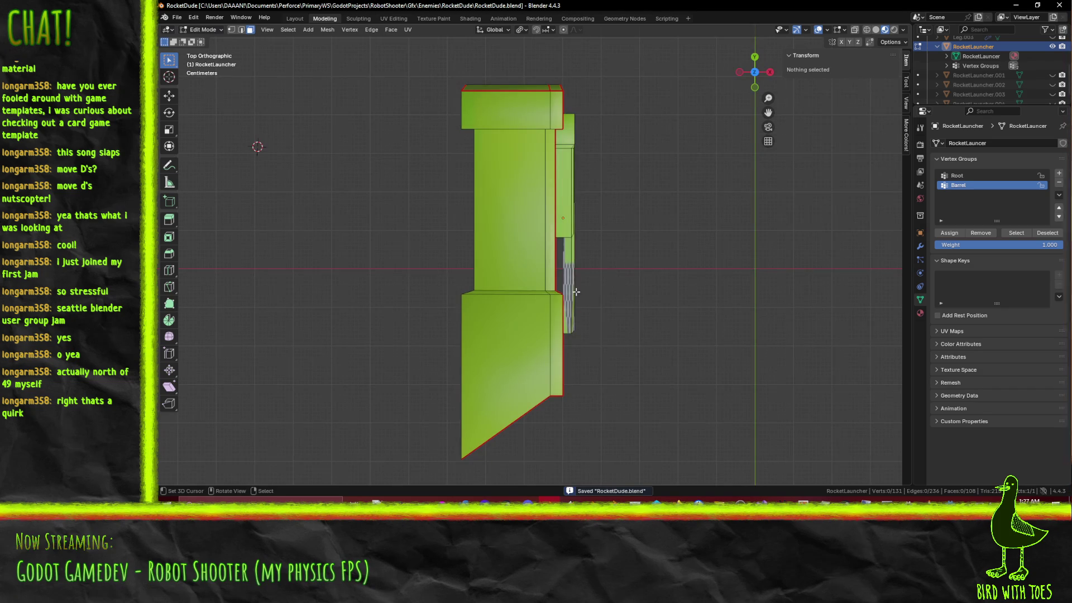
Step: Return to Object Mode and add a new armature through the F3 search
key(Tab)
key(F3)
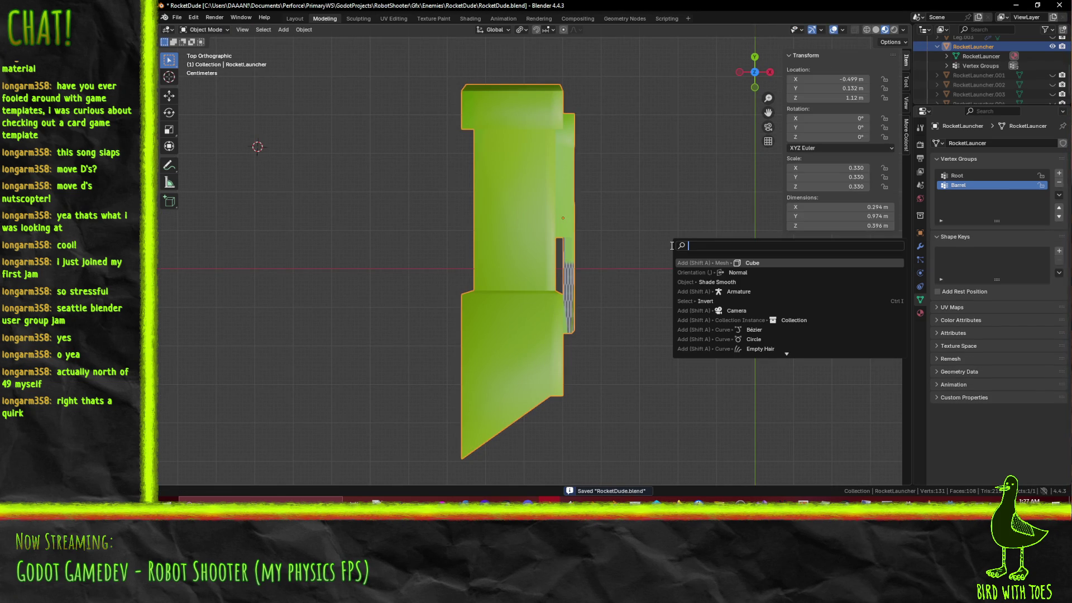
text(arm)
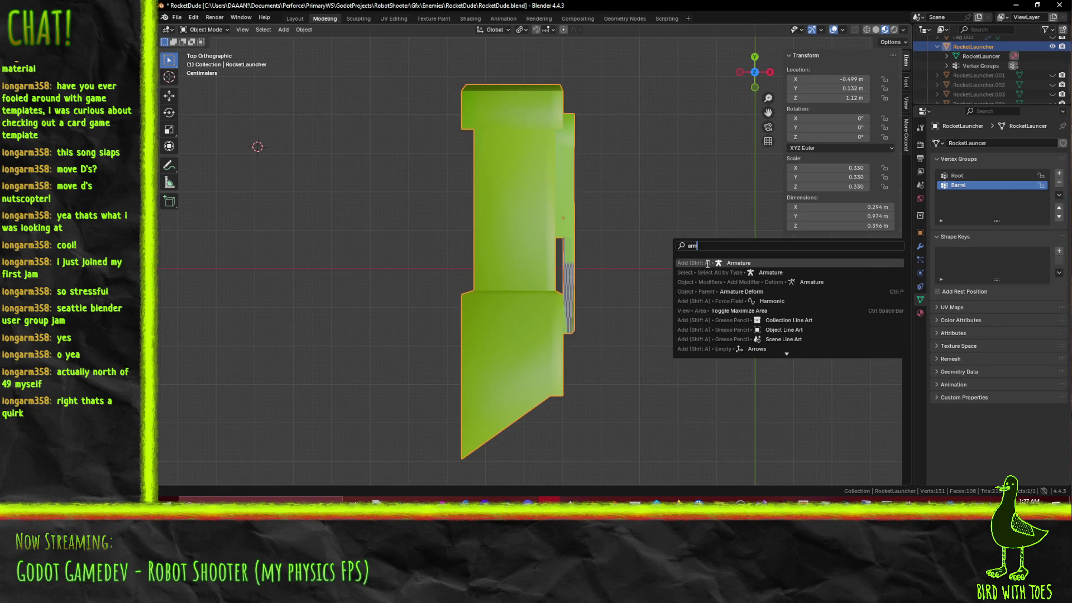
click(704, 263)
scroll(680, 270, down, 7)
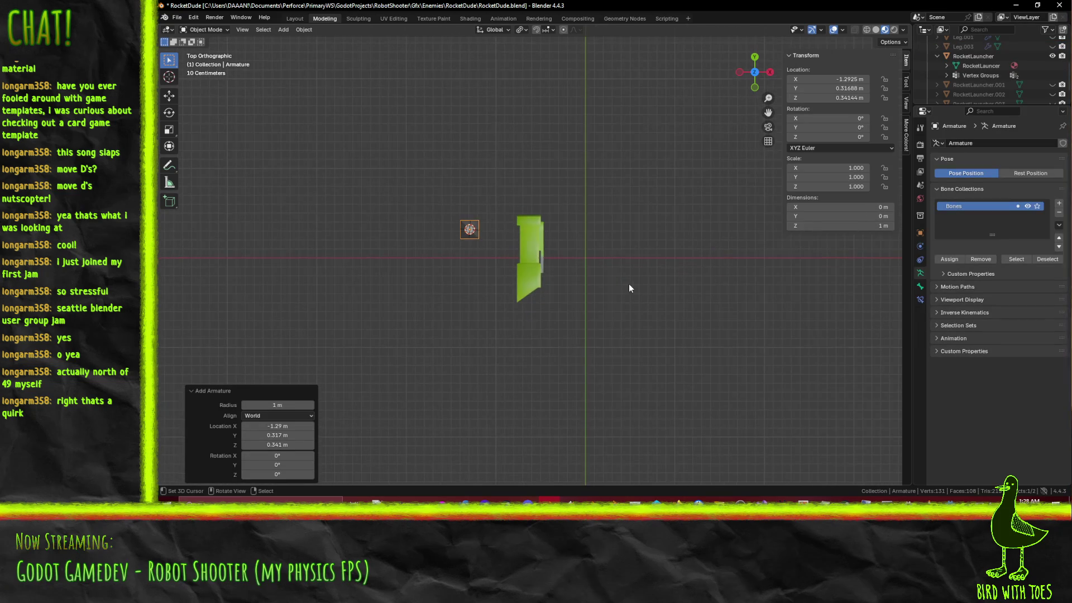
scroll(626, 288, up, 5)
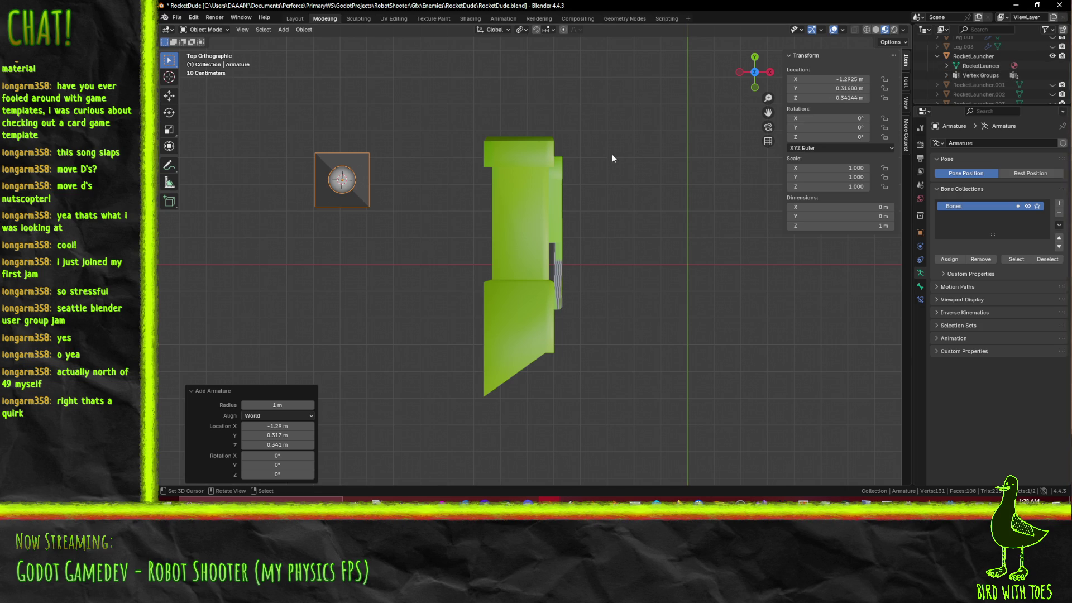
scroll(628, 155, down, 5)
Step: Check the RocketLauncher's location, then set the armature's X to -0.499 and update its Y
click(971, 66)
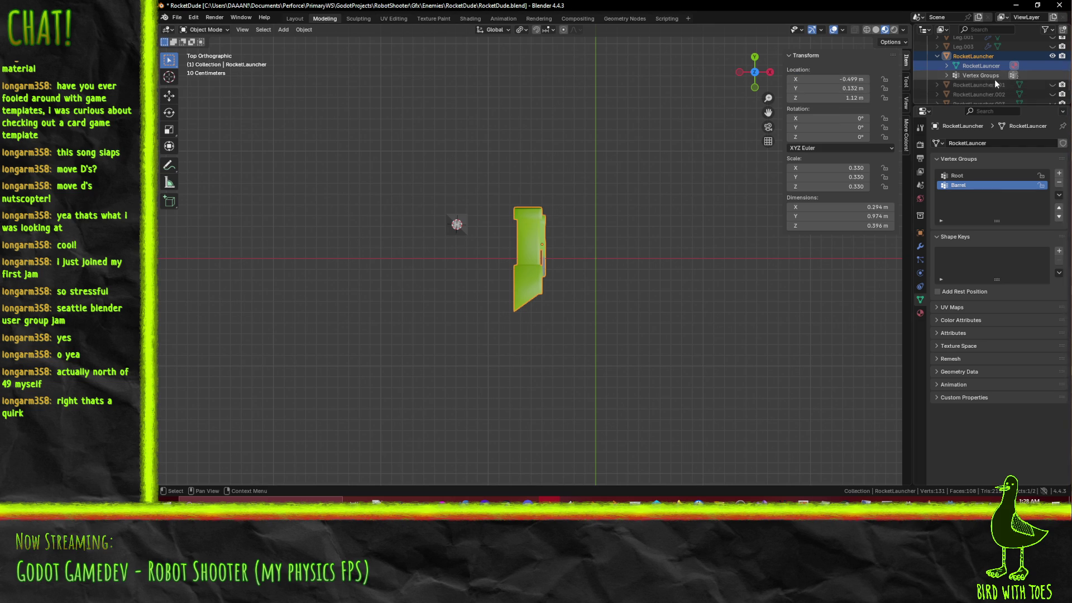
click(959, 75)
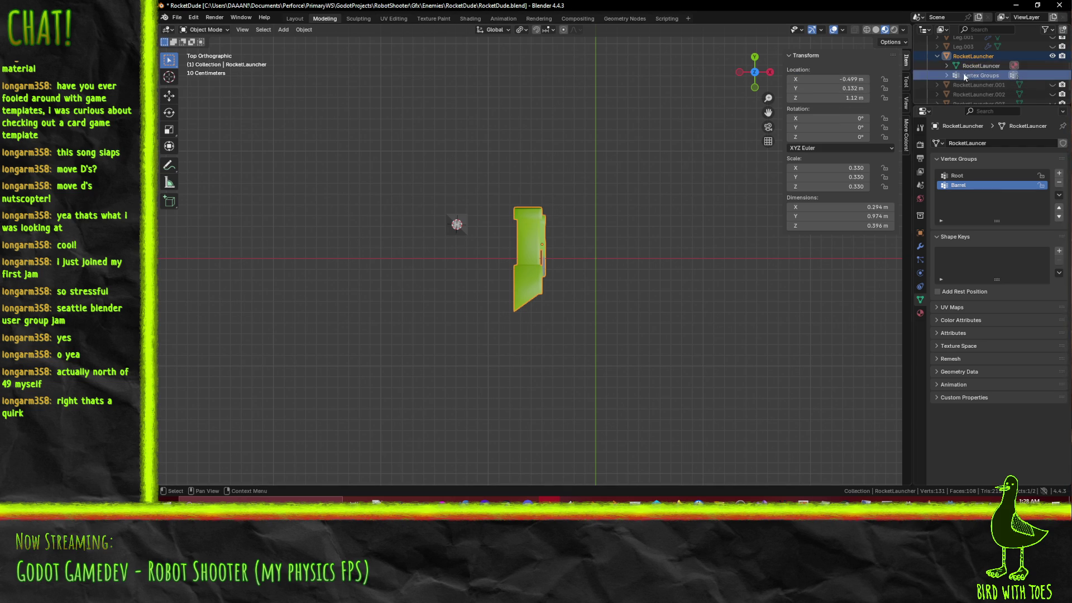
click(980, 66)
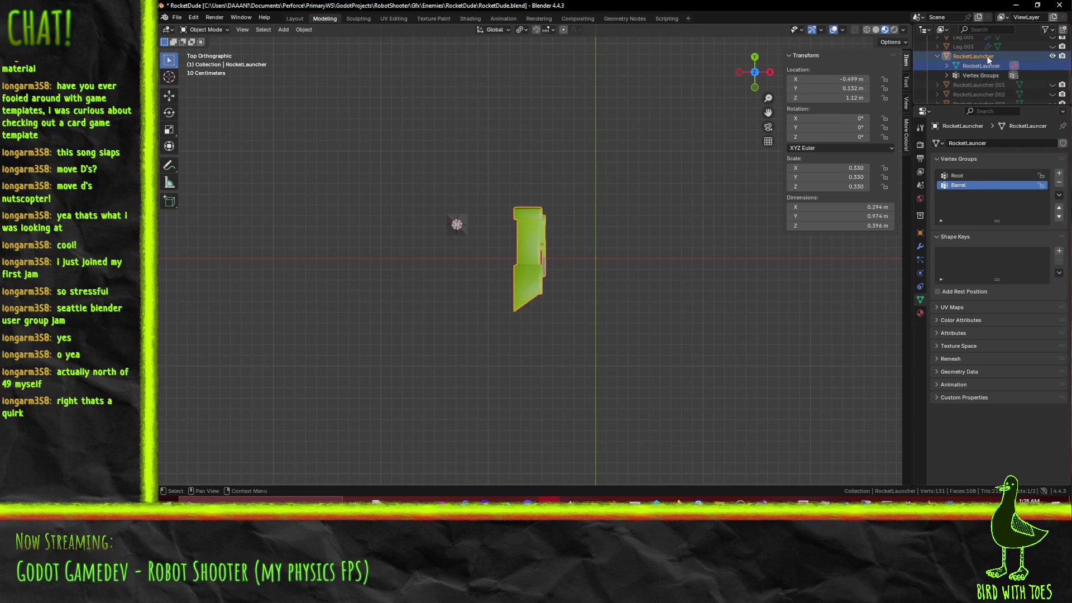
scroll(981, 89, up, 5)
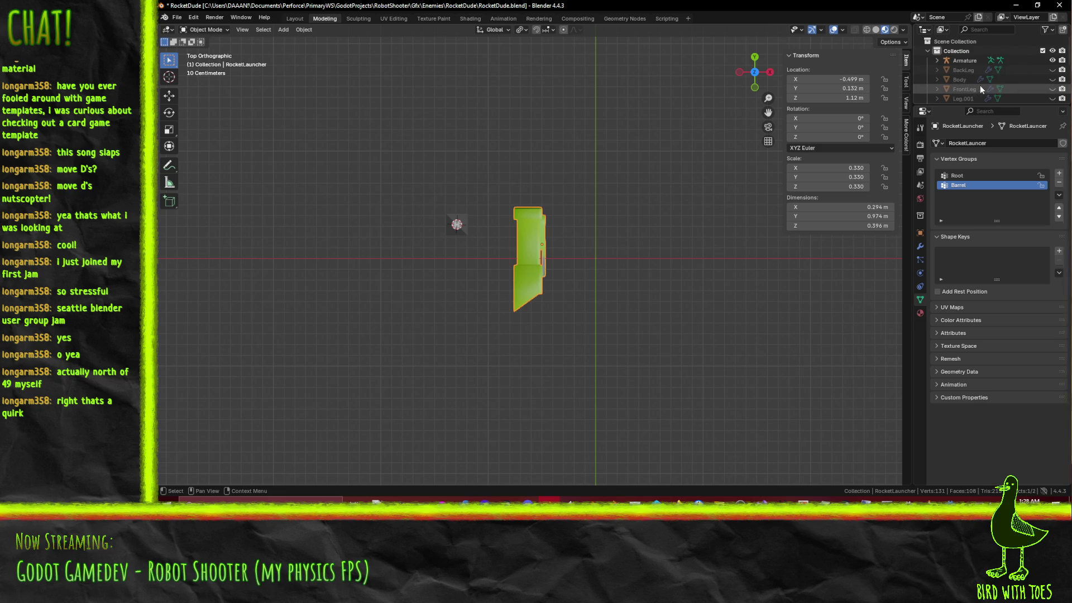
click(964, 60)
double_click(851, 79)
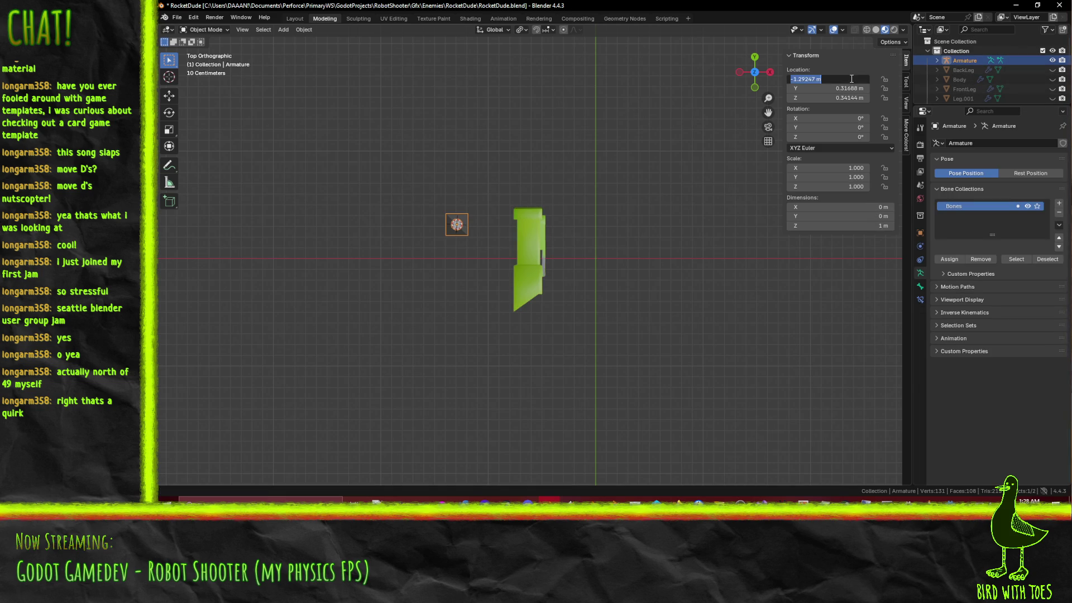
text(-.499)
key(Return)
double_click(845, 89)
key(BackSpace)
text(-.432)
key(Return)
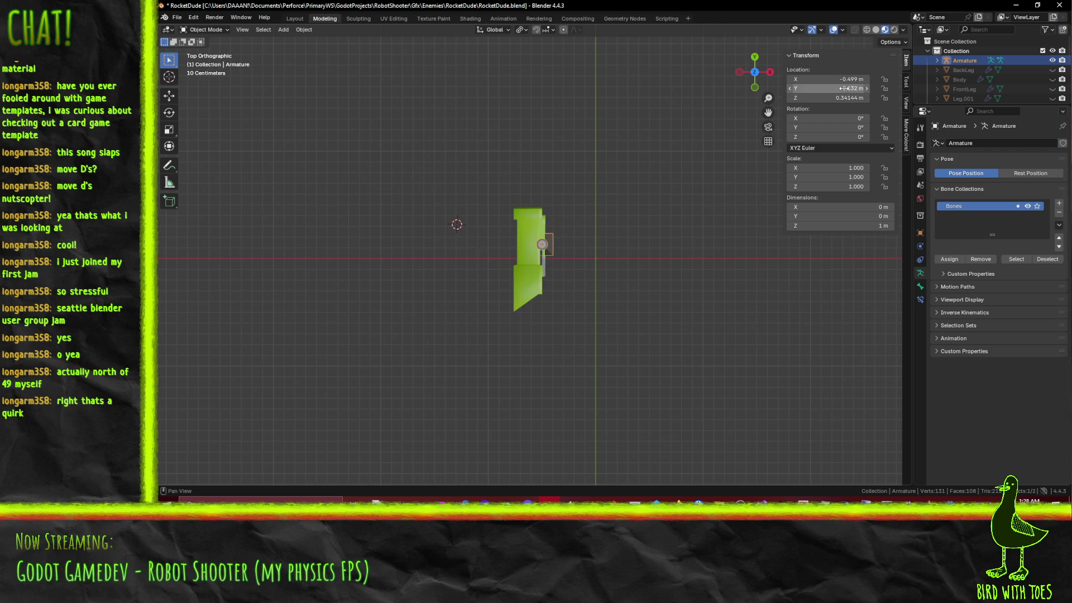
Step: Recheck the launcher, then set the armature's Z location to 1.12 m
scroll(932, 84, down, 3)
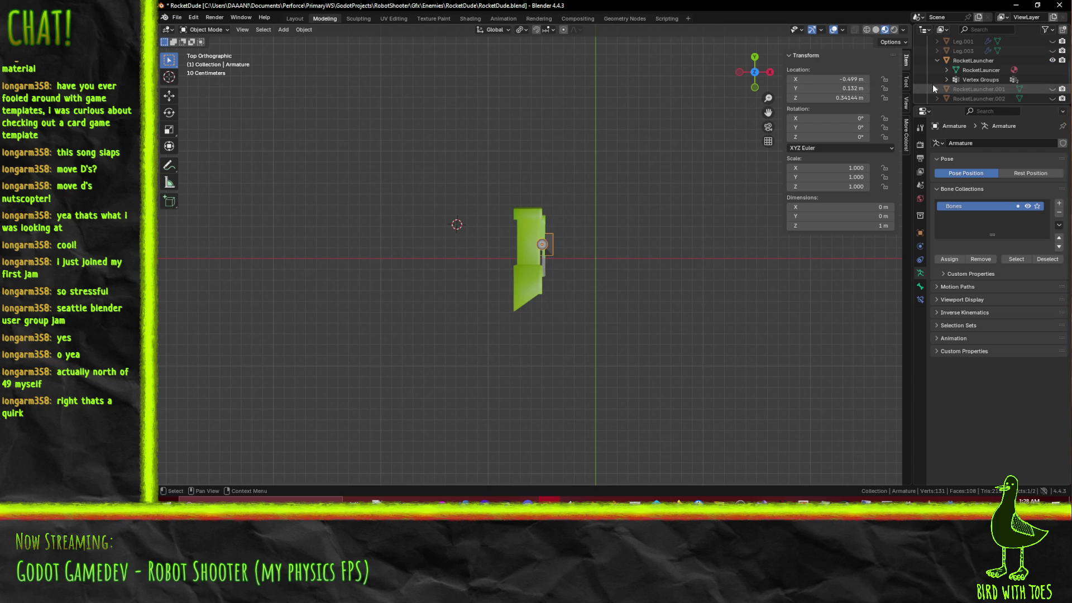
click(978, 70)
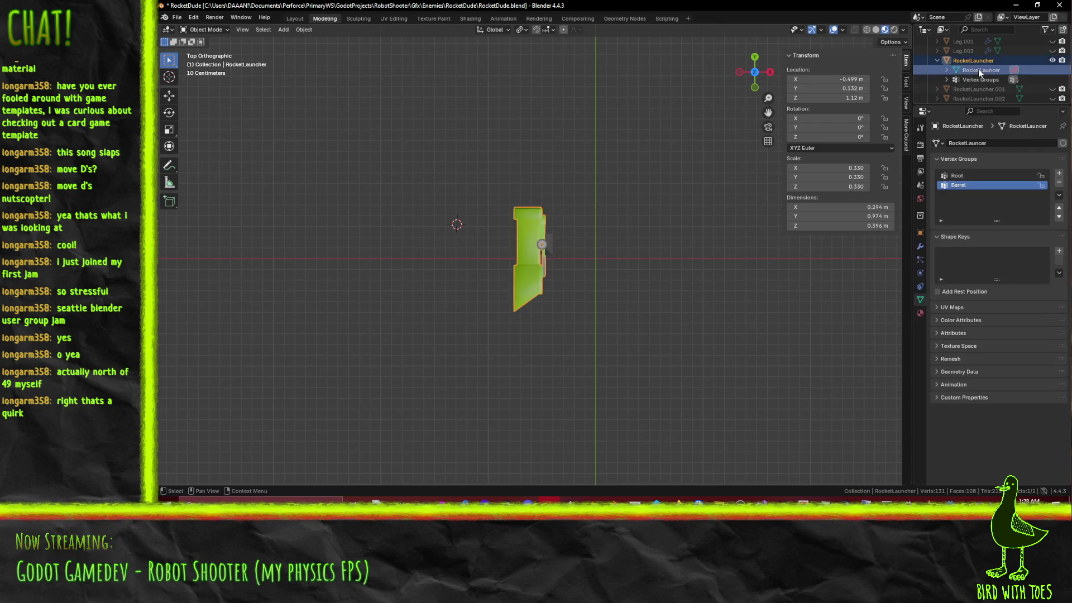
scroll(986, 81, up, 3)
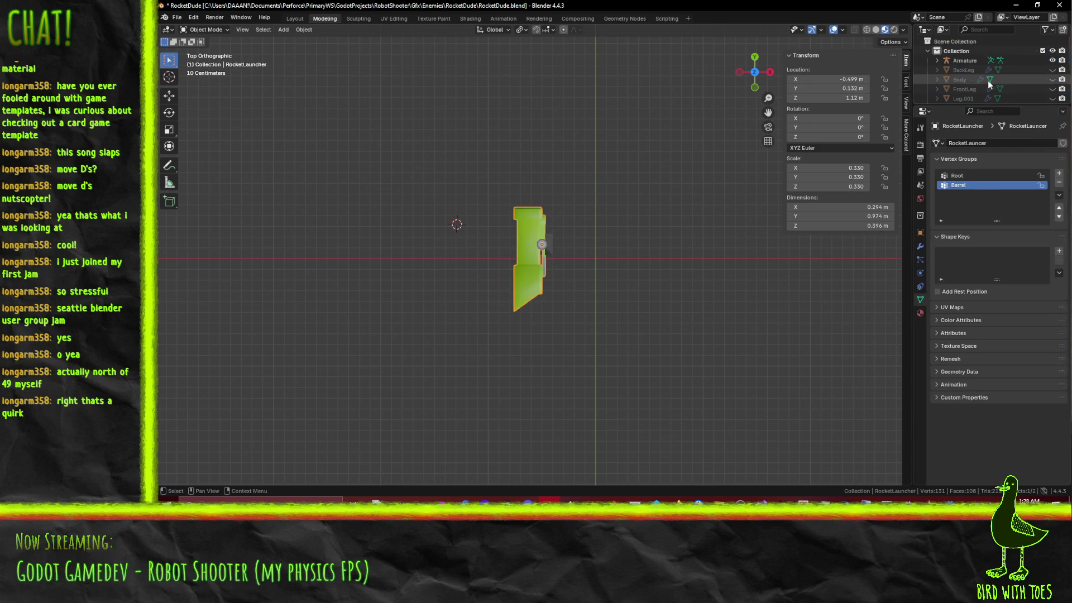
click(961, 60)
click(857, 97)
text(1.12)
key(Return)
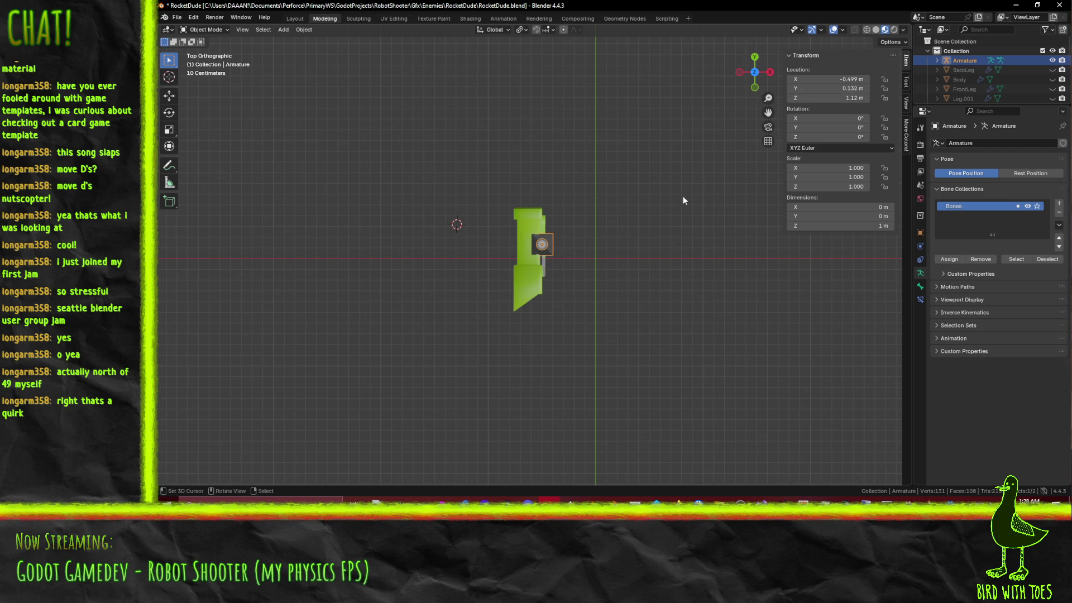
key(KP_1)
Step: In a side view, move the bone's head and tail into the launcher's front, making it 0.3 m long
key(KP_3)
key(Tab)
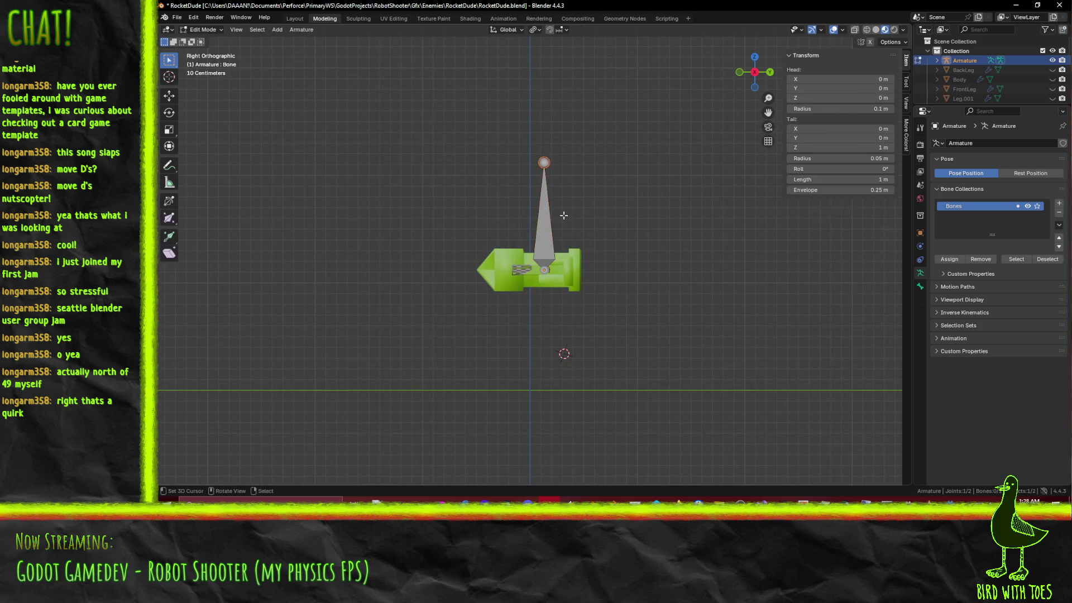
mouse_move(585, 250)
shift+middle_down()
mouse_move(508, 275)
mouse_move(479, 269)
shift+middle_up()
scroll(532, 258, up, 4)
key(KP_3)
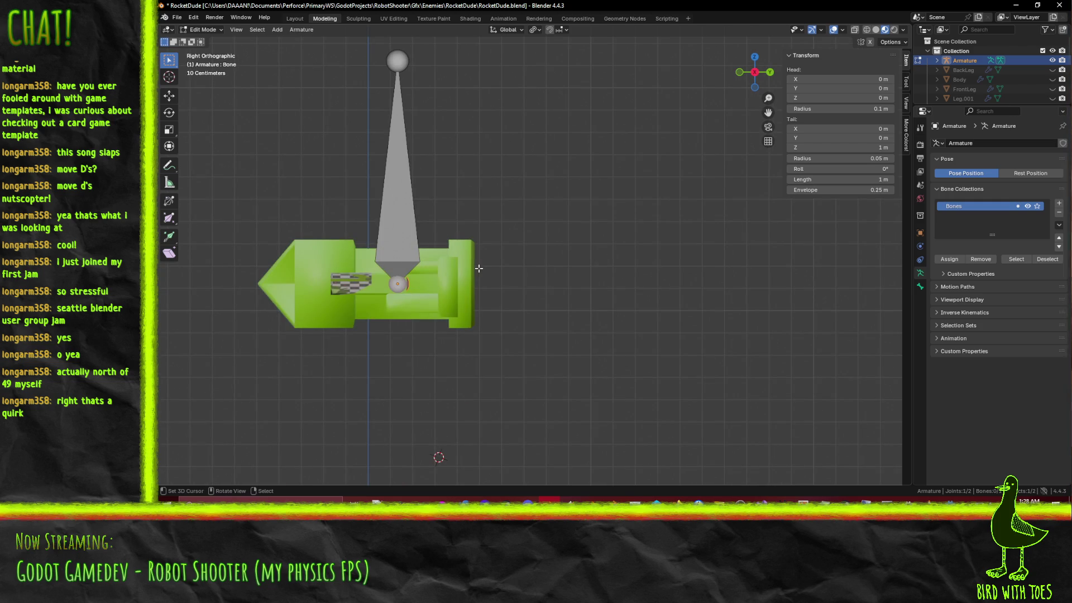
key(g)
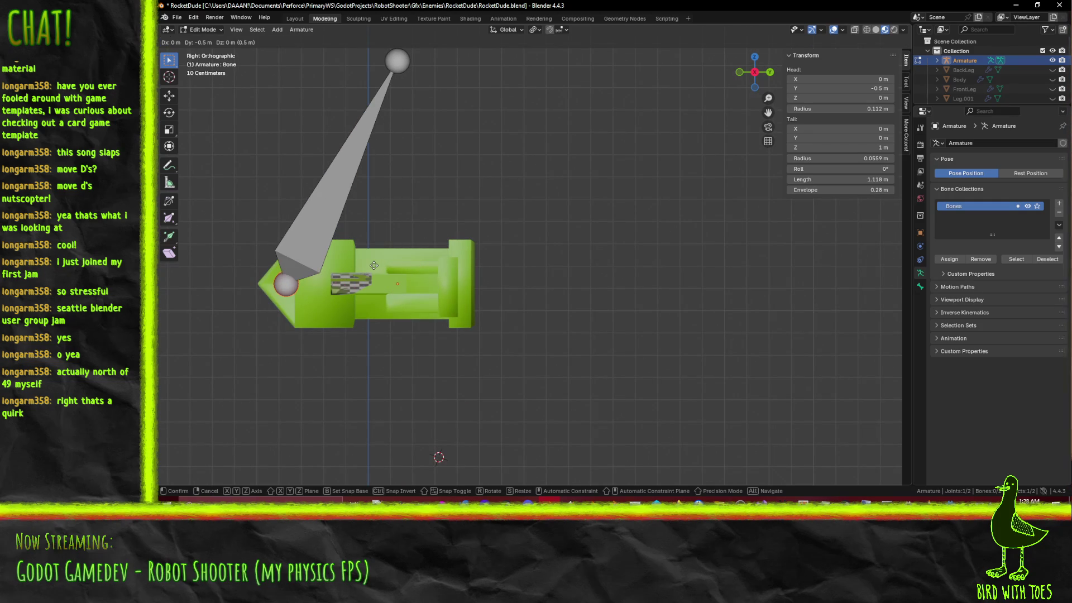
click(346, 265)
click(397, 60)
key(g)
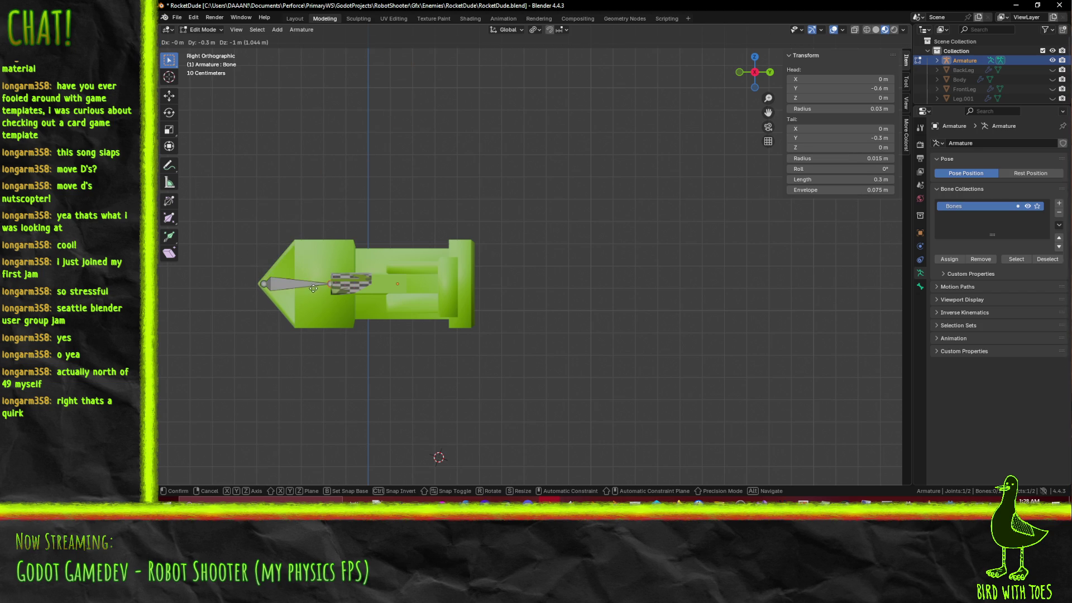
click(330, 284)
Step: Duplicate the bone and place the copy toward the launcher's rear
click(296, 284)
key(n)
key(n)
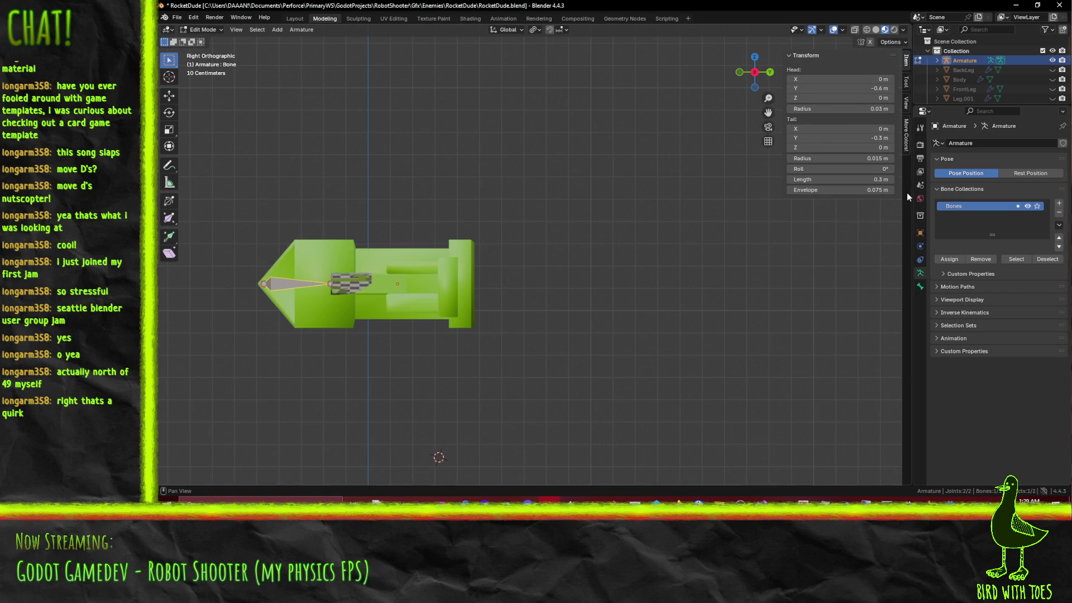
shift+middle_drag(523, 272, 586, 267)
click(393, 283)
click(337, 286)
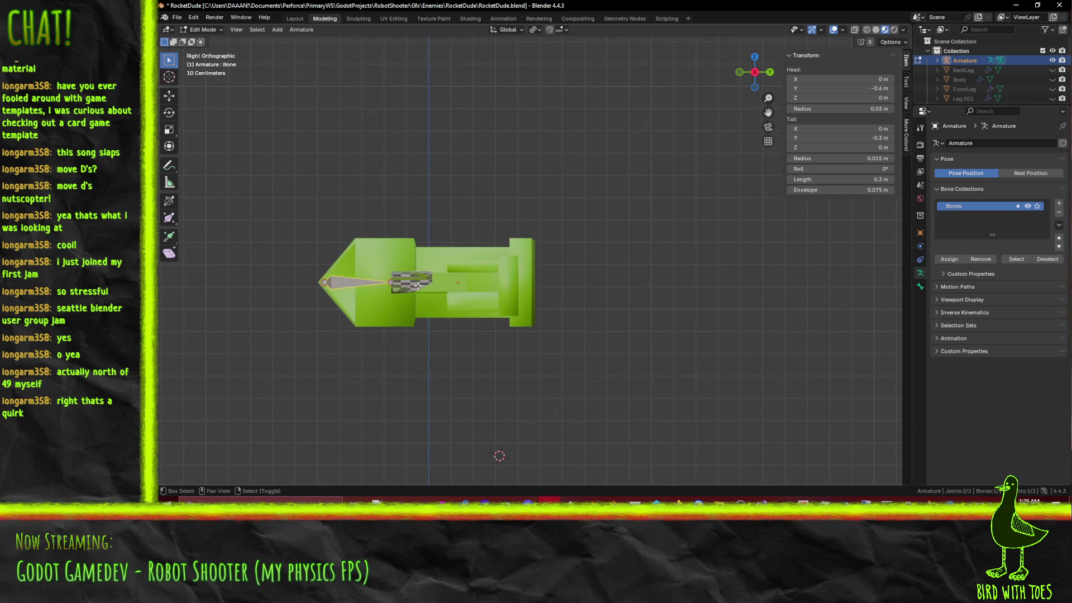
key(shift+d)
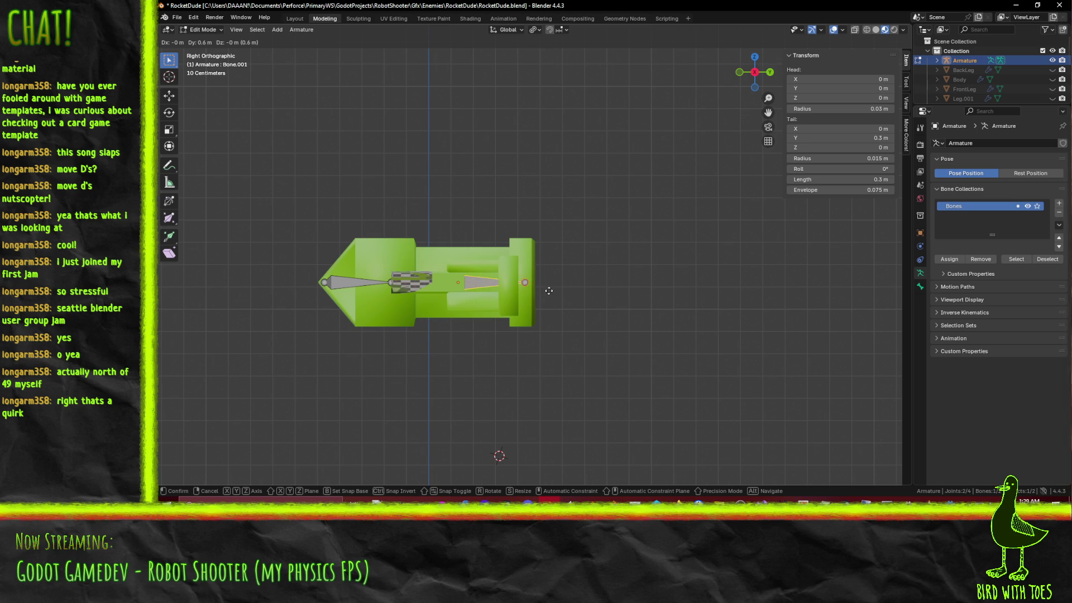
click(555, 290)
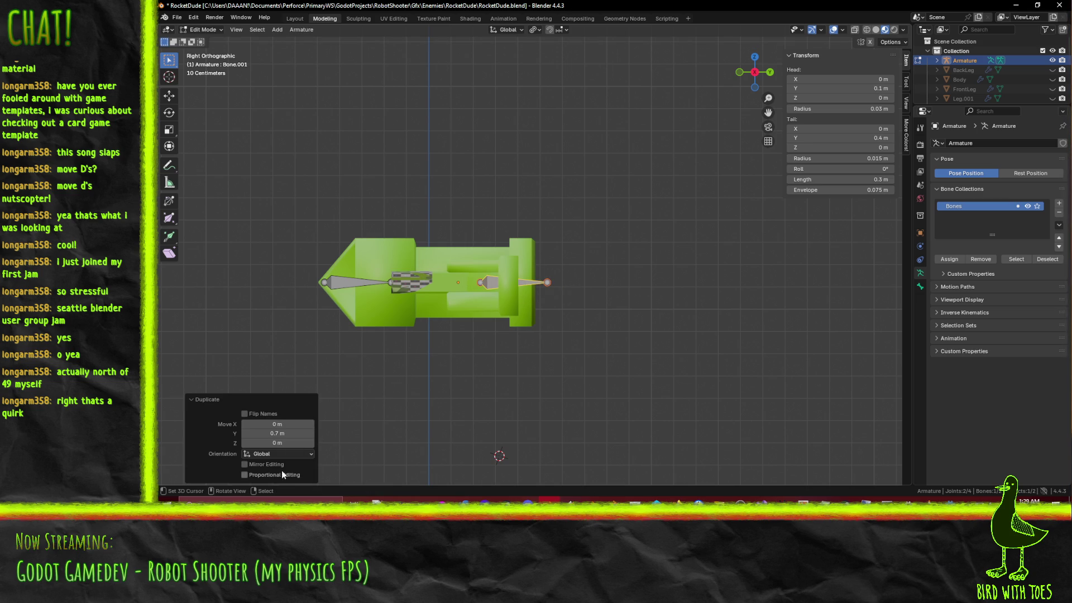
Step: Rename the front bone Root and the rear bone Barrel, then save RocketDude.blend
click(344, 277)
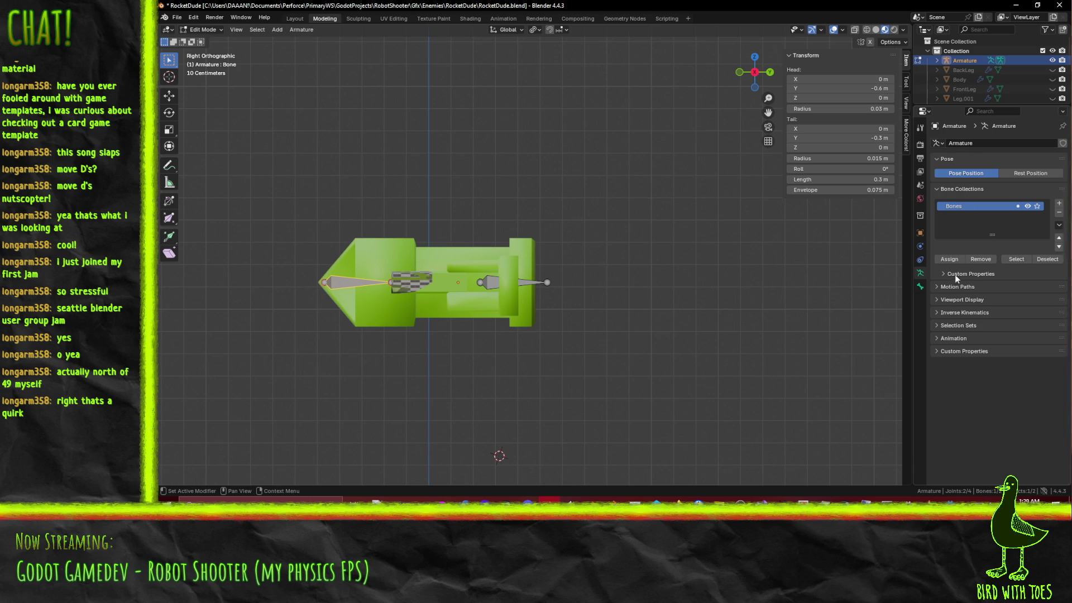
click(920, 286)
click(965, 144)
text(Root)
key(Return)
click(491, 284)
click(982, 144)
text(Barre)
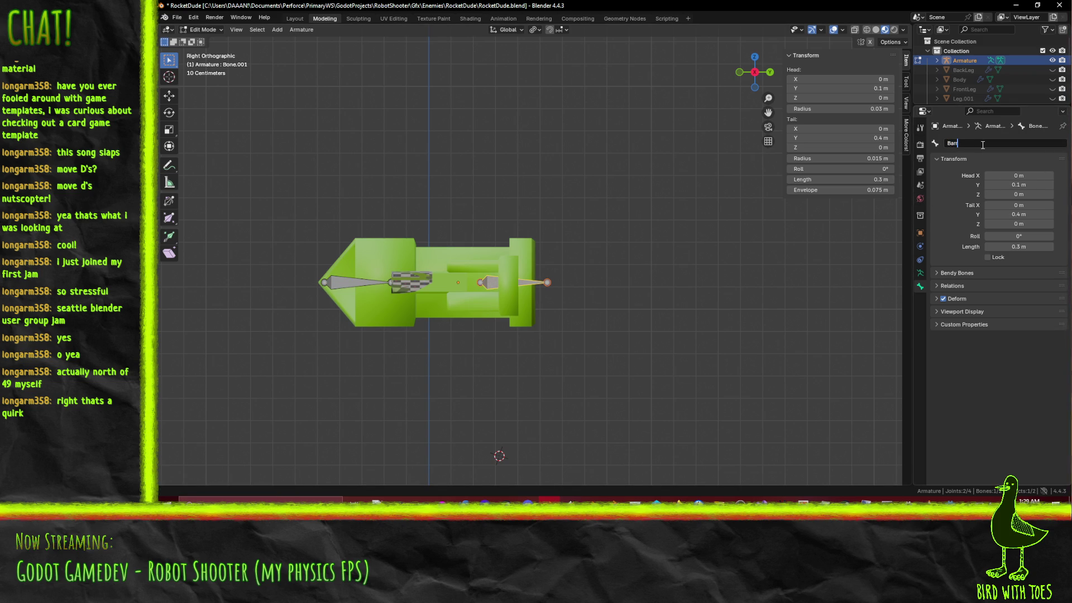
text(l)
key(Return)
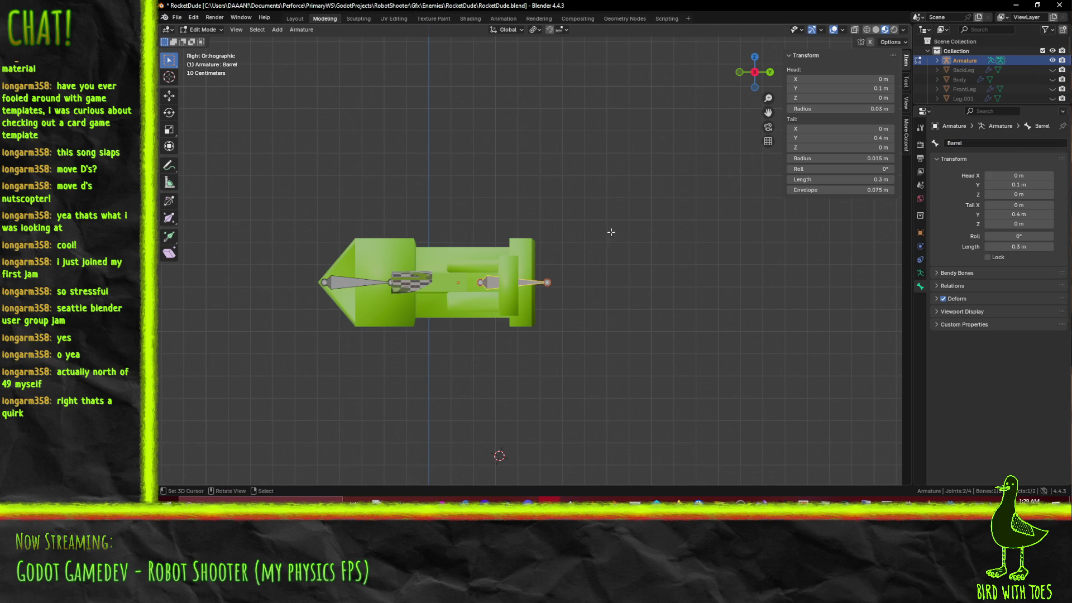
key(Tab)
key(ctrl+s)
Step: Clear the rocket launcher's existing parent, keeping its transform
mouse_move(571, 254)
middle_down()
mouse_move(619, 284)
mouse_move(469, 313)
middle_up()
click(485, 311)
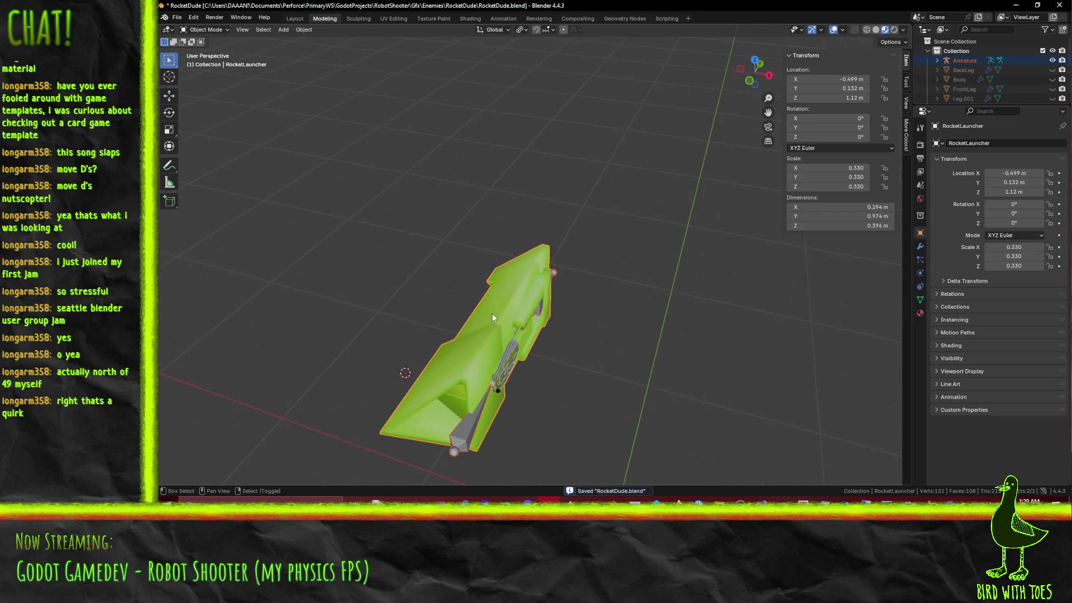
key(alt+p)
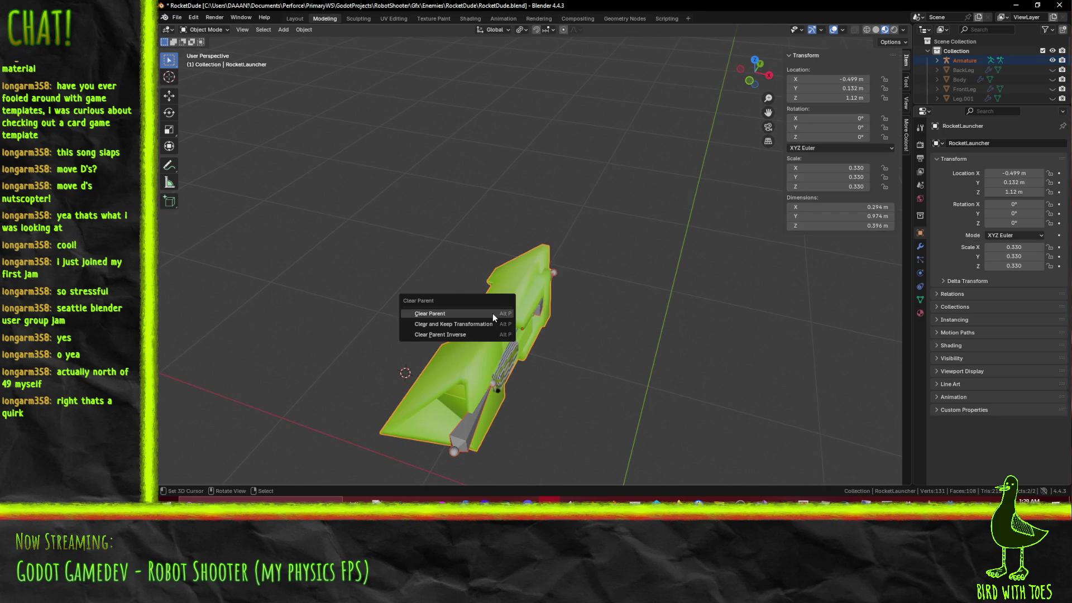
click(492, 313)
click(460, 414)
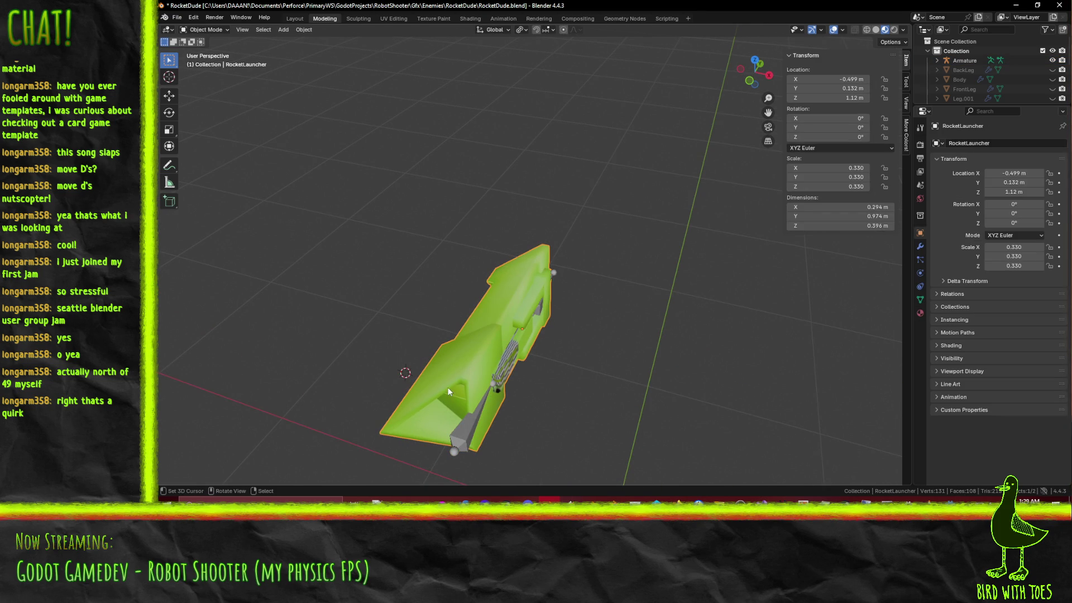
shift+click(461, 430)
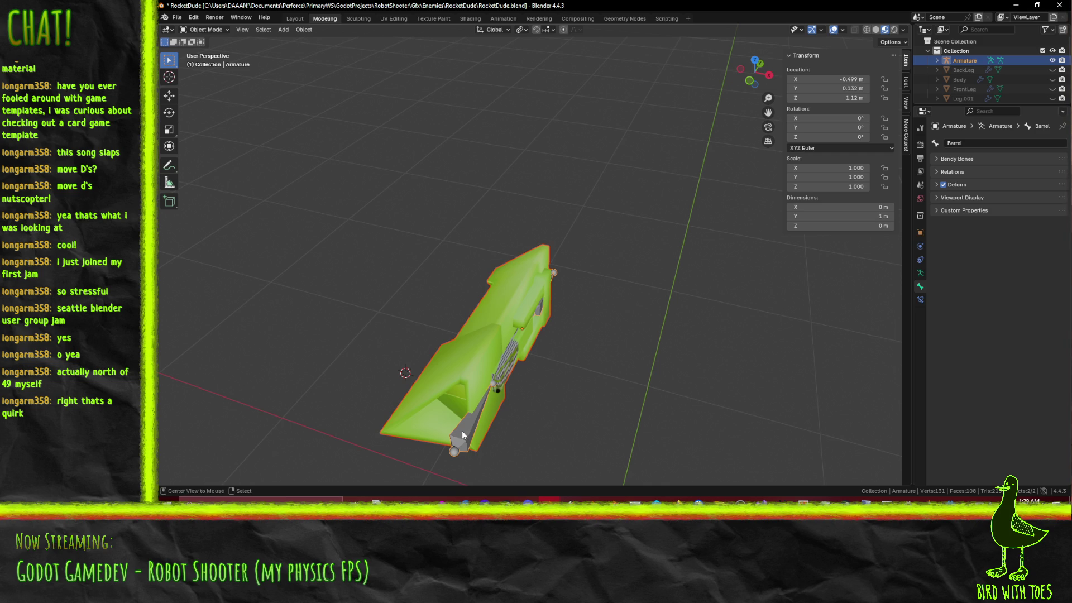
key(alt+p)
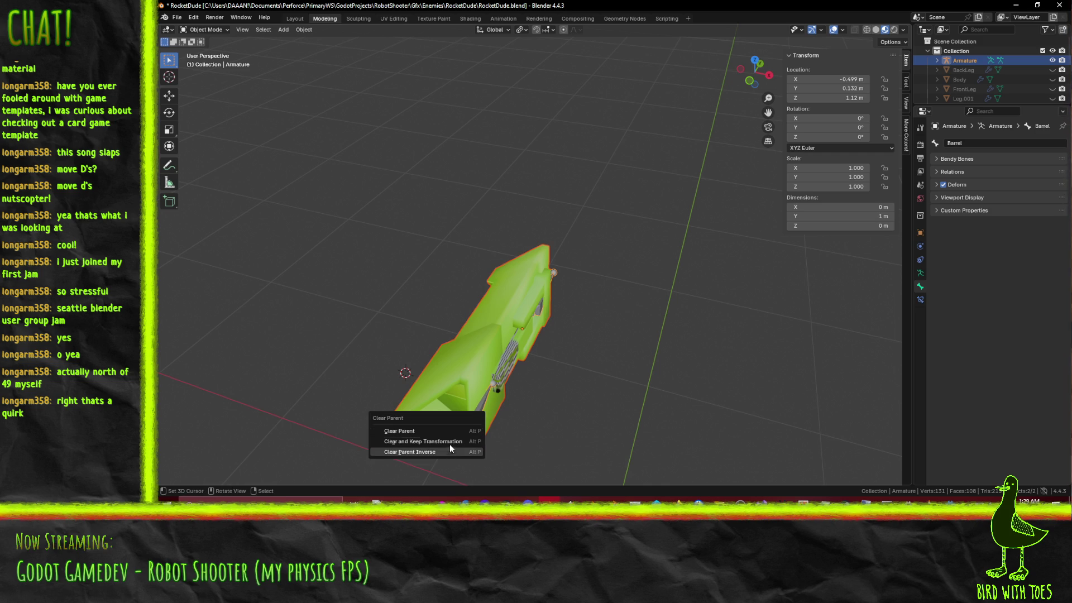
click(423, 441)
Step: Parent the launcher mesh to the armature with Armature Deform and Keep Transform enabled
click(699, 357)
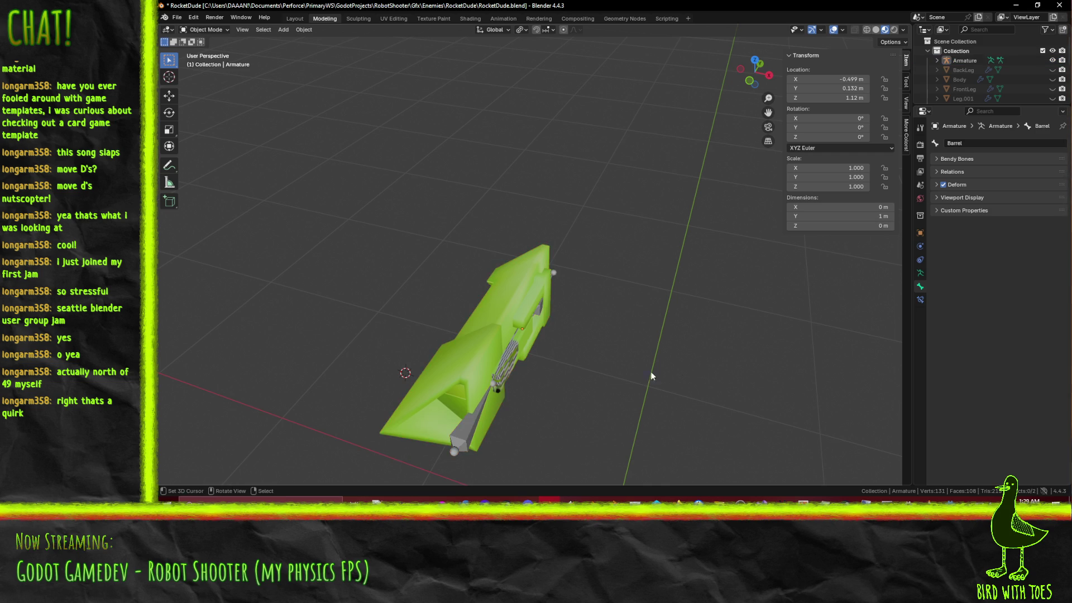
click(467, 377)
shift+click(473, 420)
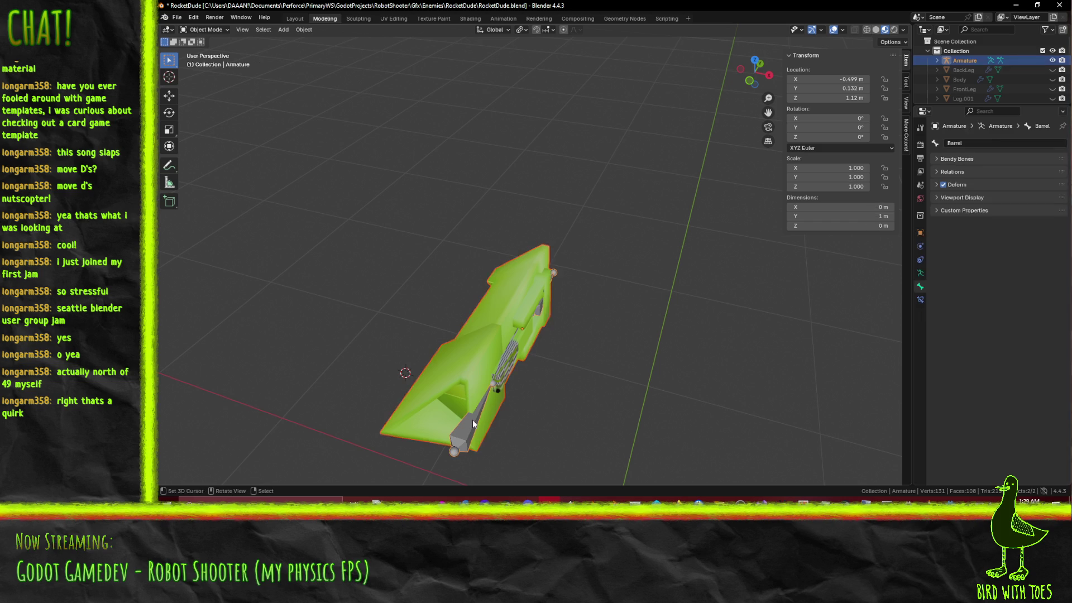
key(ctrl+p)
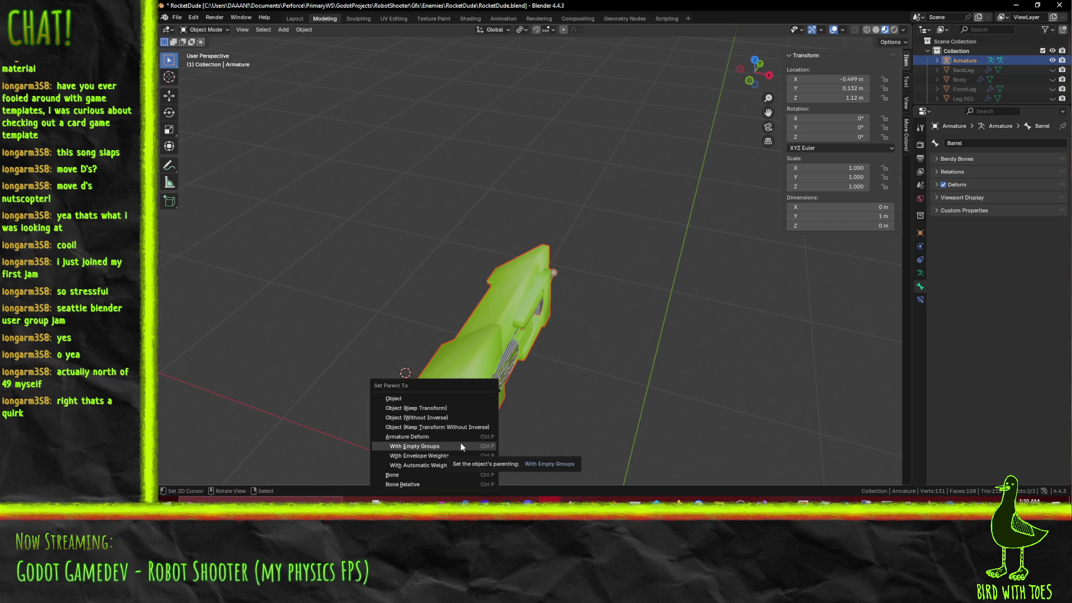
click(453, 436)
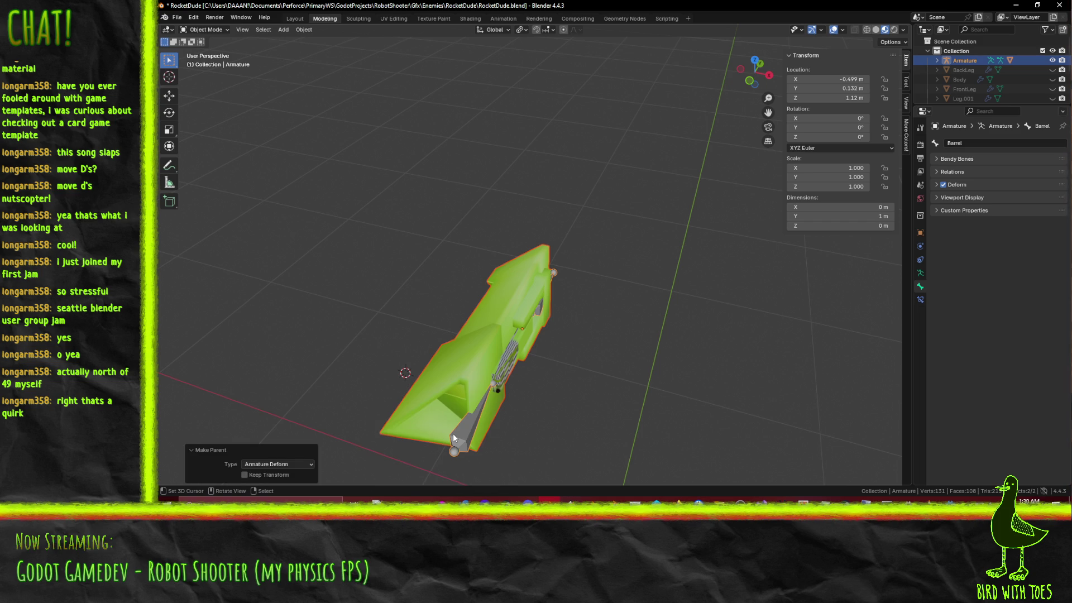
click(245, 474)
Step: Switch the armature into Pose Mode
key(Tab)
middle_drag(563, 398, 527, 326)
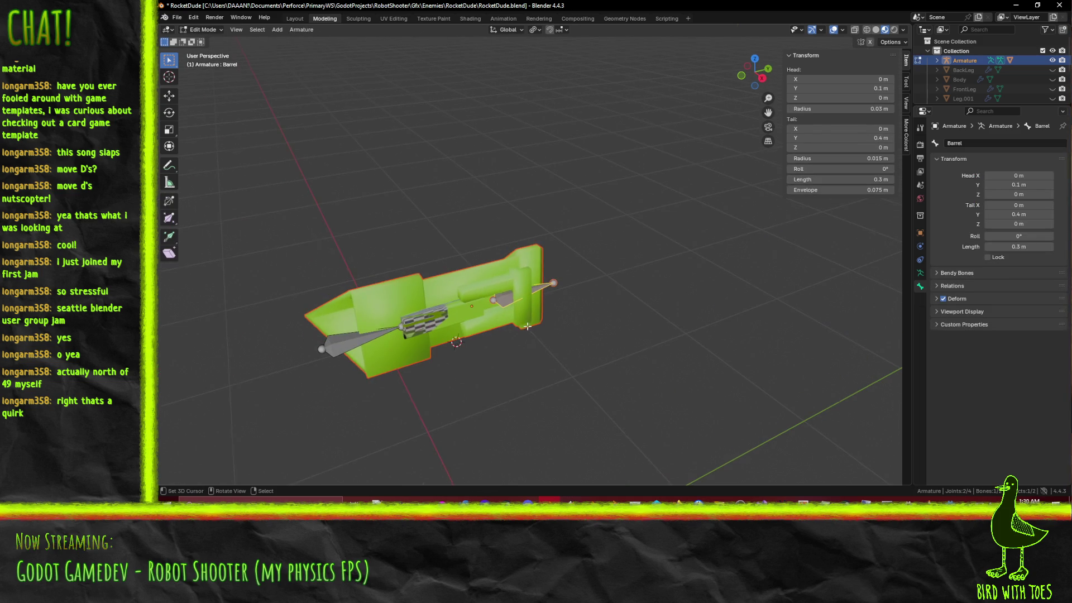
click(189, 28)
click(207, 61)
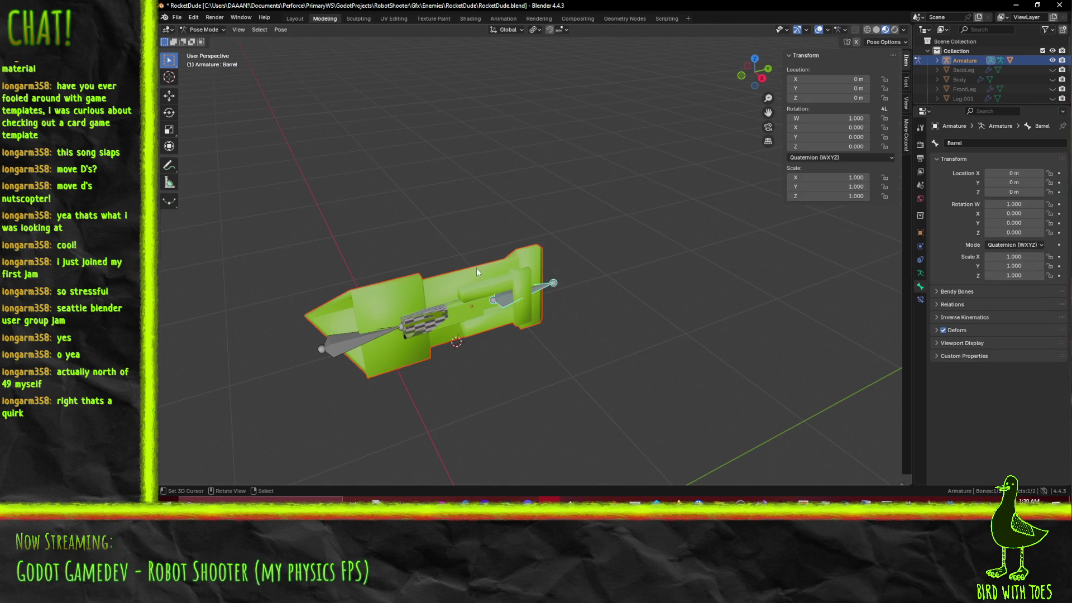